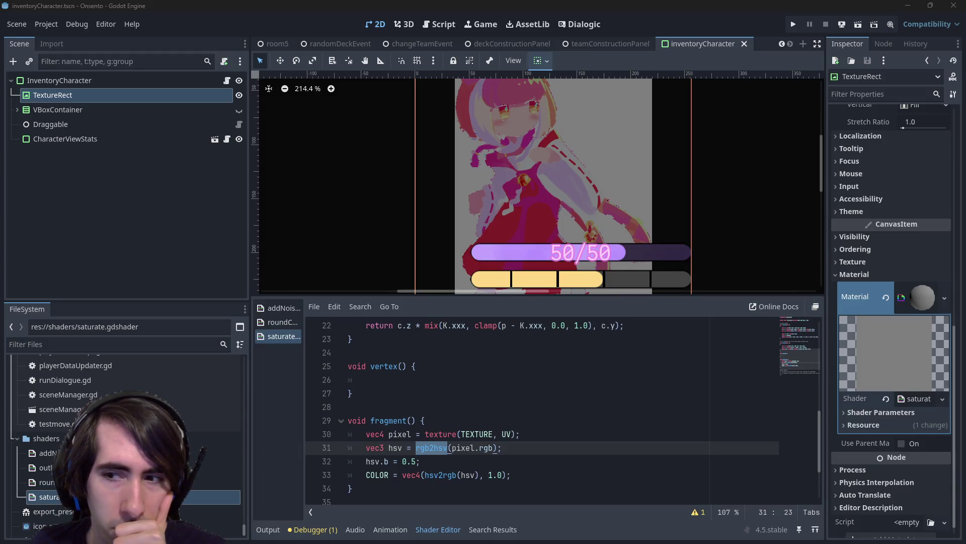
# Add an empty Color.from_ok_hsl() call on a new line 75 of the inventoryCharacter script
pyautogui.scroll(10, 928, 300)
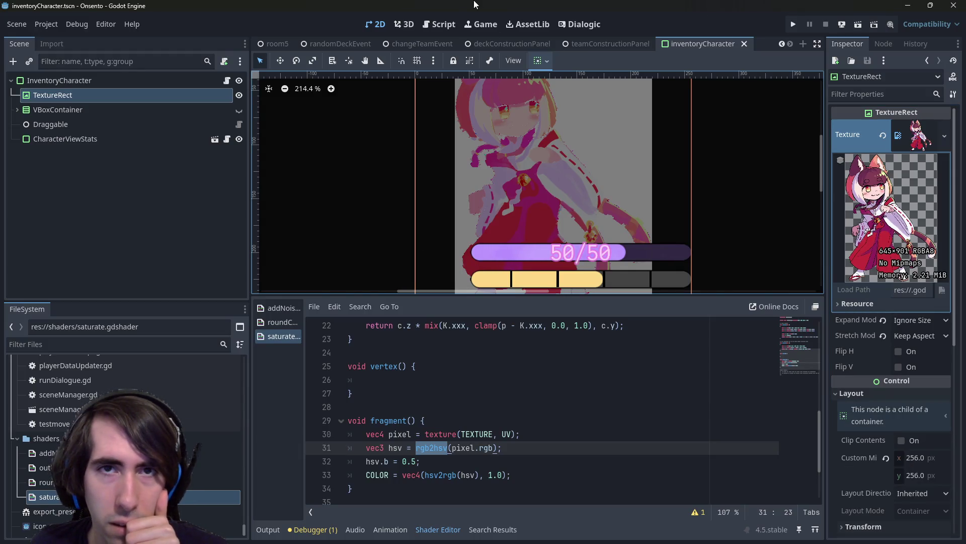
pyautogui.click(439, 24)
pyautogui.click(537, 227)
pyautogui.click(581, 218)
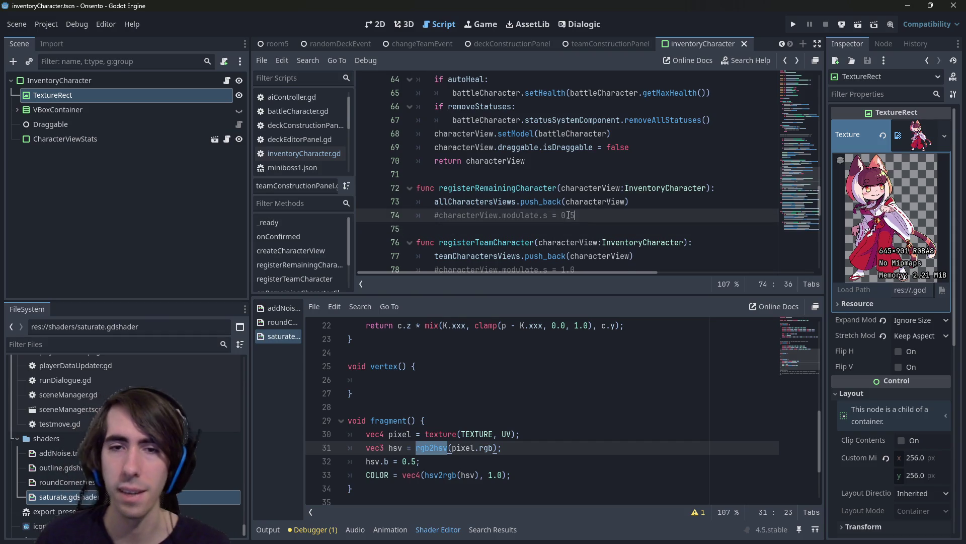
pyautogui.press('Return')
pyautogui.write('Color.')
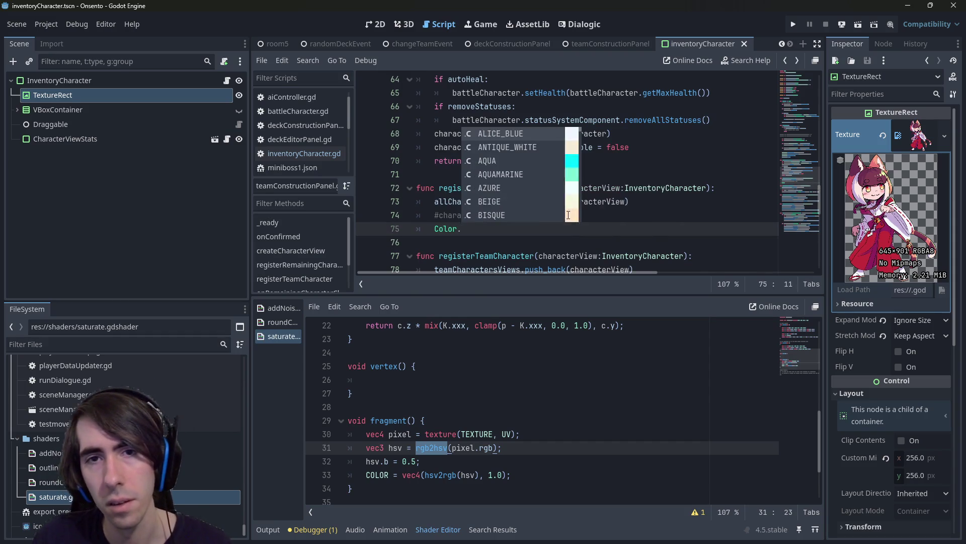
pyautogui.write('hsl')
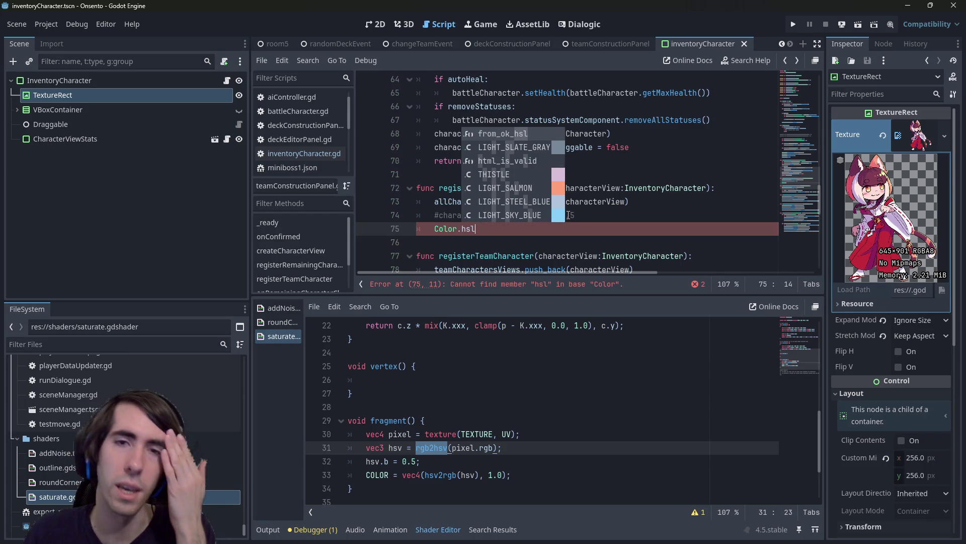
pyautogui.press('Return')
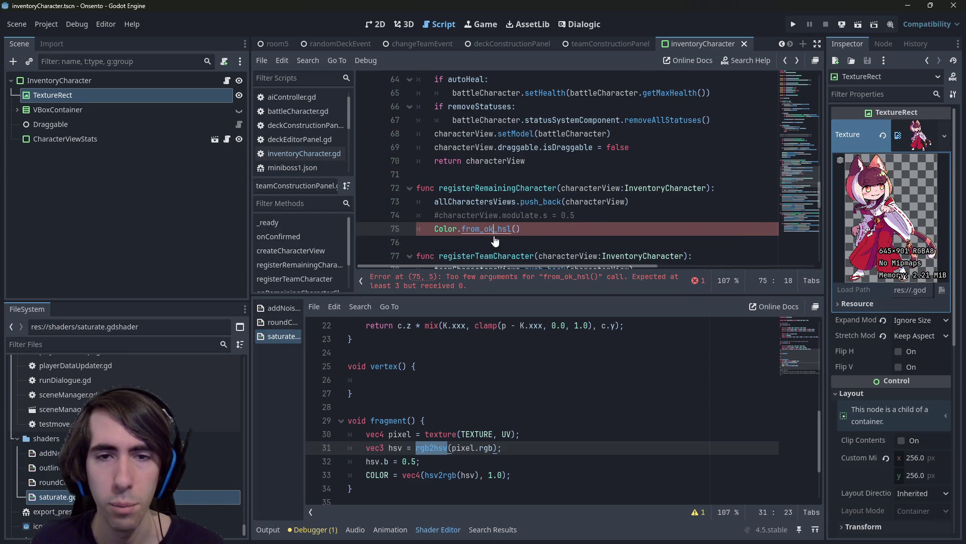
pyautogui.keyDown('ctrl'); pyautogui.click(494, 232); pyautogui.keyUp('ctrl')
# Read the Color documentation for from_ok_hsl, highlighting its OK HSL profile description
pyautogui.moveTo(436, 121); pyautogui.dragTo(510, 123)
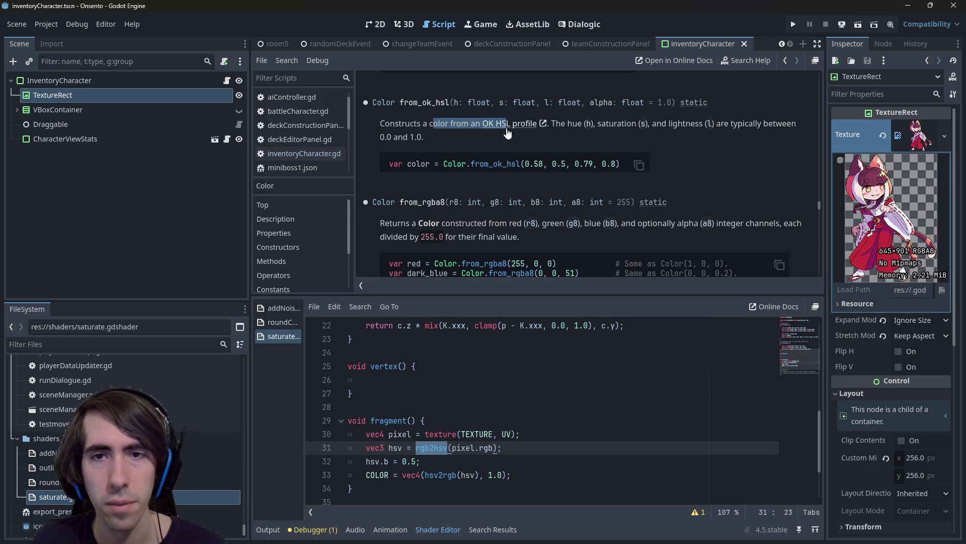
pyautogui.click(707, 129)
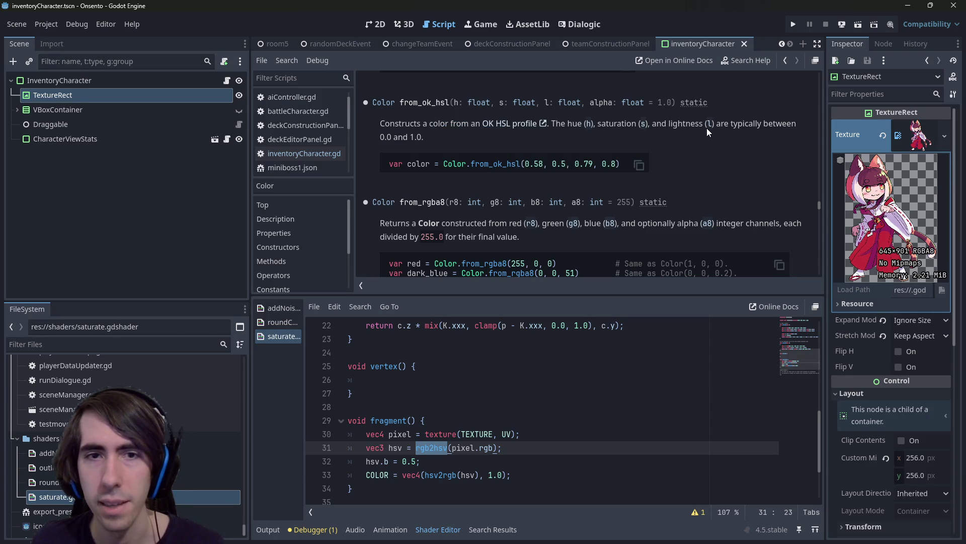
pyautogui.scroll(-5, 530, 186)
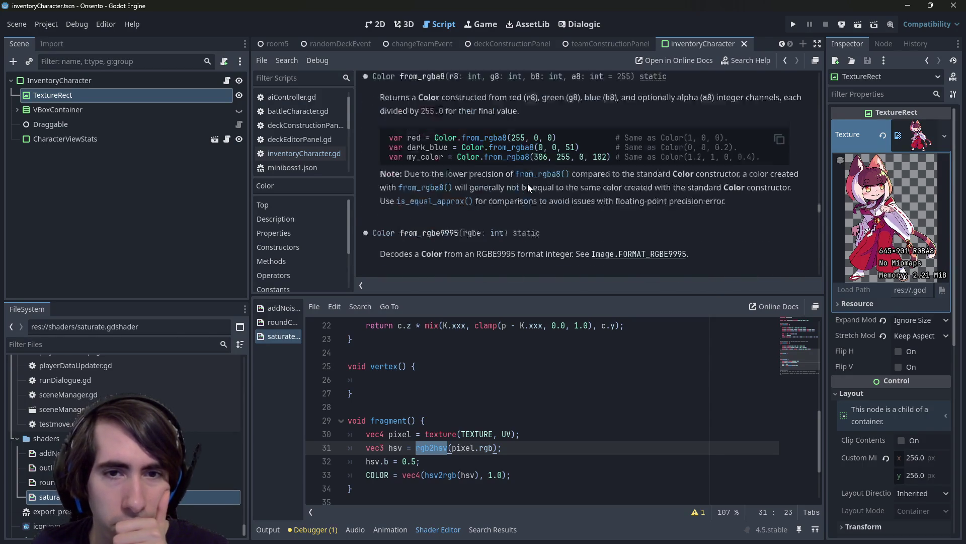
pyautogui.scroll(-3, 527, 184)
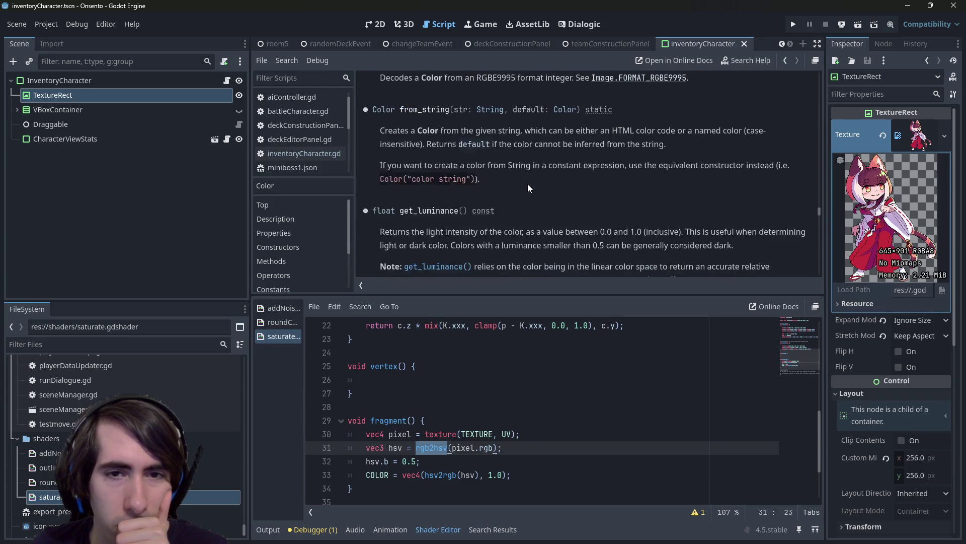
pyautogui.scroll(3, 527, 183)
pyautogui.scroll(-3, 528, 183)
pyautogui.scroll(-3, 527, 188)
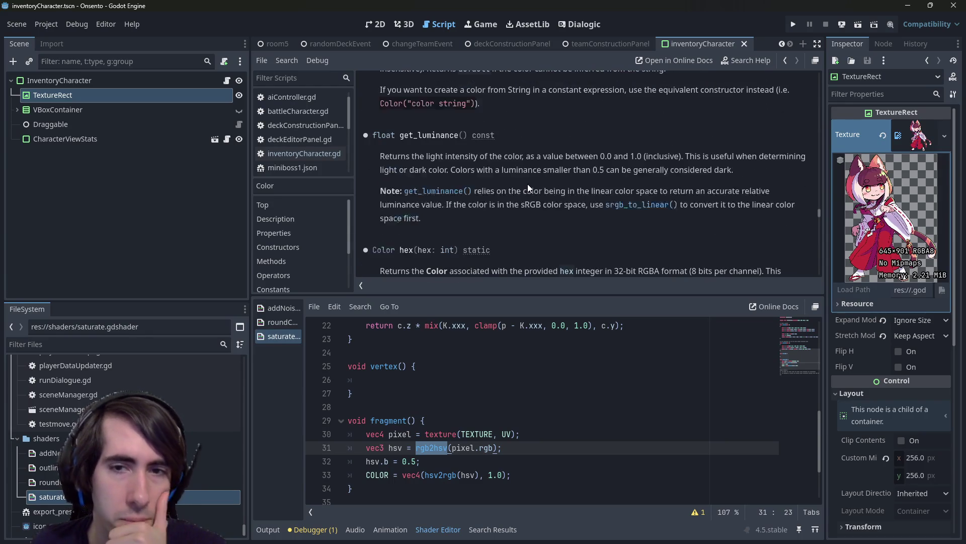
pyautogui.scroll(-3, 528, 185)
pyautogui.scroll(6, 528, 186)
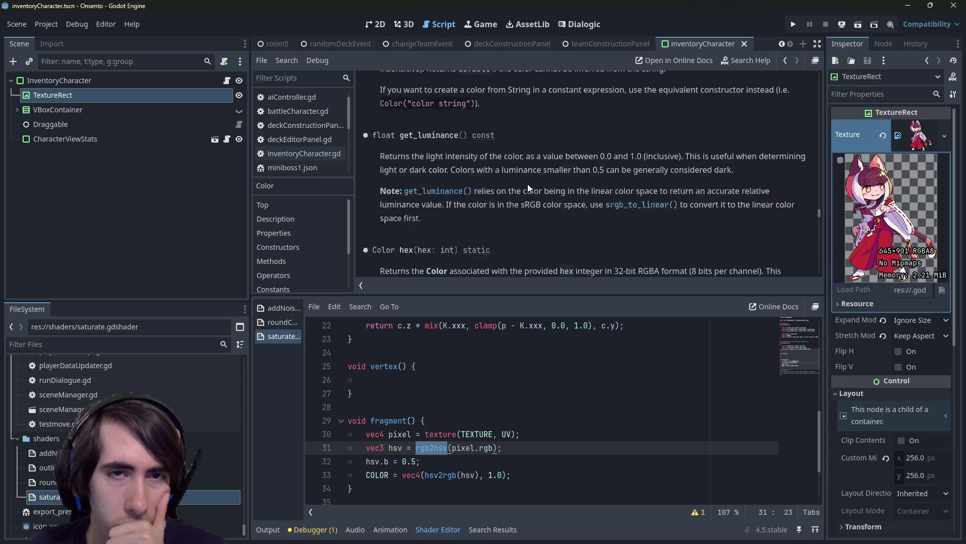
pyautogui.scroll(8, 527, 183)
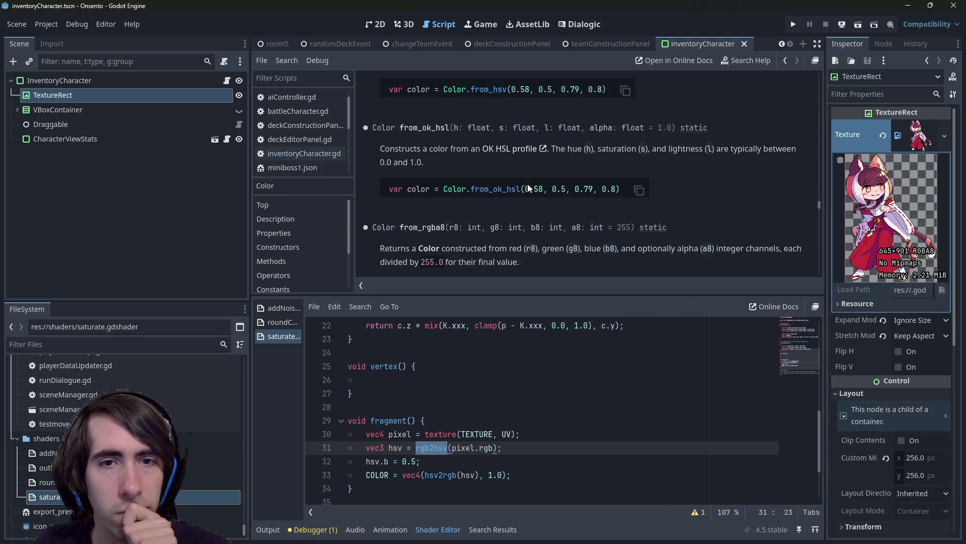
# Review the from_hsv and from_ok_hsl constructor entries, then search Google for 'hsv vs hsl'
pyautogui.moveTo(432, 170); pyautogui.dragTo(569, 174)
pyautogui.click(578, 173)
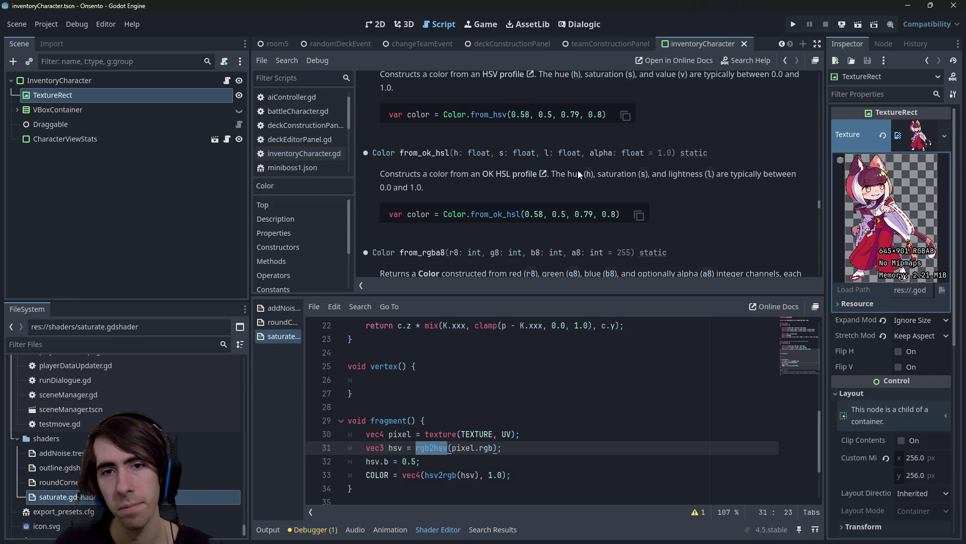
pyautogui.scroll(5, 577, 170)
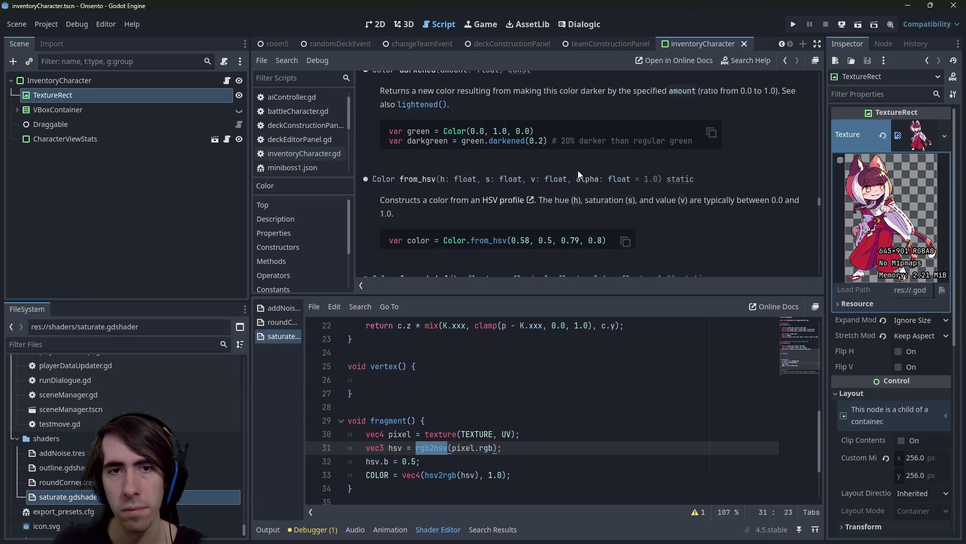
pyautogui.scroll(5, 578, 170)
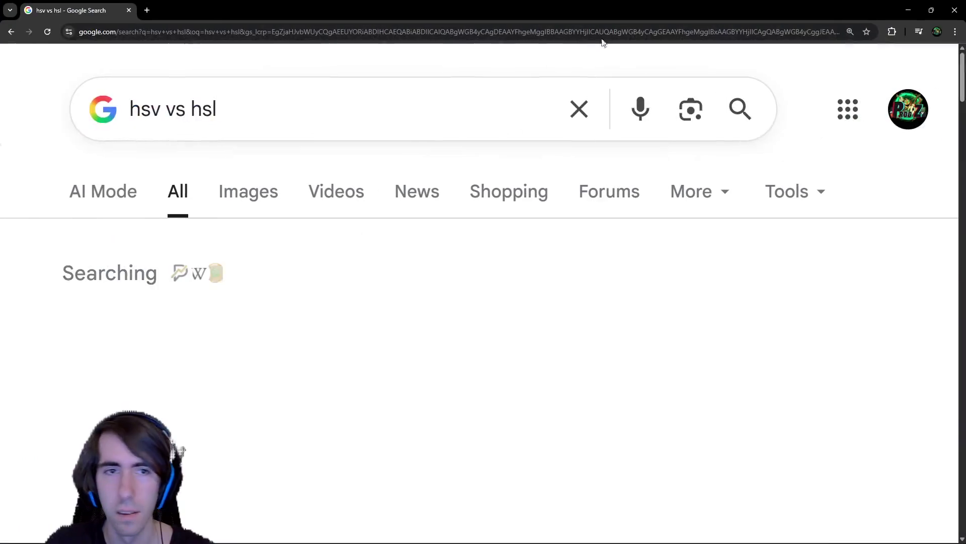
# Browse Google image results of HSV vs HSL cylinder diagrams, then return to Godot
pyautogui.click(250, 191)
pyautogui.scroll(-3, 459, 381)
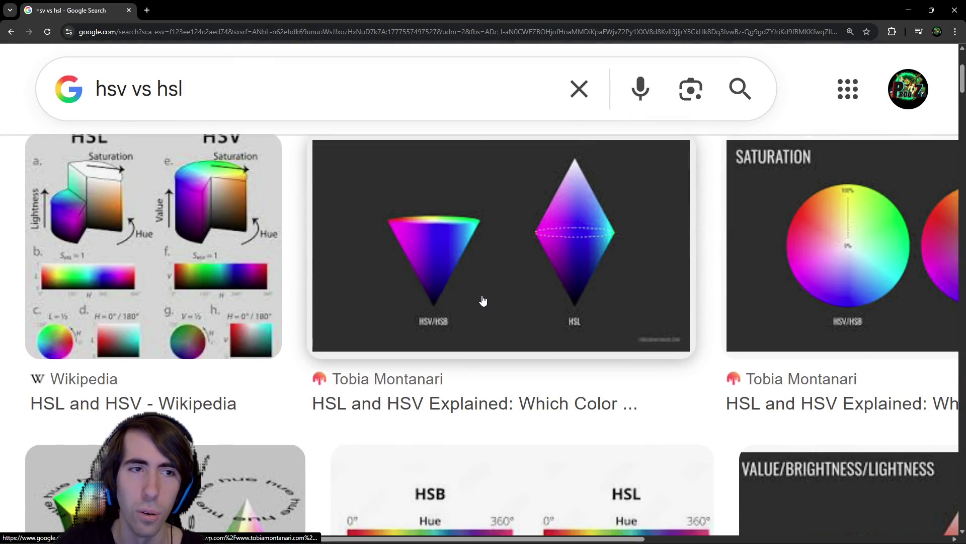
pyautogui.scroll(1, 483, 301)
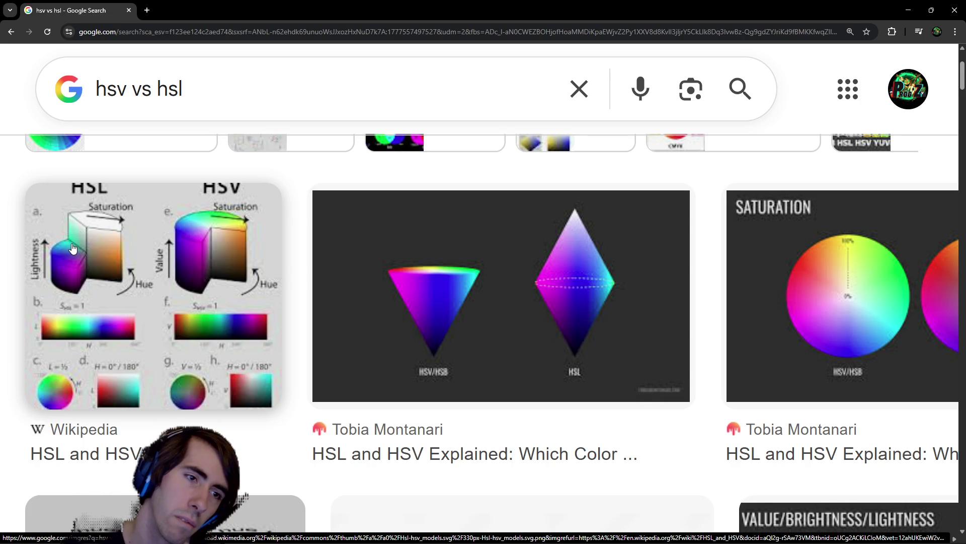
pyautogui.scroll(-5, 167, 259)
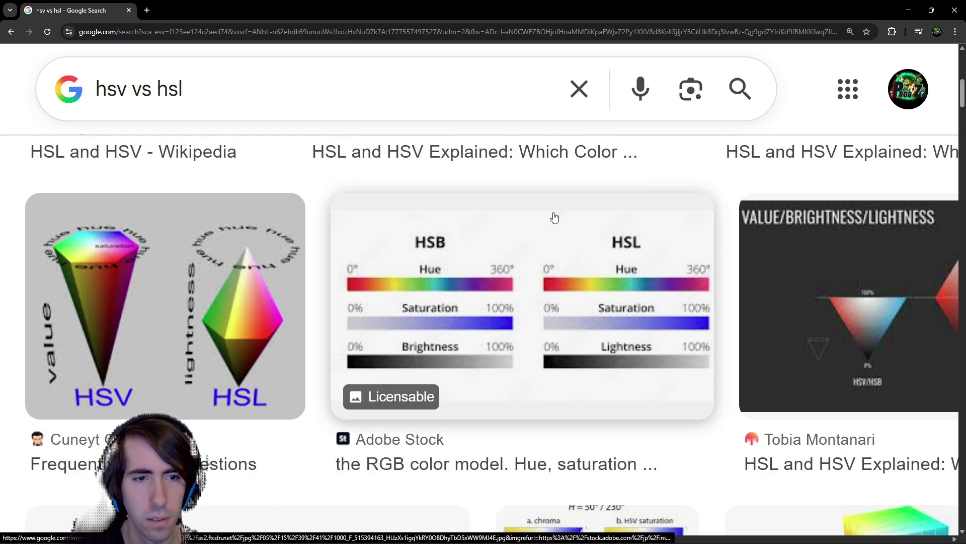
pyautogui.scroll(-4, 554, 216)
pyautogui.scroll(-2, 550, 218)
pyautogui.scroll(-1, 551, 220)
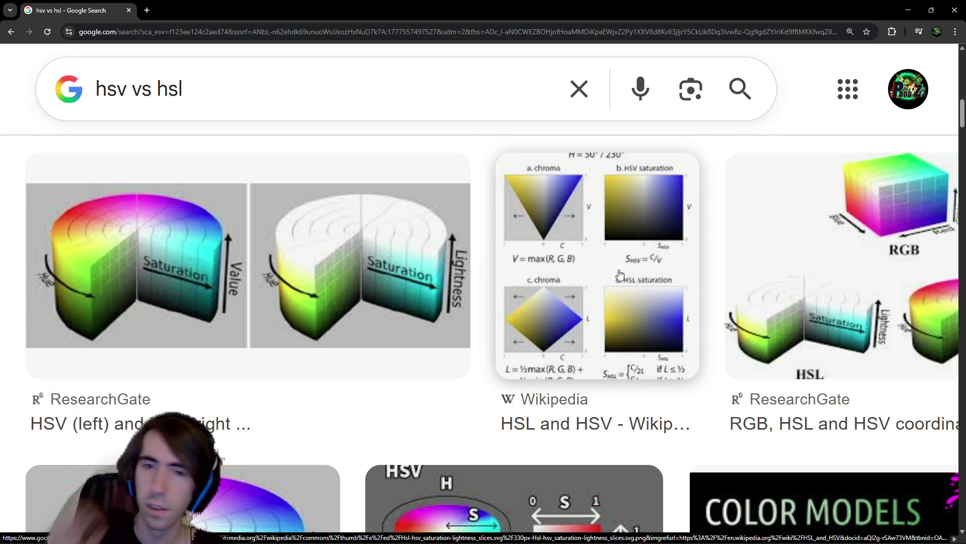
pyautogui.scroll(-5, 619, 274)
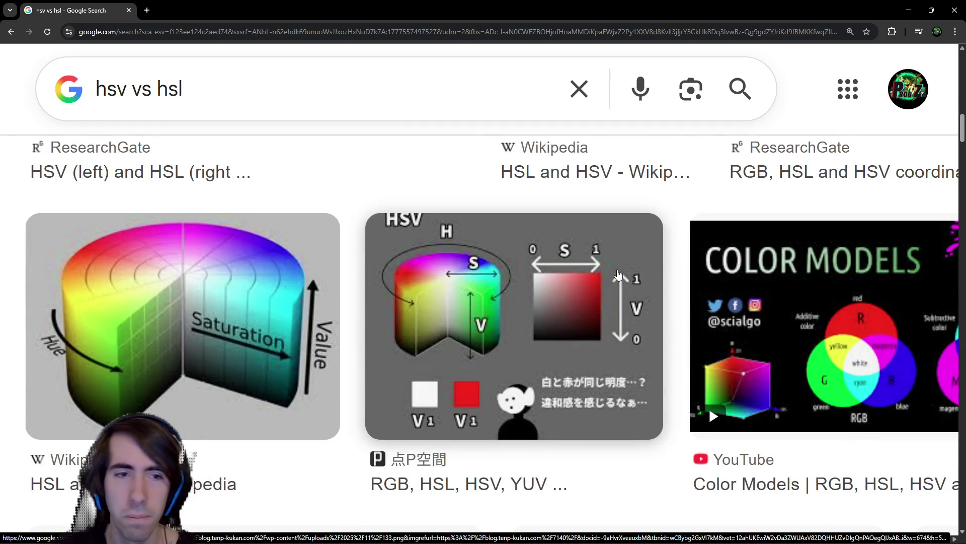
pyautogui.scroll(-8, 619, 274)
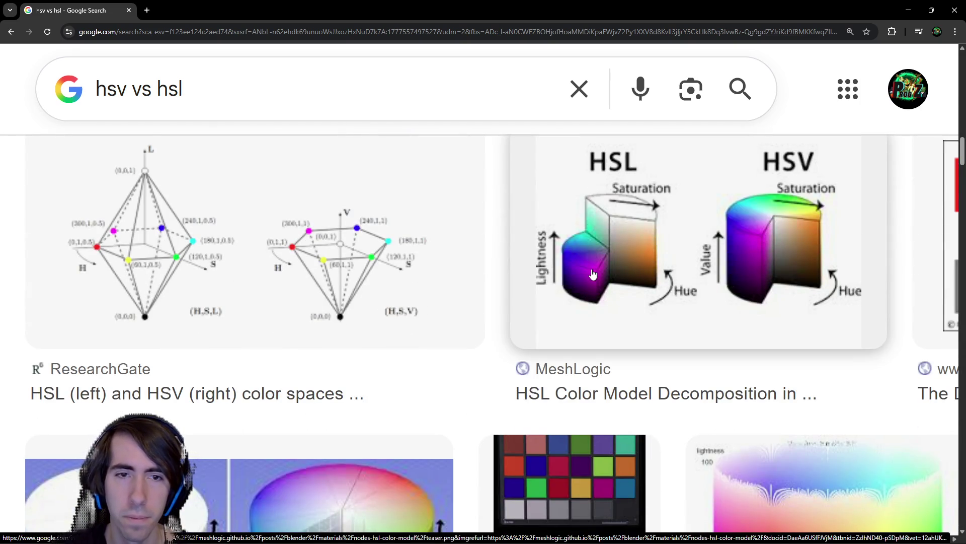
pyautogui.scroll(-3, 592, 273)
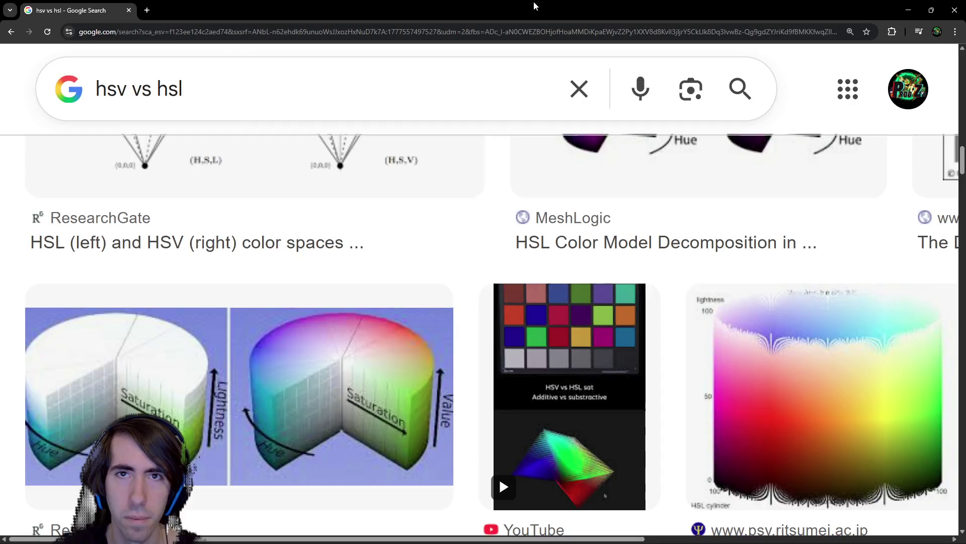
pyautogui.hotkey('alt', 'Tab')
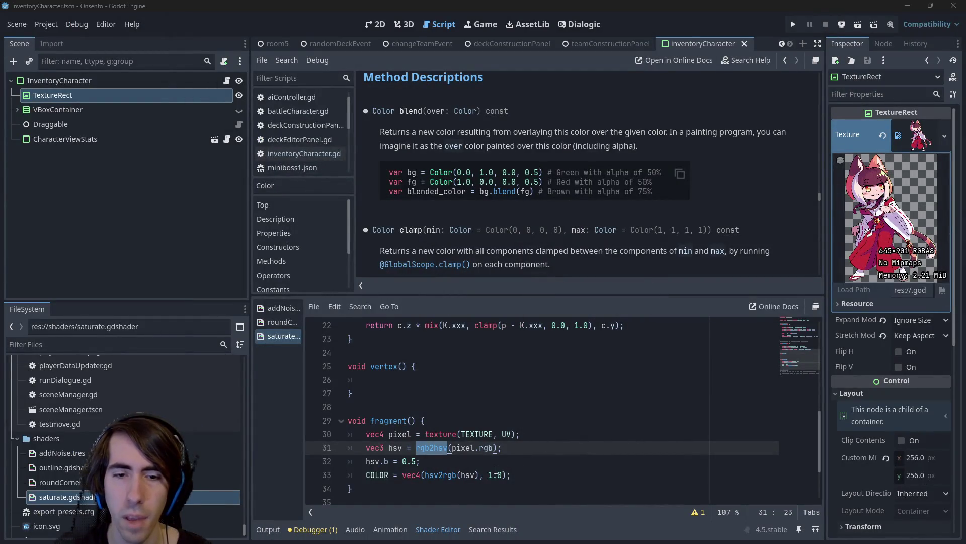
# Replace the 1.0 alpha on line 33 with pixel.a and view the character in 2D
pyautogui.click(496, 469)
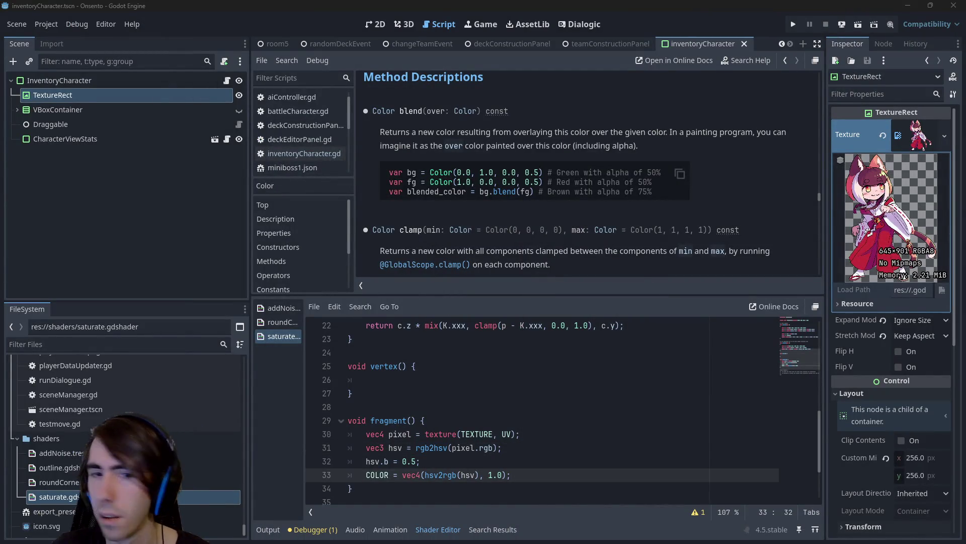
pyautogui.doubleClick(488, 475)
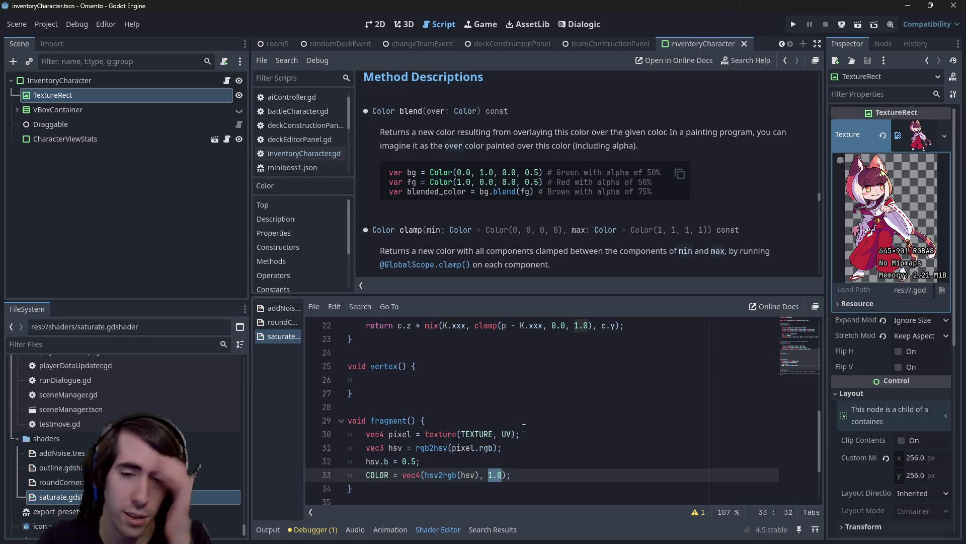
pyautogui.press('BackSpace')
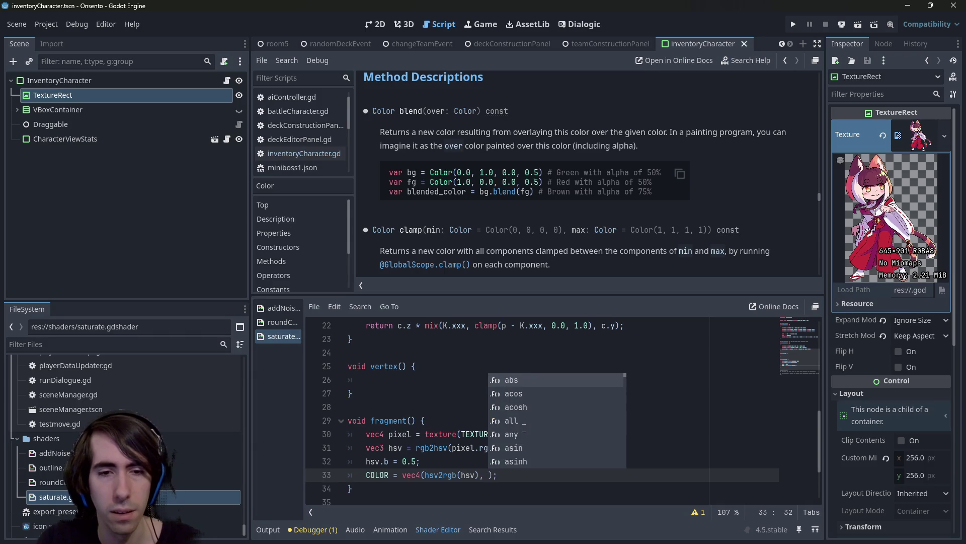
pyautogui.write('pixel.')
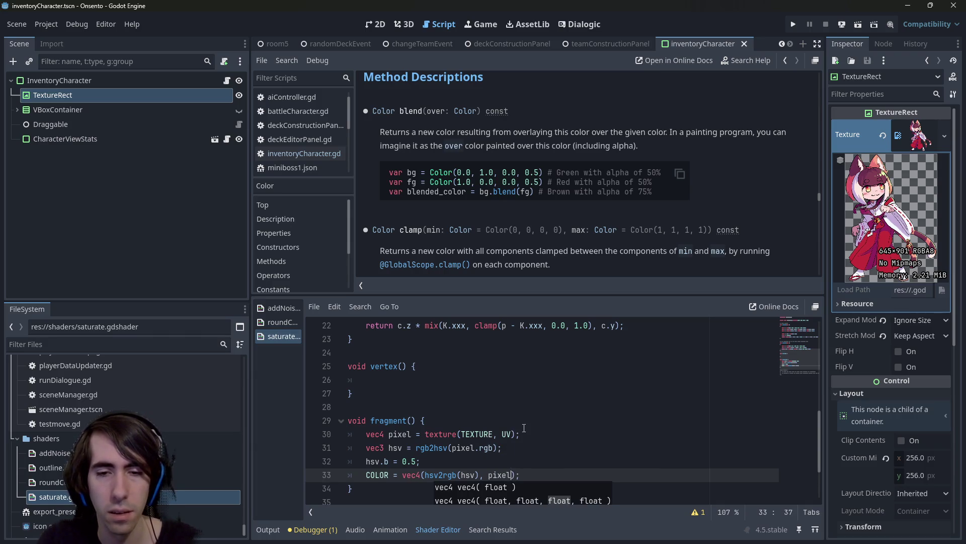
pyautogui.write('a')
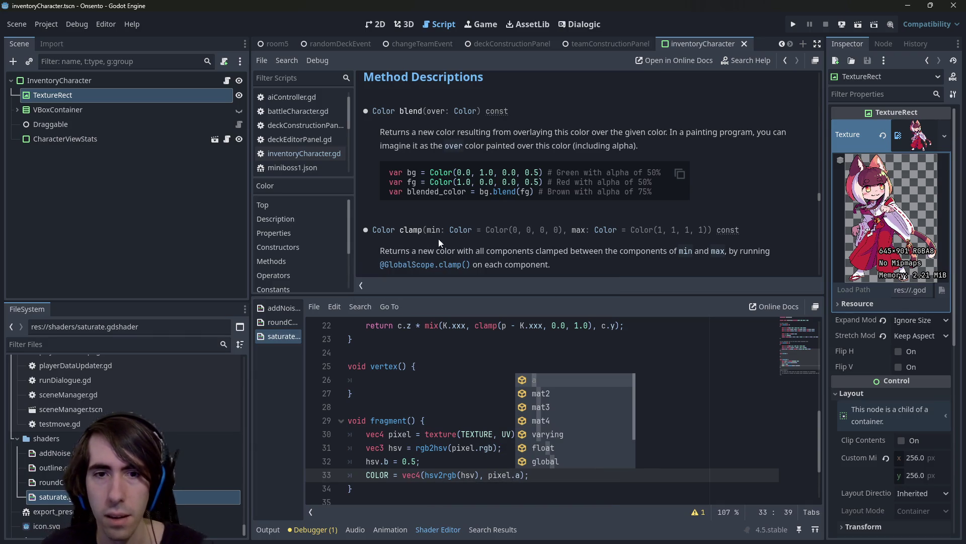
pyautogui.click(380, 25)
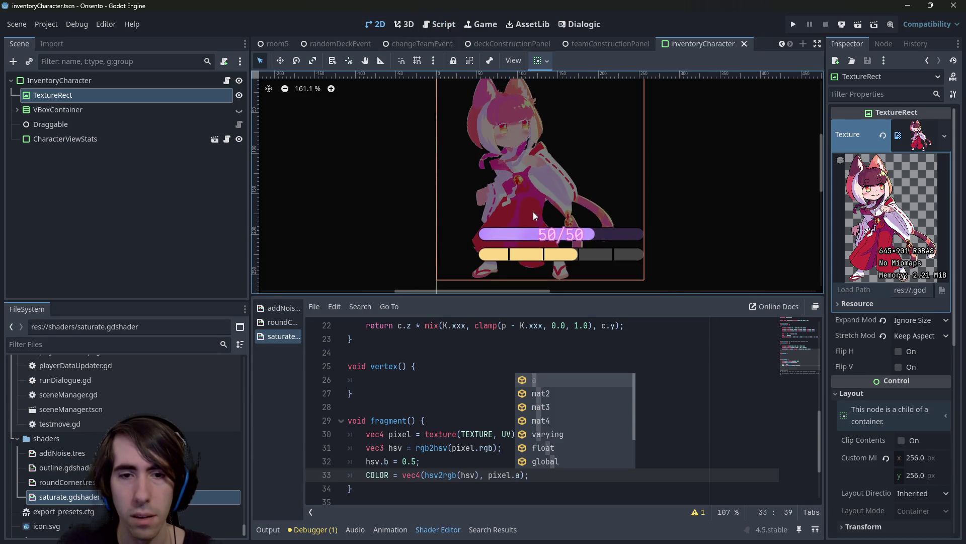
# Comment the hsv.b override on line 32 on and off, saving to compare the preview
pyautogui.click(438, 460)
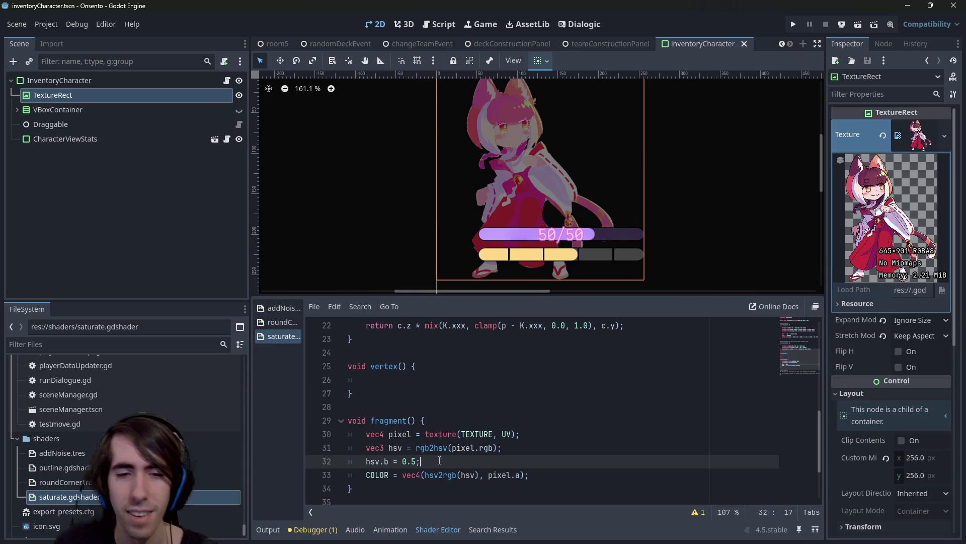
pyautogui.hotkey('ctrl', 'k')
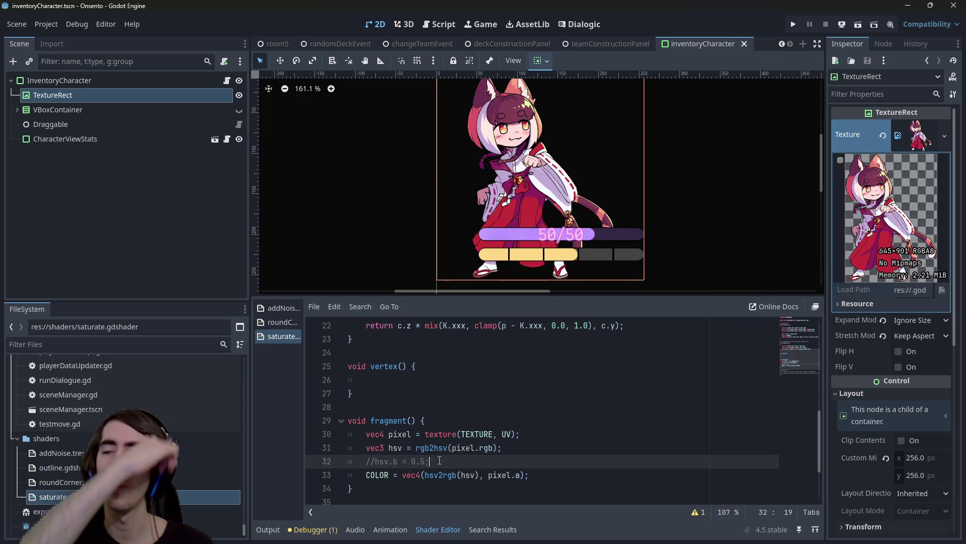
pyautogui.press('Left')
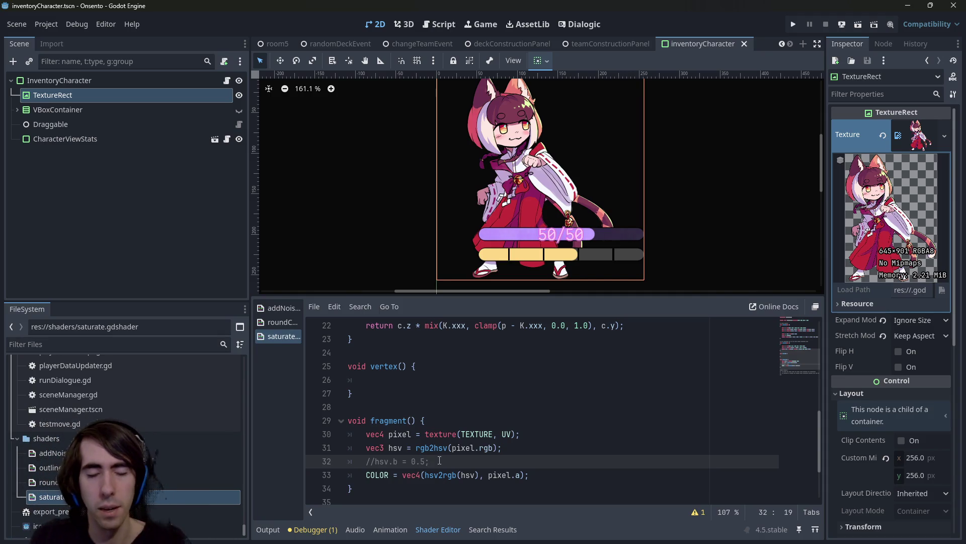
pyautogui.hotkey('ctrl', 'k')
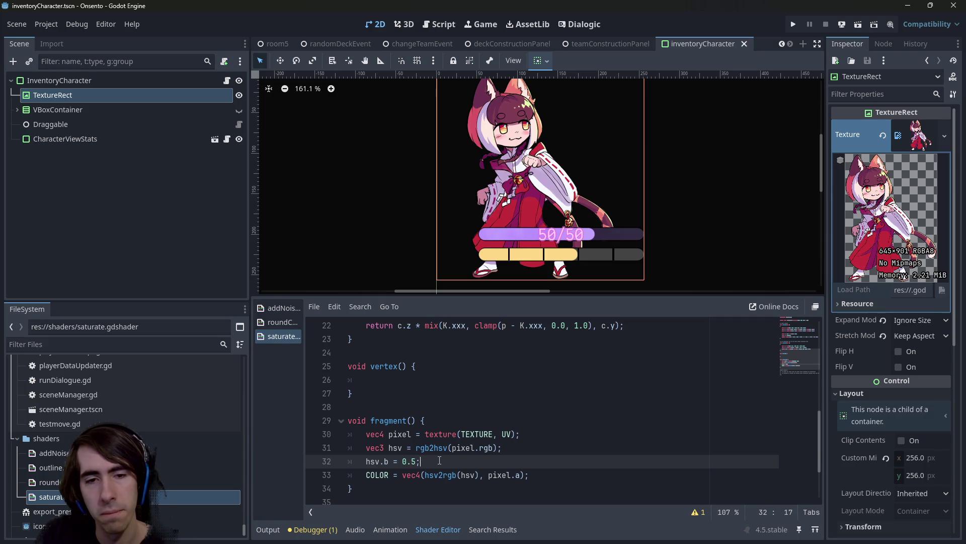
pyautogui.hotkey('ctrl', 's')
pyautogui.hotkey('ctrl', 'k')
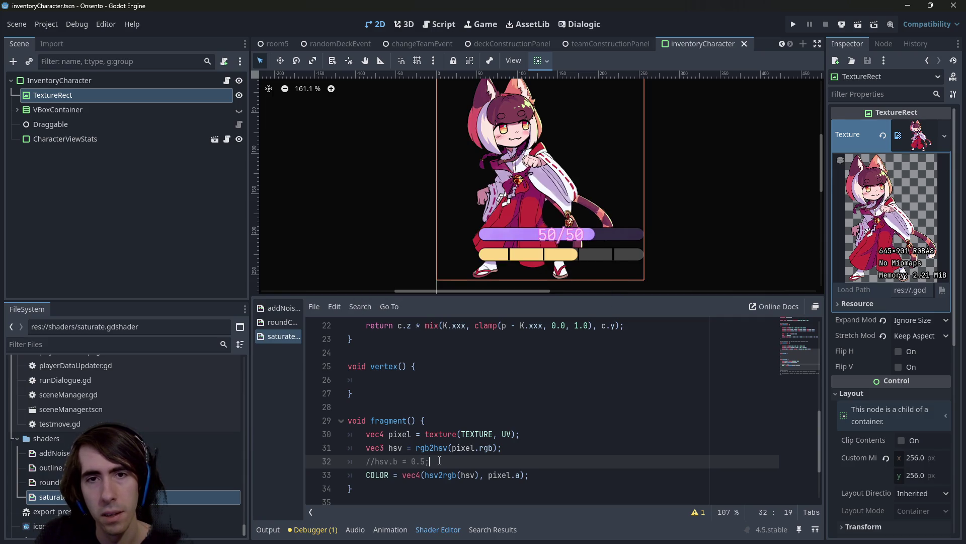
pyautogui.hotkey('ctrl', 'k')
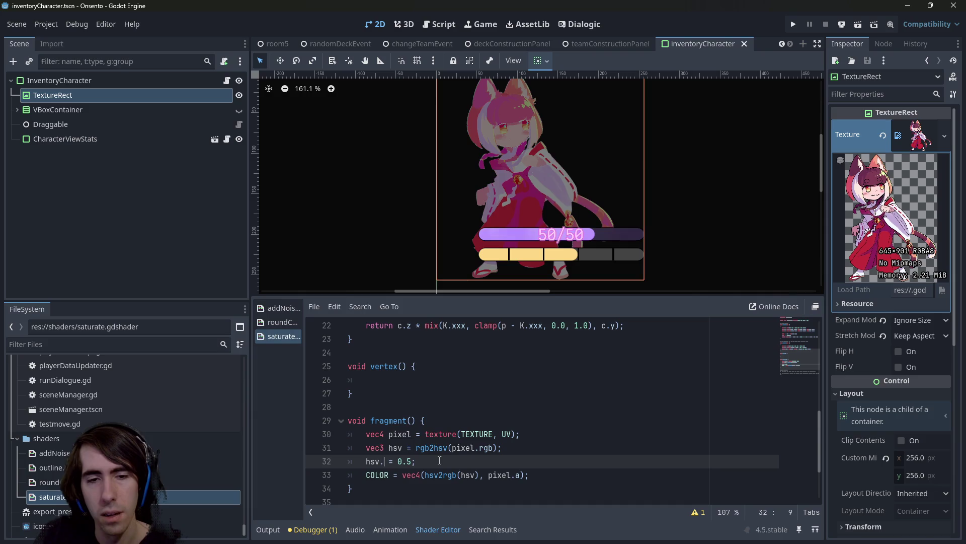
# Preview line 32 overriding hsv.s and then hsv.r, saving after each
pyautogui.press('Left')
pyautogui.press('BackSpace')
pyautogui.write('s')
pyautogui.hotkey('ctrl', 's')
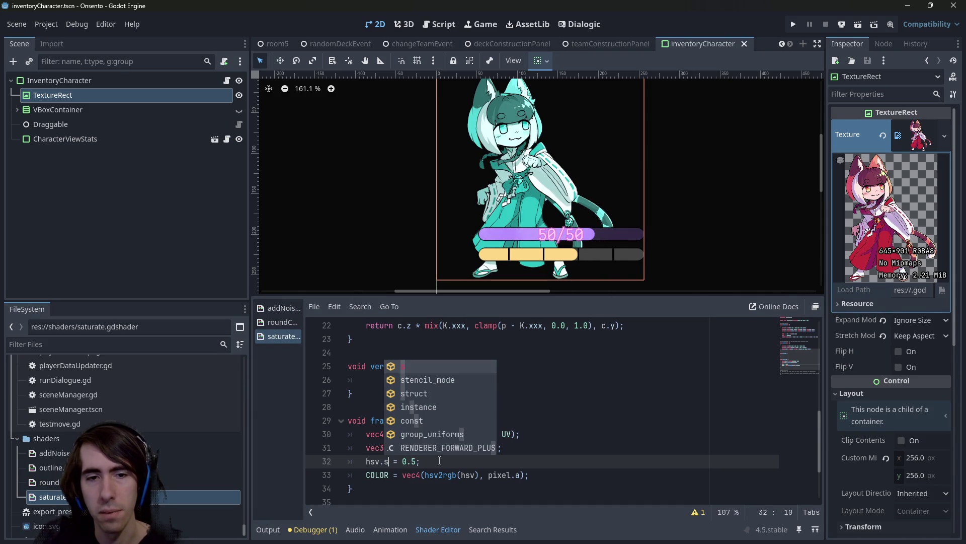
pyautogui.press('BackSpace')
pyautogui.write('r')
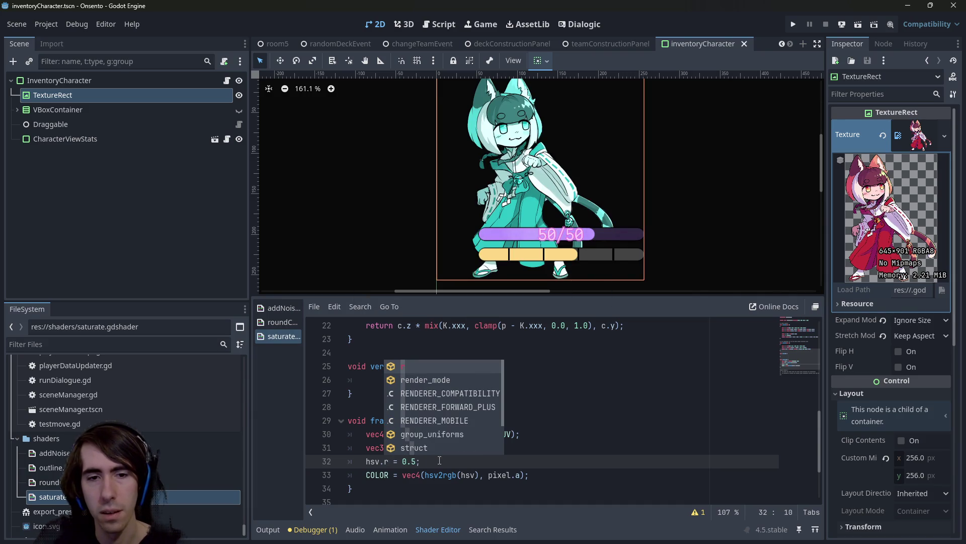
pyautogui.hotkey('ctrl', 's')
# Try hsv.g, hsv.b and hsv.r overrides on line 32, saving after each
pyautogui.press('BackSpace')
pyautogui.write('g')
pyautogui.hotkey('ctrl', 's')
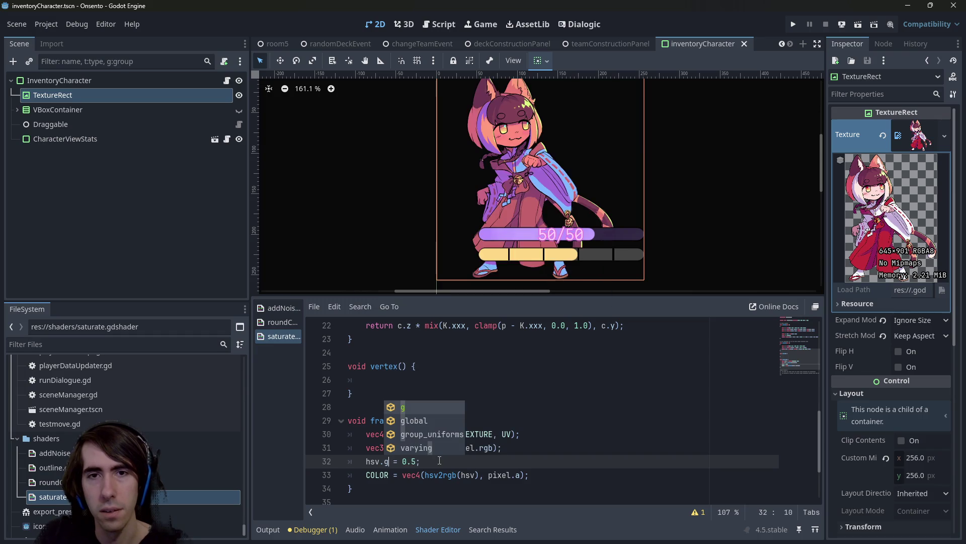
pyautogui.press('BackSpace')
pyautogui.write('b')
pyautogui.hotkey('ctrl', 's')
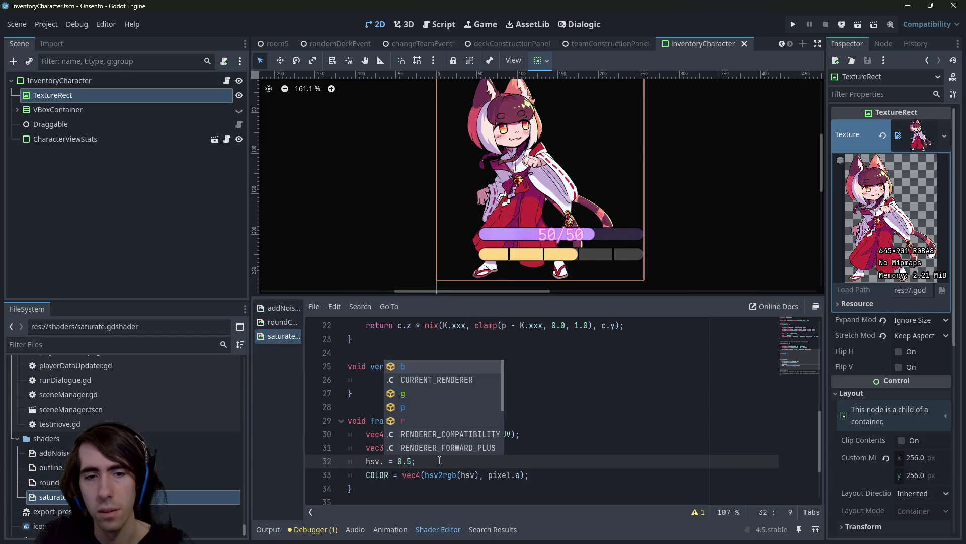
pyautogui.press('BackSpace')
pyautogui.write('r')
pyautogui.hotkey('ctrl', 's')
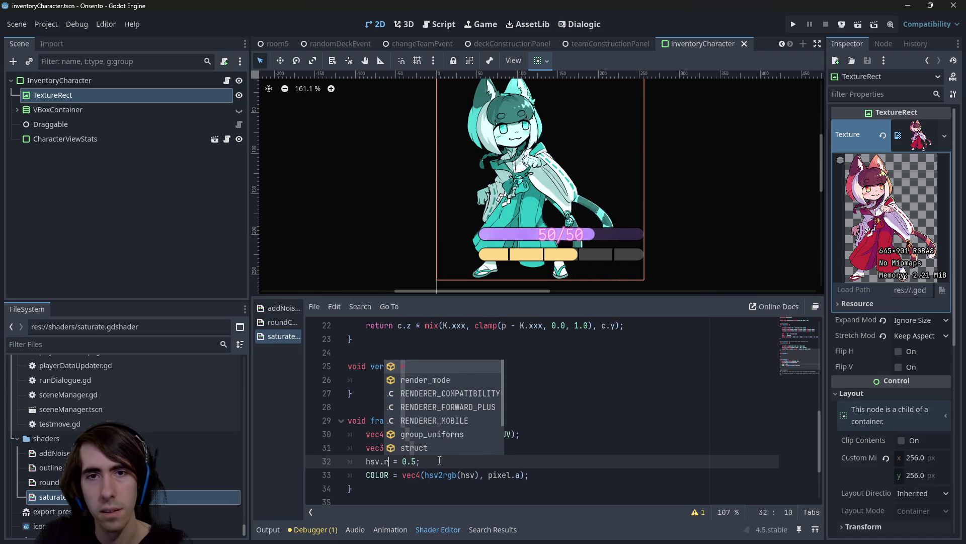
# Test a 0.1 override value on line 32, then undo back to 0.5
pyautogui.press('Right')
pyautogui.press('Right')
pyautogui.press('Right')
pyautogui.press('BackSpace')
pyautogui.write('1')
pyautogui.hotkey('ctrl', 's')
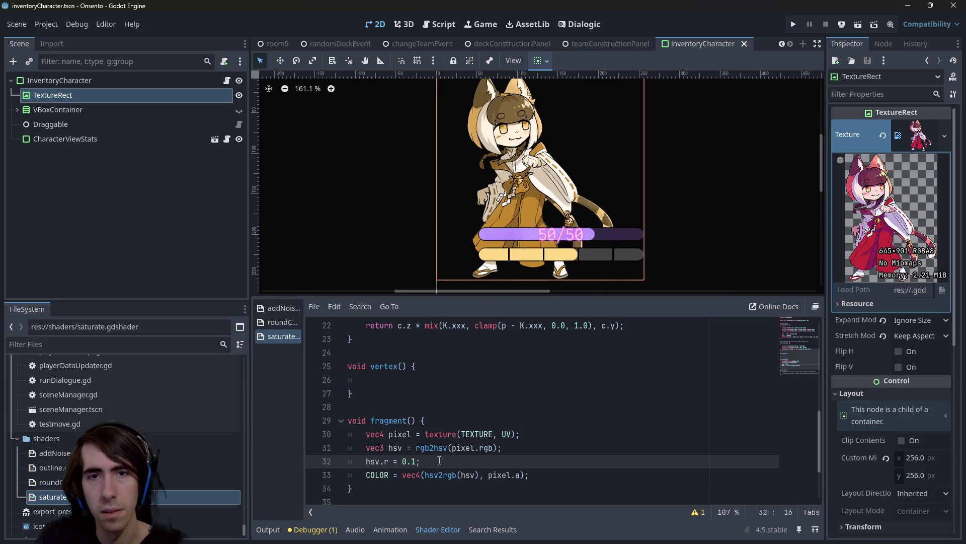
pyautogui.hotkey('ctrl', 'z')
pyautogui.hotkey('ctrl', 'z')
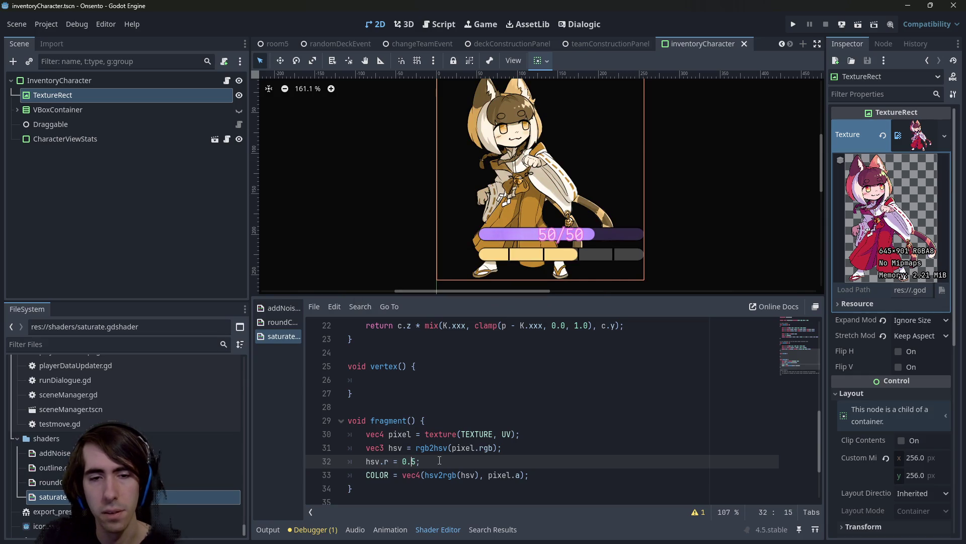
# Try hsv.h and hsv.s on line 32, dismissing suggestions and editing the component again
pyautogui.press('BackSpace')
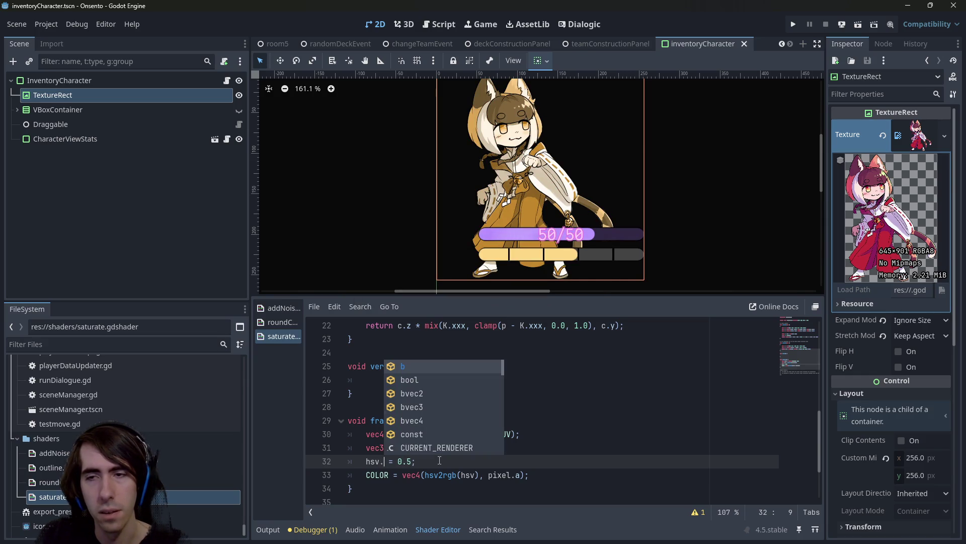
pyautogui.write('h')
pyautogui.hotkey('ctrl', 's')
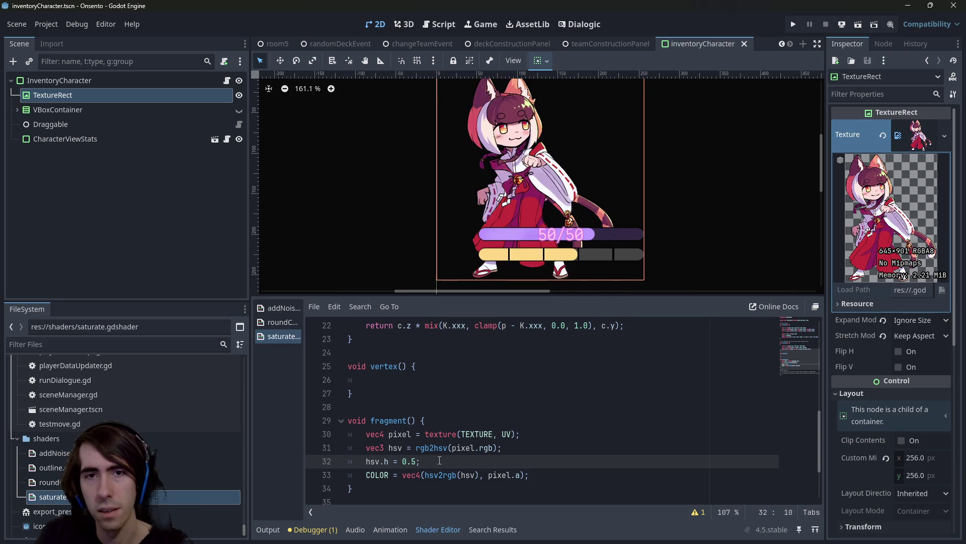
pyautogui.press('BackSpace')
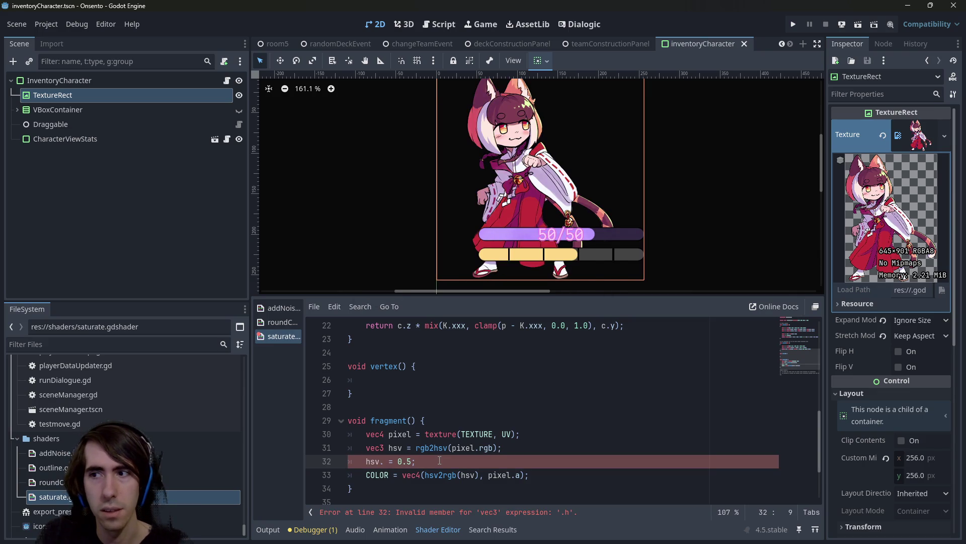
pyautogui.write('s')
pyautogui.click(386, 461)
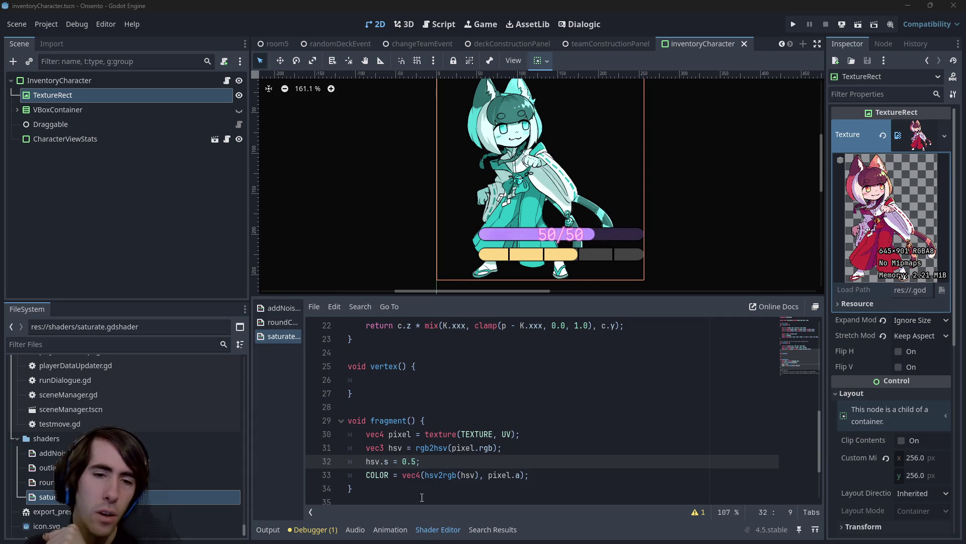
pyautogui.click(388, 461)
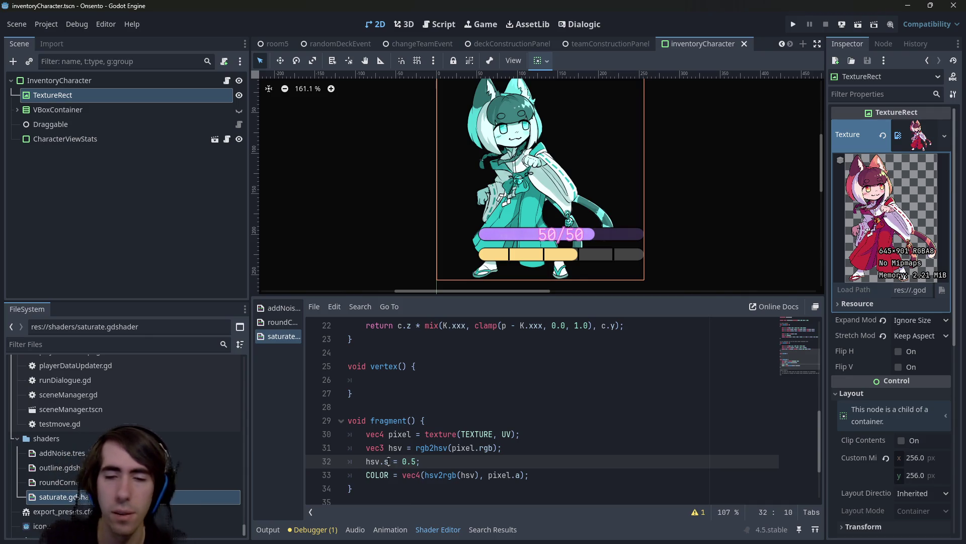
pyautogui.scroll(-1, 395, 441)
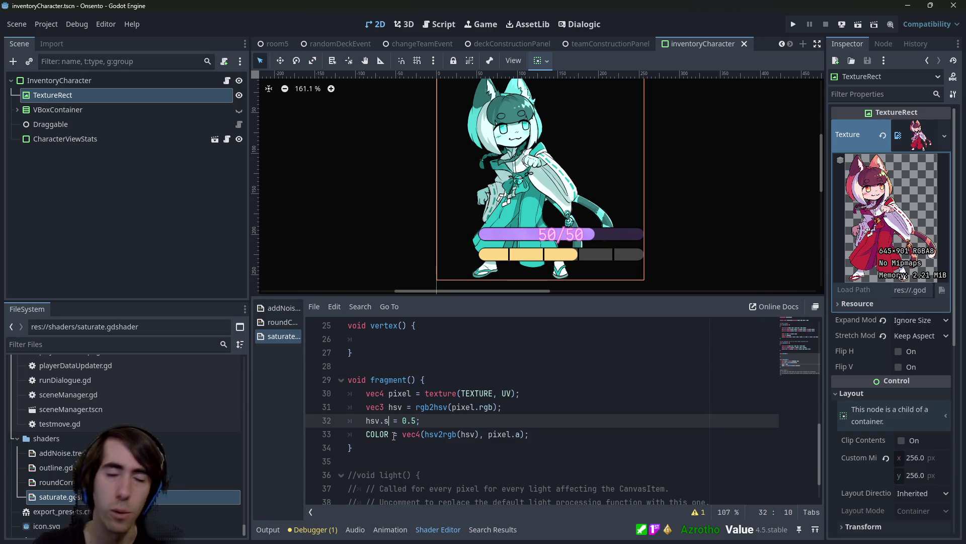
pyautogui.press('BackSpace')
pyautogui.write('h')
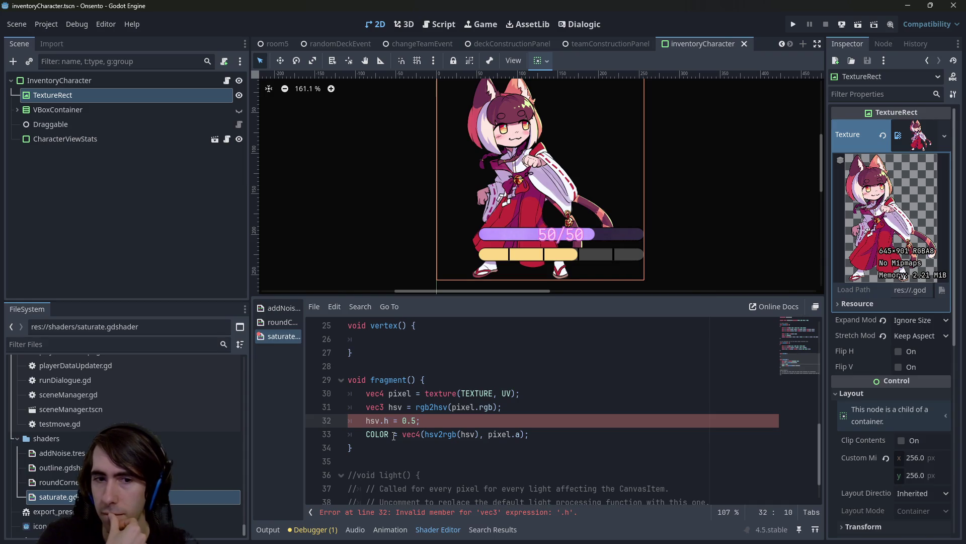
pyautogui.press('BackSpace')
# Change line 32 to override hsv.g with a value of 0.3
pyautogui.write('s')
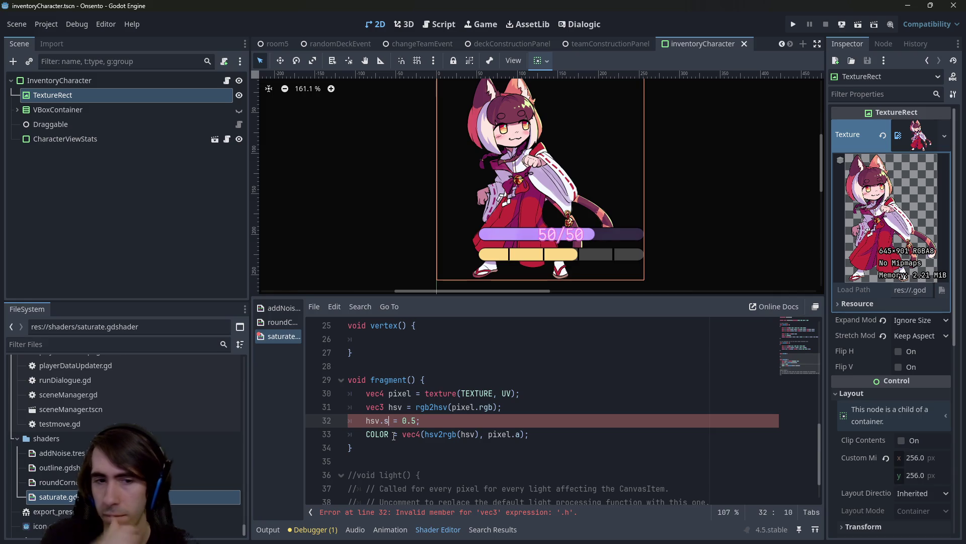
pyautogui.press('BackSpace')
pyautogui.write('r')
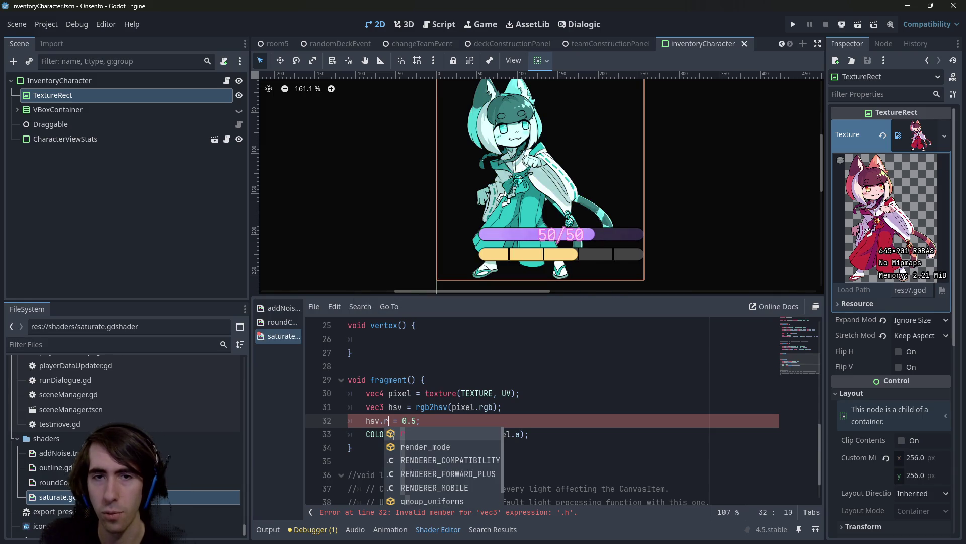
pyautogui.press('BackSpace')
pyautogui.write('g')
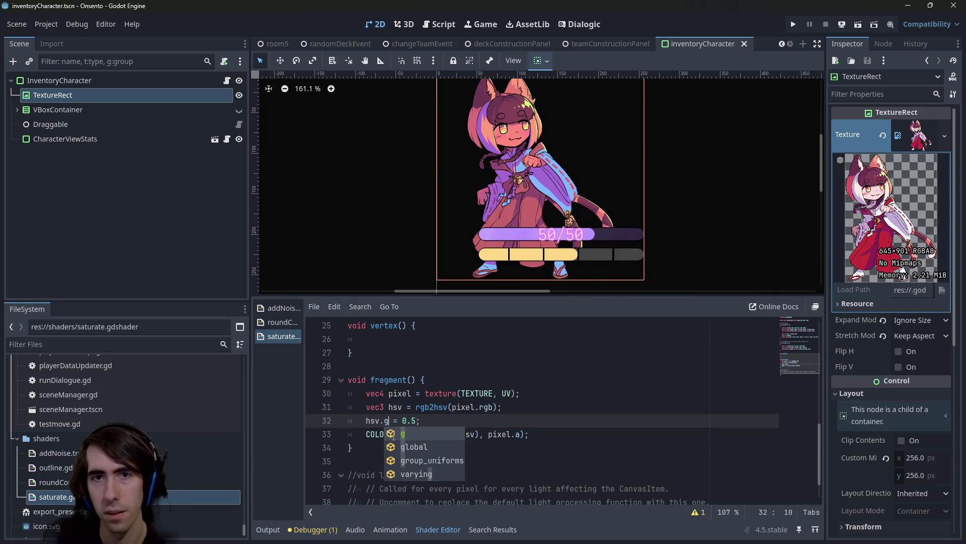
pyautogui.press('Right')
pyautogui.press('Right')
pyautogui.press('Right')
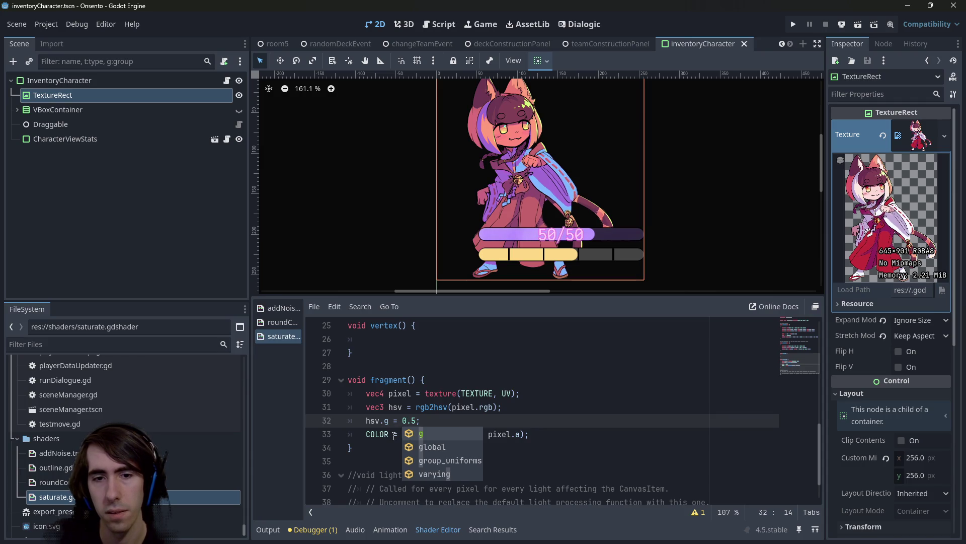
pyautogui.press('Right')
pyautogui.press('Right')
pyautogui.press('BackSpace')
pyautogui.write('3')
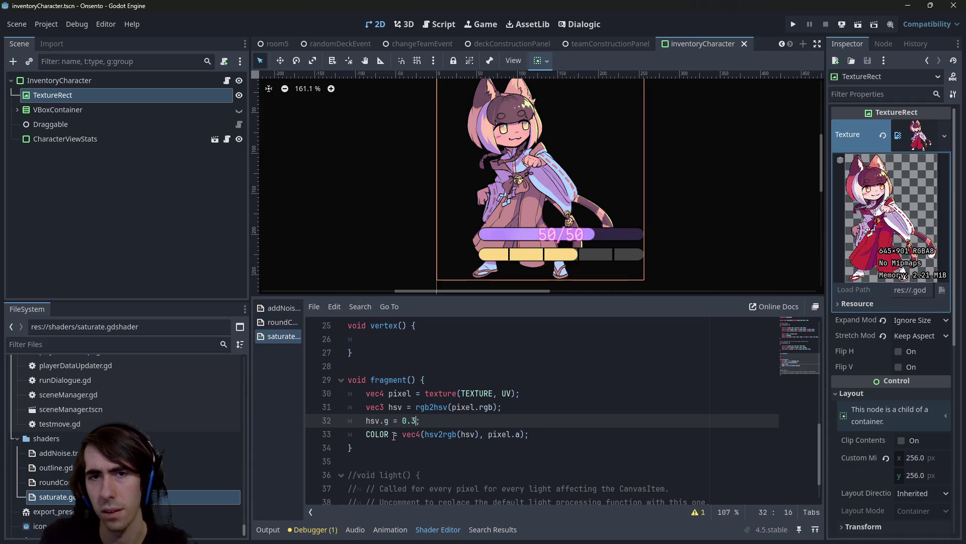
# Lower the hsv.g value through 0.2 and 0.1 to 0.0, saving each to preview greyscale
pyautogui.press('BackSpace')
pyautogui.write('2')
pyautogui.hotkey('ctrl', 's')
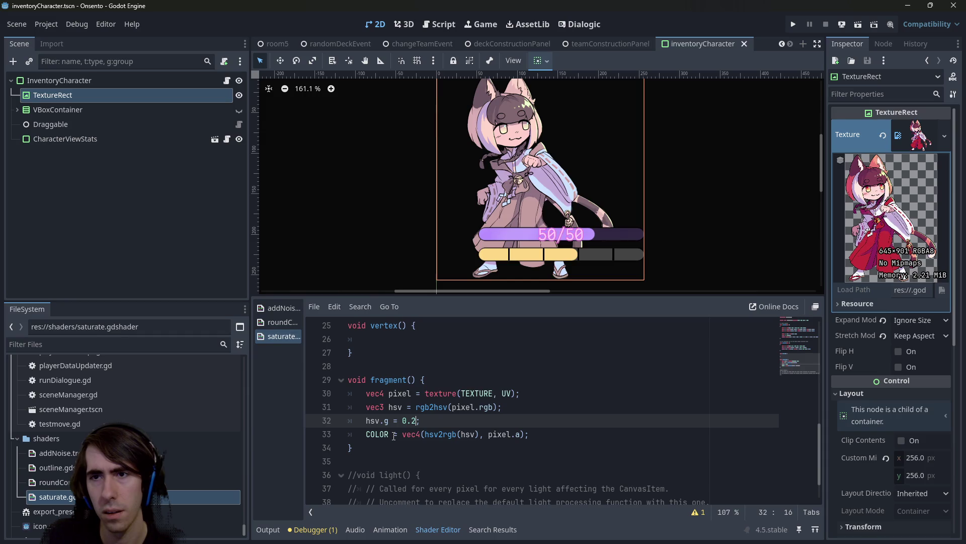
pyautogui.press('BackSpace')
pyautogui.write('1')
pyautogui.hotkey('ctrl', 's')
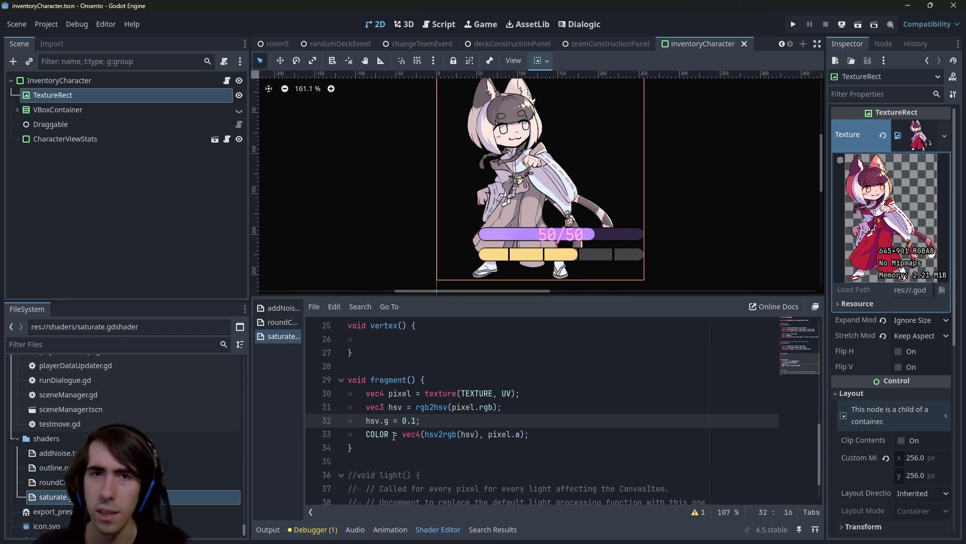
pyautogui.press('BackSpace')
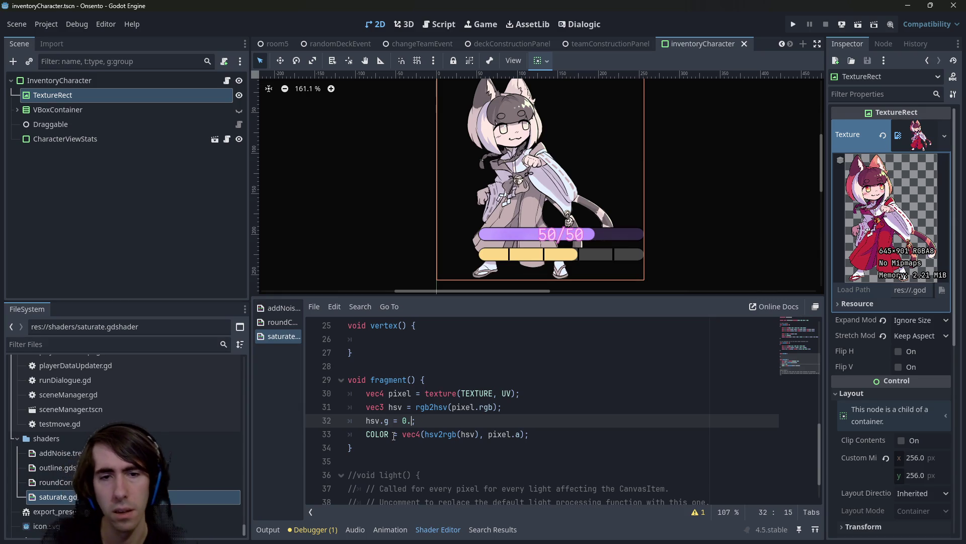
pyautogui.write('05')
pyautogui.hotkey('ctrl', 's')
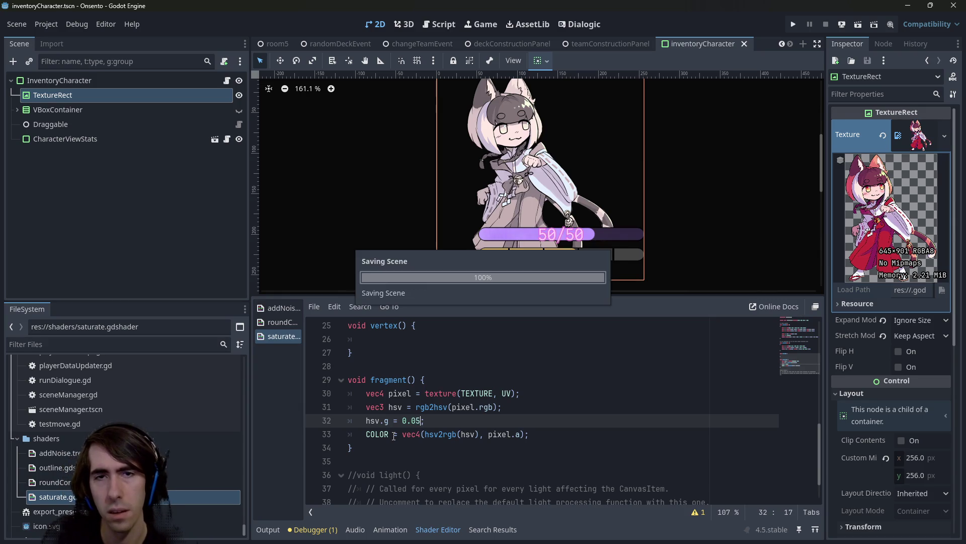
pyautogui.press('BackSpace')
pyautogui.press('BackSpace')
pyautogui.hotkey('ctrl', 's')
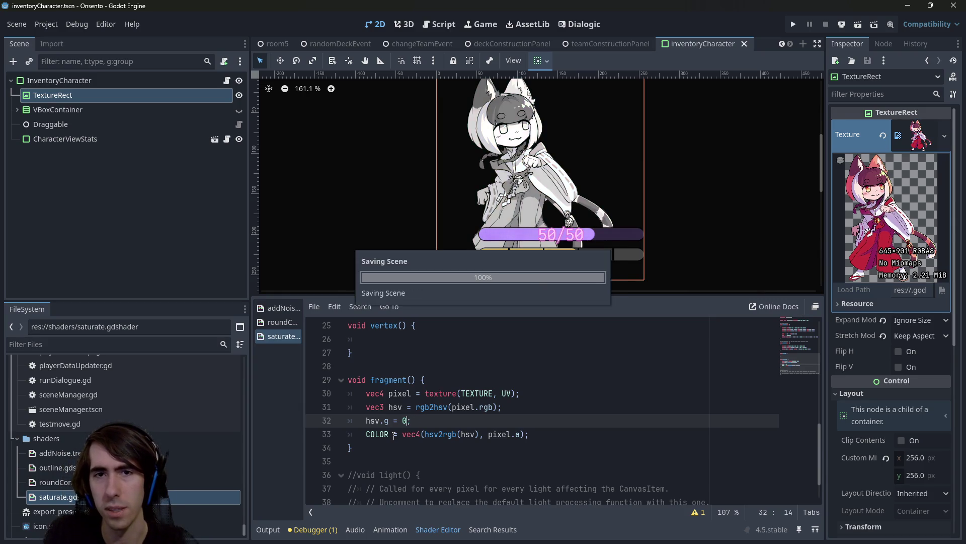
pyautogui.press('BackSpace')
pyautogui.write('0.0')
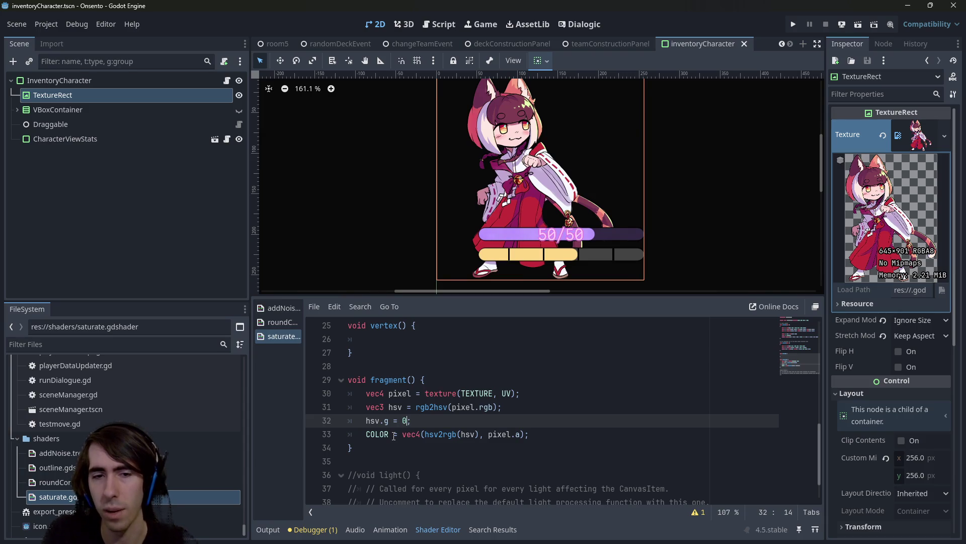
pyautogui.hotkey('ctrl', 's')
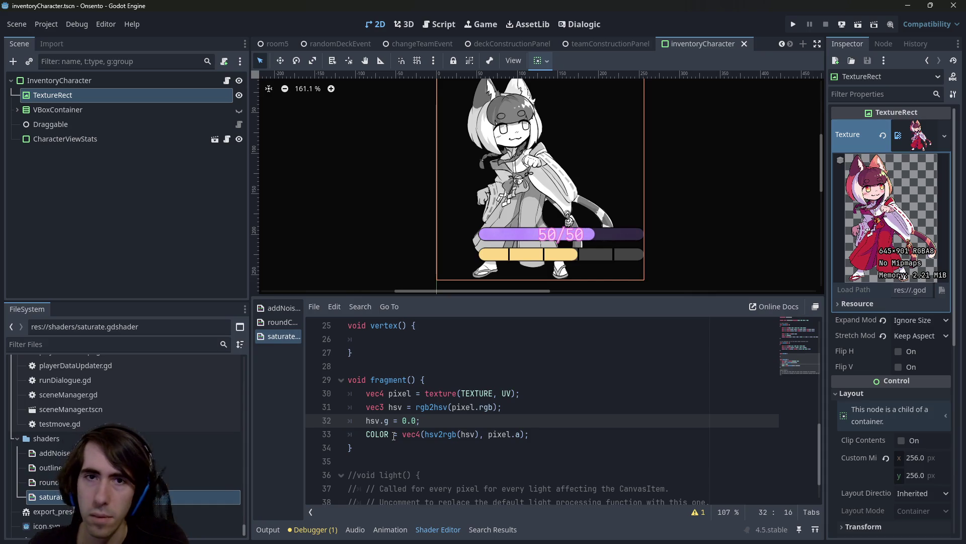
pyautogui.click(472, 410)
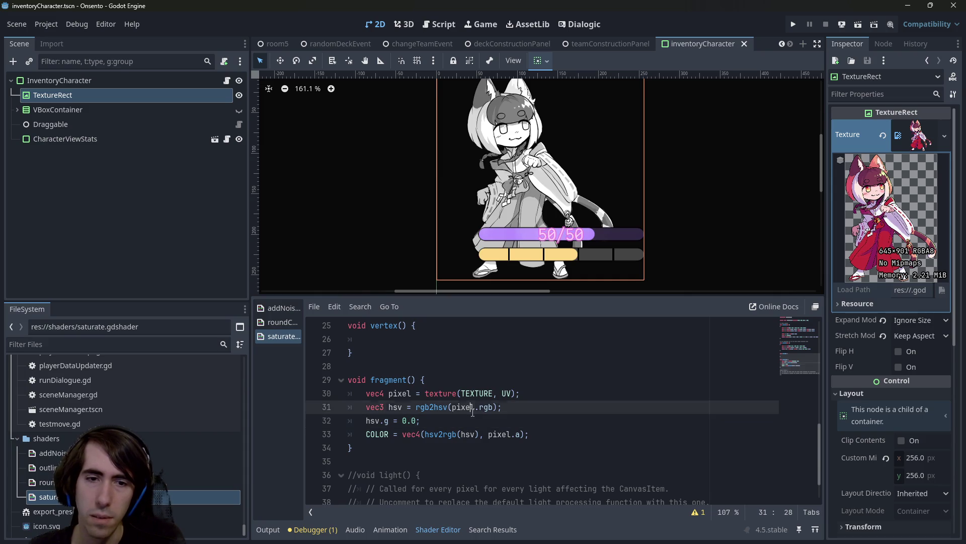
# Multiply hsv2rgb(hsv) on line 33 by 0.5 instead of 0.7 and save the shader
pyautogui.click(477, 419)
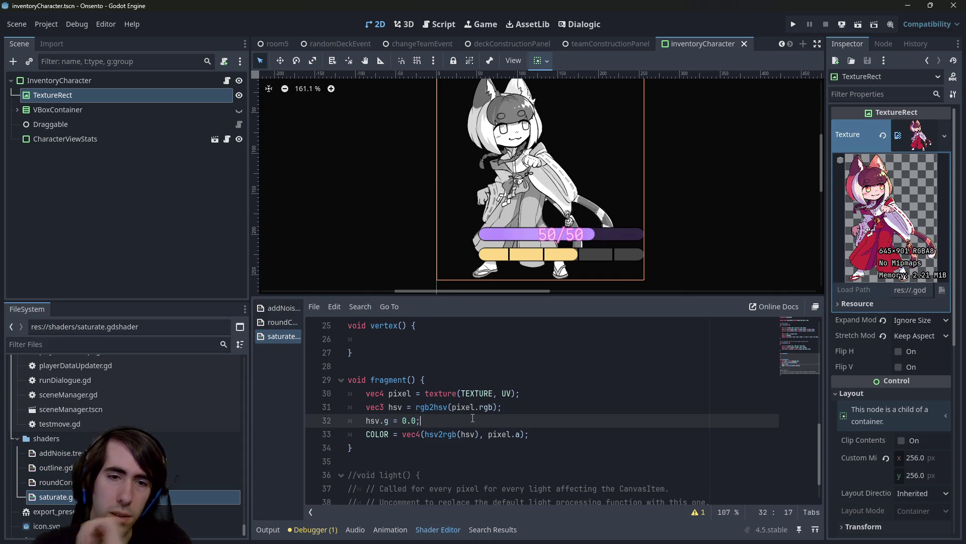
pyautogui.press('Return')
pyautogui.write('hsv *')
pyautogui.press('BackSpace')
pyautogui.press('BackSpace')
pyautogui.press('BackSpace')
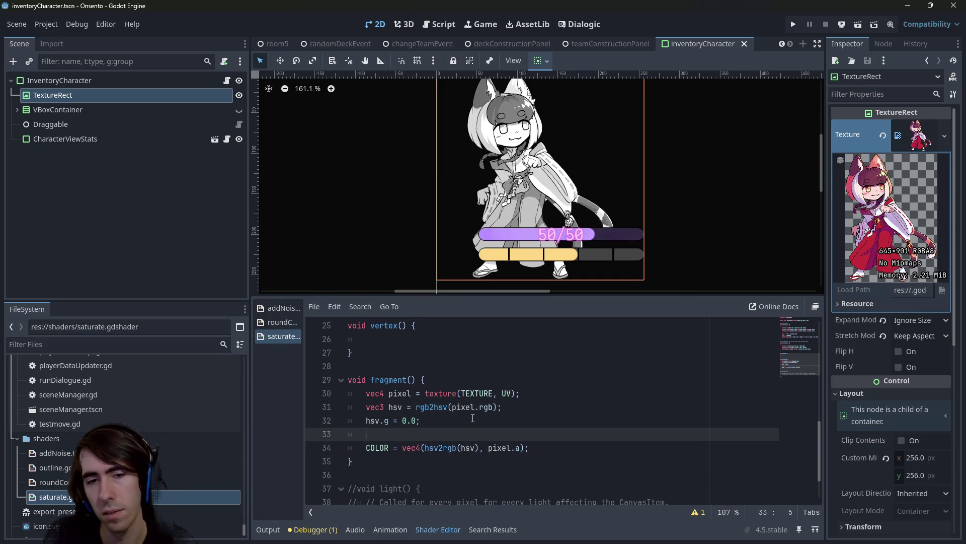
pyautogui.press('Down')
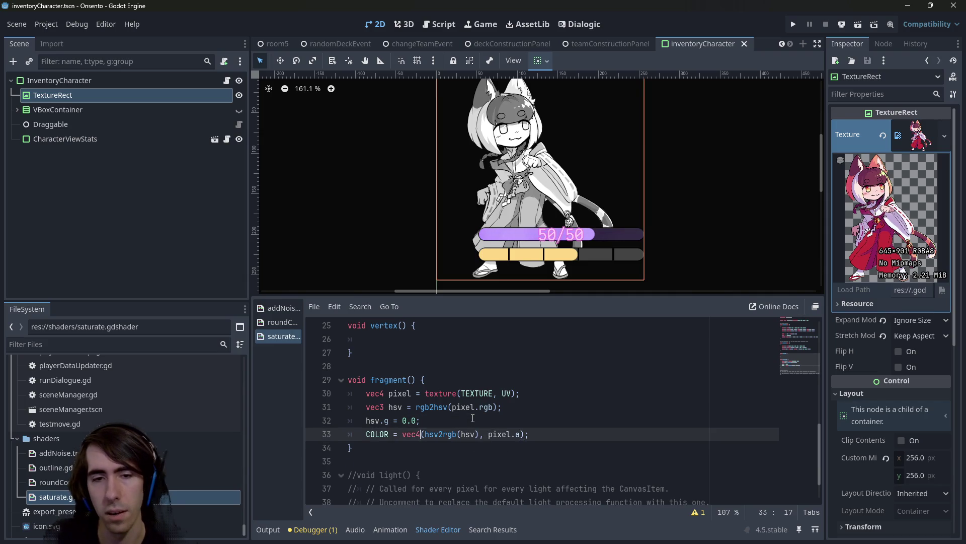
pyautogui.hotkey('ctrl', 'Right')
pyautogui.hotkey('ctrl', 'Right')
pyautogui.hotkey('ctrl', 'Right')
pyautogui.write('* 0.7')
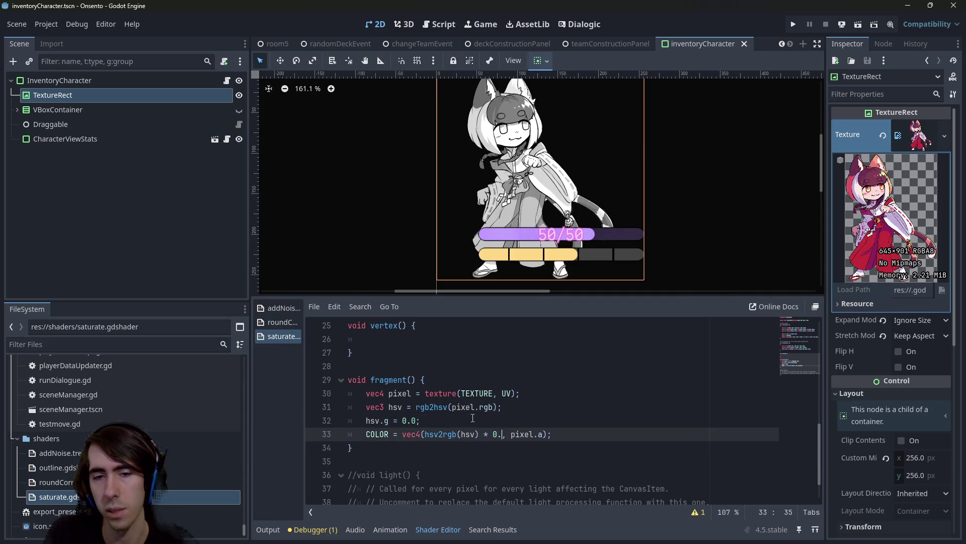
pyautogui.press('BackSpace')
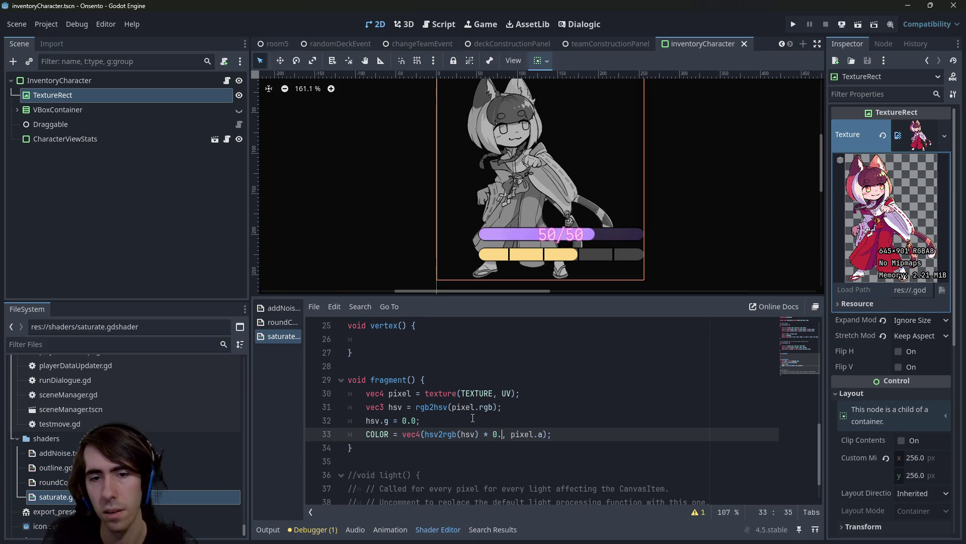
pyautogui.write('5')
pyautogui.hotkey('ctrl', 's')
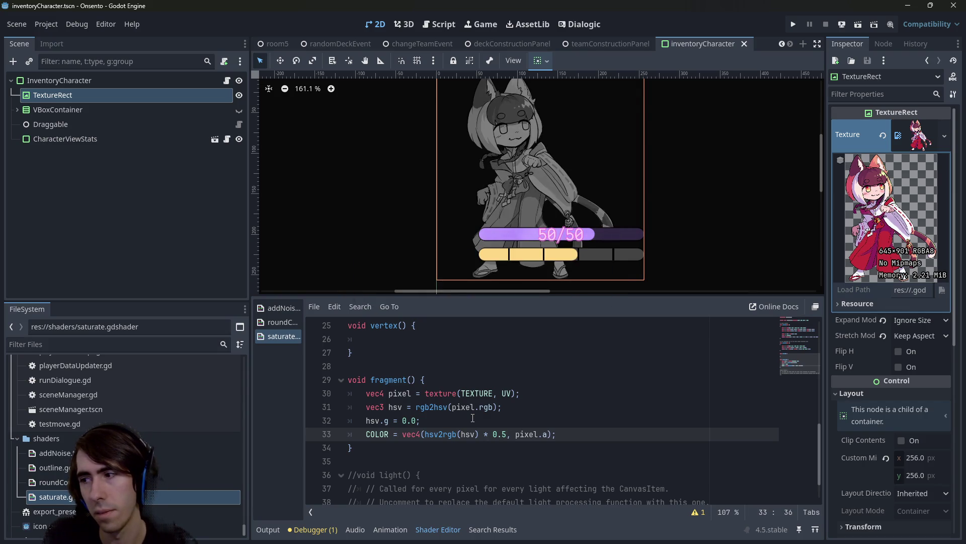
pyautogui.click(599, 44)
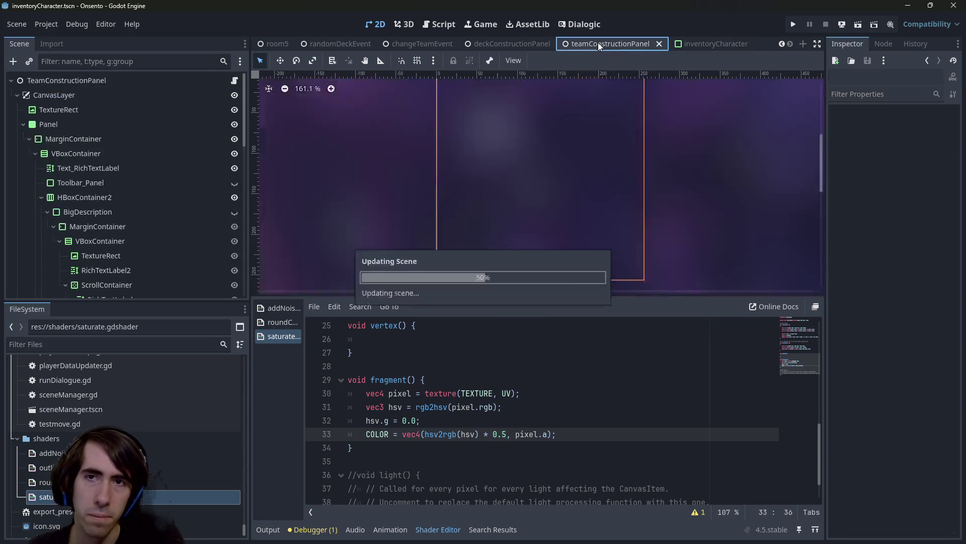
# Delete the erroring Color.from_ok_hsl line 75, save the script, and relaunch the current scene
pyautogui.click(858, 24)
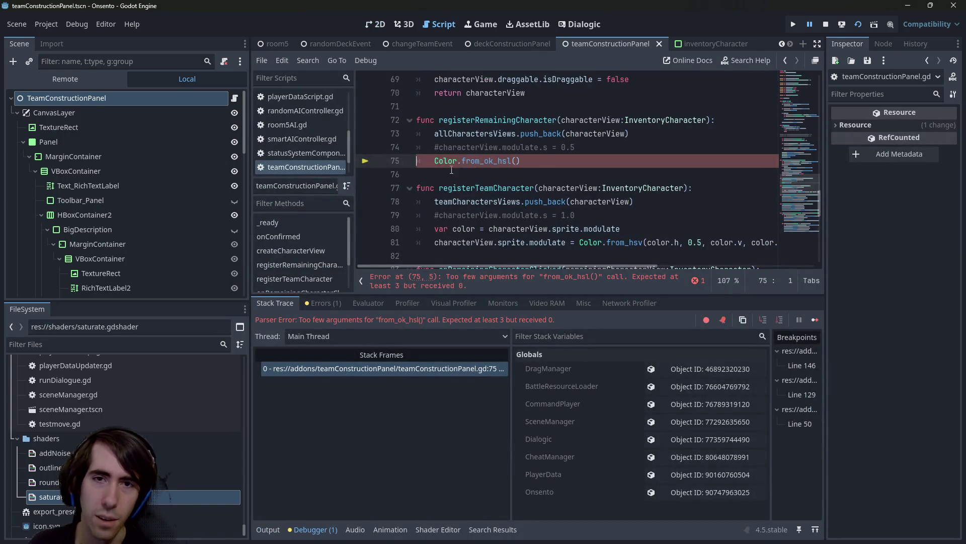
pyautogui.click(557, 161)
pyautogui.press('BackSpace')
pyautogui.press('BackSpace')
pyautogui.press('BackSpace')
pyautogui.write('hs')
pyautogui.press('BackSpace')
pyautogui.press('BackSpace')
pyautogui.press('BackSpace')
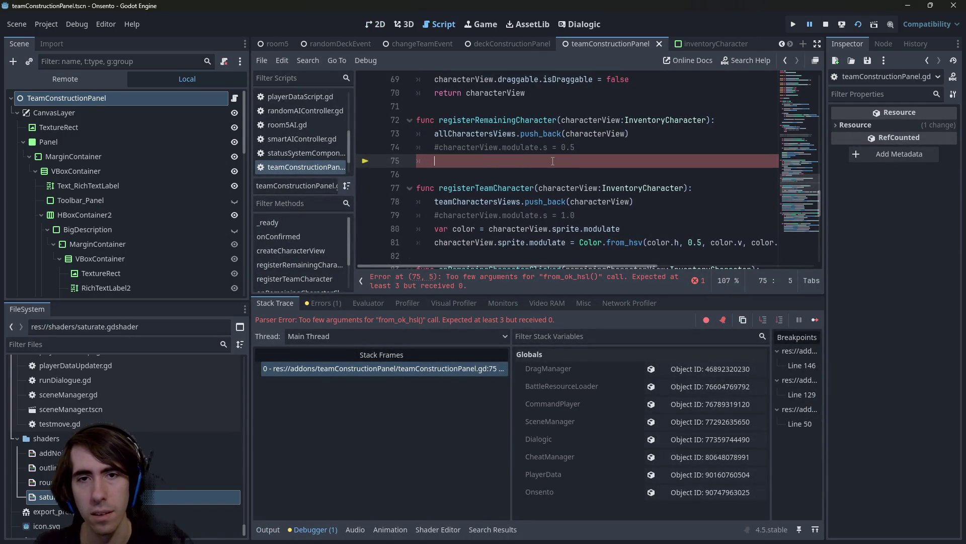
pyautogui.click(582, 215)
pyautogui.moveTo(588, 153); pyautogui.dragTo(410, 148)
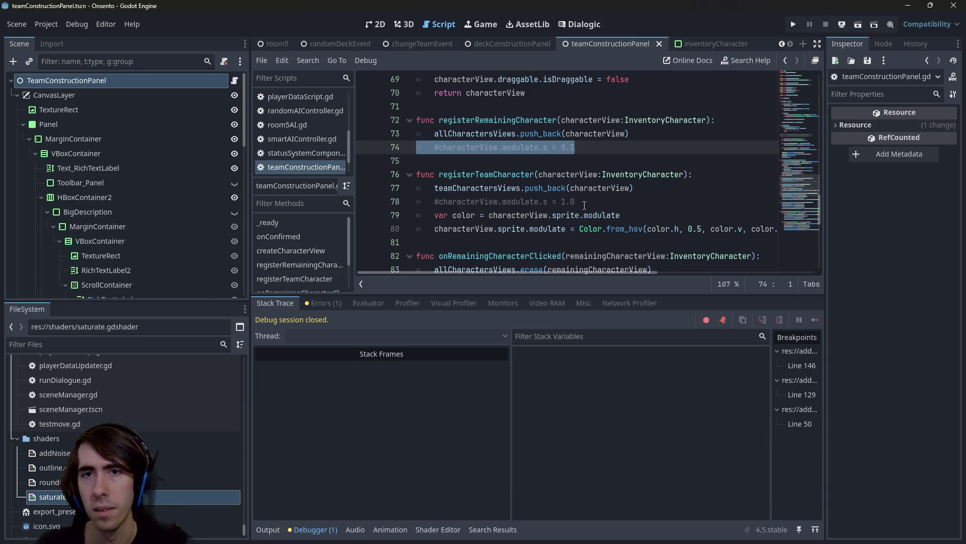
pyautogui.click(575, 202)
pyautogui.hotkey('ctrl', 's')
pyautogui.click(857, 28)
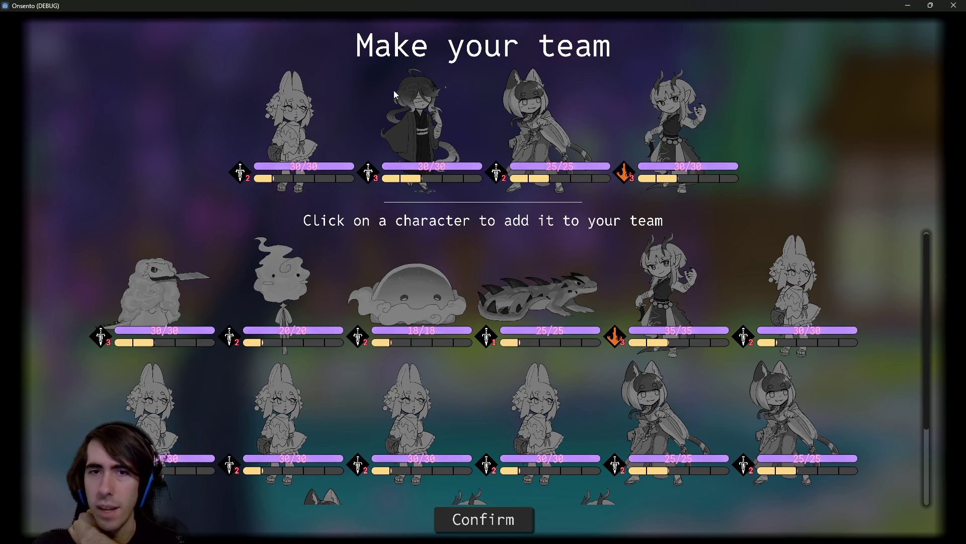
# Add the 25/25 dragon to the team and close the game window
pyautogui.click(515, 294)
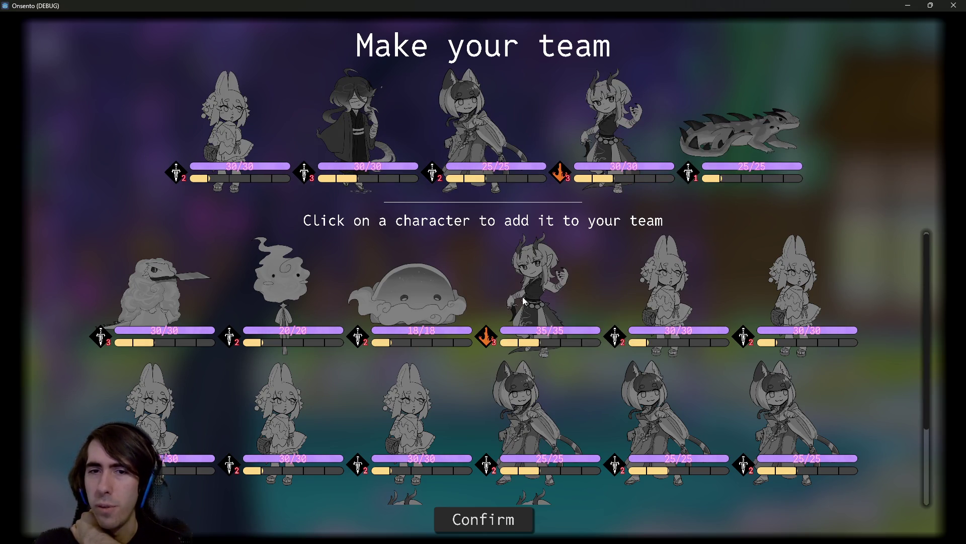
pyautogui.click(954, 6)
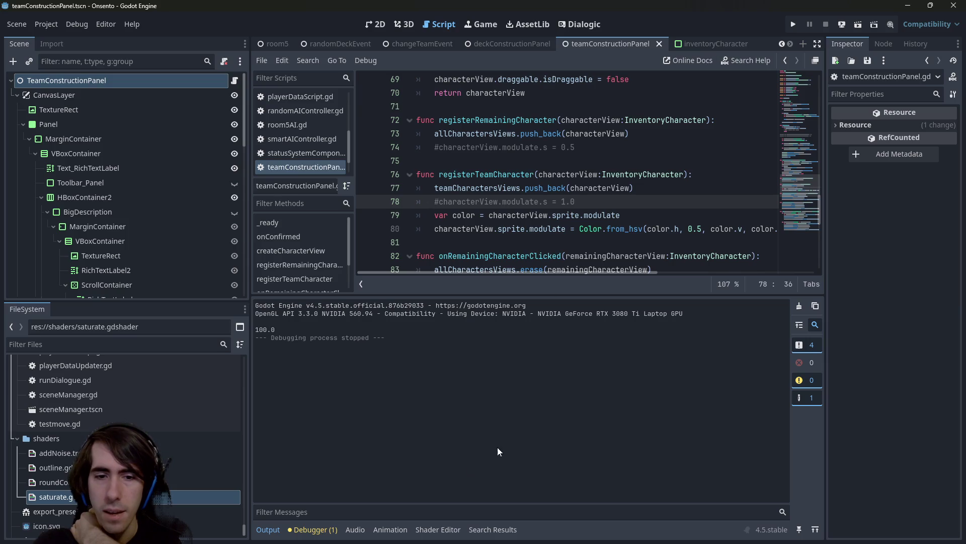
# Save line 32 as hsv.g = 0.5, test-run the team builder scene, then close it
pyautogui.click(438, 530)
pyautogui.click(452, 422)
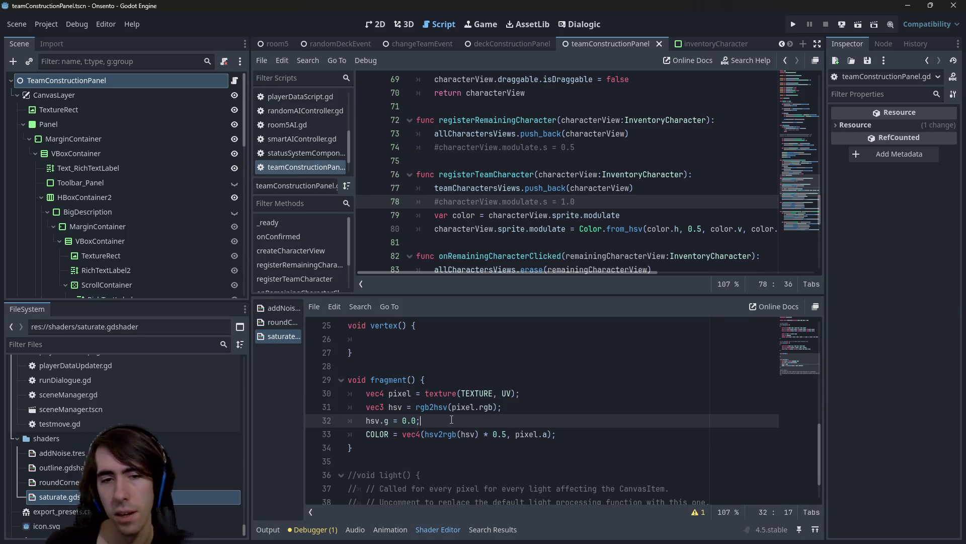
pyautogui.hotkey('ctrl', 's')
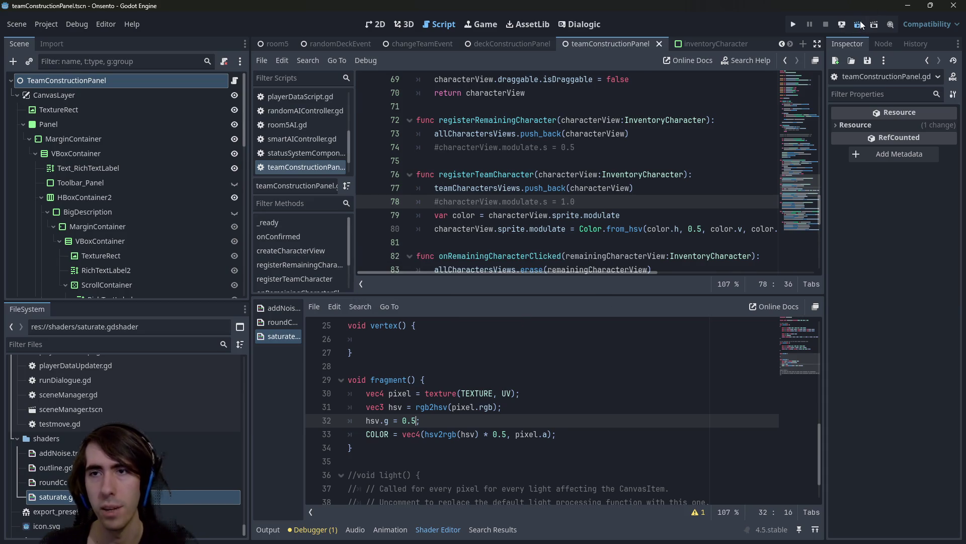
pyautogui.click(860, 24)
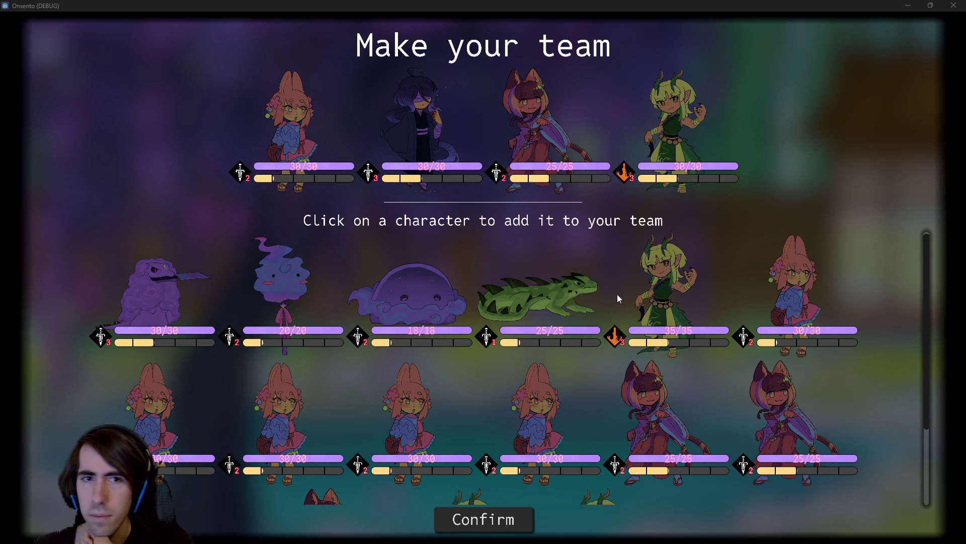
pyautogui.click(954, 5)
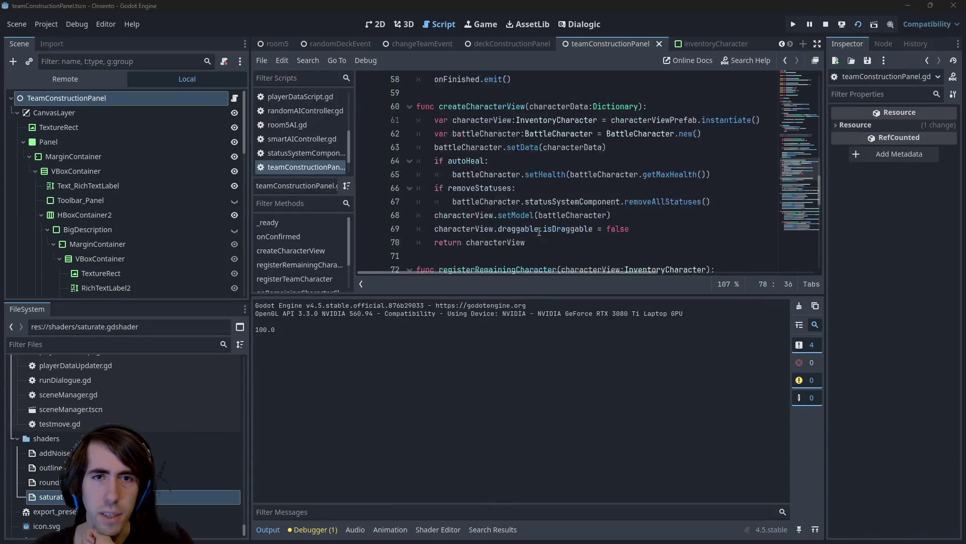
# Bring up the saturate shader code in the Shader Editor and scroll to its top
pyautogui.scroll(2, 539, 231)
pyautogui.click(438, 529)
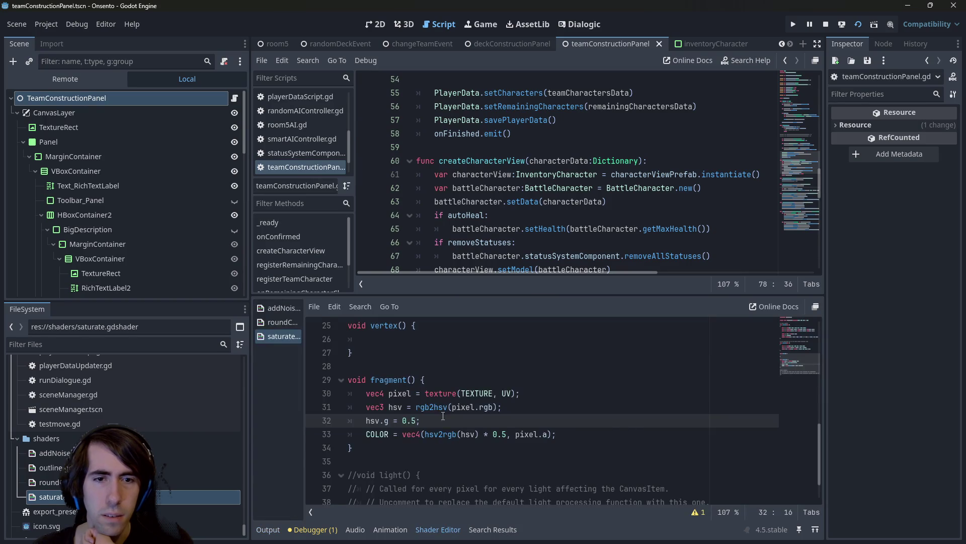
pyautogui.scroll(8, 443, 416)
pyautogui.scroll(-2, 442, 416)
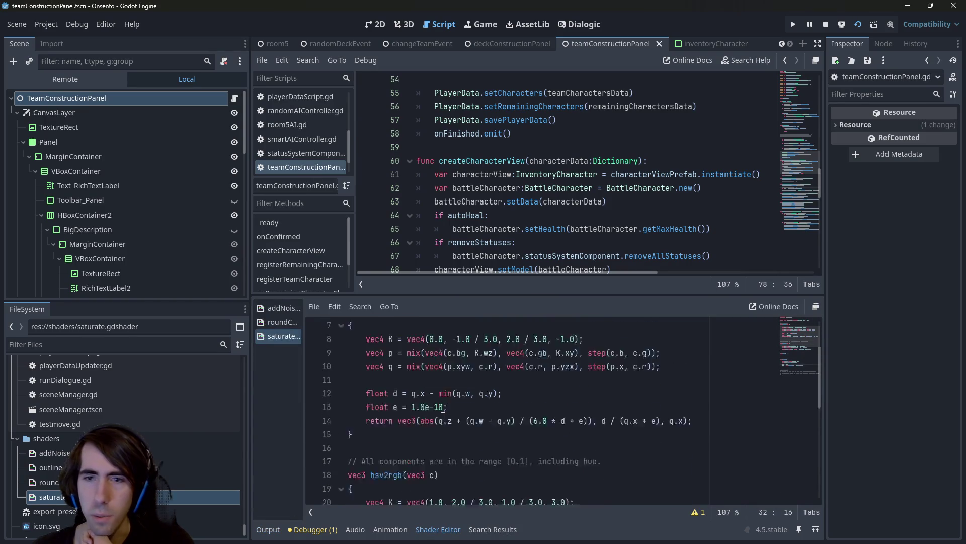
pyautogui.scroll(1, 443, 416)
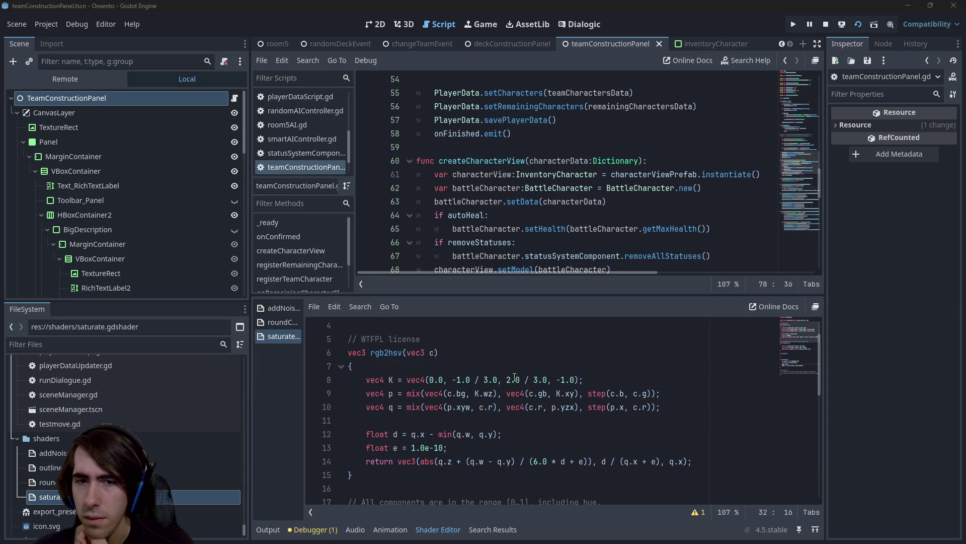
pyautogui.scroll(1, 520, 376)
pyautogui.scroll(-1, 520, 375)
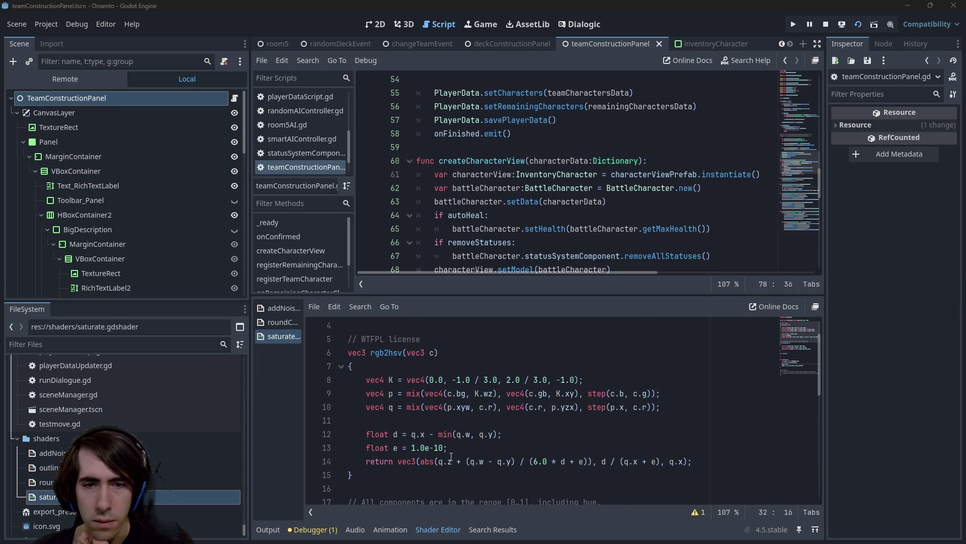
pyautogui.scroll(-1, 443, 403)
pyautogui.scroll(1, 438, 383)
# Highlight every use of parameter c in rgb2hsv, then move down toward hsv2rgb
pyautogui.click(432, 353)
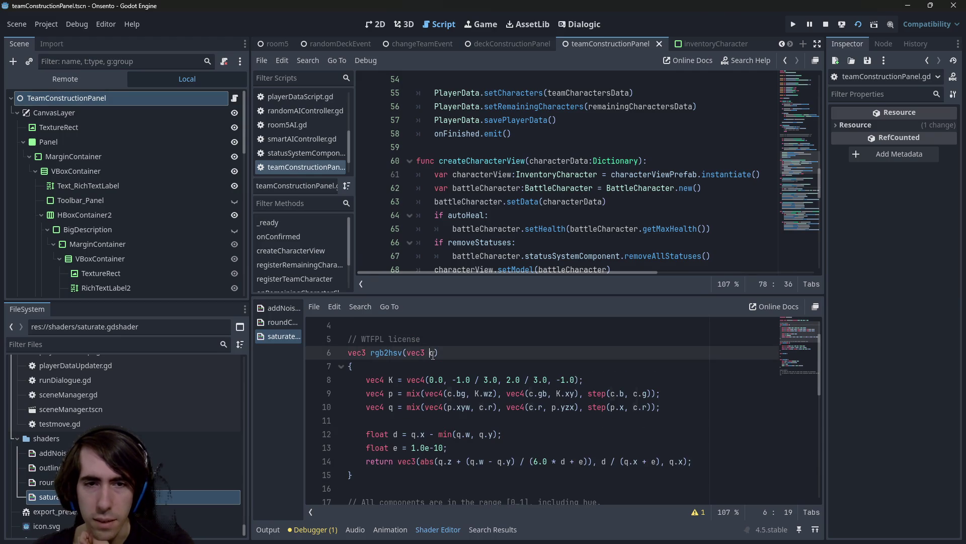
pyautogui.doubleClick(432, 353)
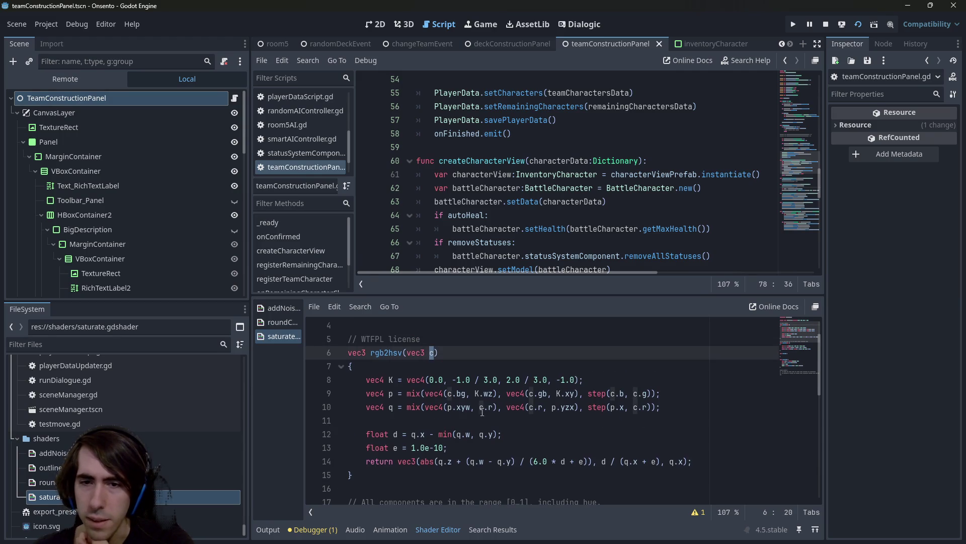
pyautogui.scroll(-4, 482, 412)
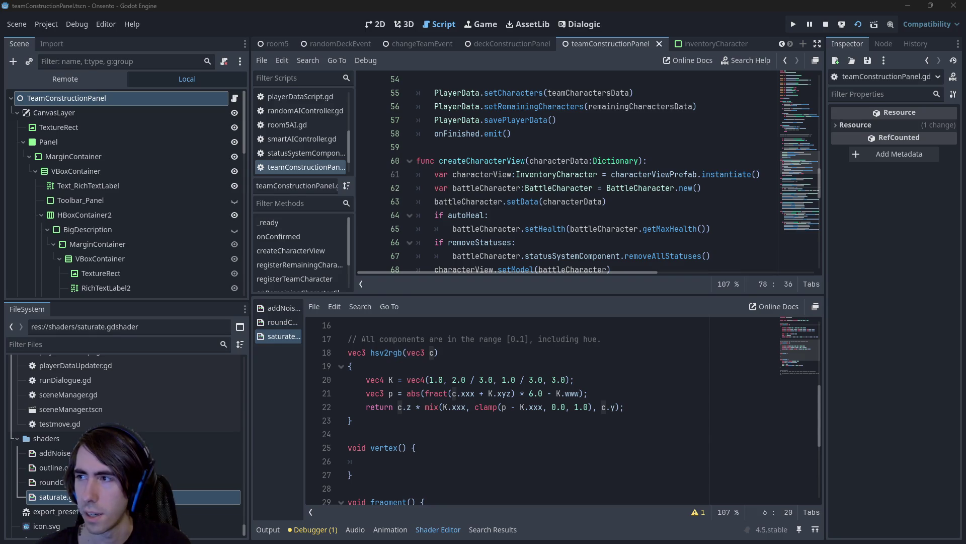
# Switch to Chrome and read the Apache License definitions, including the Object definition
pyautogui.hotkey('alt', 'Tab')
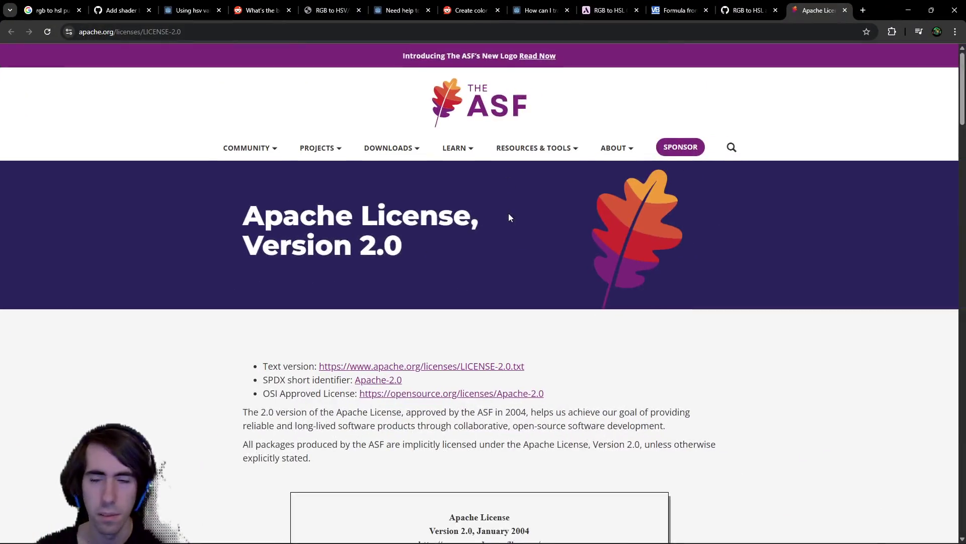
pyautogui.scroll(-3, 509, 214)
pyautogui.scroll(1, 507, 258)
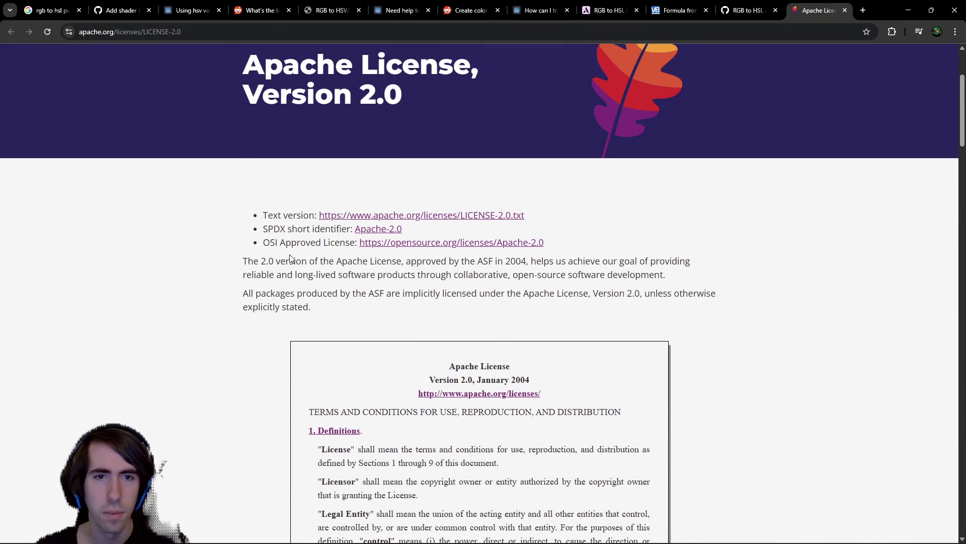
pyautogui.moveTo(290, 260); pyautogui.dragTo(613, 265)
pyautogui.click(613, 265)
pyautogui.scroll(-4, 321, 284)
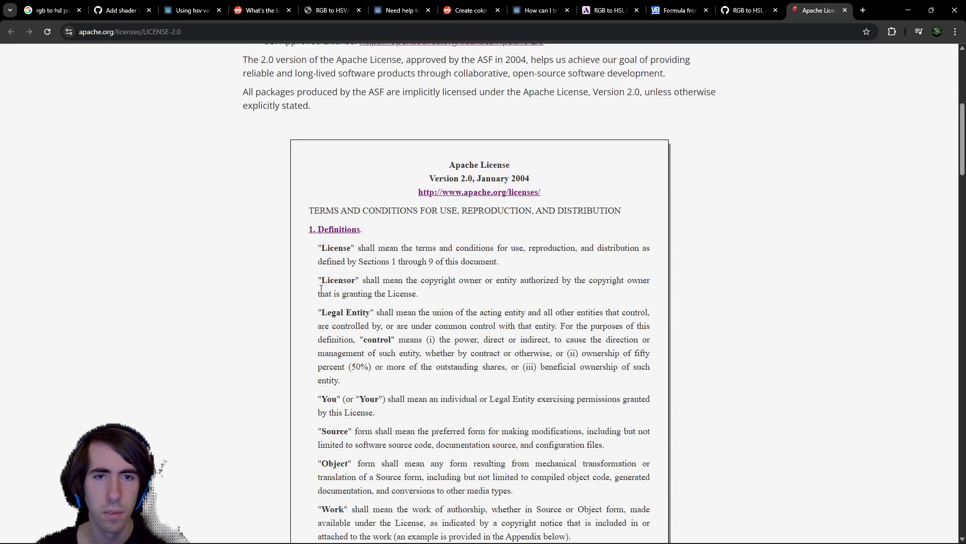
pyautogui.scroll(-6, 320, 284)
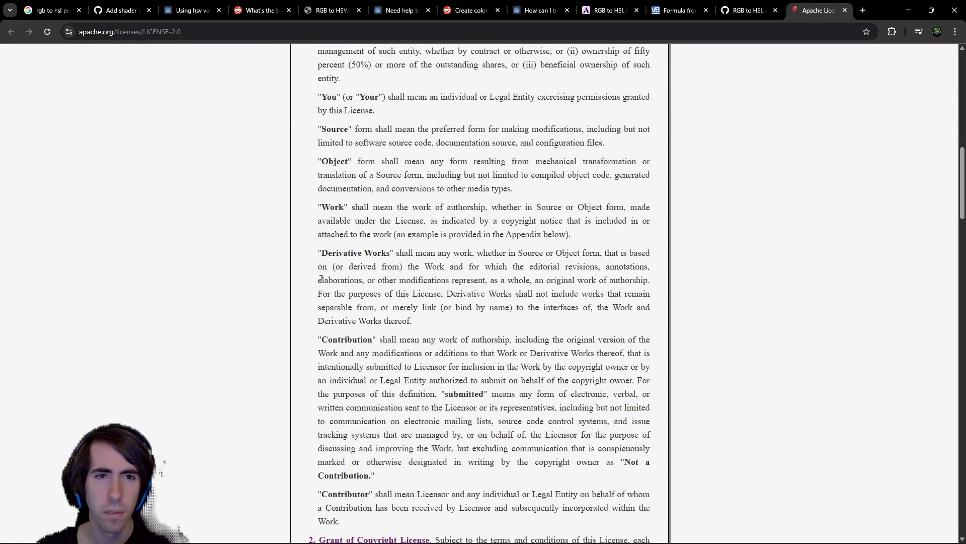
pyautogui.scroll(-3, 321, 278)
pyautogui.scroll(5, 321, 280)
pyautogui.moveTo(349, 262); pyautogui.dragTo(553, 297)
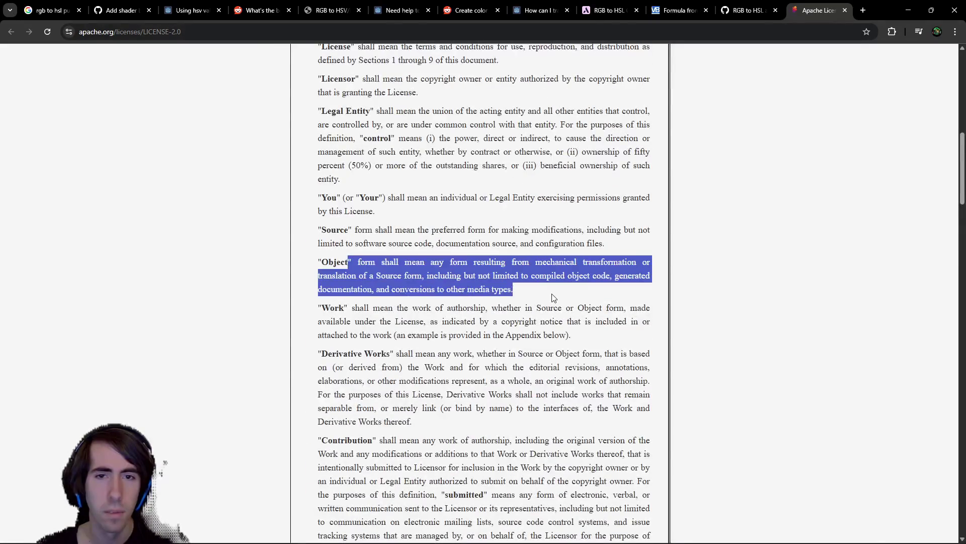
pyautogui.click(550, 292)
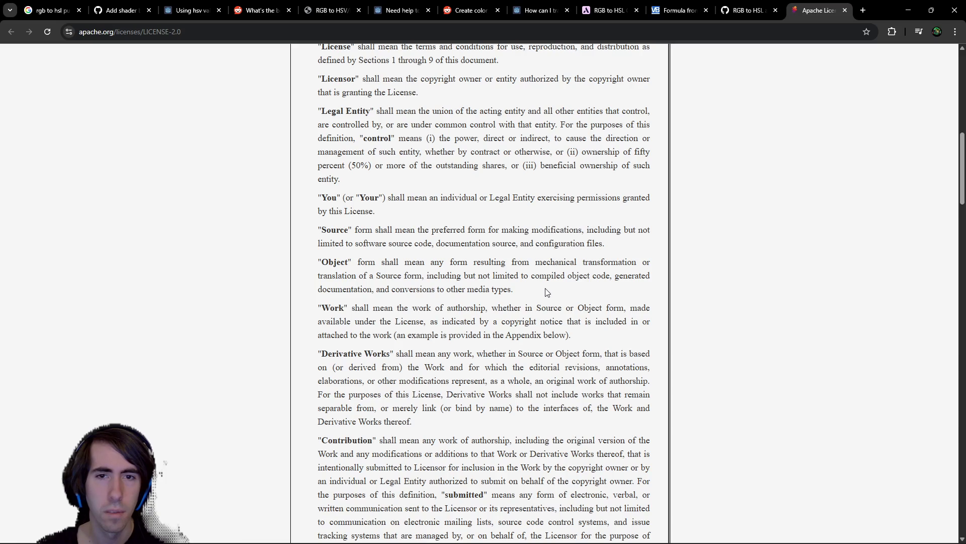
# Read the Redistribution terms, then minimize Chrome to bring Godot back
pyautogui.scroll(7, 205, 321)
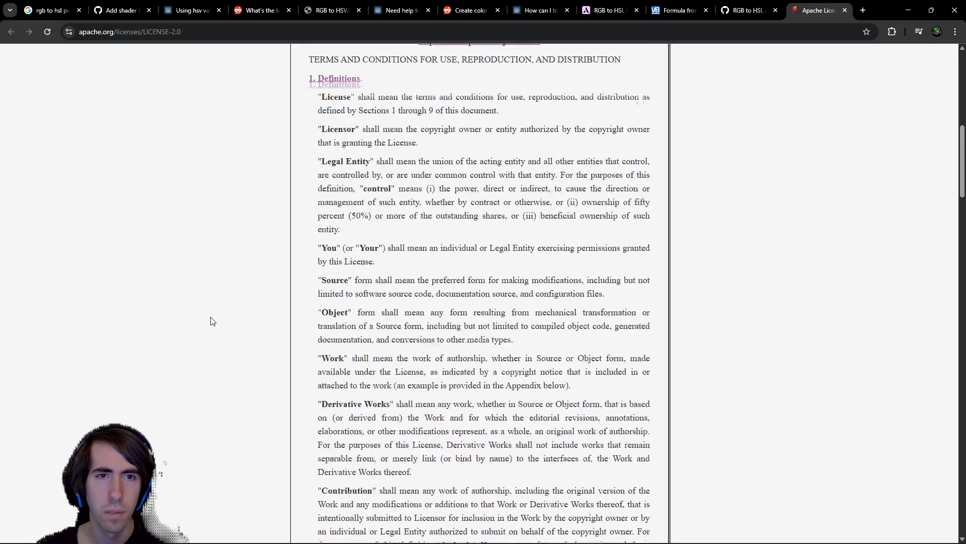
pyautogui.scroll(-15, 209, 321)
pyautogui.scroll(-6, 225, 317)
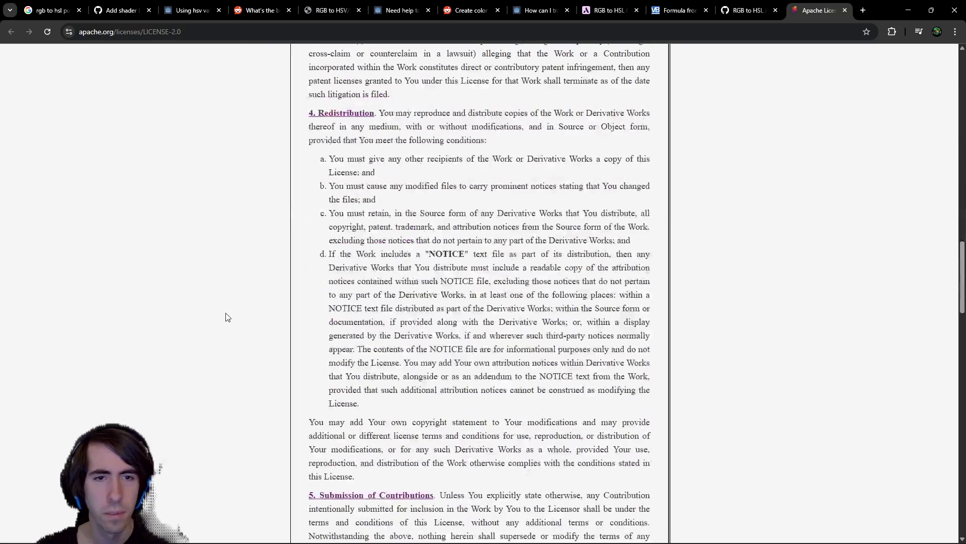
pyautogui.scroll(3, 224, 317)
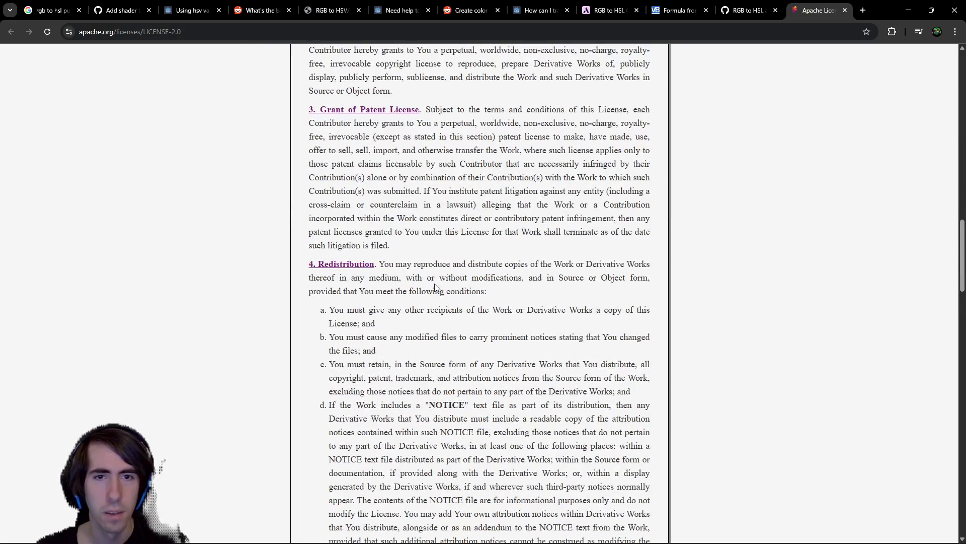
pyautogui.moveTo(380, 264); pyautogui.dragTo(535, 277)
pyautogui.click(557, 286)
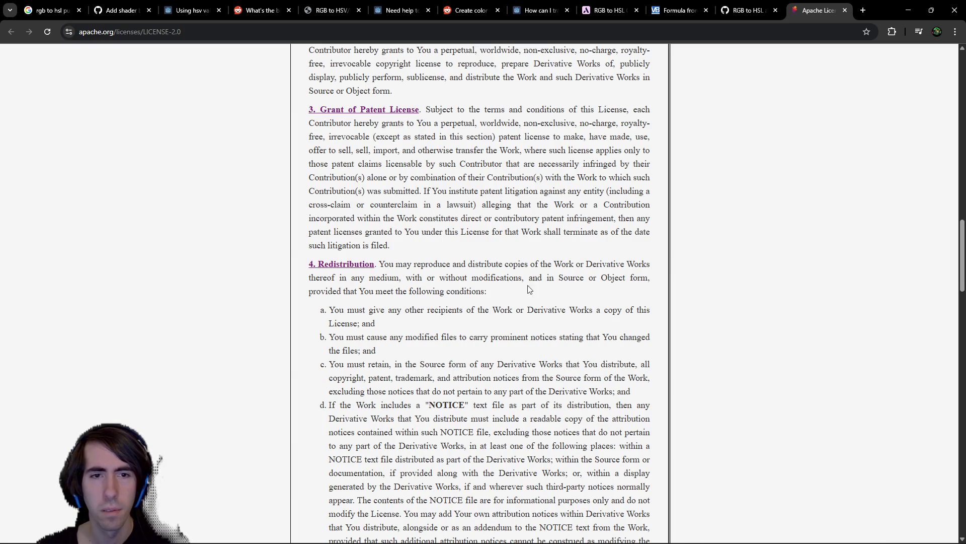
pyautogui.scroll(-15, 428, 323)
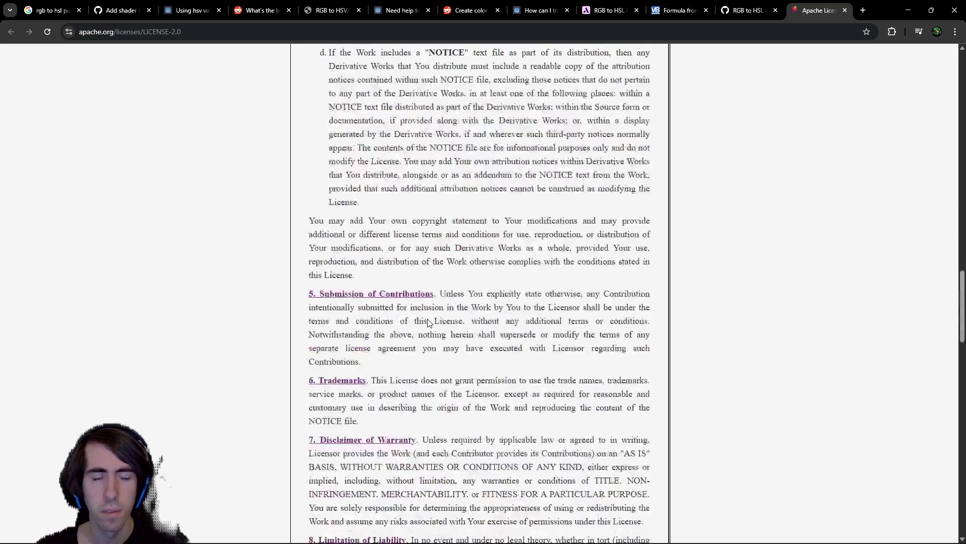
pyautogui.click(909, 10)
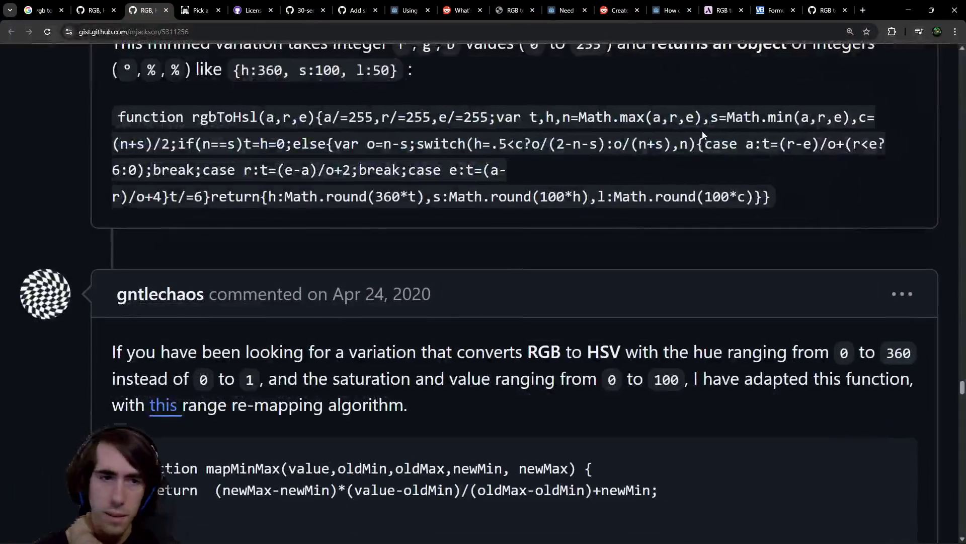
# Zoom the gist page out to 110% and search it for 'license'
pyautogui.scroll(-3, 575, 172)
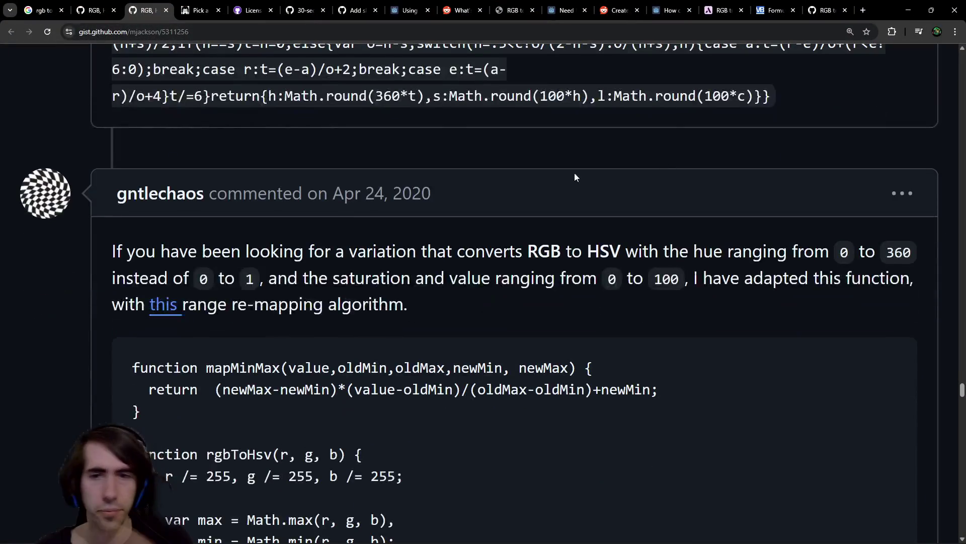
pyautogui.hotkey('ctrl', '-')
pyautogui.hotkey('ctrl', '-')
pyautogui.hotkey('ctrl', '-')
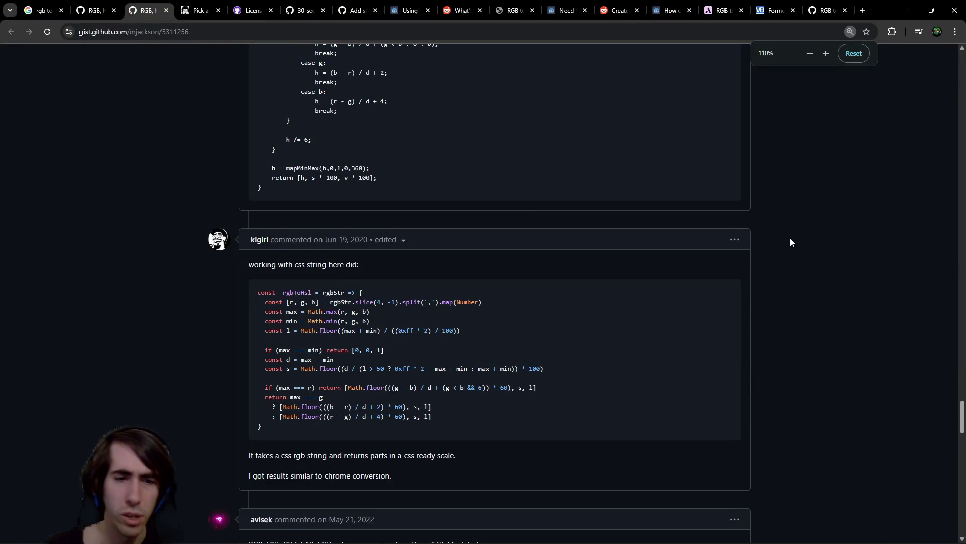
pyautogui.scroll(-5, 790, 241)
pyautogui.hotkey('ctrl', 'f')
pyautogui.write('license')
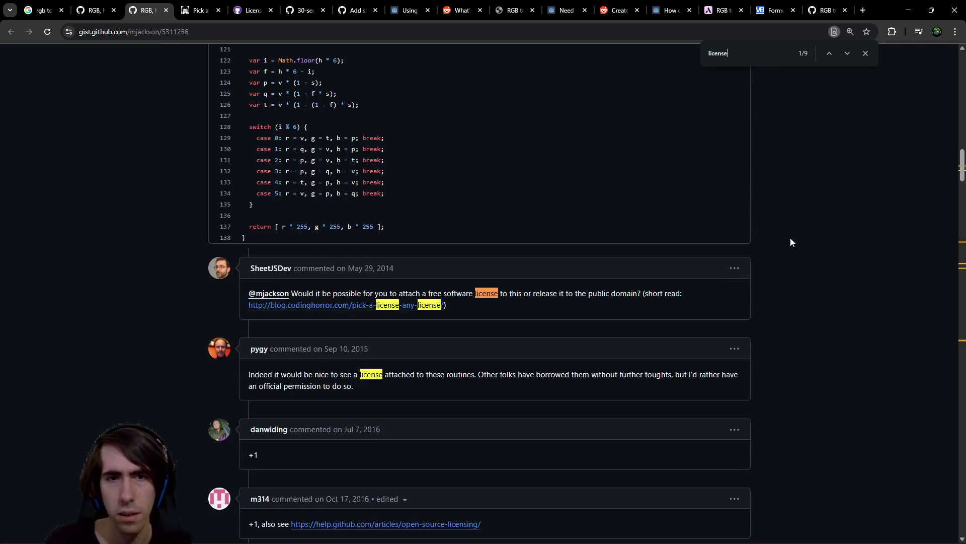
pyautogui.scroll(-1, 528, 239)
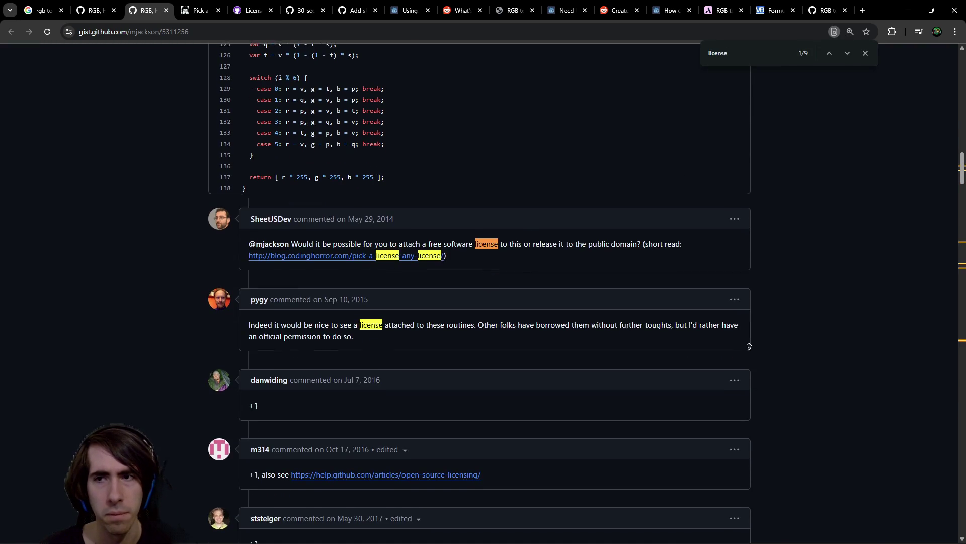
pyautogui.scroll(20, 557, 286)
pyautogui.scroll(-2, 557, 286)
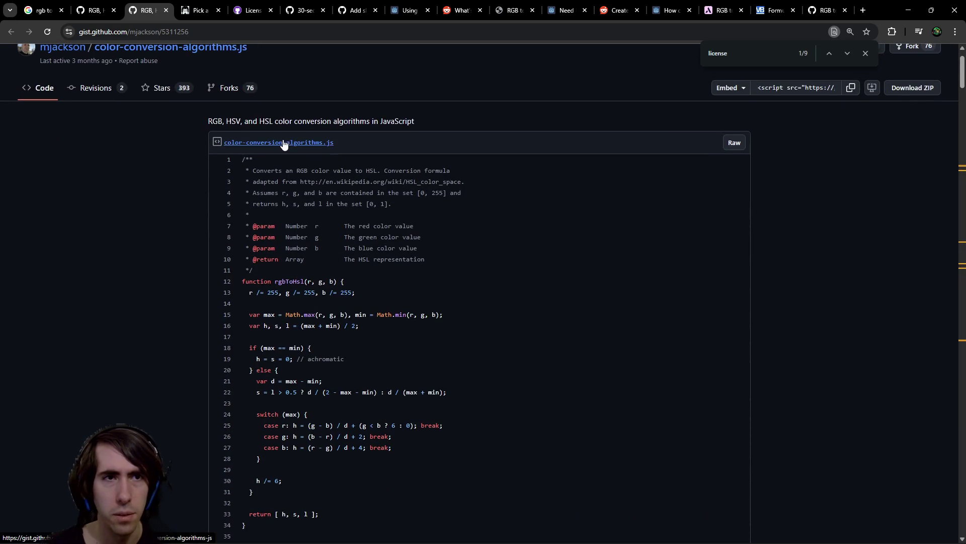
pyautogui.scroll(1, 589, 209)
pyautogui.scroll(-20, 584, 224)
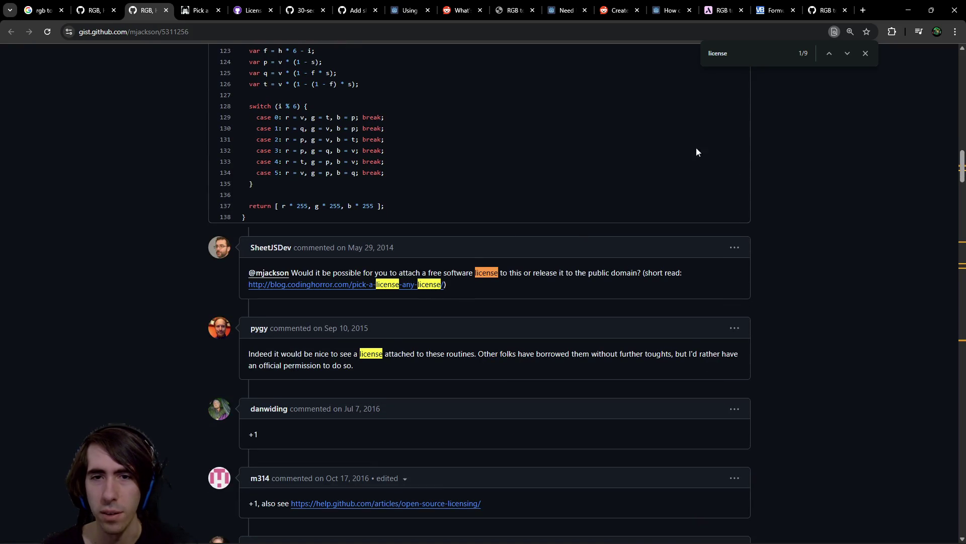
# Step back four license matches, select the commenter's remark with its linked gist URL, and return to Godot
pyautogui.click(831, 54)
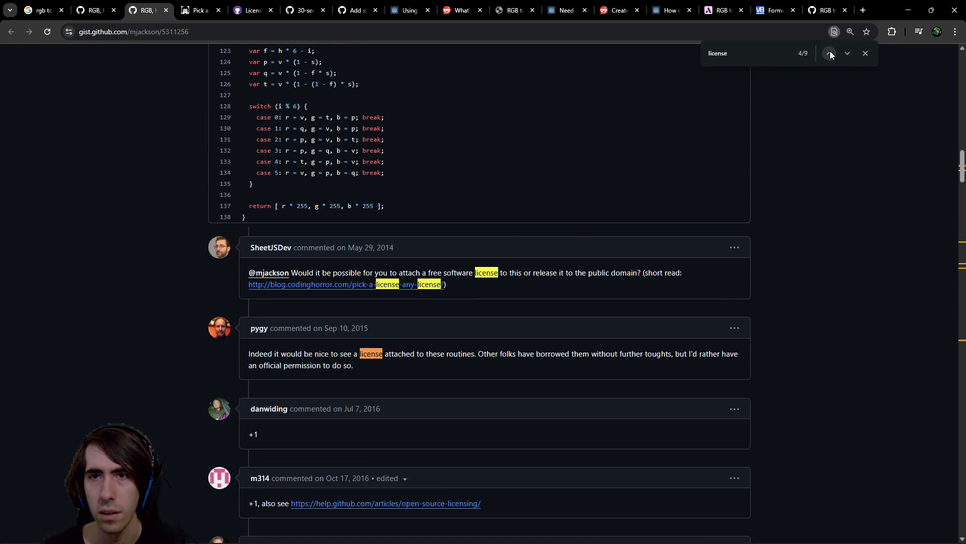
pyautogui.click(831, 54)
pyautogui.click(830, 54)
pyautogui.click(831, 54)
pyautogui.click(830, 55)
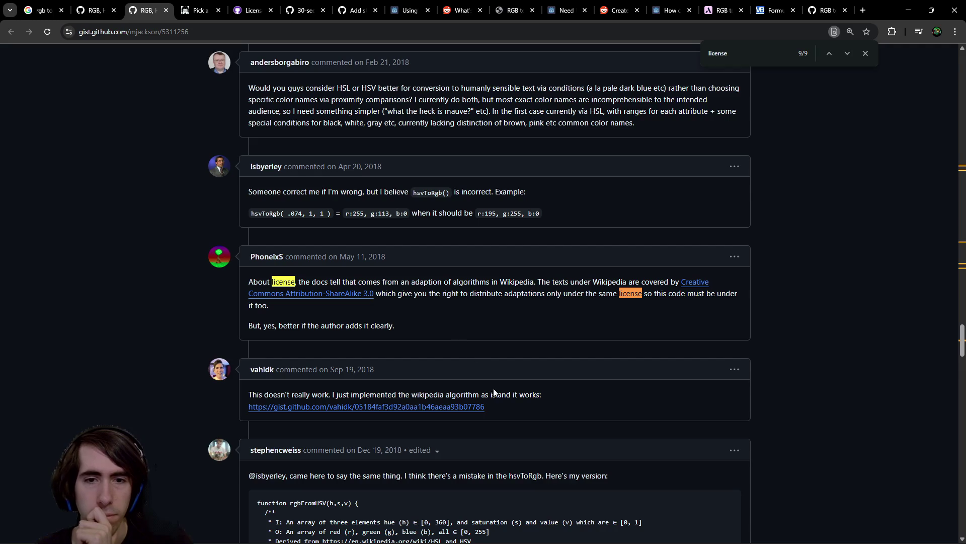
pyautogui.moveTo(419, 395); pyautogui.dragTo(543, 417)
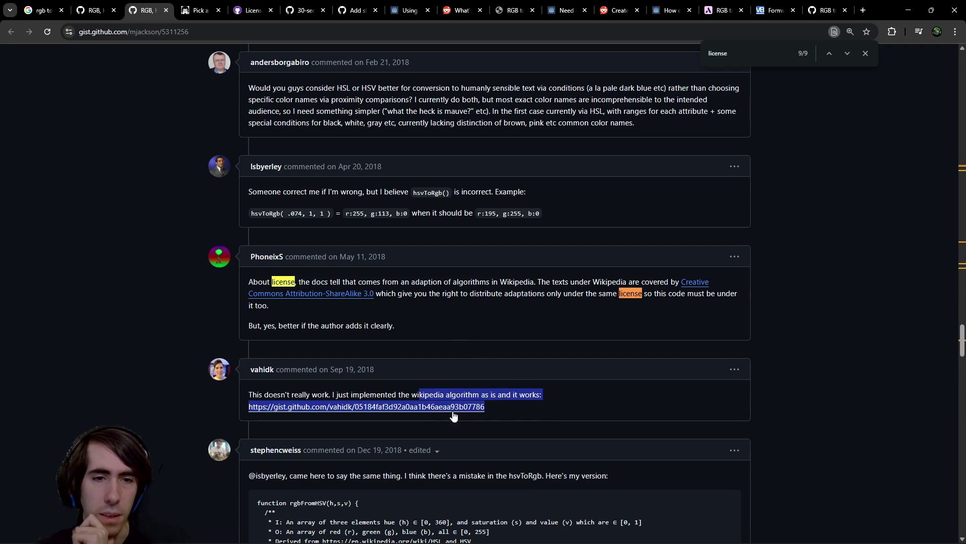
pyautogui.scroll(-5, 722, 308)
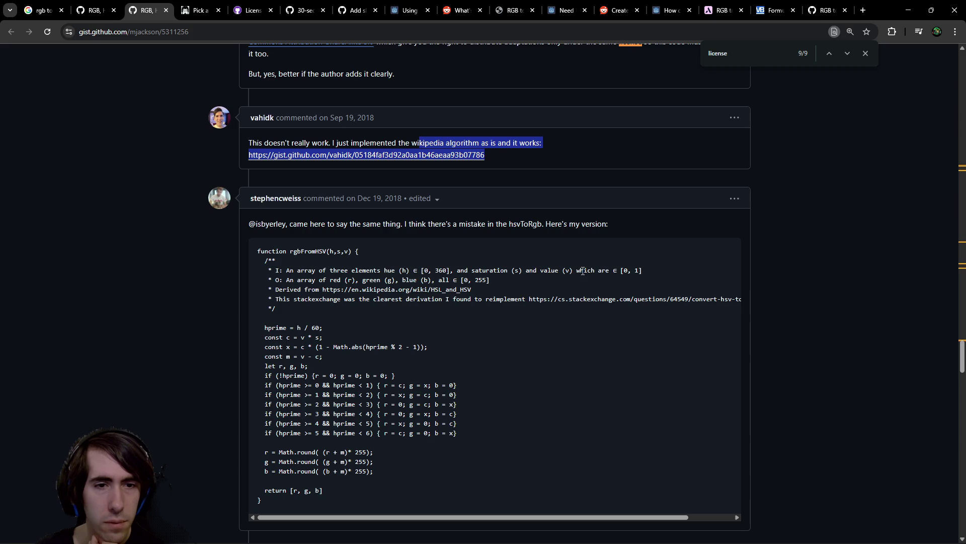
pyautogui.scroll(-3, 582, 271)
pyautogui.scroll(3, 582, 271)
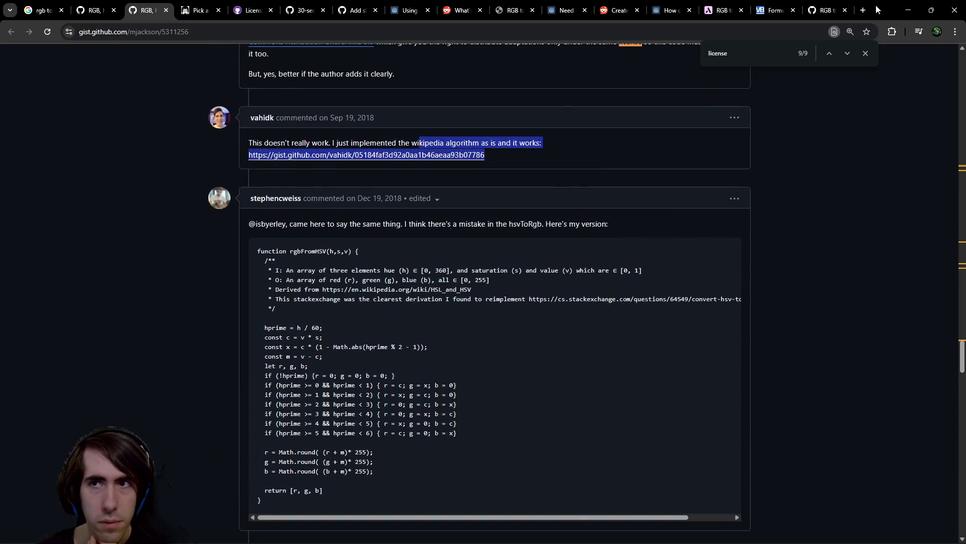
pyautogui.hotkey('alt', 'Tab')
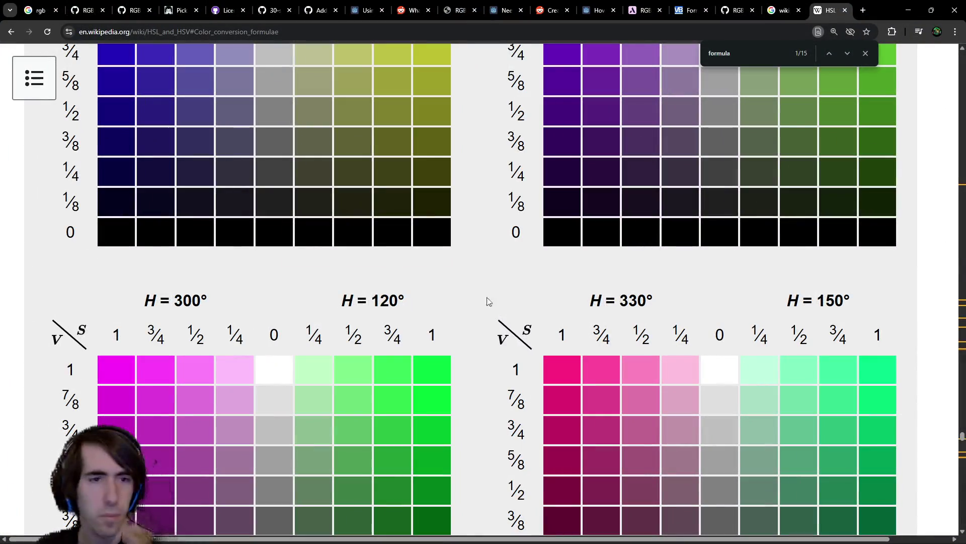
# Reset the article zoom to 100%, raise it to 110%, and jump to Disadvantages
pyautogui.hotkey('ctrl', '0')
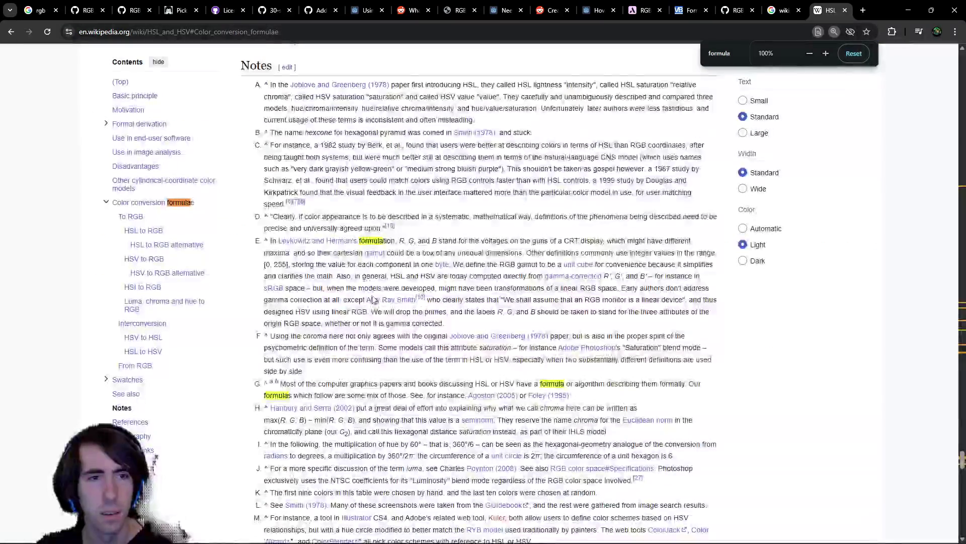
pyautogui.hotkey('ctrl', '=')
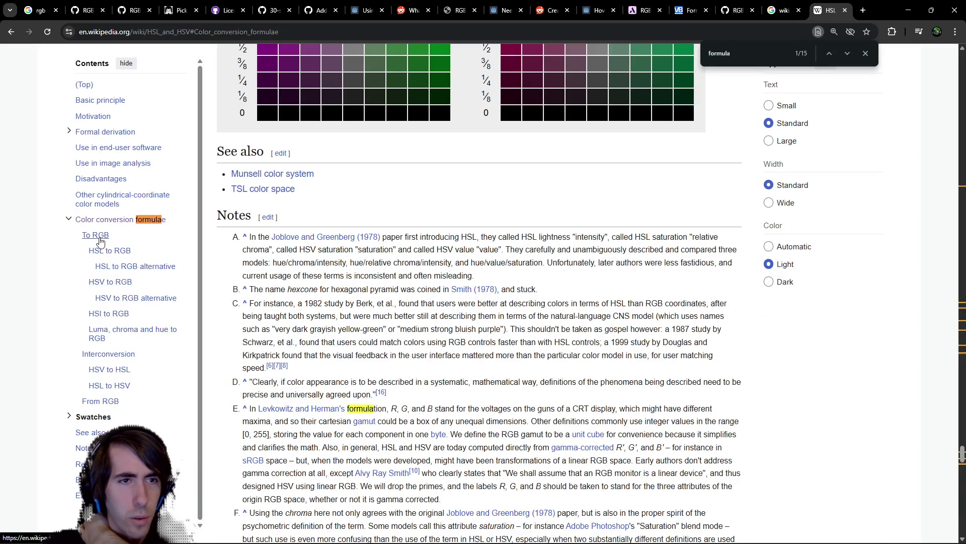
pyautogui.click(108, 183)
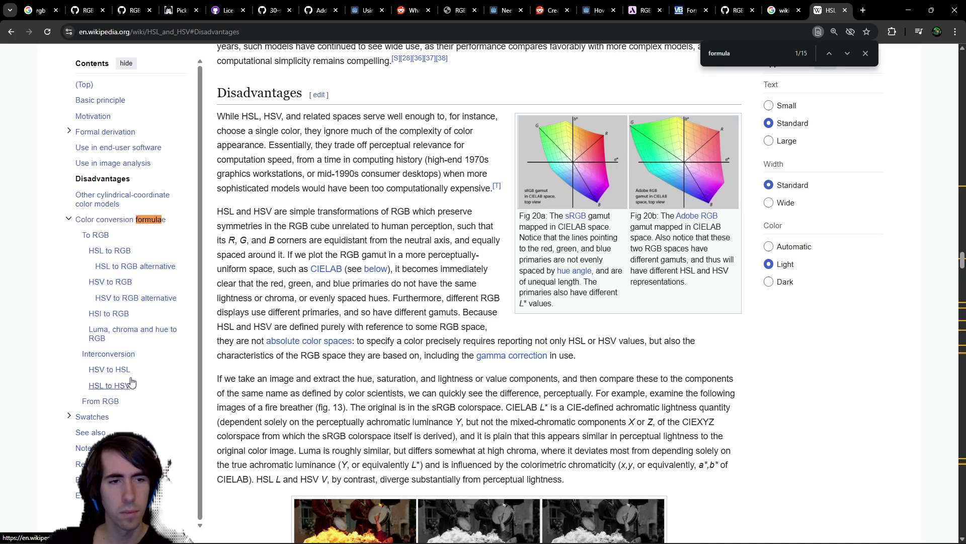
# Jump to the From RGB formulas and examine the maximum-component line
pyautogui.click(119, 405)
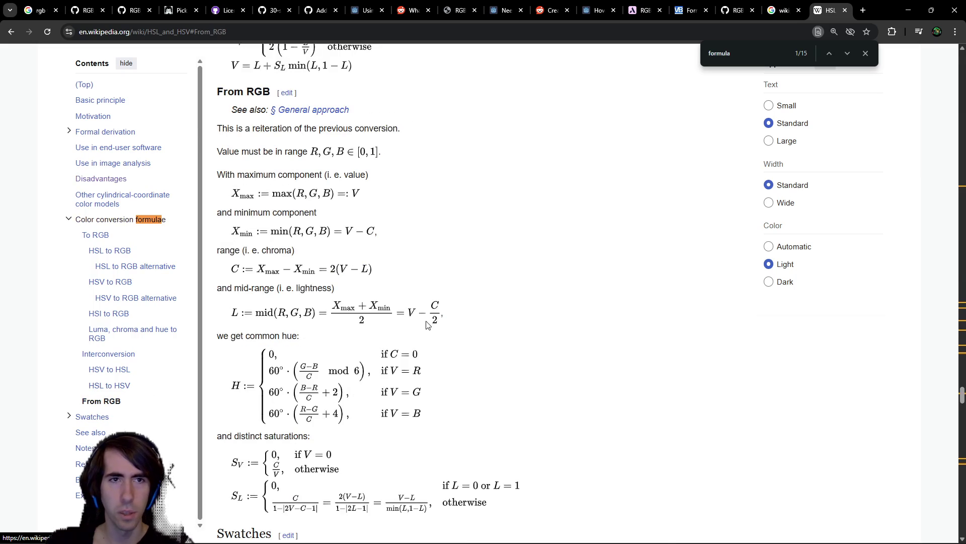
pyautogui.scroll(-3, 410, 208)
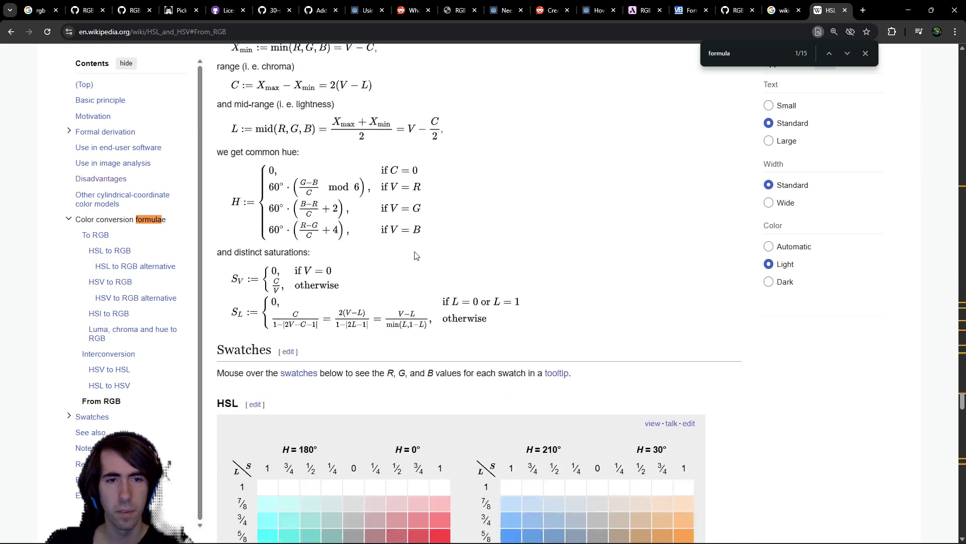
pyautogui.scroll(2, 414, 256)
pyautogui.scroll(1, 414, 256)
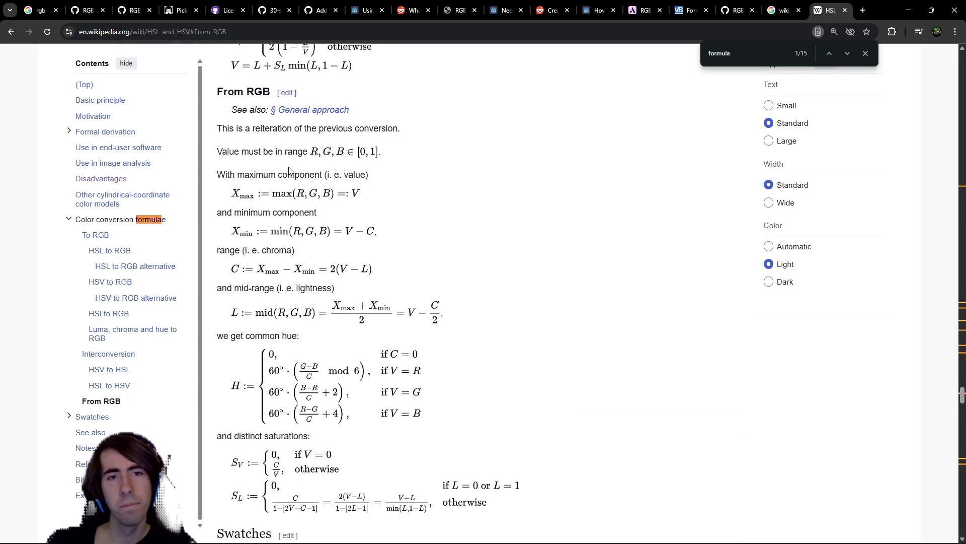
pyautogui.moveTo(263, 177); pyautogui.dragTo(346, 180)
pyautogui.click(347, 179)
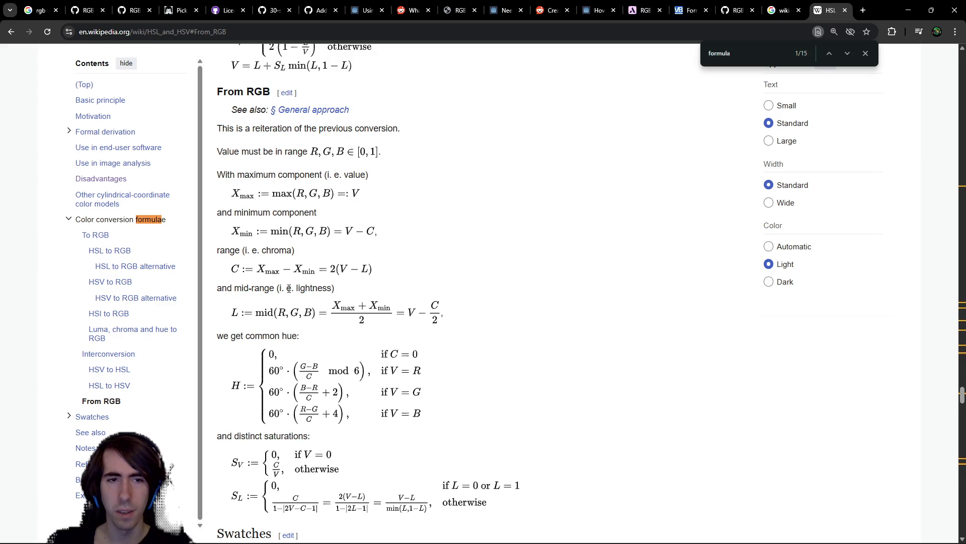
# Read the chroma, lightness and hue formulas, then minimize Chrome to reveal Godot
pyautogui.scroll(-1, 310, 273)
pyautogui.scroll(1, 308, 294)
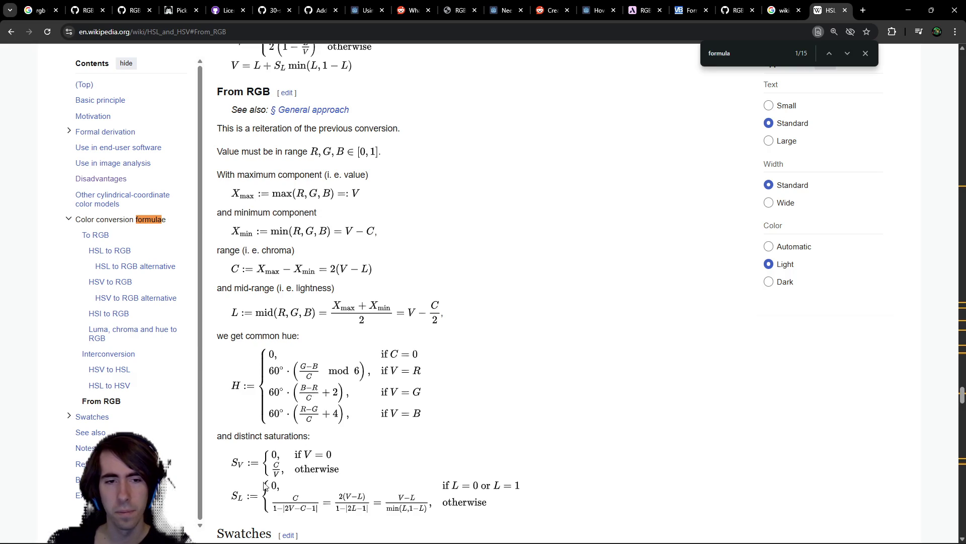
pyautogui.scroll(-1, 260, 446)
pyautogui.scroll(1, 267, 438)
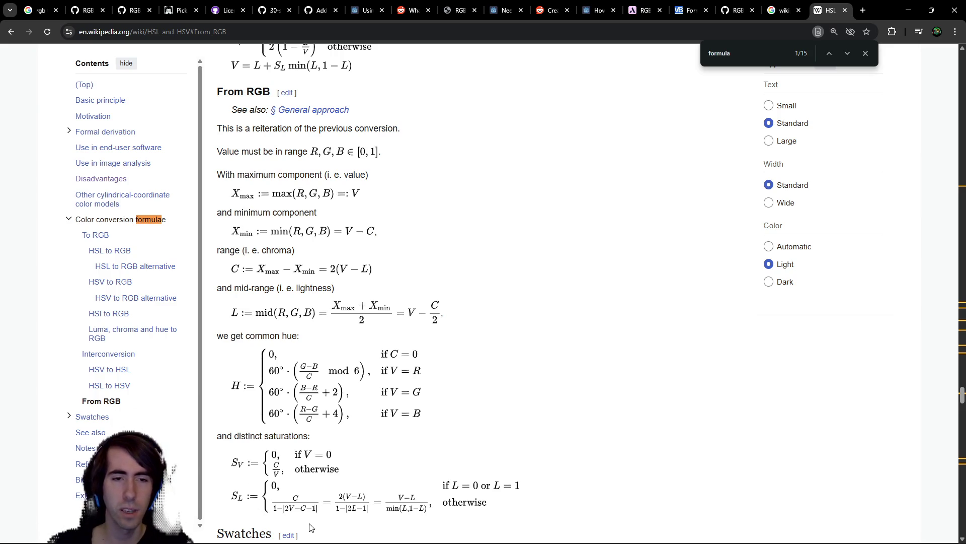
pyautogui.scroll(-1, 337, 469)
pyautogui.scroll(1, 302, 432)
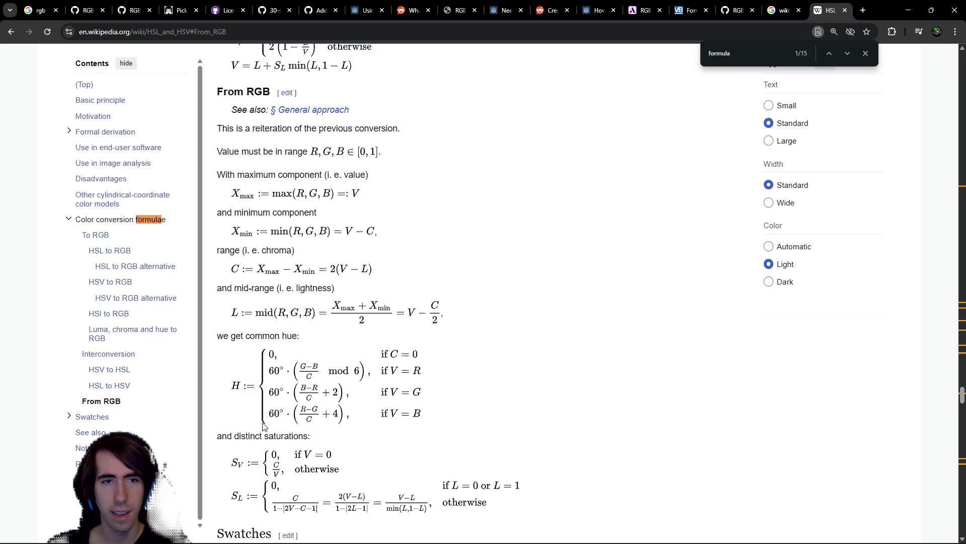
pyautogui.click(908, 10)
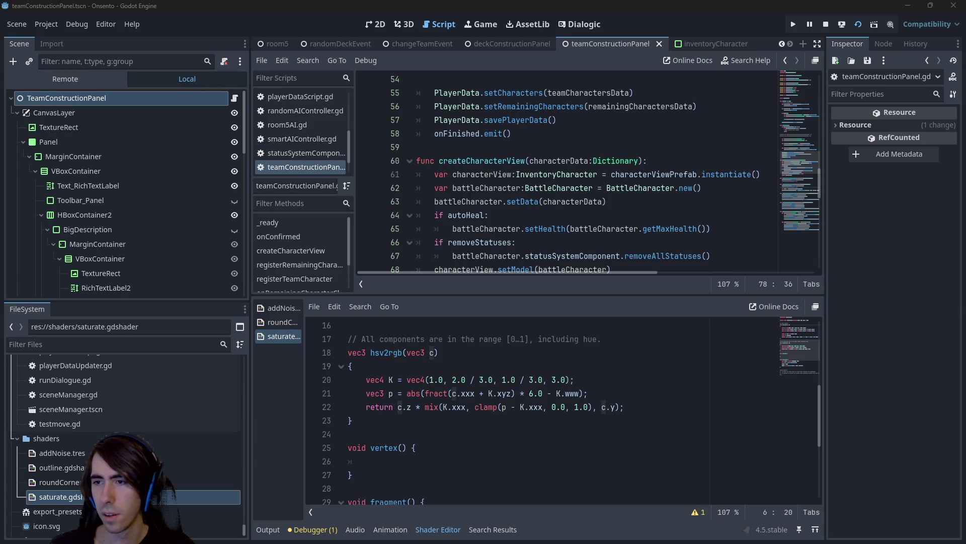
# Comment out the copied rgb2hsv function on lines 6–15 with Ctrl+K
pyautogui.scroll(5, 380, 438)
pyautogui.scroll(-2, 379, 438)
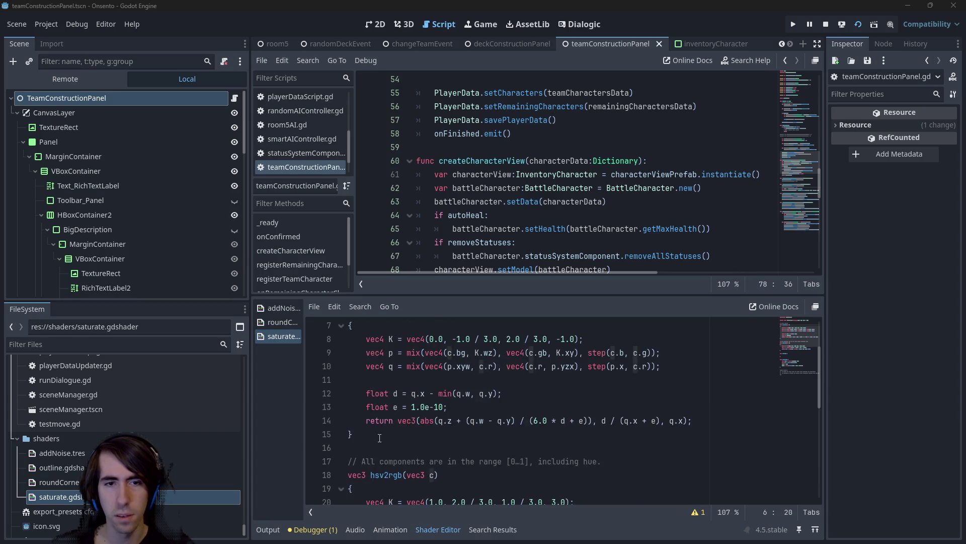
pyautogui.moveTo(379, 438); pyautogui.dragTo(333, 351)
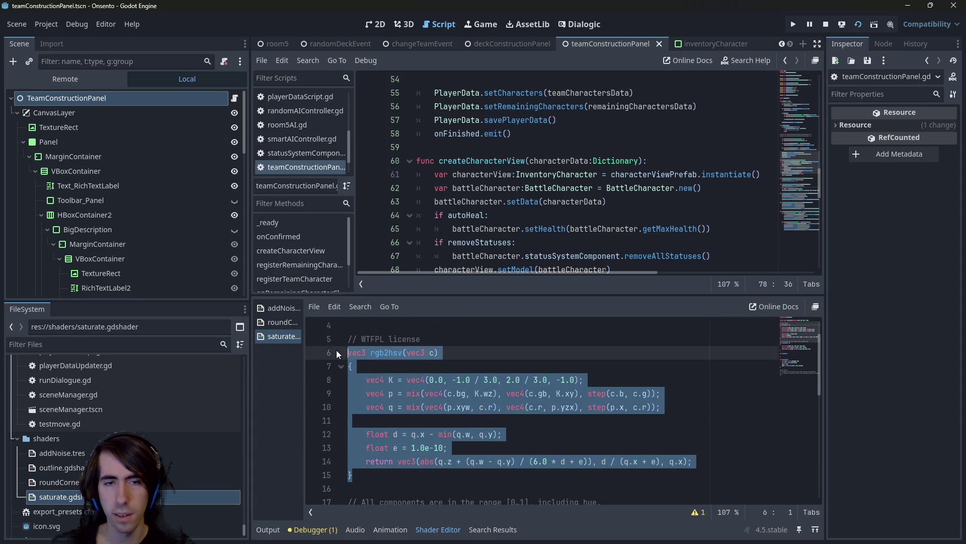
pyautogui.hotkey('ctrl', 'k')
# Open a blank line just below the '// WTFPL license' comment
pyautogui.scroll(-3, 453, 403)
pyautogui.moveTo(356, 461); pyautogui.dragTo(344, 398)
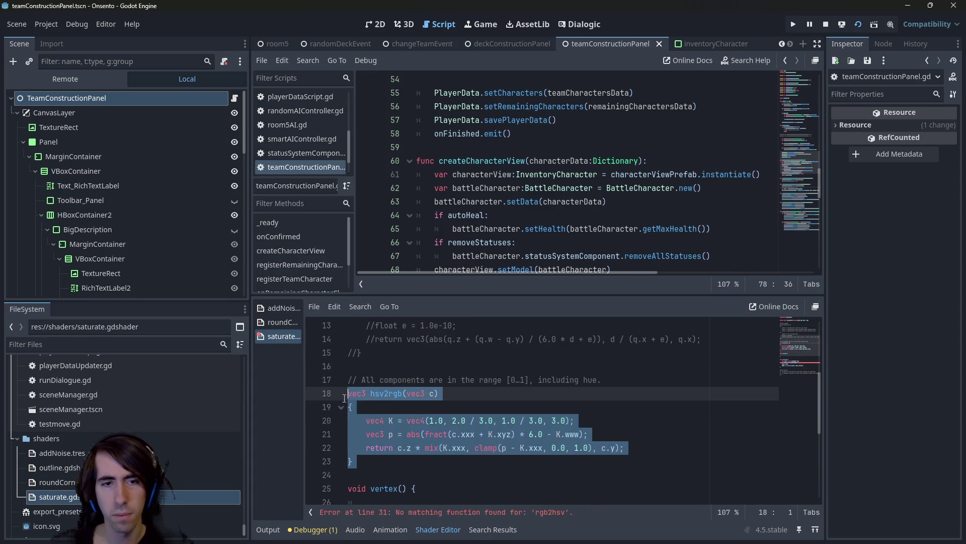
pyautogui.scroll(4, 337, 384)
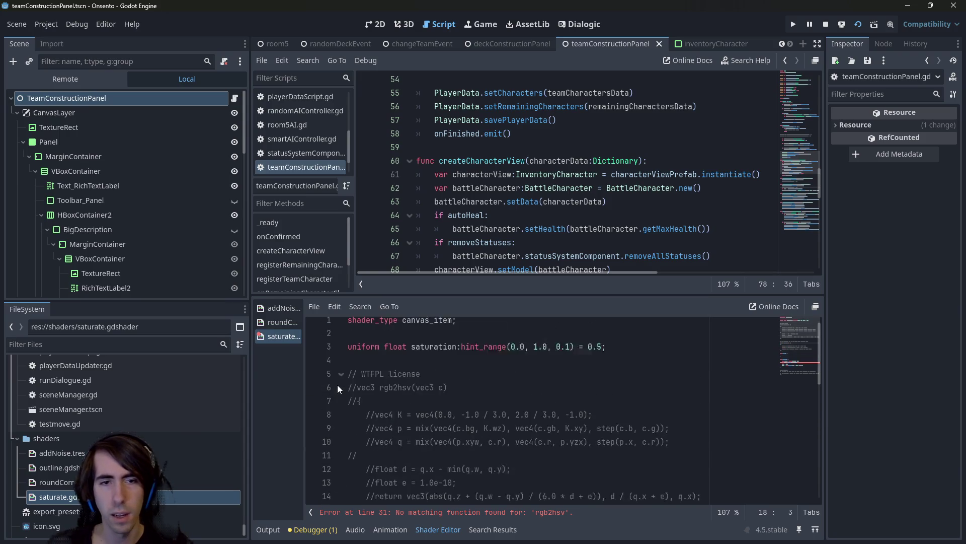
pyautogui.click(437, 379)
pyautogui.press('Return')
pyautogui.press('Return')
pyautogui.press('Up')
# Type a vec3 rgb2hsv() signature followed by braces around an empty indented line
pyautogui.write('vec3')
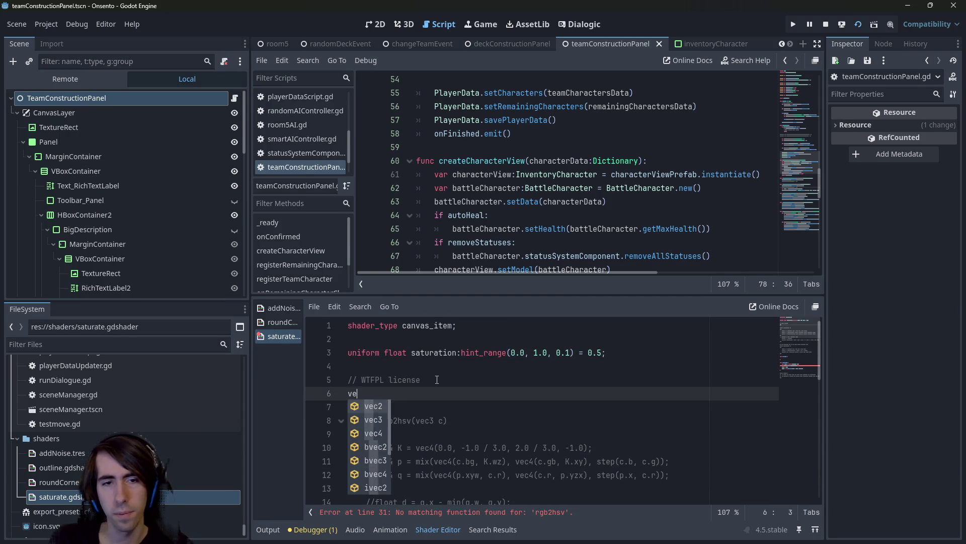
pyautogui.press('Escape')
pyautogui.write(' rgb')
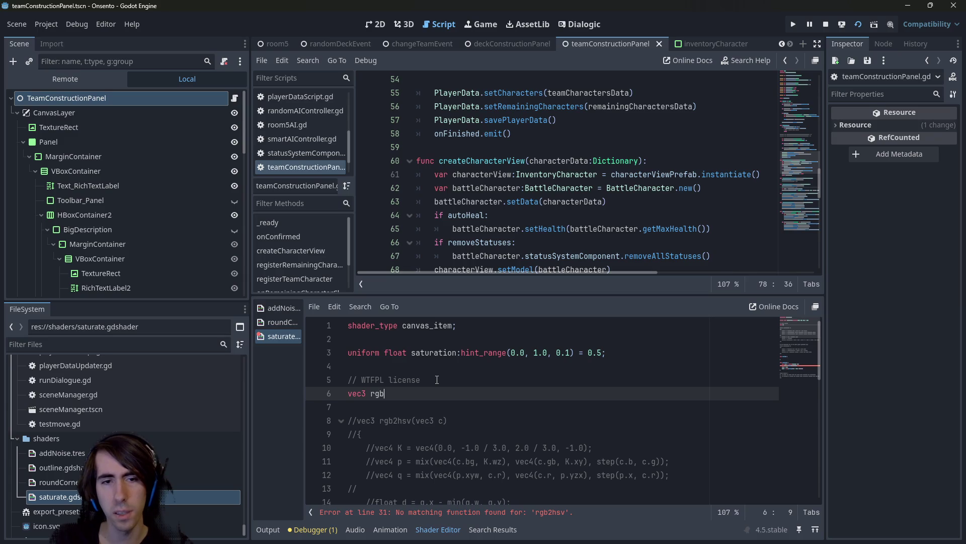
pyautogui.write('2hsv()')
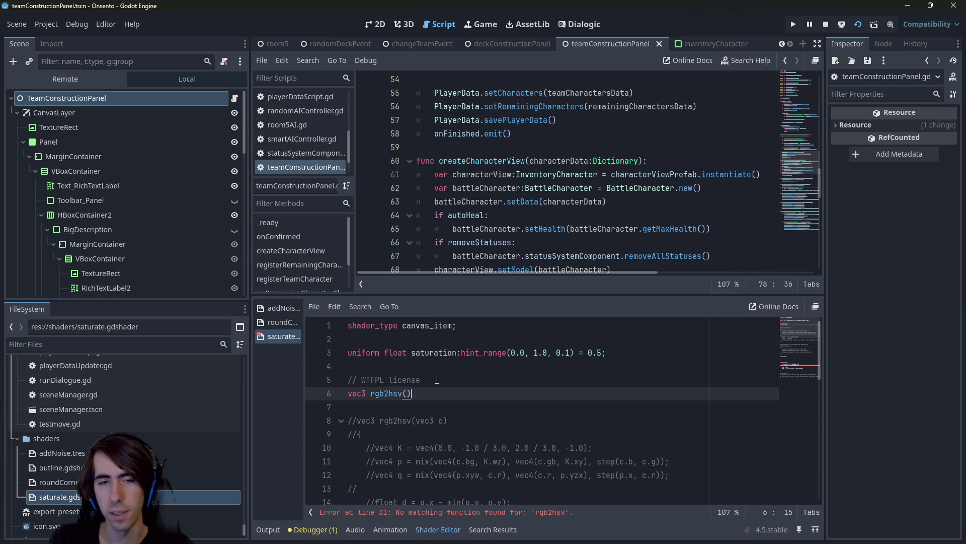
pyautogui.press('Return')
pyautogui.write('{')
pyautogui.press('Return')
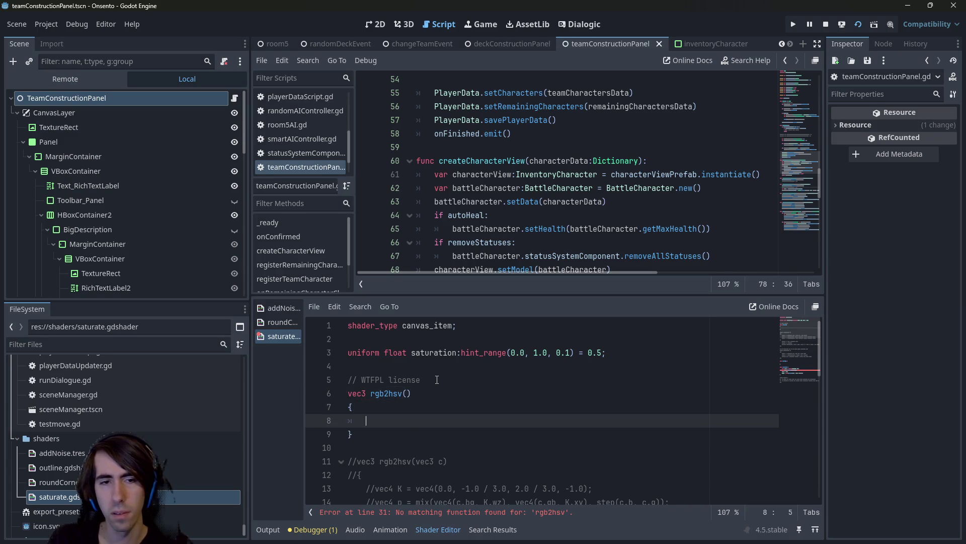
# Give the function the parameter vec3 c and place the caret inside its empty body
pyautogui.press('Up')
pyautogui.press('Up')
pyautogui.press('End')
pyautogui.press('Left')
pyautogui.write('vec3 ')
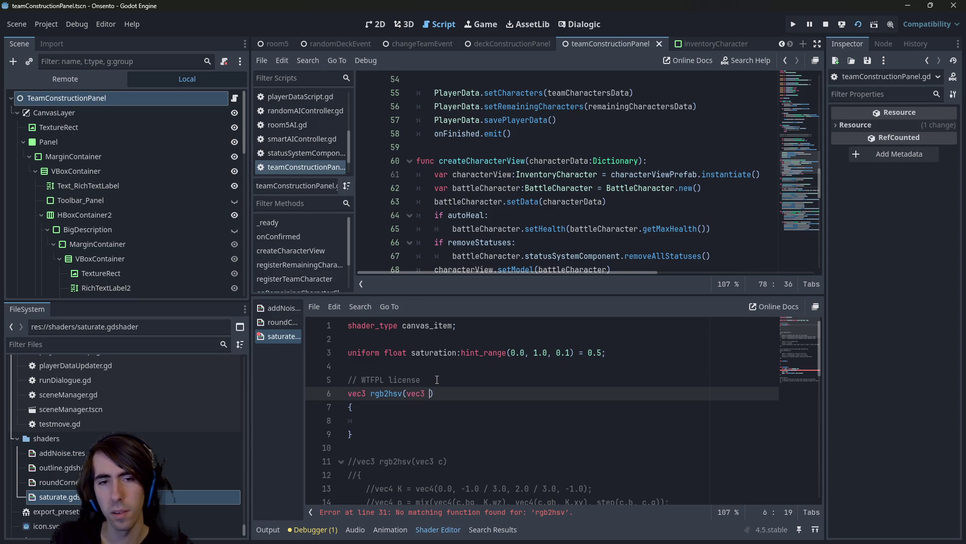
pyautogui.write('p')
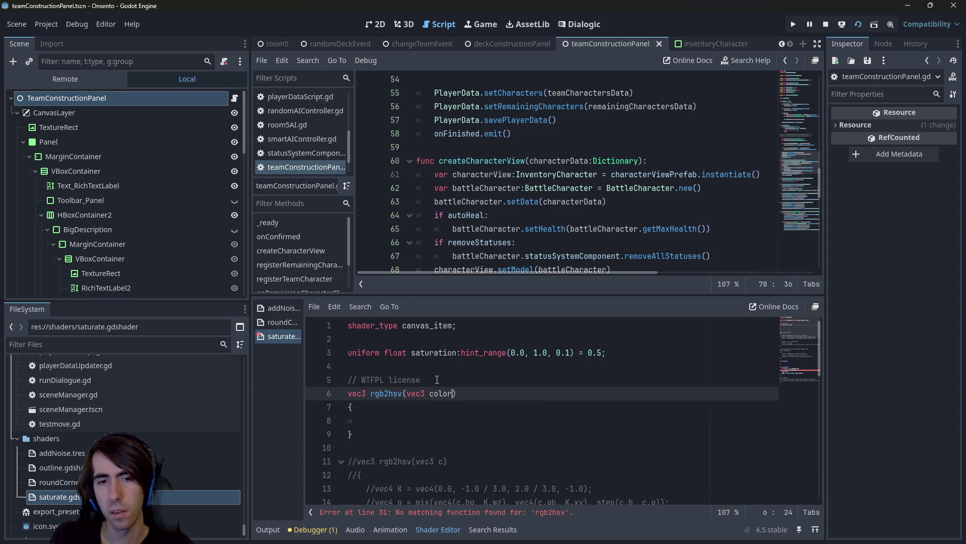
pyautogui.press('BackSpace')
pyautogui.write('c')
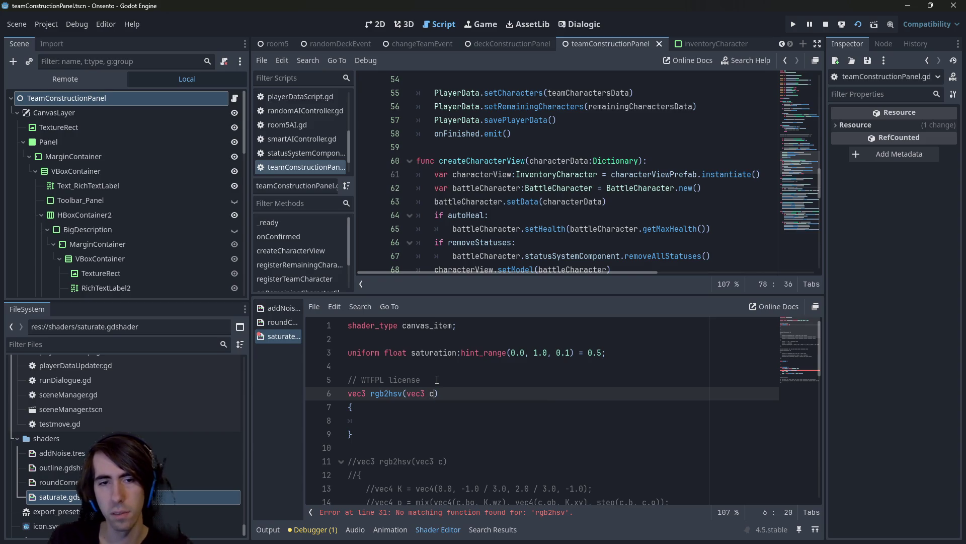
pyautogui.press('Down')
pyautogui.press('Down')
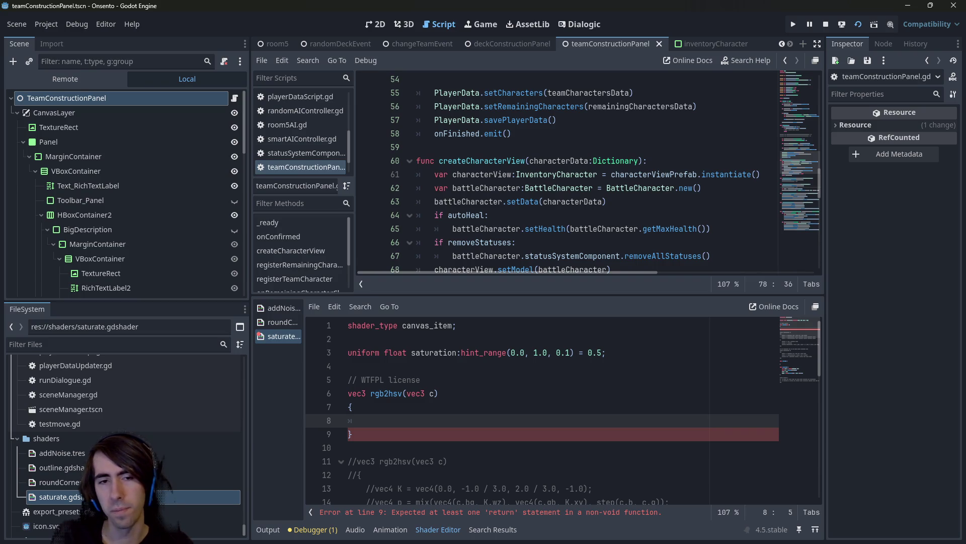
pyautogui.write('xMax')
pyautogui.hotkey('ctrl', 'BackSpace')
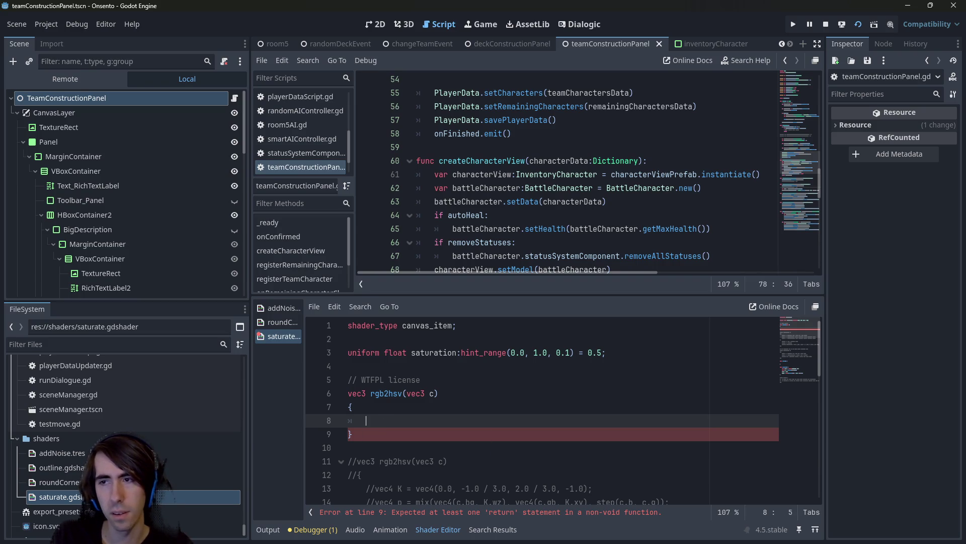
# Write float xMax = max(max(c.r, c.g), c.b); as the body's first line
pyautogui.write('vec')
pyautogui.hotkey('ctrl', 'BackSpace')
pyautogui.write('f')
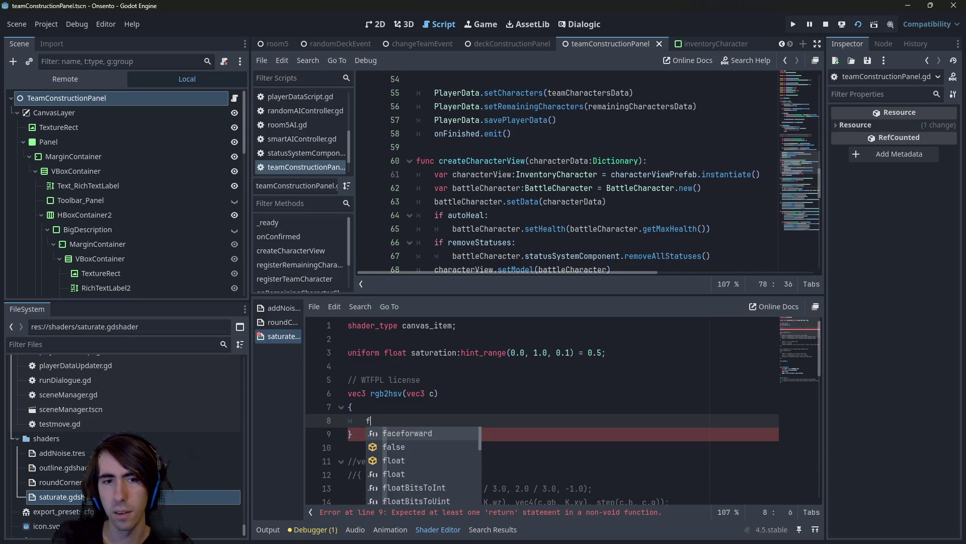
pyautogui.write('loat xMax = ')
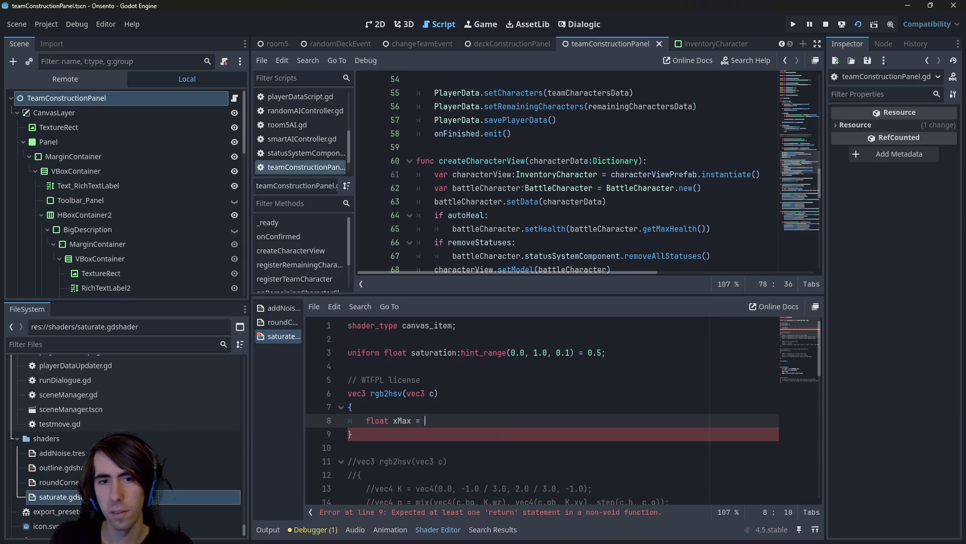
pyautogui.write('max(c,')
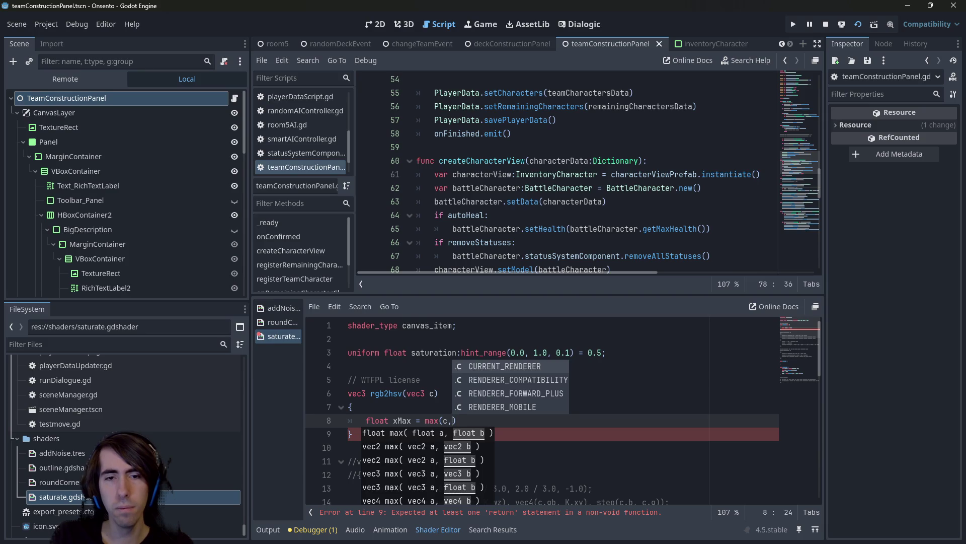
pyautogui.press('Left')
pyautogui.press('Left')
pyautogui.write('.x')
pyautogui.press('Right')
pyautogui.press('Right')
pyautogui.write('c.')
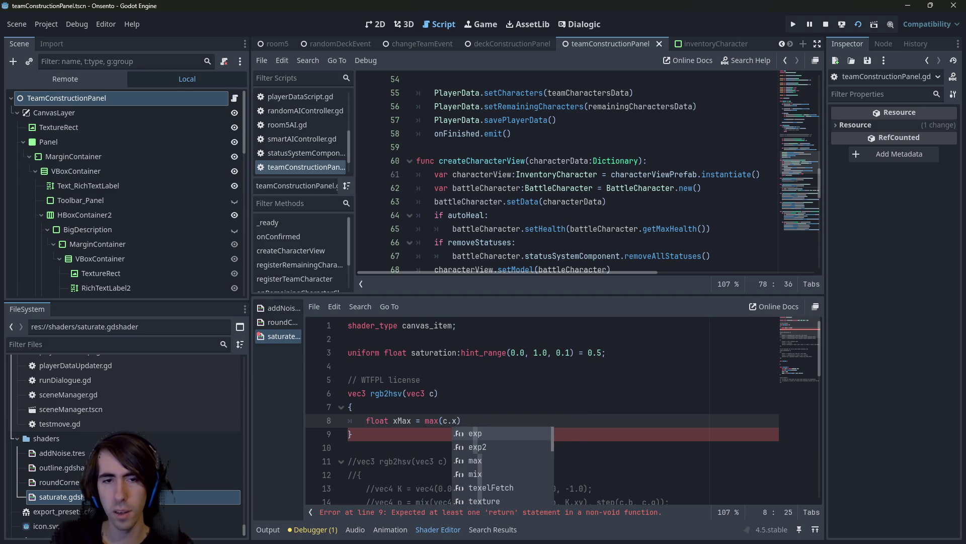
pyautogui.press('Left')
pyautogui.press('Left')
pyautogui.press('Left')
pyautogui.press('BackSpace')
pyautogui.write('r')
pyautogui.press('Right')
pyautogui.press('Right')
pyautogui.press('Right')
pyautogui.write('y')
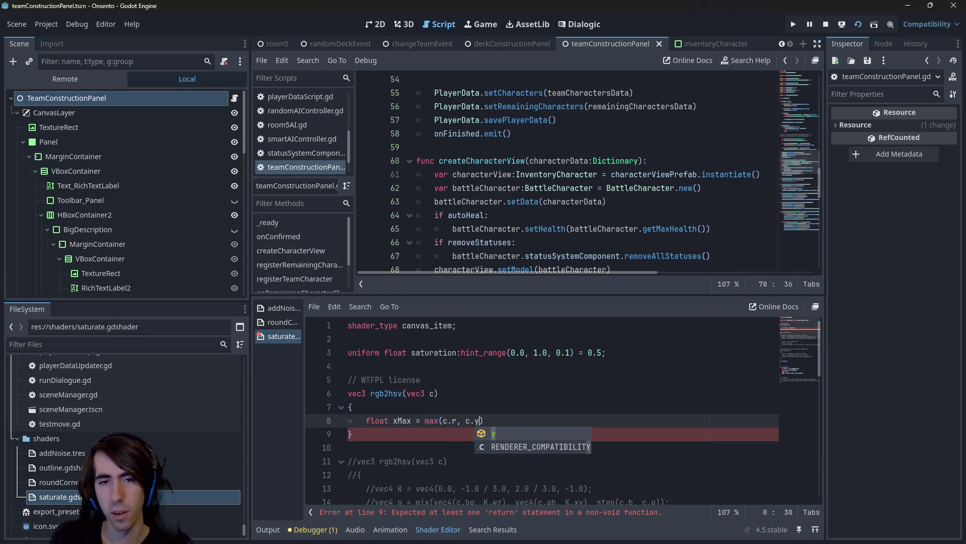
pyautogui.write(',')
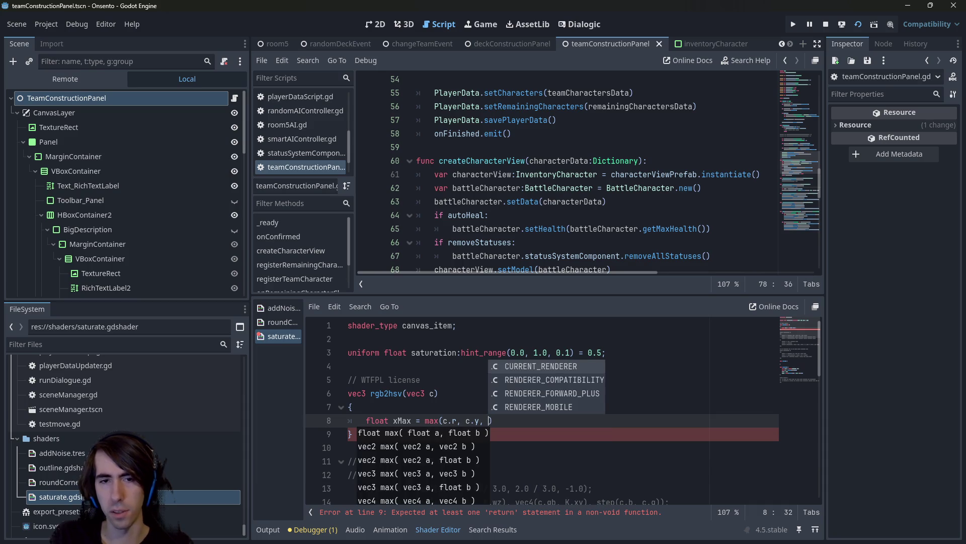
pyautogui.press('BackSpace')
pyautogui.press('BackSpace')
pyautogui.press('Left')
pyautogui.press('Left')
pyautogui.press('Left')
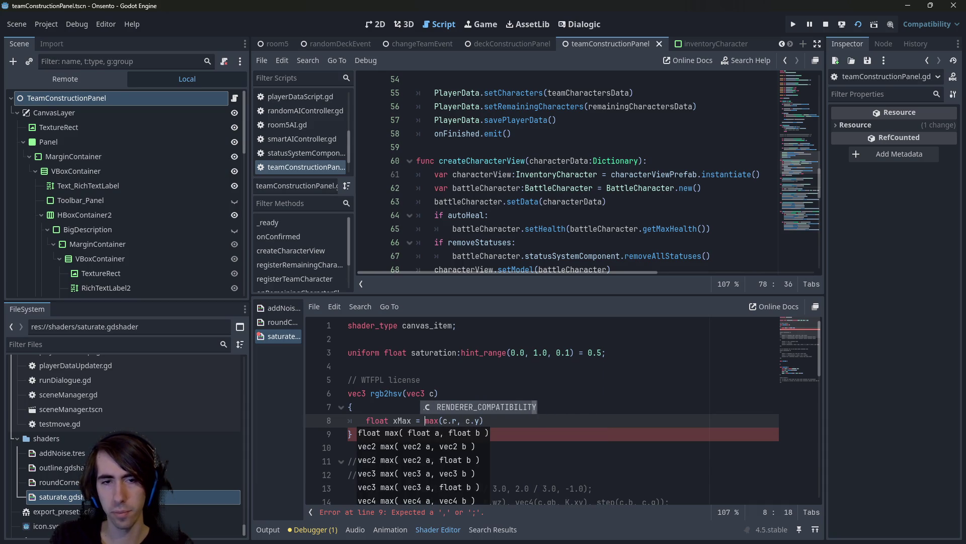
pyautogui.write('max(')
pyautogui.press('Right')
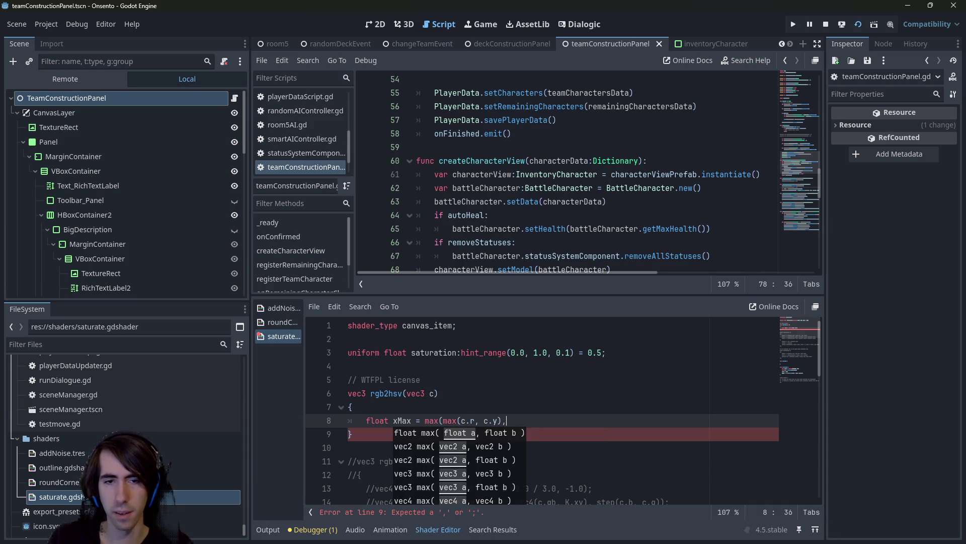
pyautogui.write('), c')
pyautogui.press('Left')
pyautogui.press('BackSpace')
pyautogui.write('g')
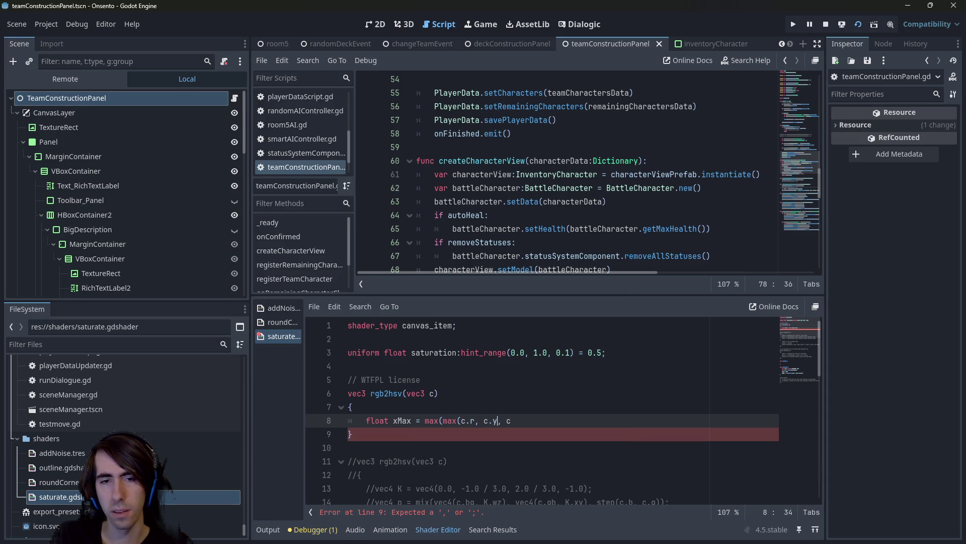
pyautogui.press('End')
pyautogui.write('.b)')
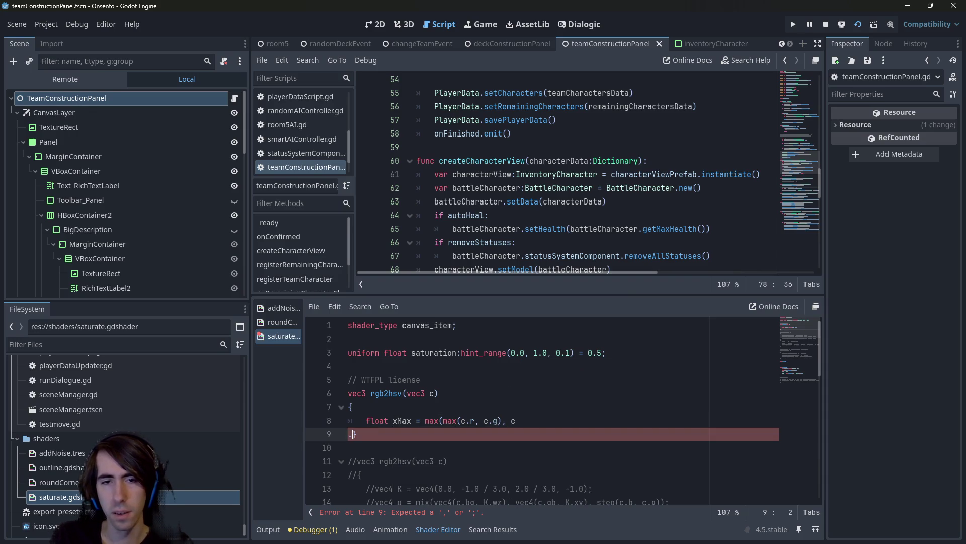
pyautogui.write(';')
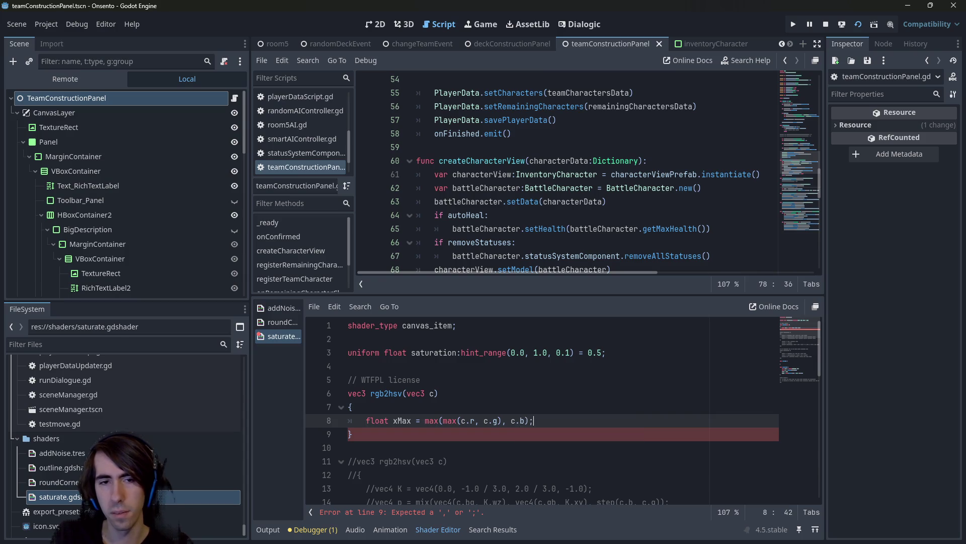
pyautogui.press('Return')
# Duplicate it as float xMin = min(min(c.r, c.g), c.b);, save, and add a blank line
pyautogui.press('Up')
pyautogui.hotkey('ctrl', 'shift', 'Right')
pyautogui.hotkey('ctrl', 'shift', 'Right')
pyautogui.hotkey('ctrl', 'shift', 'Right')
pyautogui.hotkey('ctrl', 'shift', 'Right')
pyautogui.hotkey('ctrl', 'shift', 'Right')
pyautogui.hotkey('ctrl', 'shift', 'Right')
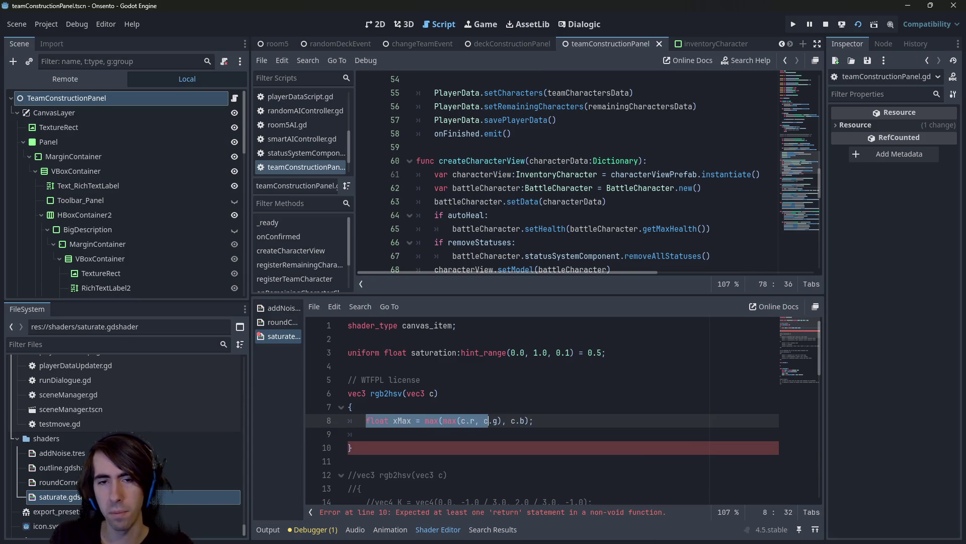
pyautogui.press('Down')
pyautogui.write('float xMax = max(max(c.r, c.g), c.b);')
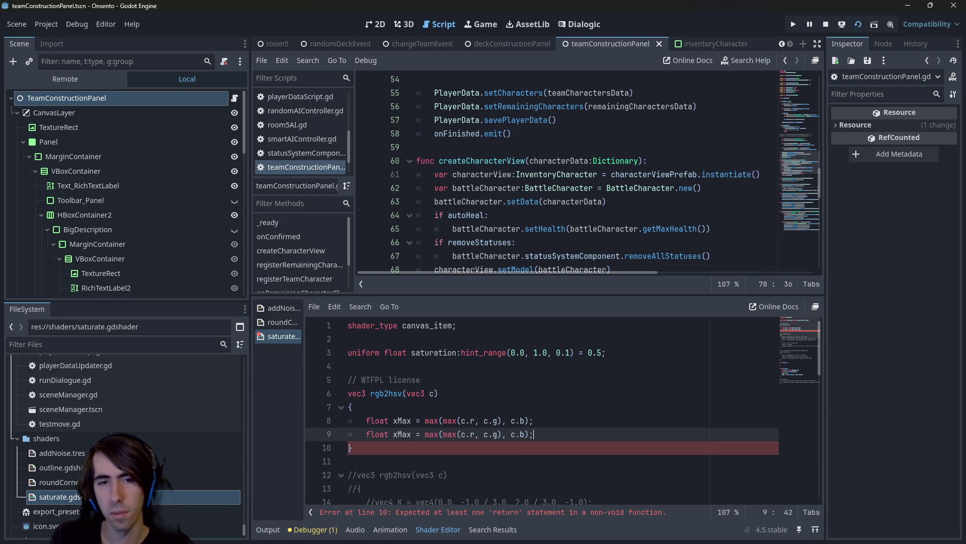
pyautogui.click(440, 434)
pyautogui.hotkey('ctrl', 'd')
pyautogui.hotkey('ctrl', 'd')
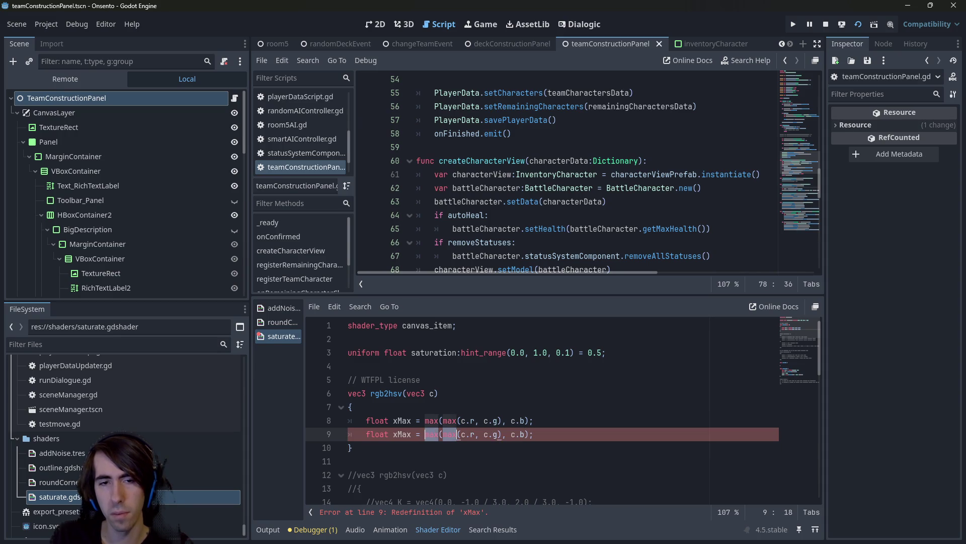
pyautogui.write('min')
pyautogui.click(394, 434)
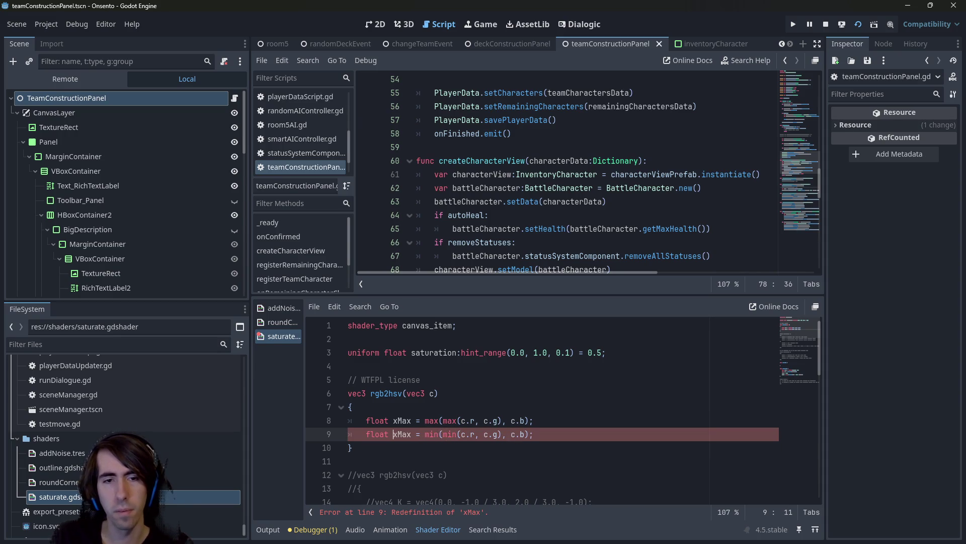
pyautogui.press('BackSpace')
pyautogui.write('x')
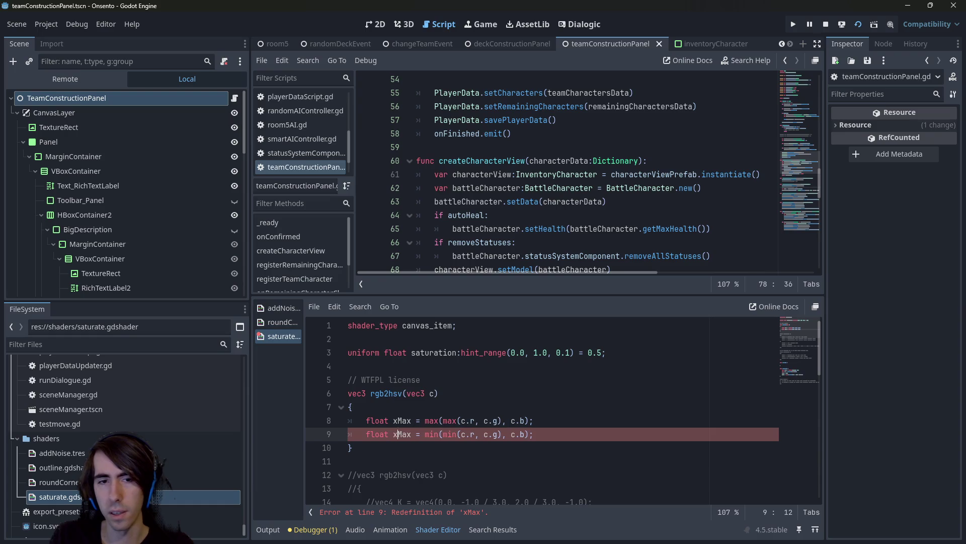
pyautogui.press('Delete')
pyautogui.press('Delete')
pyautogui.press('Delete')
pyautogui.write('Min')
pyautogui.hotkey('ctrl', 's')
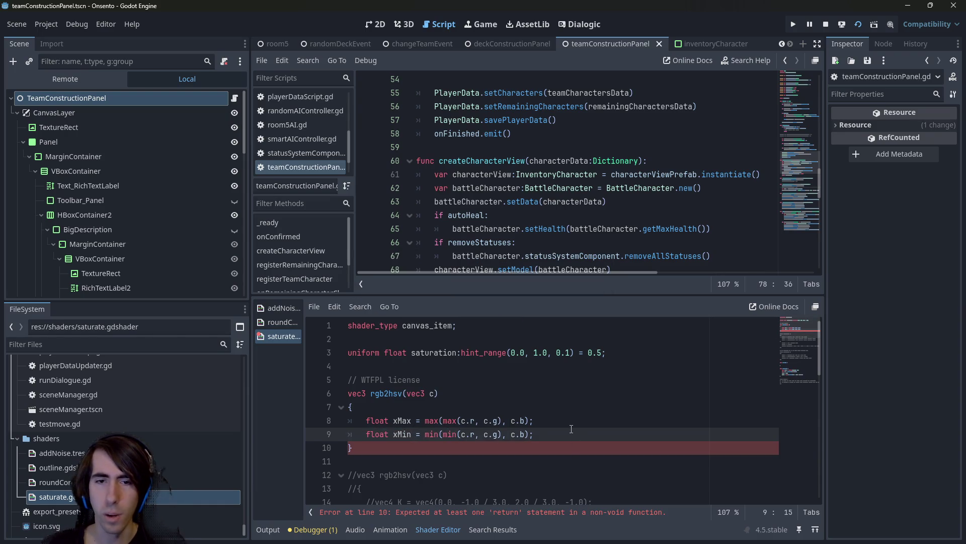
pyautogui.press('Return')
pyautogui.press('Return')
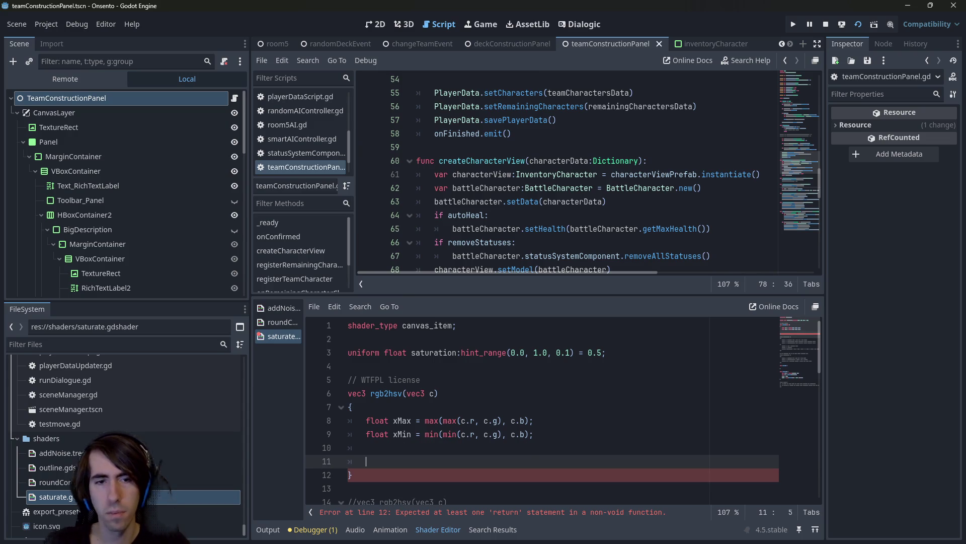
# Add the line float chroma = xMax - xMin; to rgb2hsv
pyautogui.press('Return')
pyautogui.press('Up')
pyautogui.write('float chroma = ')
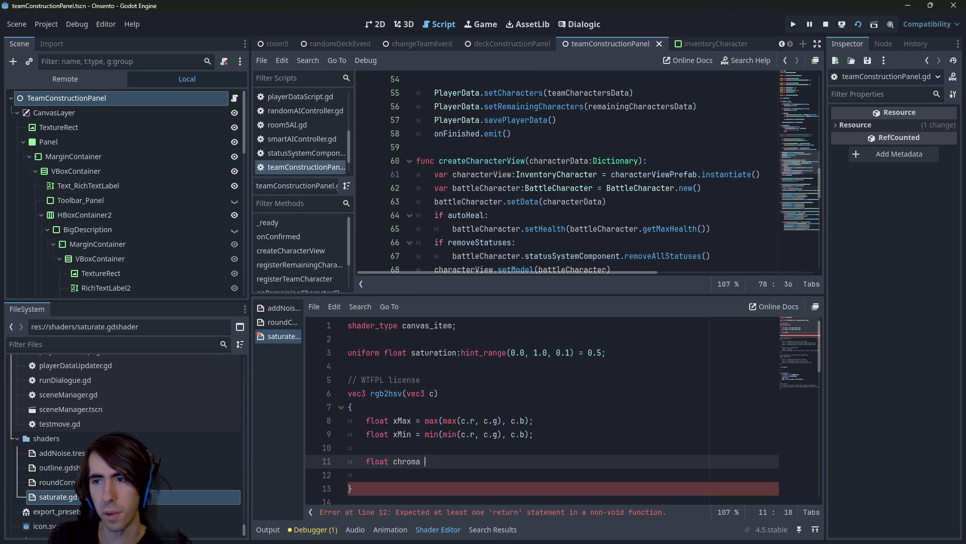
pyautogui.write('xMax - xm')
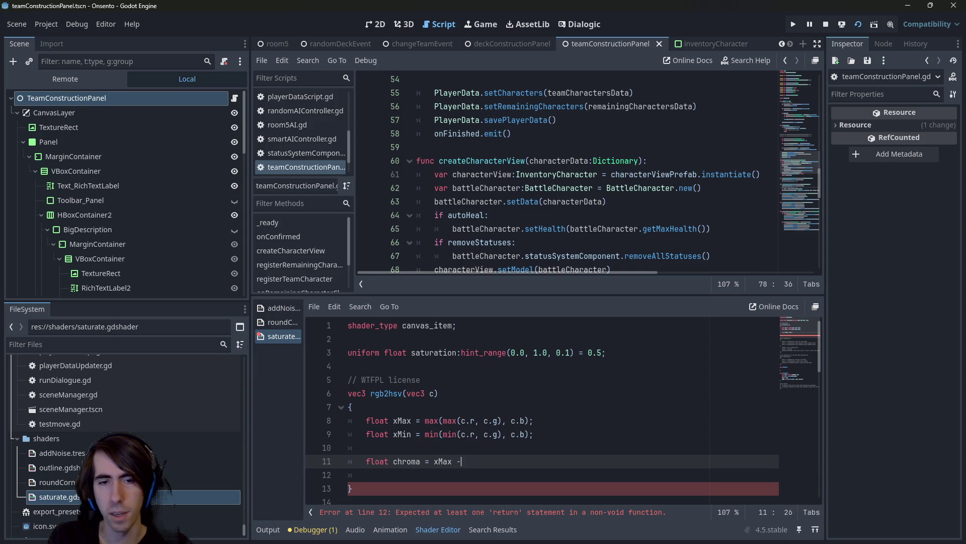
pyautogui.press('Down')
pyautogui.press('Return')
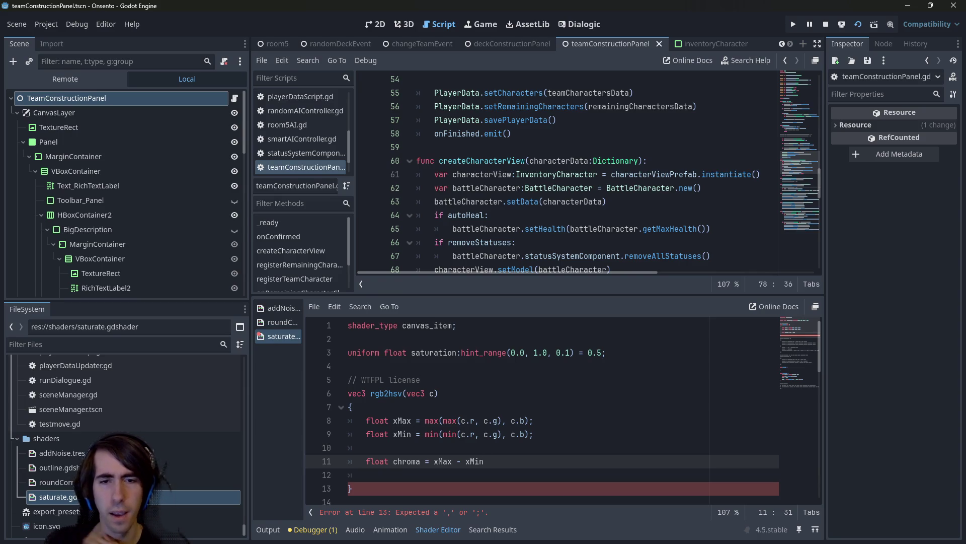
pyautogui.write(';')
# Add the lightness line float l = (xMax + xMin) / 2.0; below the chroma line
pyautogui.press('Return')
pyautogui.press('Return')
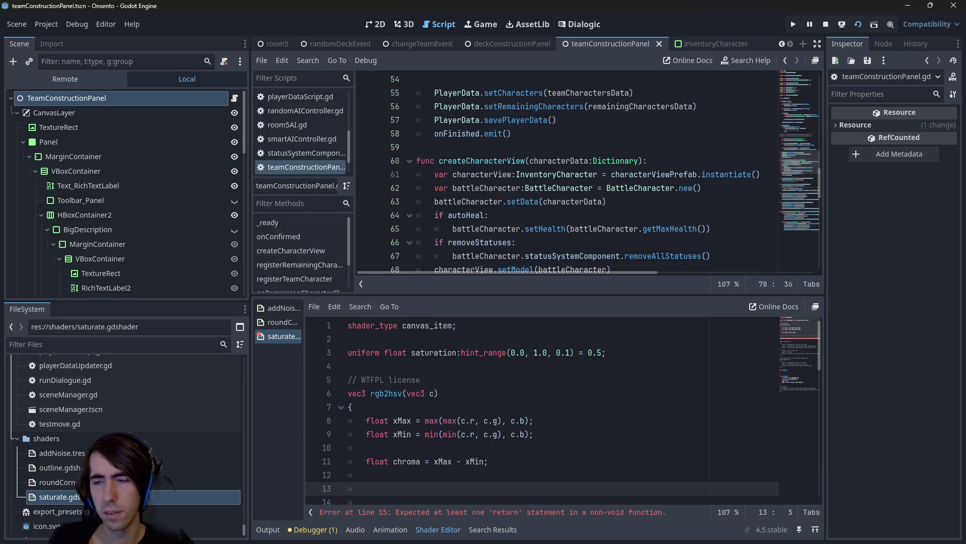
pyautogui.write('float')
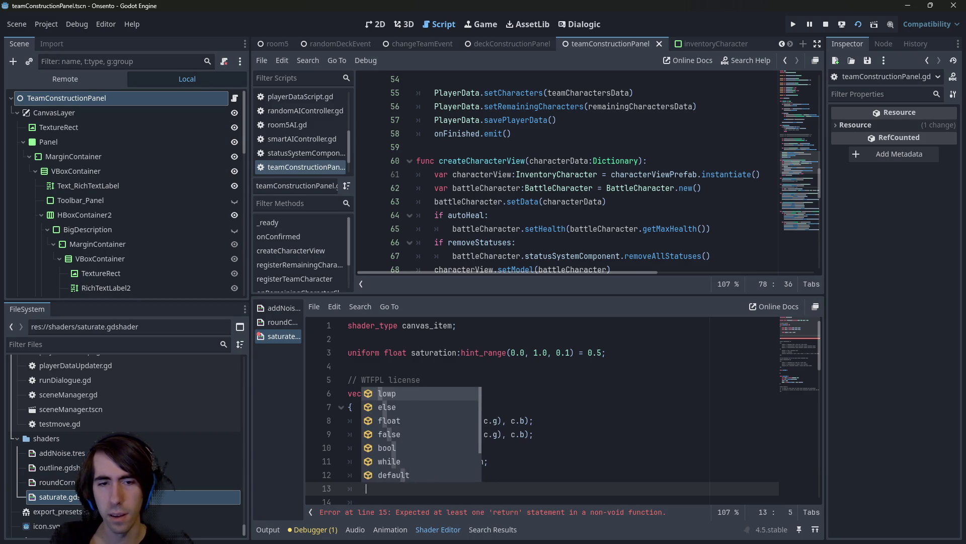
pyautogui.write(' l = ')
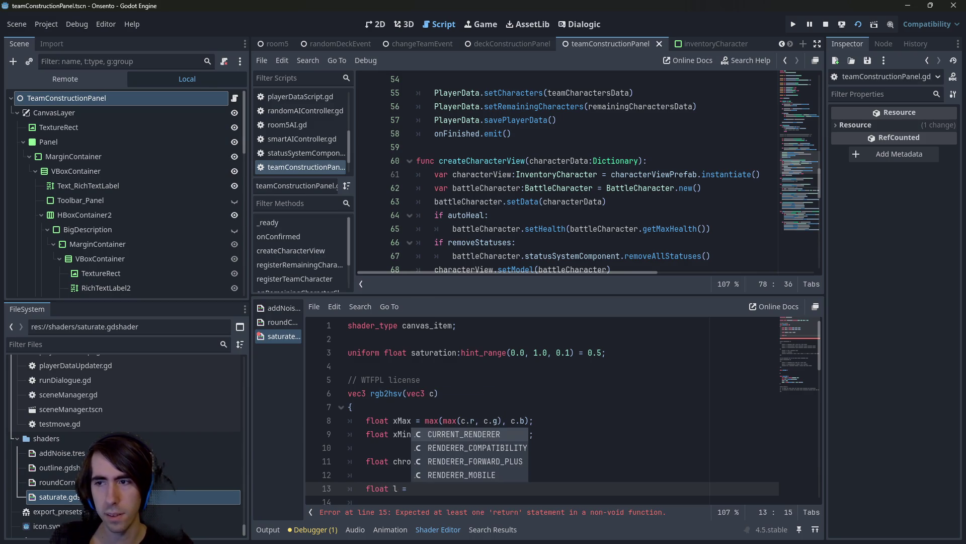
pyautogui.write('x')
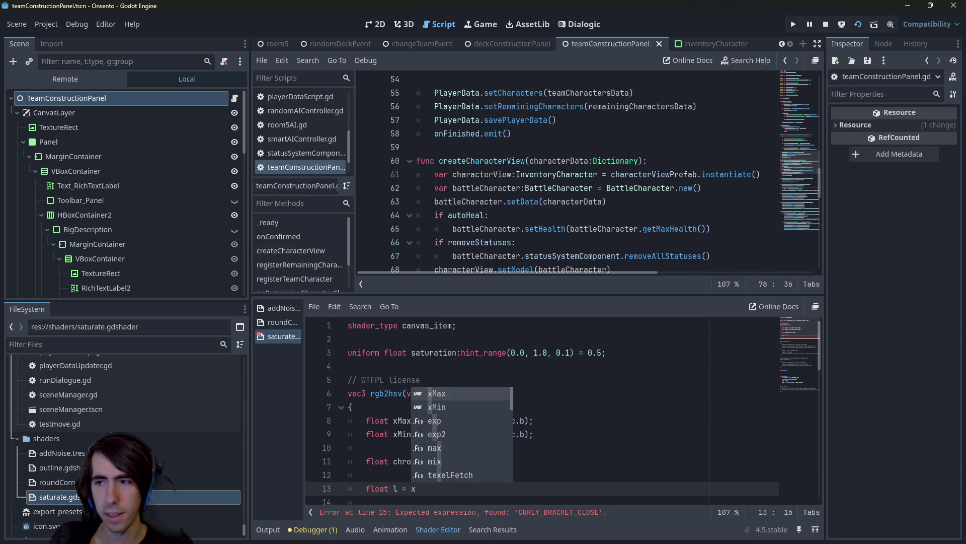
pyautogui.write('Max + xMin)')
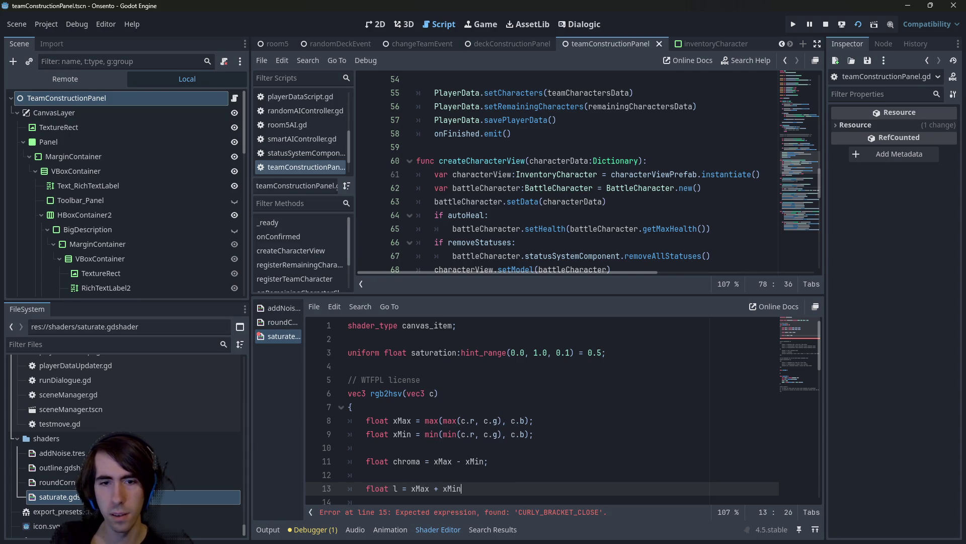
pyautogui.click(411, 488)
pyautogui.write('(')
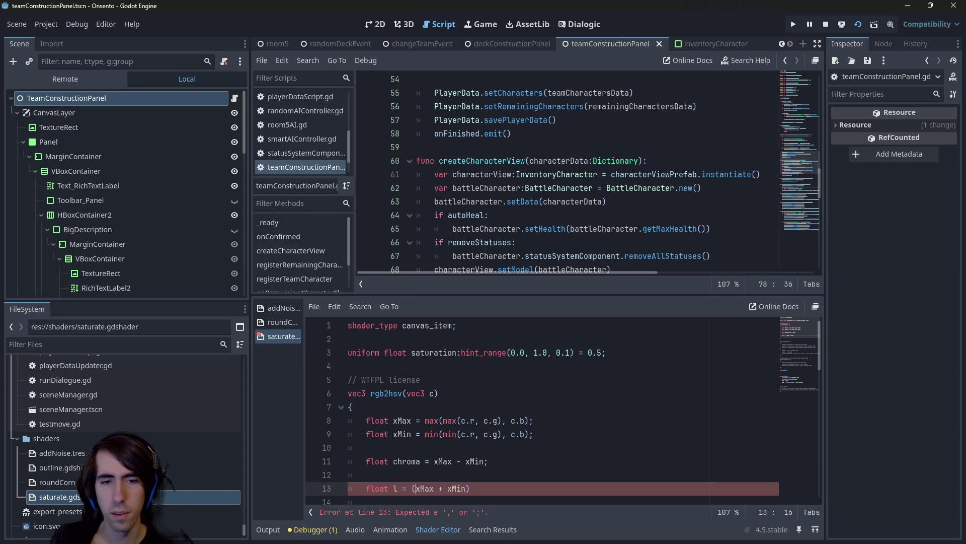
pyautogui.press('End')
pyautogui.write('/ 2.0')
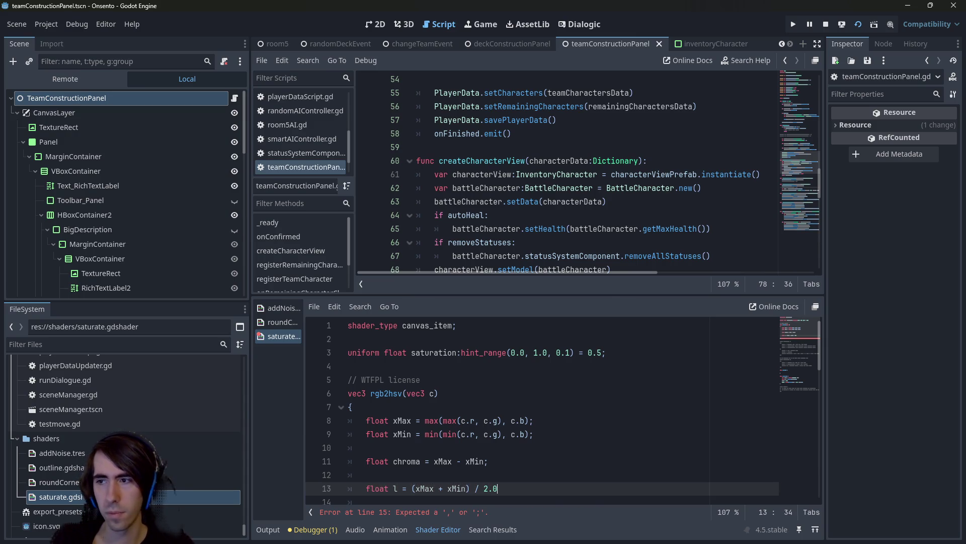
pyautogui.write(';')
pyautogui.press('Return')
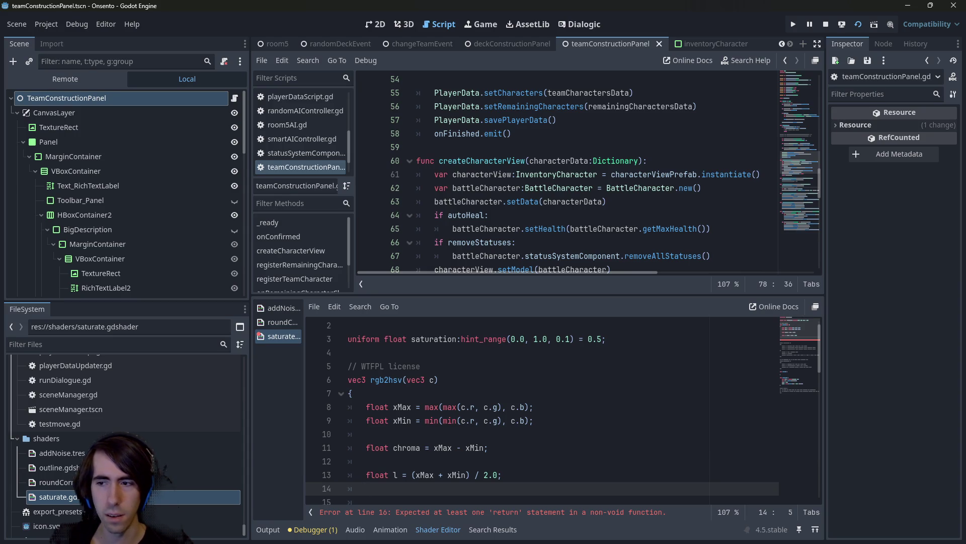
# Comment out the lightness line with // and return to the HSL and HSV article
pyautogui.click(366, 474)
pyautogui.write('//')
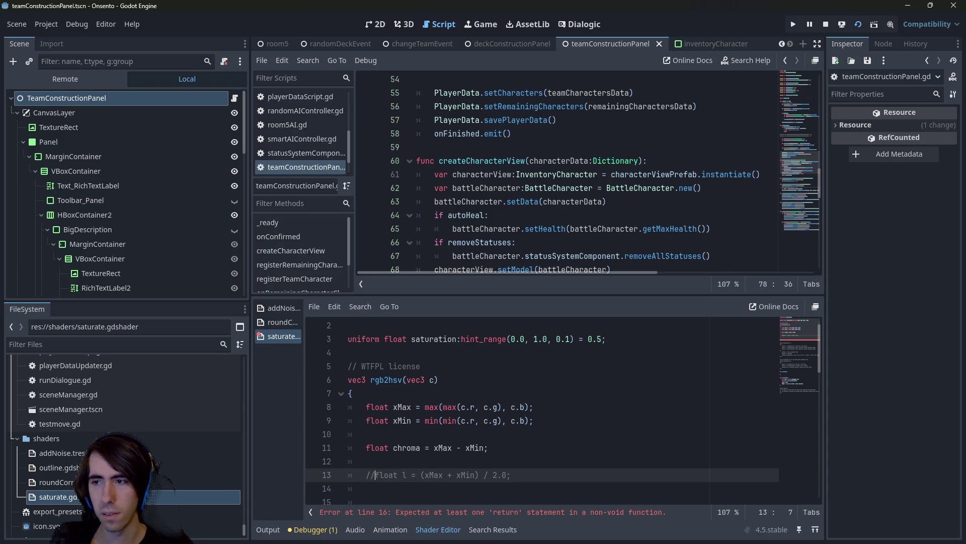
pyautogui.click(366, 488)
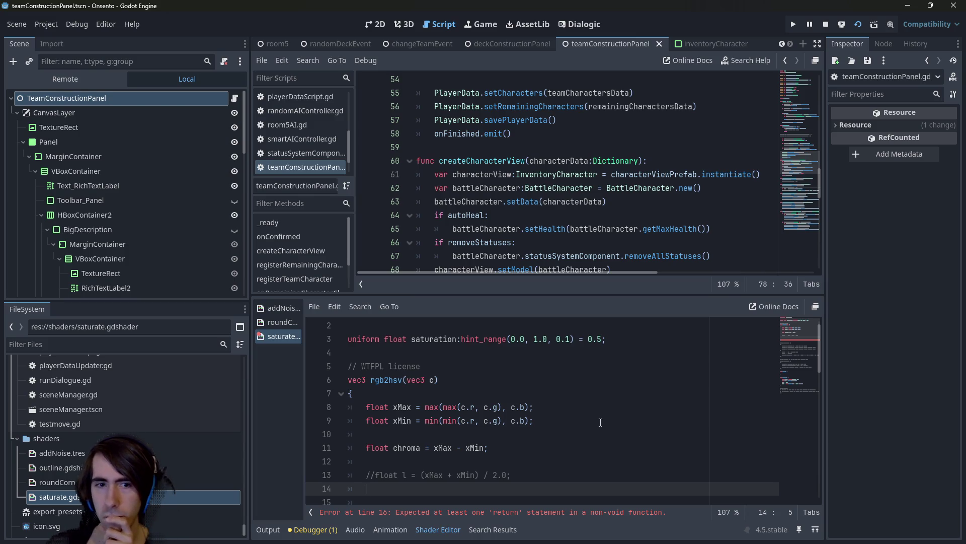
pyautogui.hotkey('alt', 'Tab')
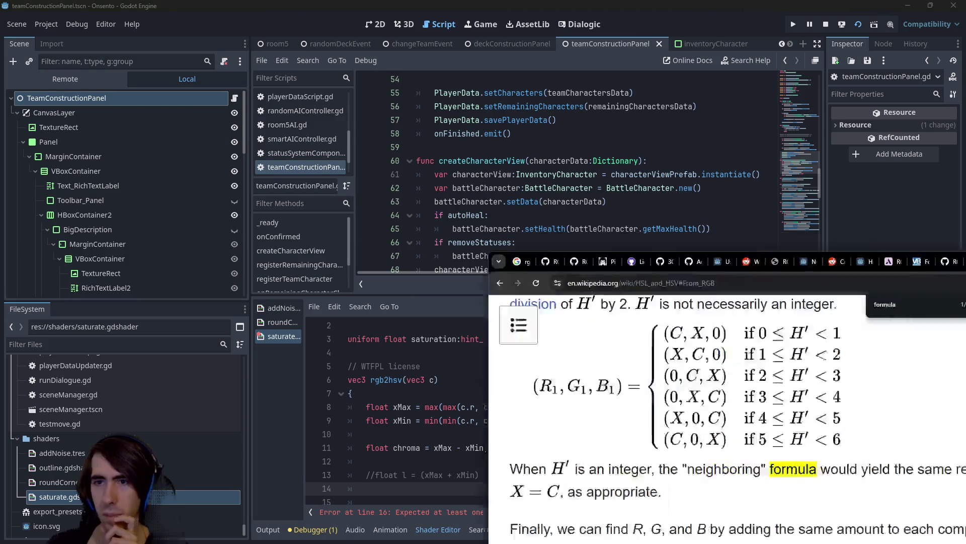
pyautogui.scroll(-10, 612, 119)
pyautogui.keyDown('ctrl'); pyautogui.scroll(-8, 512, 237); pyautogui.keyUp('ctrl')
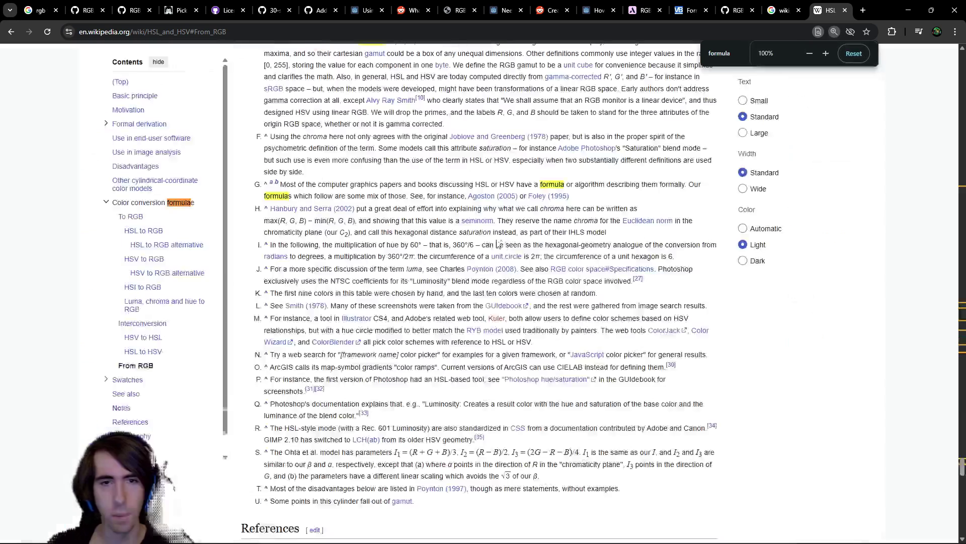
pyautogui.keyDown('ctrl'); pyautogui.scroll(6, 436, 265); pyautogui.keyUp('ctrl')
pyautogui.scroll(10, 436, 264)
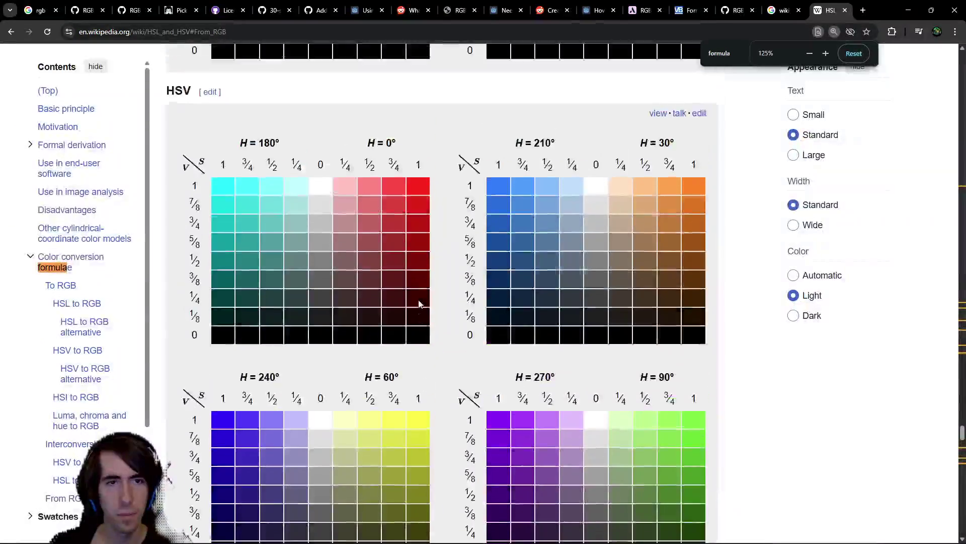
pyautogui.click(74, 502)
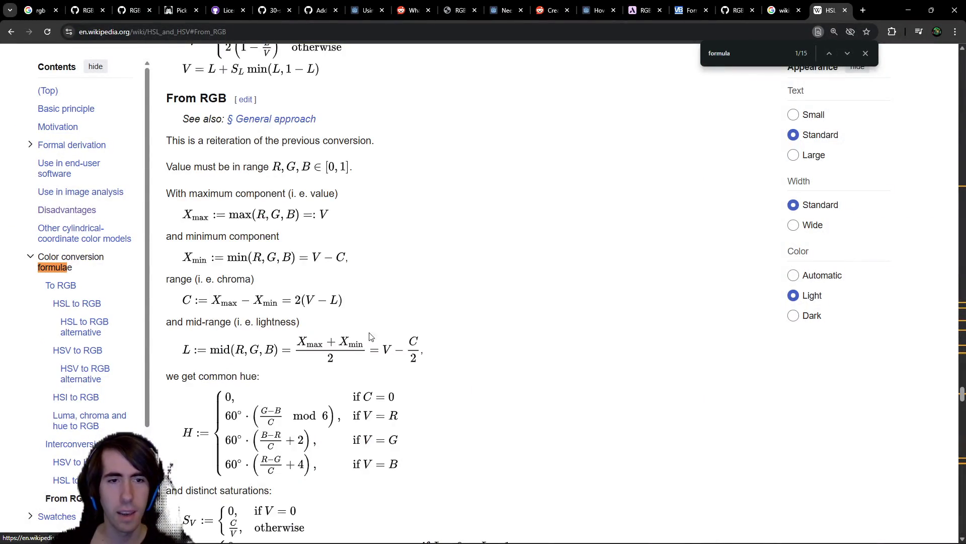
pyautogui.scroll(-1, 375, 335)
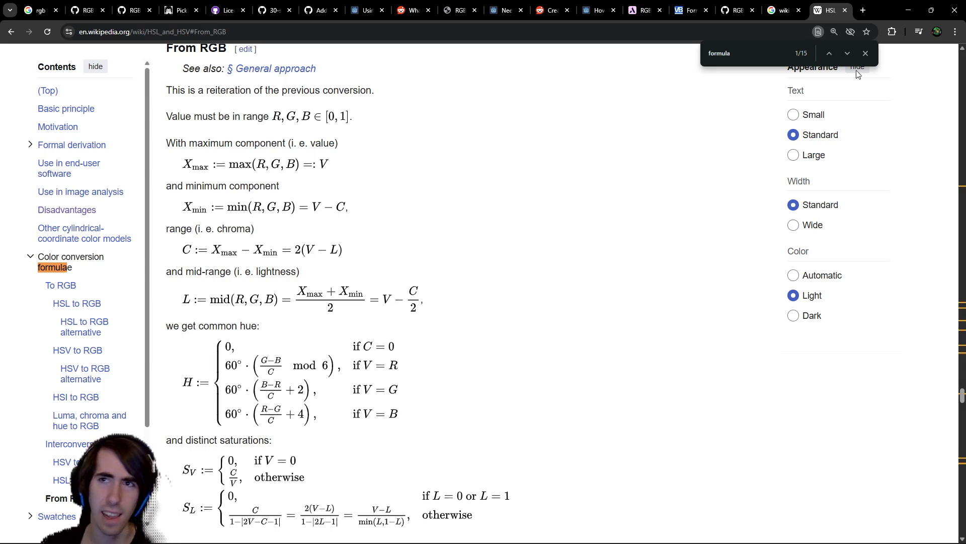
pyautogui.click(908, 10)
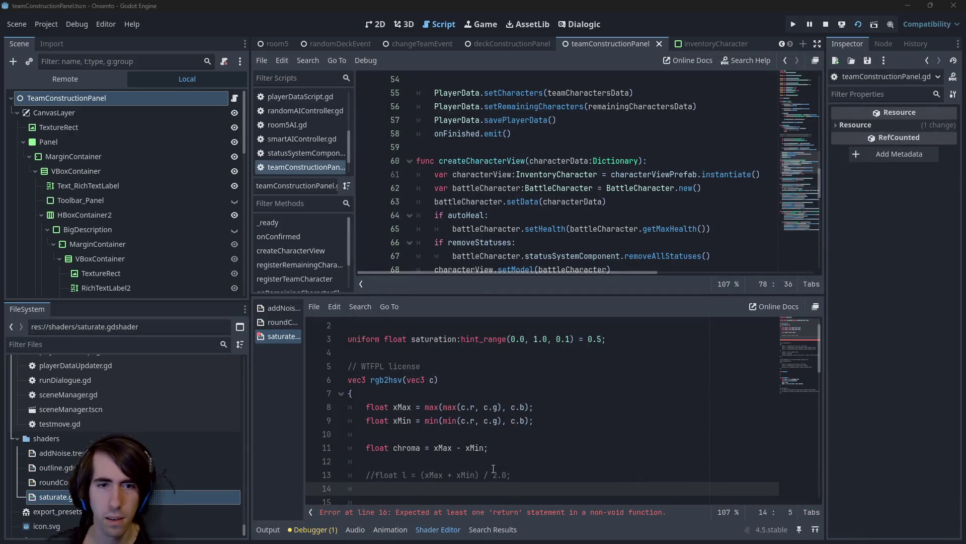
# Uncomment the l = (xMax + xMin) / 2.0 line and begin a new float declaration below it
pyautogui.scroll(-1, 558, 425)
pyautogui.press('Up')
pyautogui.press('Up')
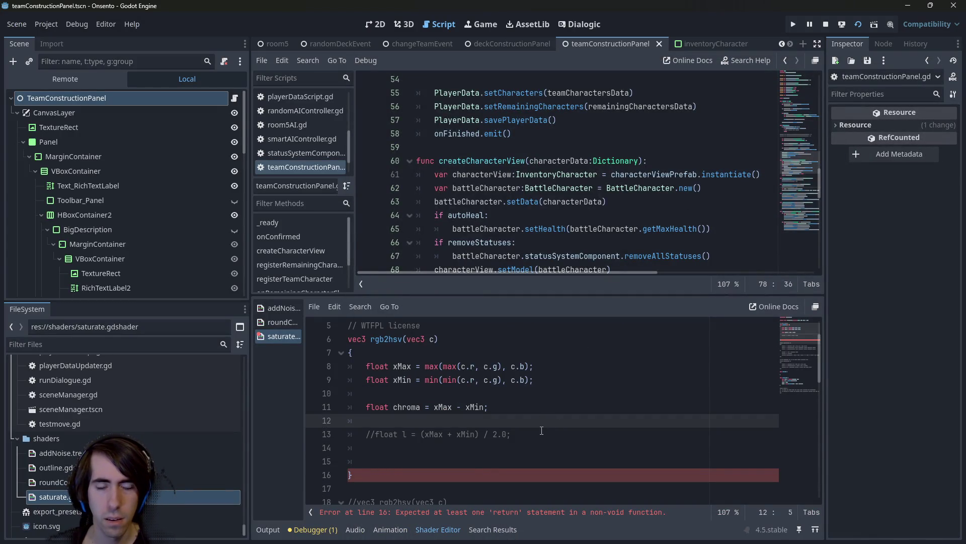
pyautogui.click(545, 433)
pyautogui.hotkey('ctrl', 'k')
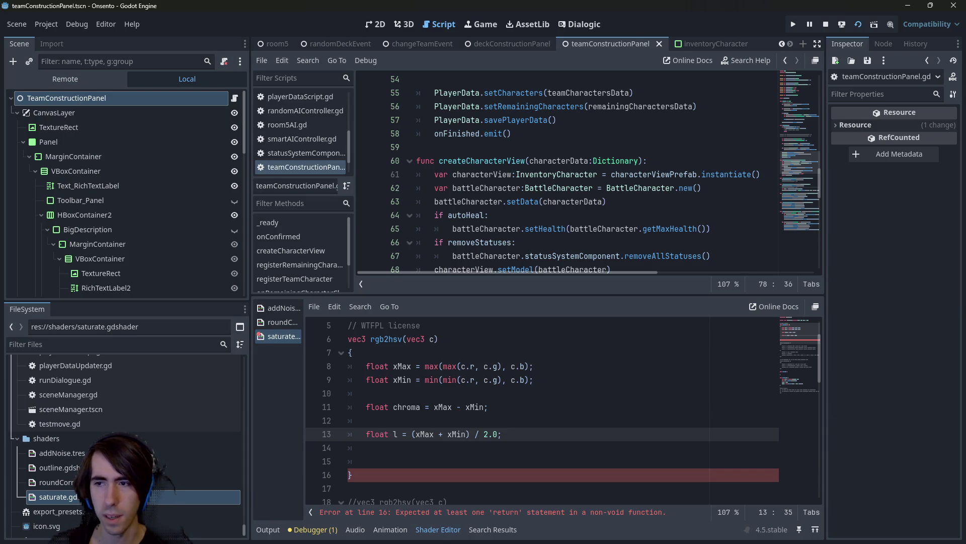
pyautogui.click(482, 451)
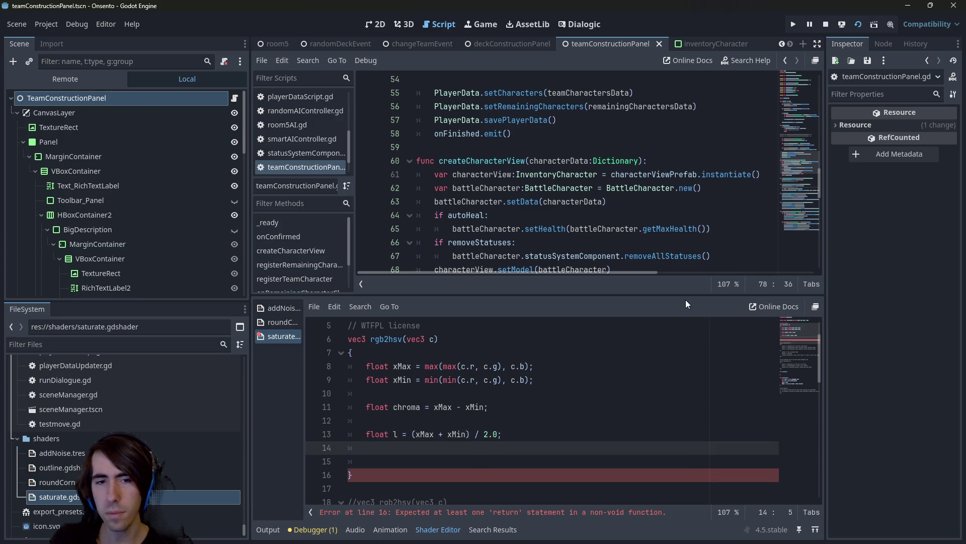
pyautogui.press('Up')
pyautogui.press('Down')
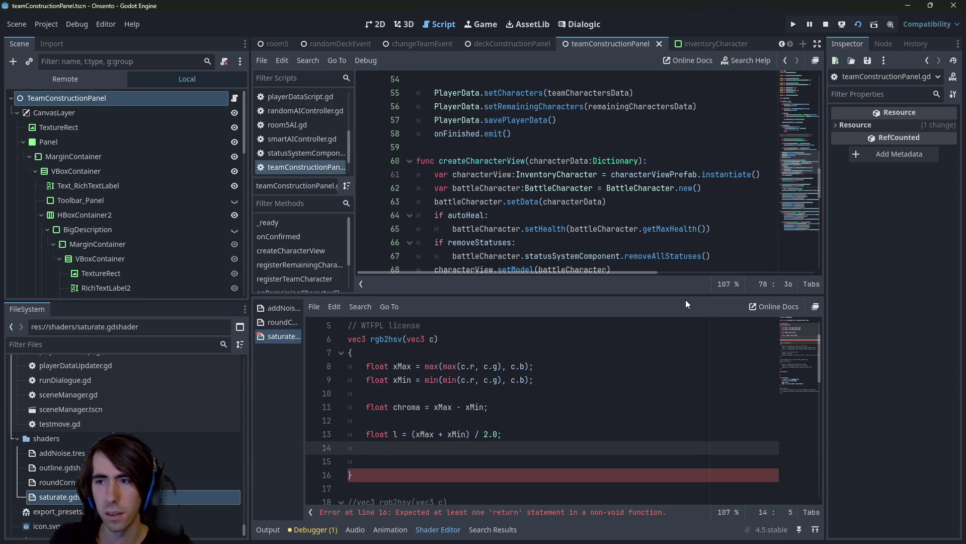
pyautogui.write('float')
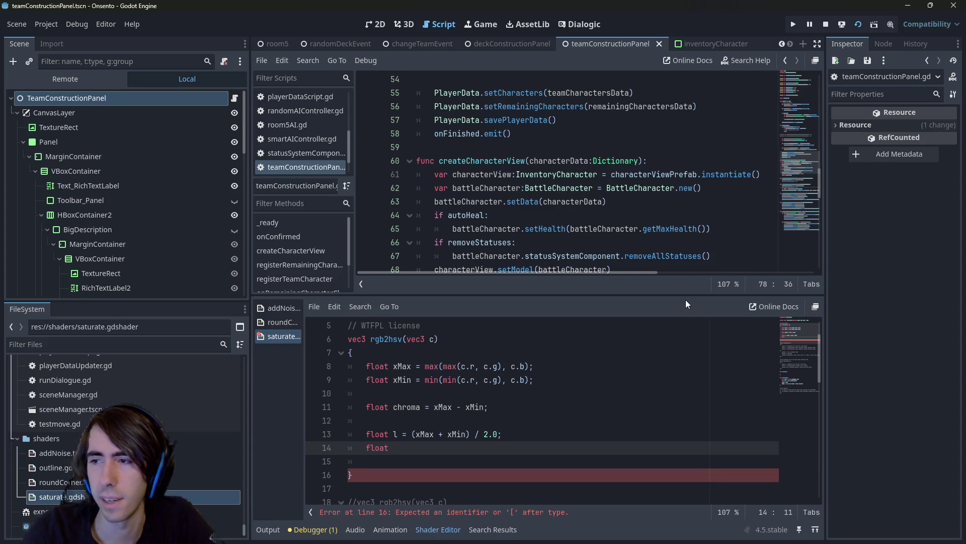
# Complete line 14 as float v = l + chroma / 2.0; and add blank lines below it
pyautogui.write('v = ')
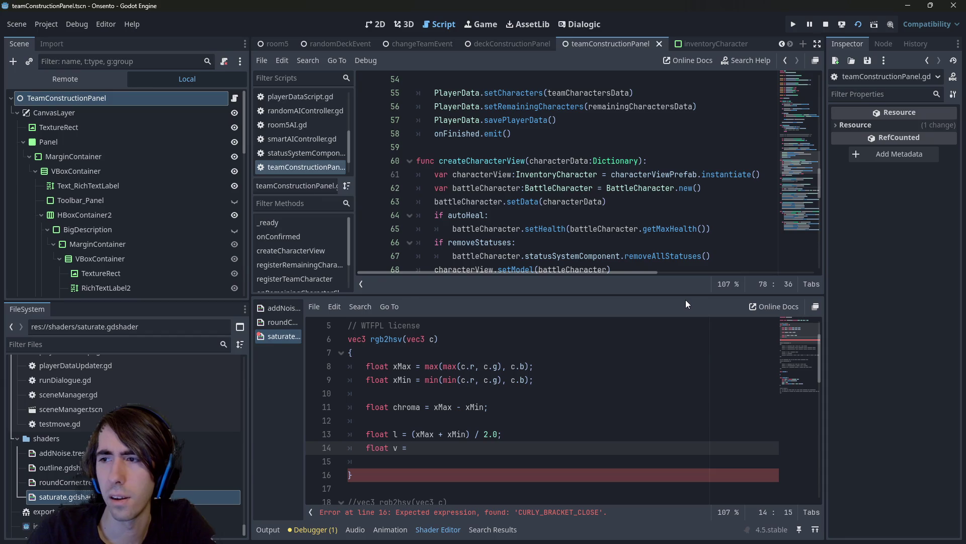
pyautogui.write('l + chr')
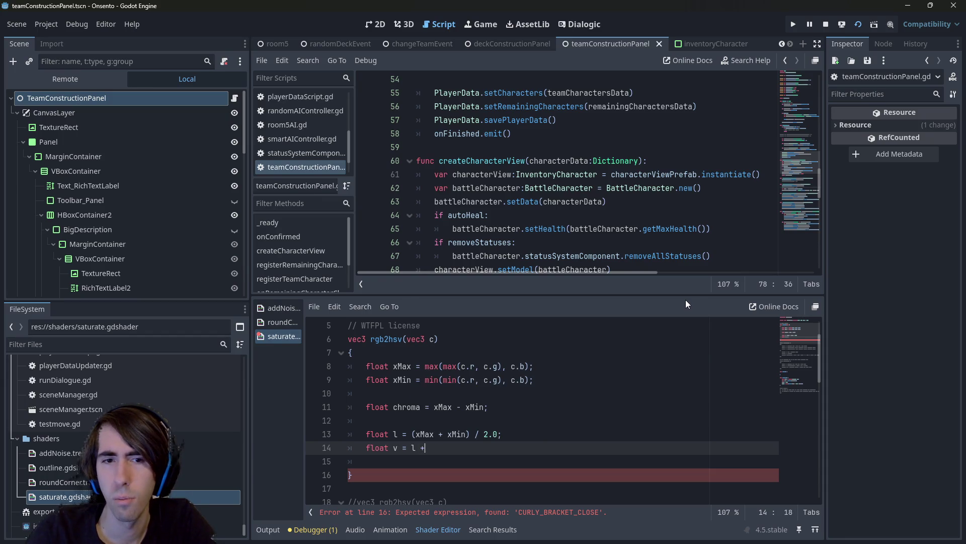
pyautogui.write('oma ')
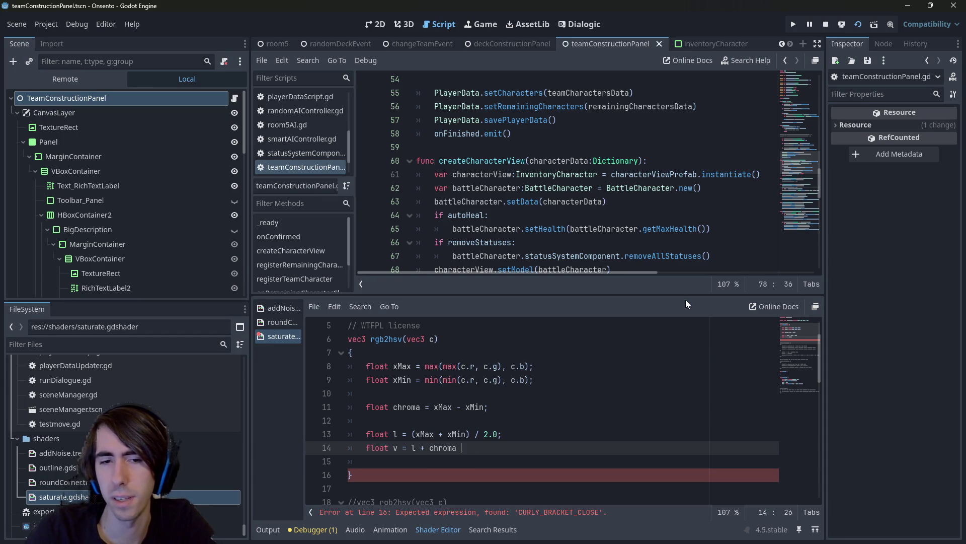
pyautogui.write('/ 2.0;')
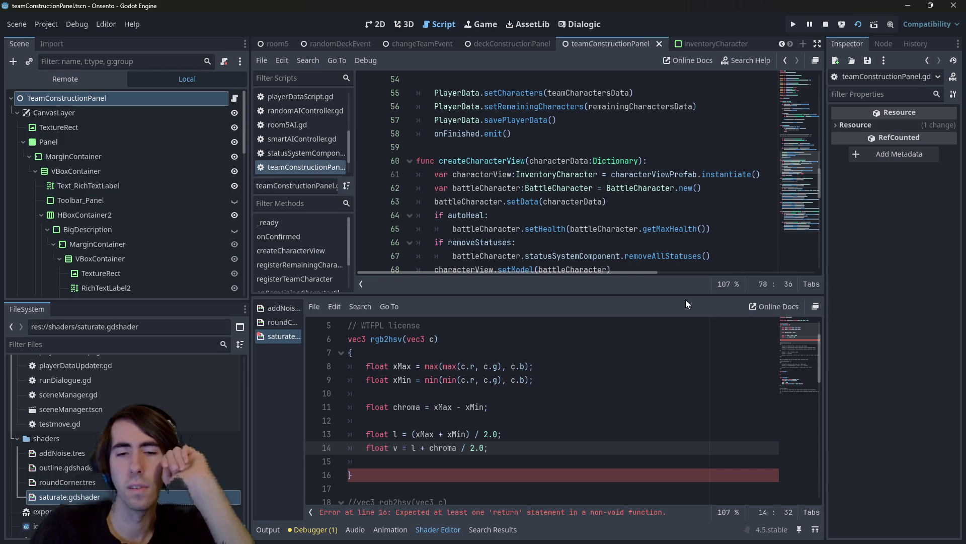
pyautogui.press('Return')
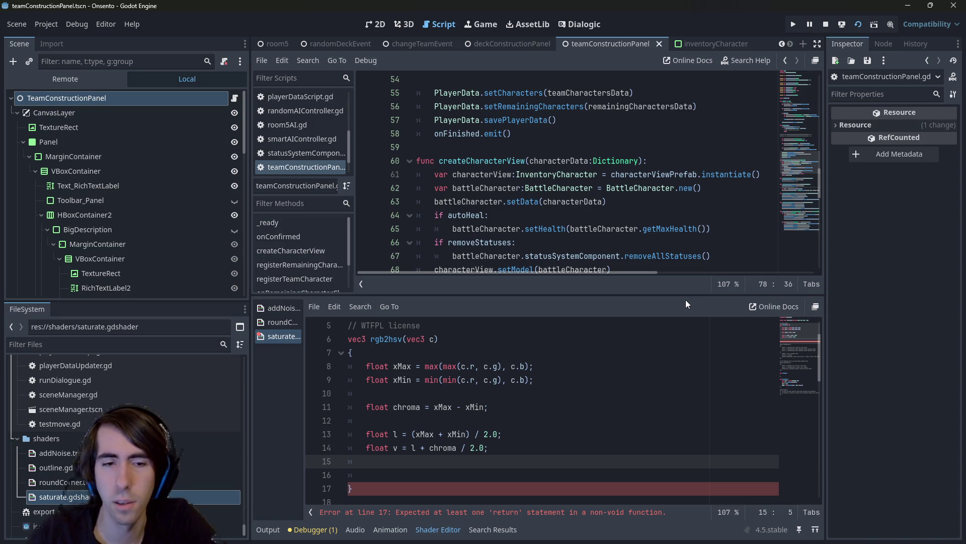
pyautogui.press('Home')
pyautogui.press('Return')
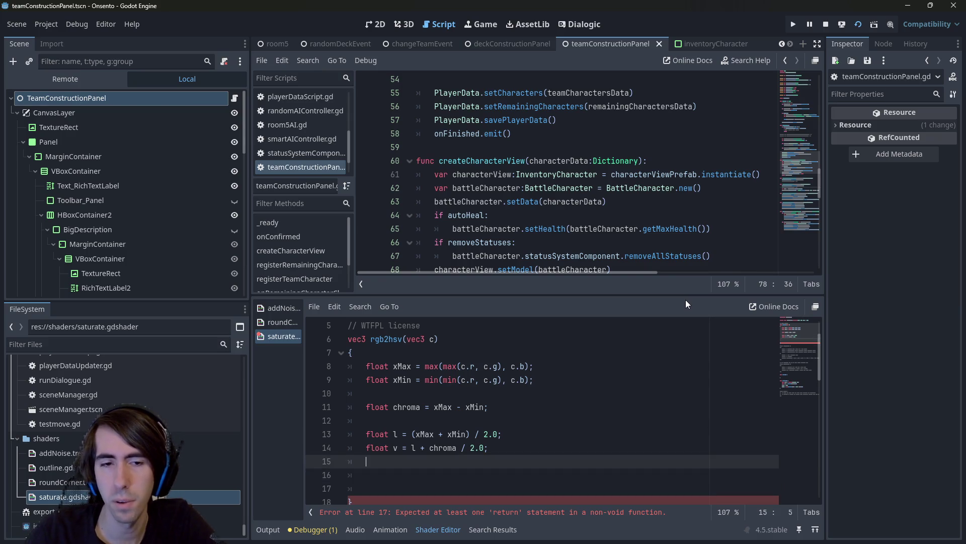
# Declare float h; without an initial value
pyautogui.write('float h =')
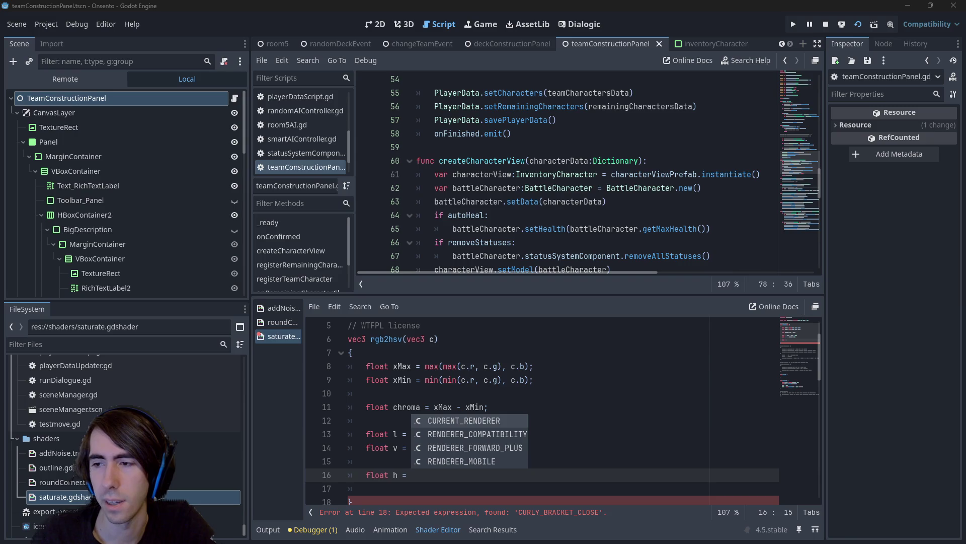
pyautogui.click(625, 477)
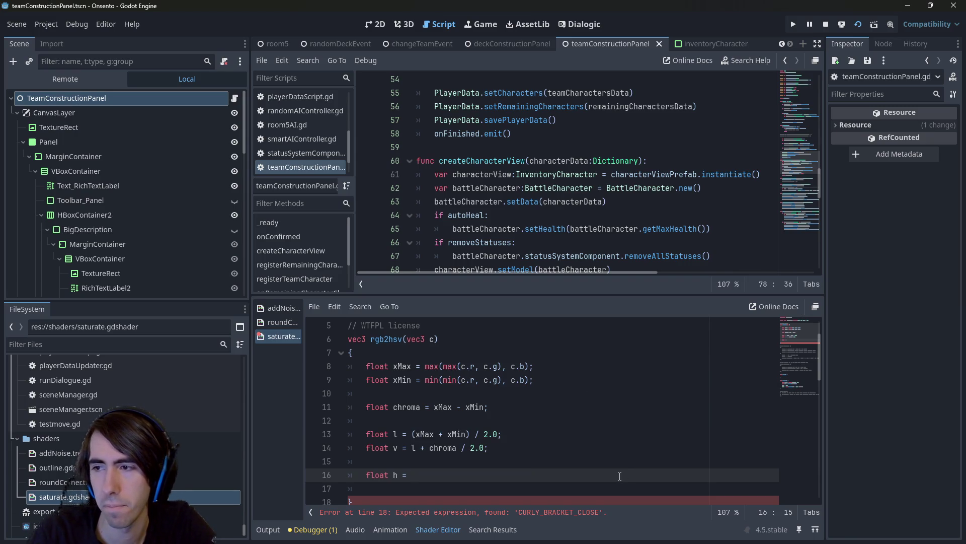
pyautogui.press('BackSpace')
pyautogui.press('BackSpace')
pyautogui.write(';')
pyautogui.press('Return')
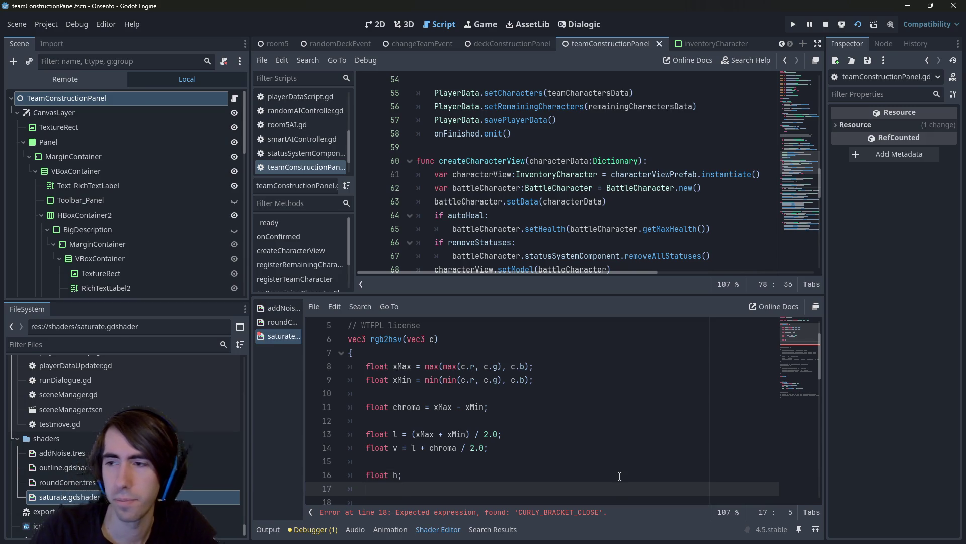
# Add if (chroma == 0) { h = 0; } below the h declaration
pyautogui.write('if')
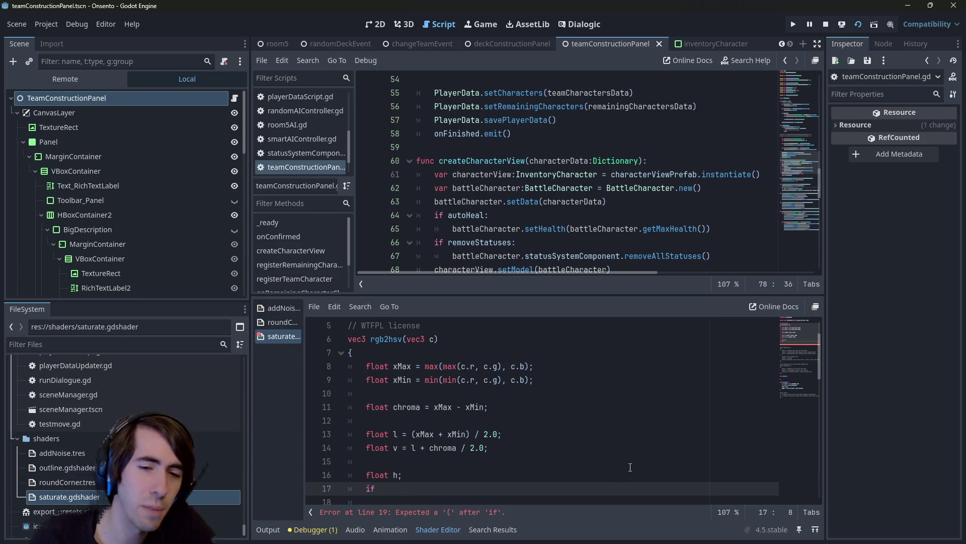
pyautogui.scroll(-1, 626, 465)
pyautogui.write('(c')
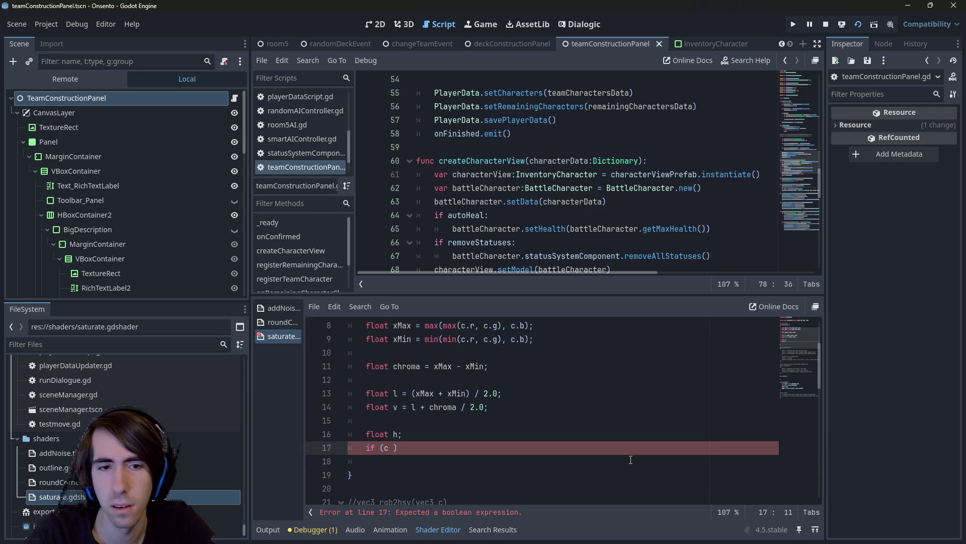
pyautogui.press('BackSpace')
pyautogui.write('hroma == 0')
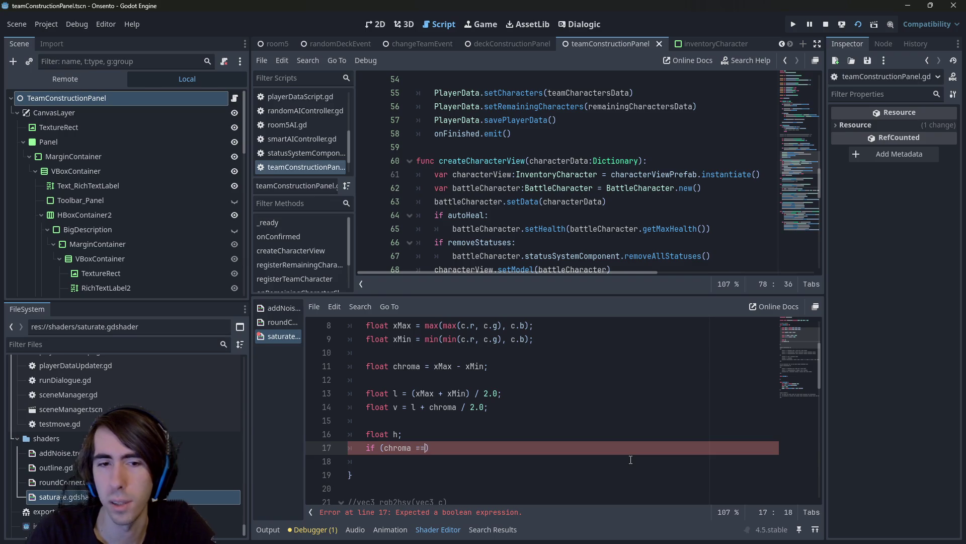
pyautogui.press('Down')
pyautogui.write('{')
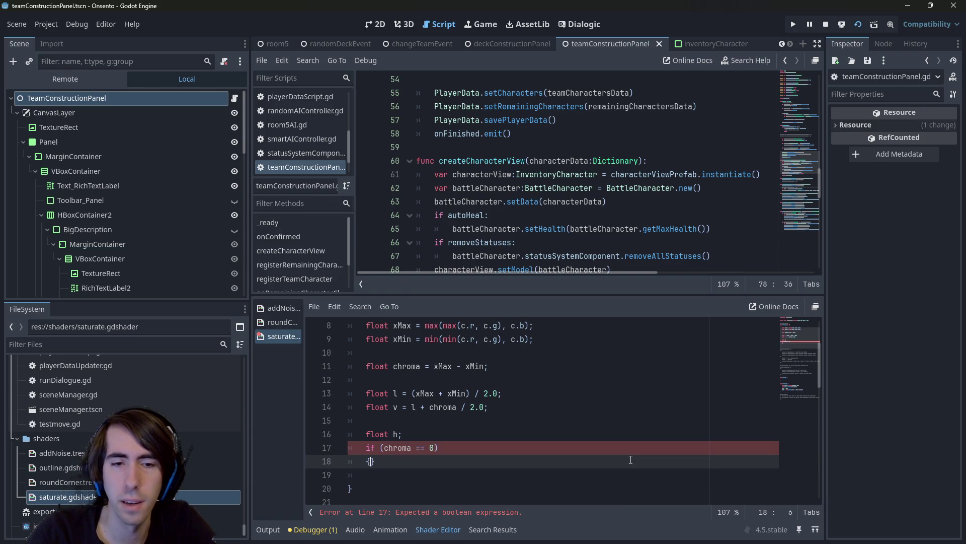
pyautogui.press('Return')
pyautogui.write('h = ')
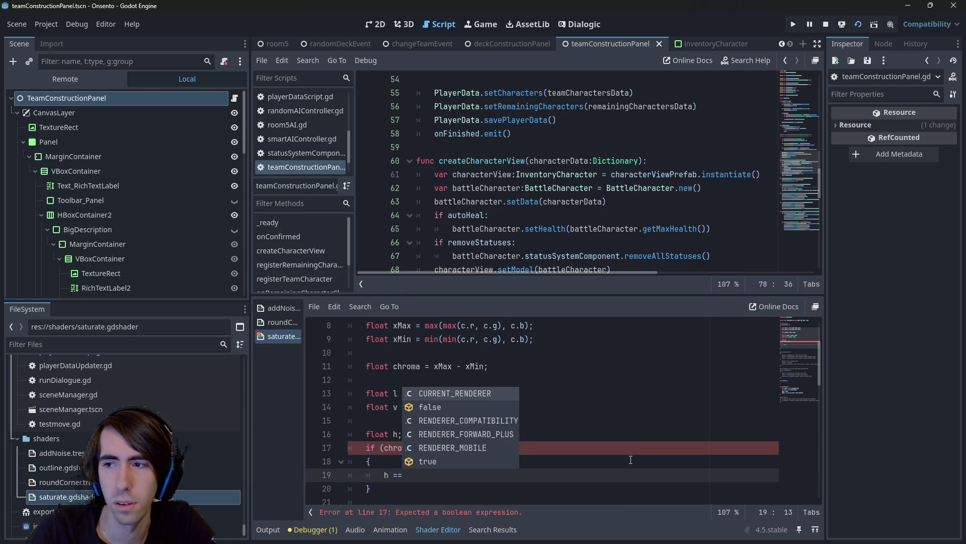
pyautogui.write('0;')
# Start the next branch as else if (v == c.r)
pyautogui.press('Down')
pyautogui.press('Down')
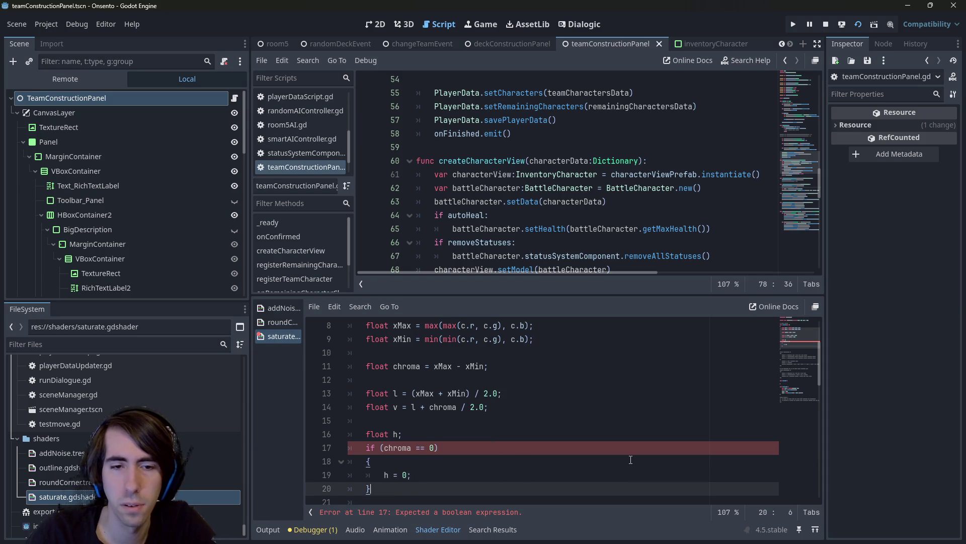
pyautogui.write('s')
pyautogui.press('BackSpace')
pyautogui.write('else ')
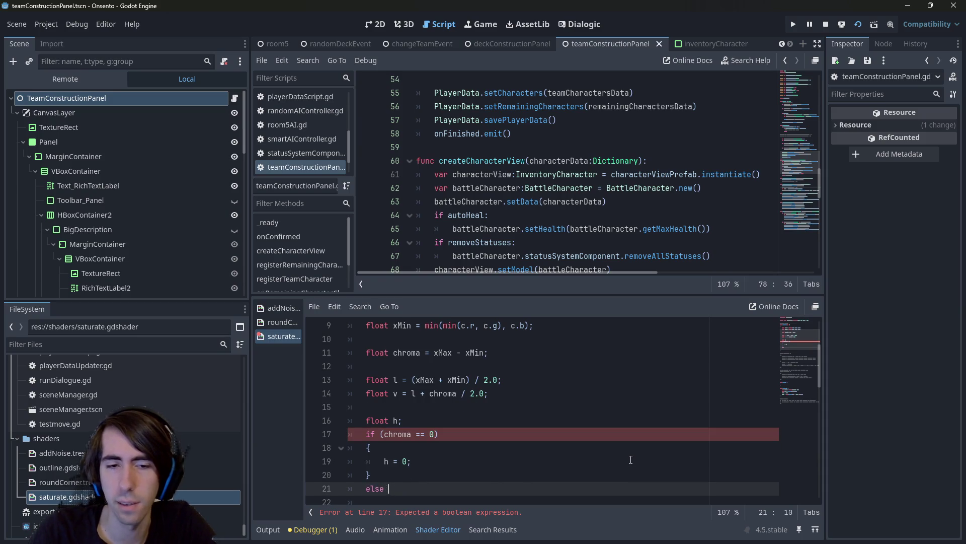
pyautogui.write('if (v == ')
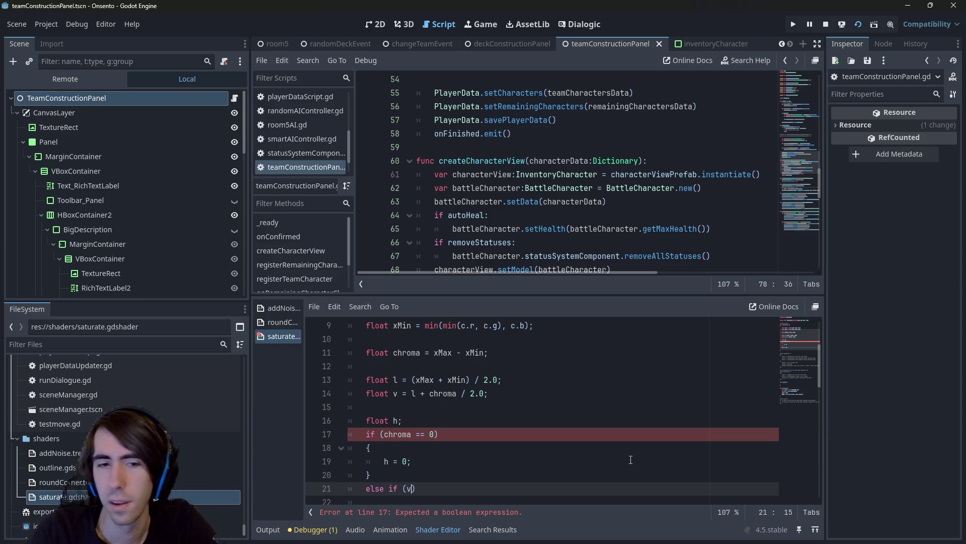
pyautogui.write('r')
pyautogui.press('Escape')
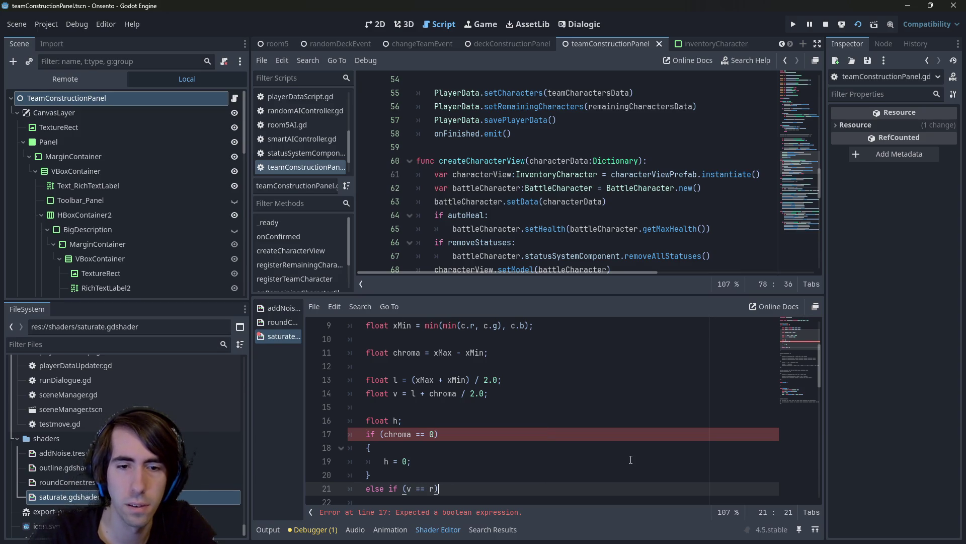
pyautogui.press('Right')
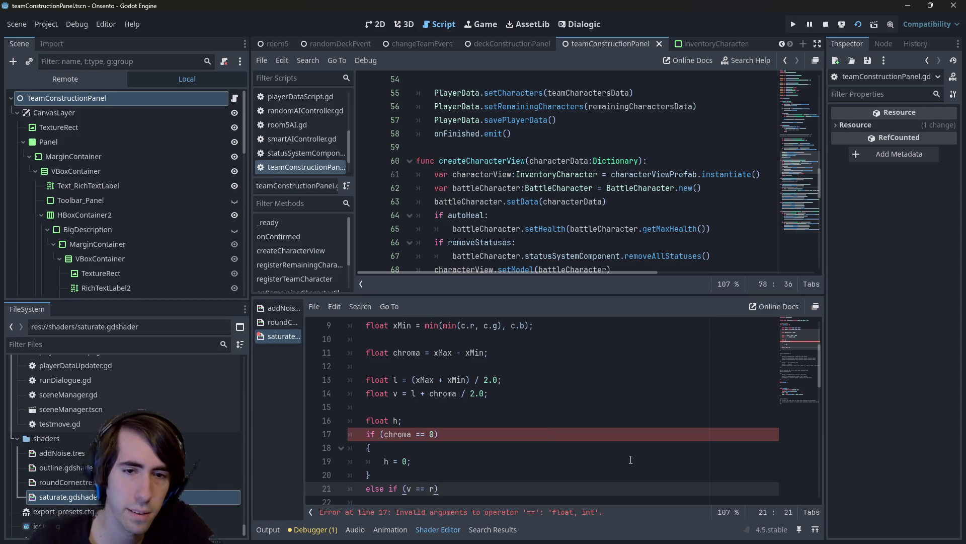
pyautogui.scroll(1, 630, 460)
pyautogui.scroll(-1, 605, 425)
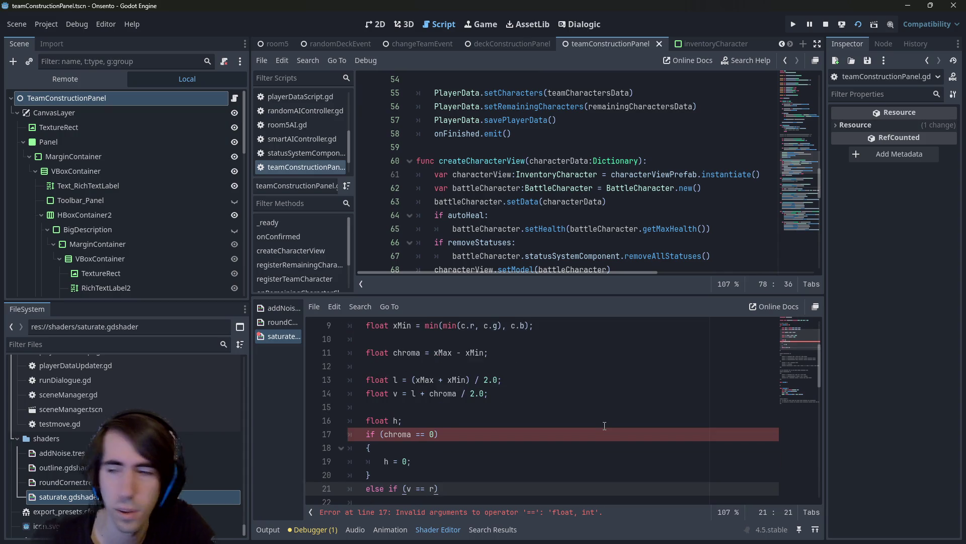
pyautogui.scroll(-1, 604, 425)
pyautogui.scroll(2, 604, 425)
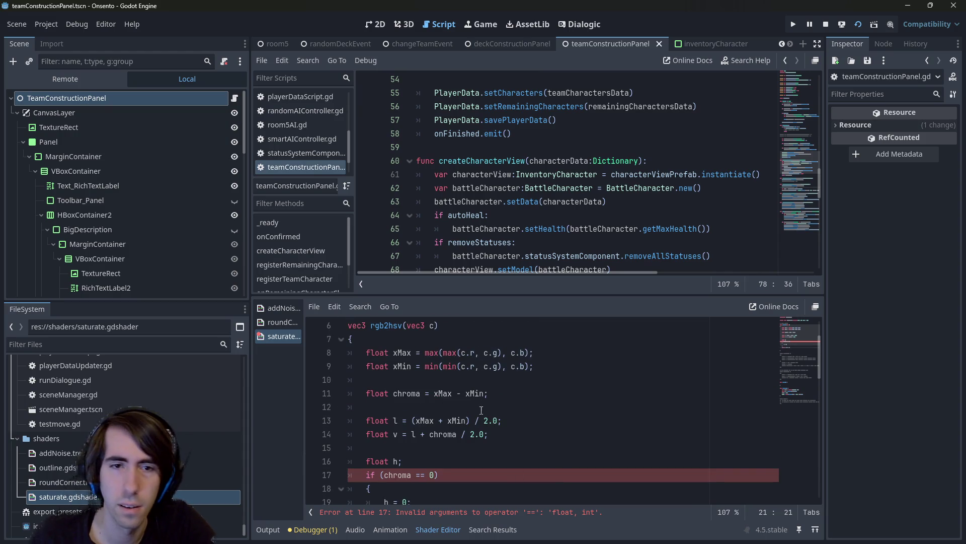
pyautogui.scroll(-1, 489, 415)
pyautogui.press('BackSpace')
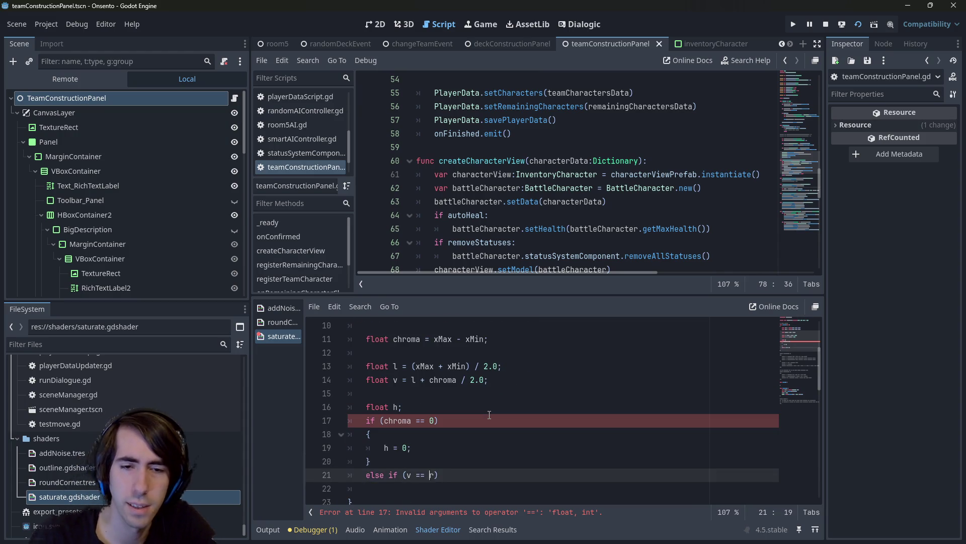
pyautogui.write('.')
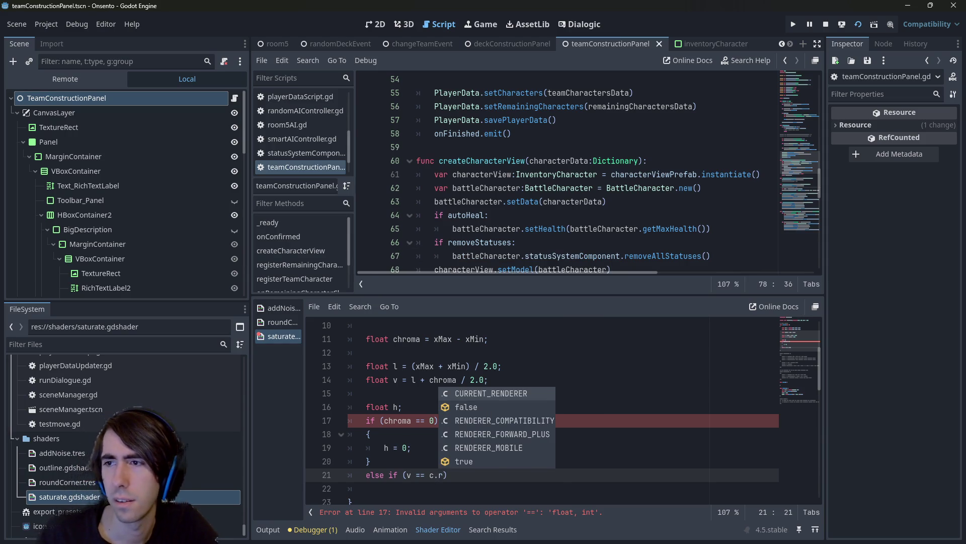
# Add float v = xMax; right after the xMax line and save the shader
pyautogui.click(412, 378)
pyautogui.scroll(1, 412, 370)
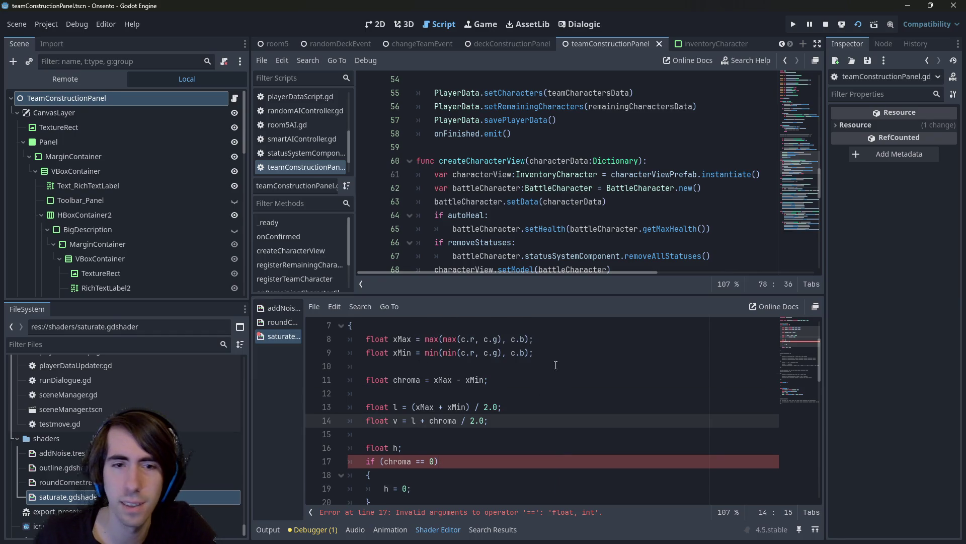
pyautogui.click(555, 366)
pyautogui.click(528, 393)
pyautogui.click(528, 380)
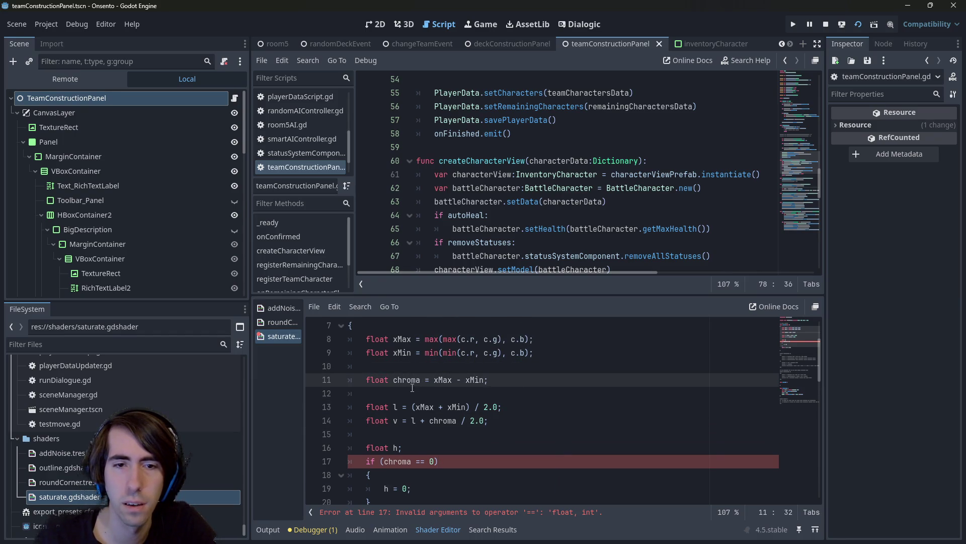
pyautogui.scroll(1, 412, 387)
pyautogui.click(566, 373)
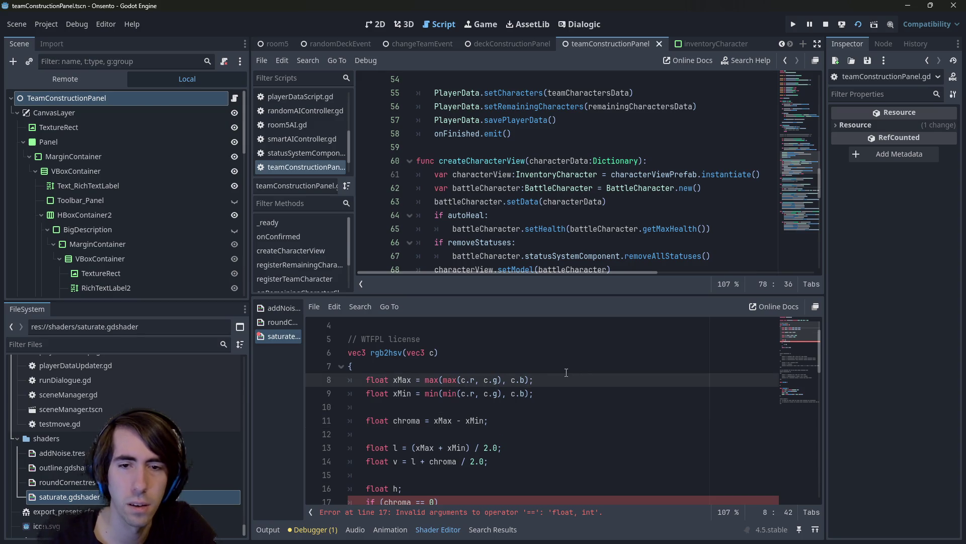
pyautogui.press('Return')
pyautogui.write('float v = xMax;')
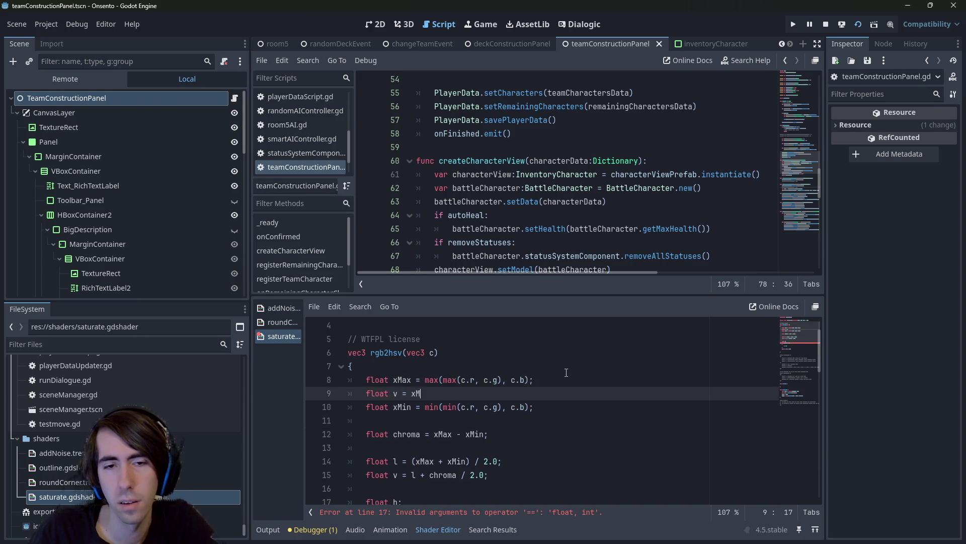
pyautogui.hotkey('ctrl', 's')
# Delete the old float v = l + chroma / 2.0; line
pyautogui.scroll(-3, 566, 373)
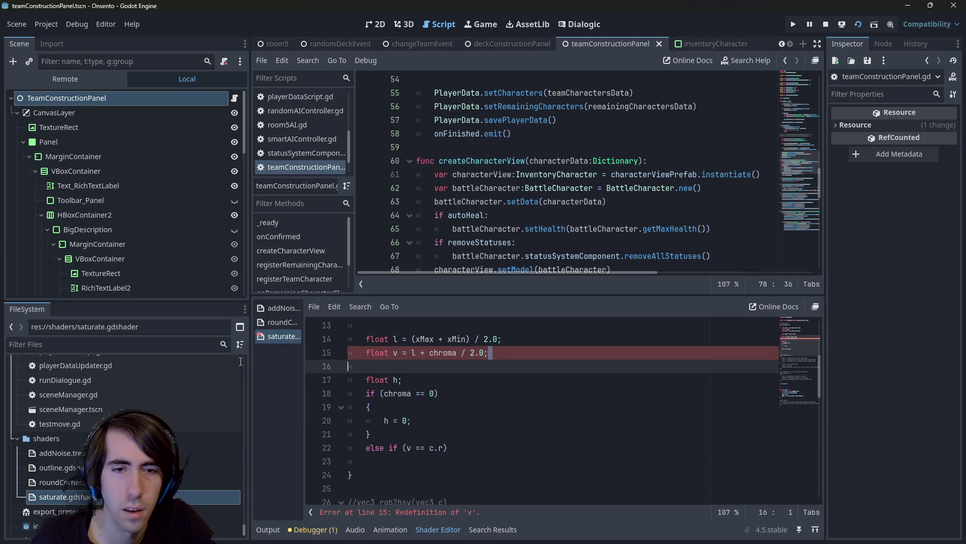
pyautogui.moveTo(488, 352); pyautogui.dragTo(261, 356)
pyautogui.press('BackSpace')
pyautogui.hotkey('ctrl', 'z')
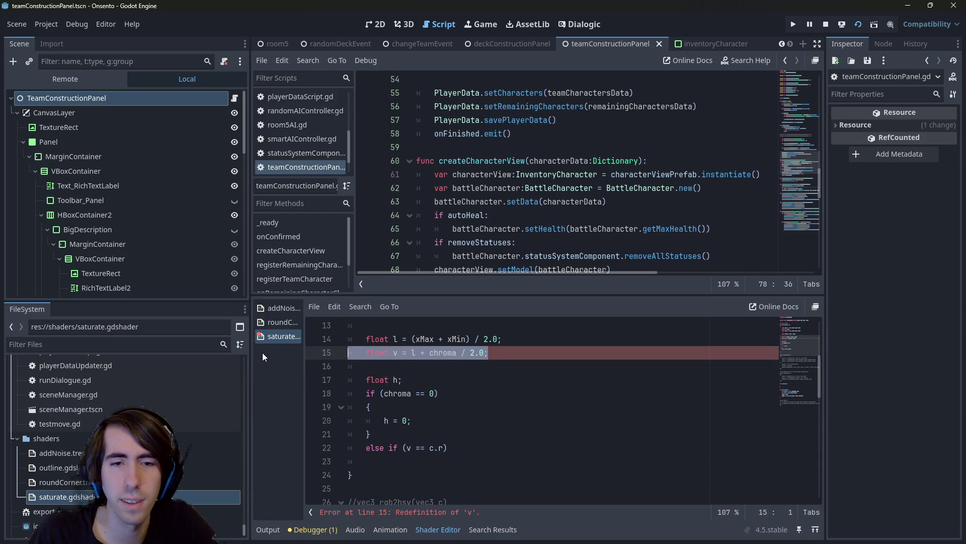
pyautogui.press('BackSpace')
pyautogui.press('BackSpace')
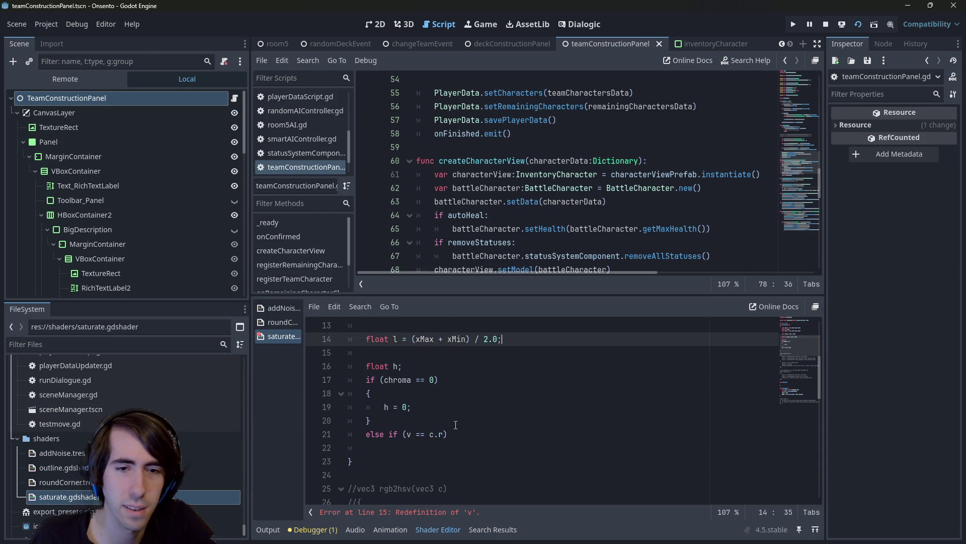
# Replace chroma with c in the hue condition
pyautogui.scroll(1, 398, 422)
pyautogui.doubleClick(398, 422)
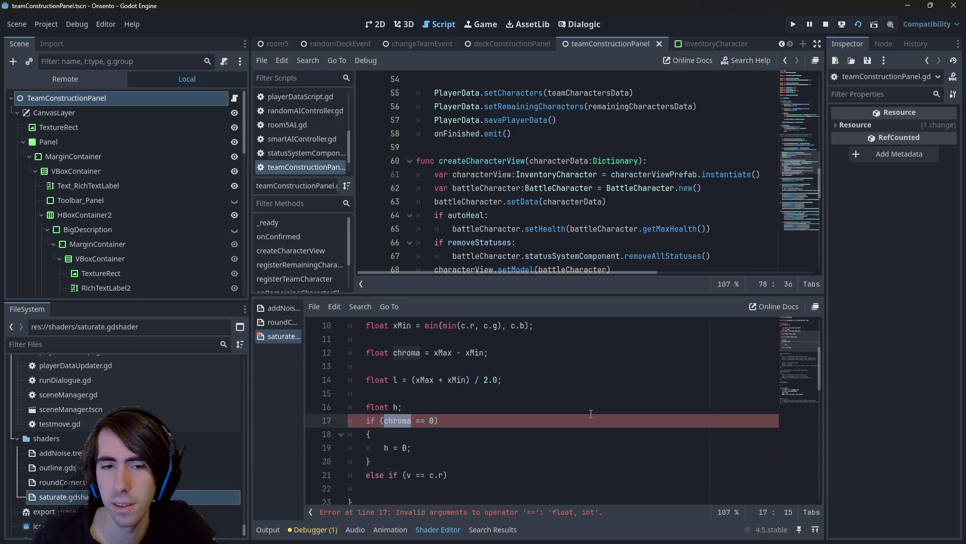
pyautogui.write('c')
pyautogui.scroll(2, 591, 414)
pyautogui.scroll(-1, 591, 413)
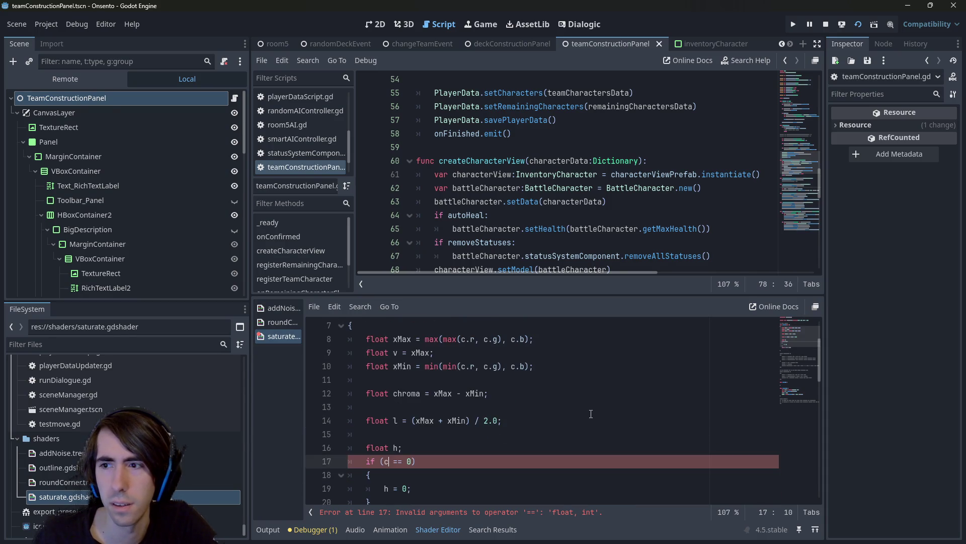
pyautogui.scroll(1, 591, 413)
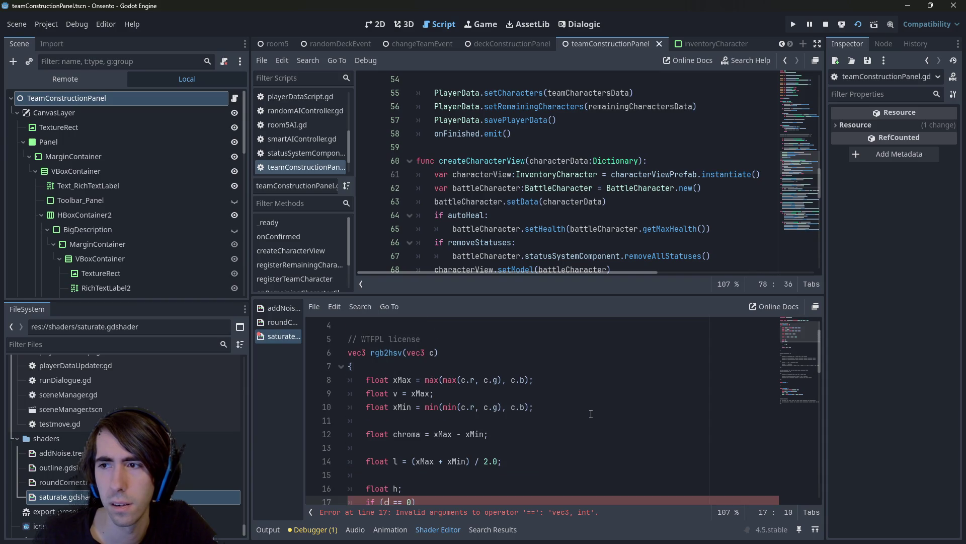
pyautogui.scroll(1, 591, 413)
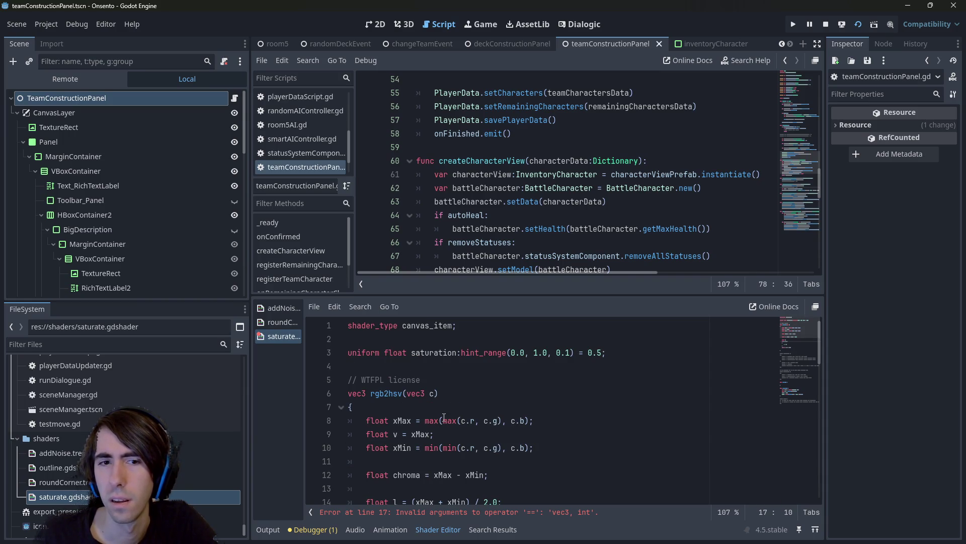
# Start a float c = line below the xMin calculation
pyautogui.scroll(-1, 446, 419)
pyautogui.click(480, 389)
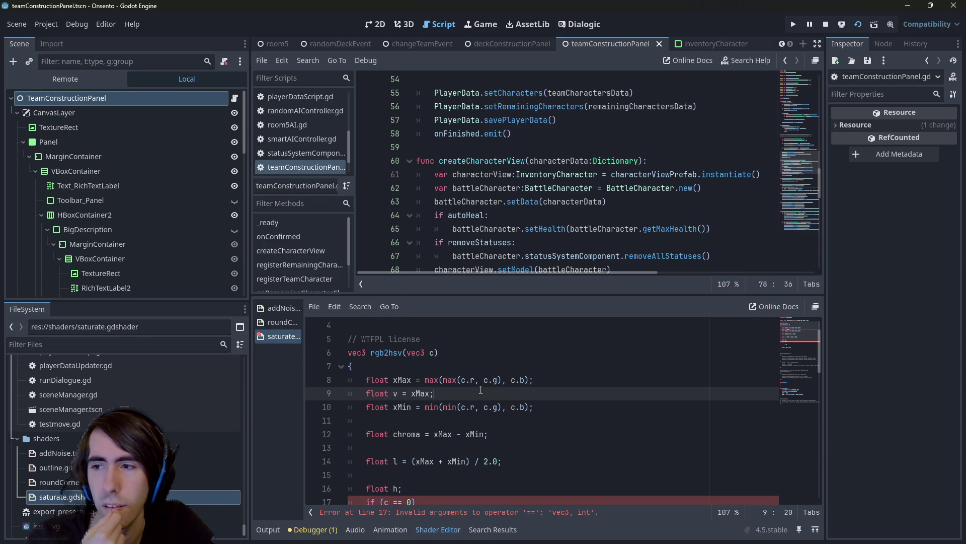
pyautogui.press('Down')
pyautogui.press('End')
pyautogui.press('Return')
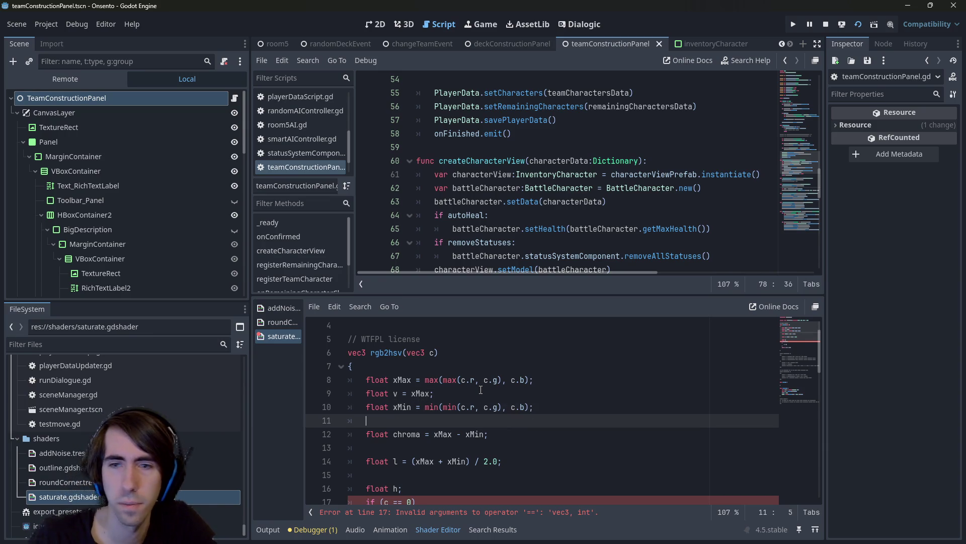
pyautogui.write('float c =')
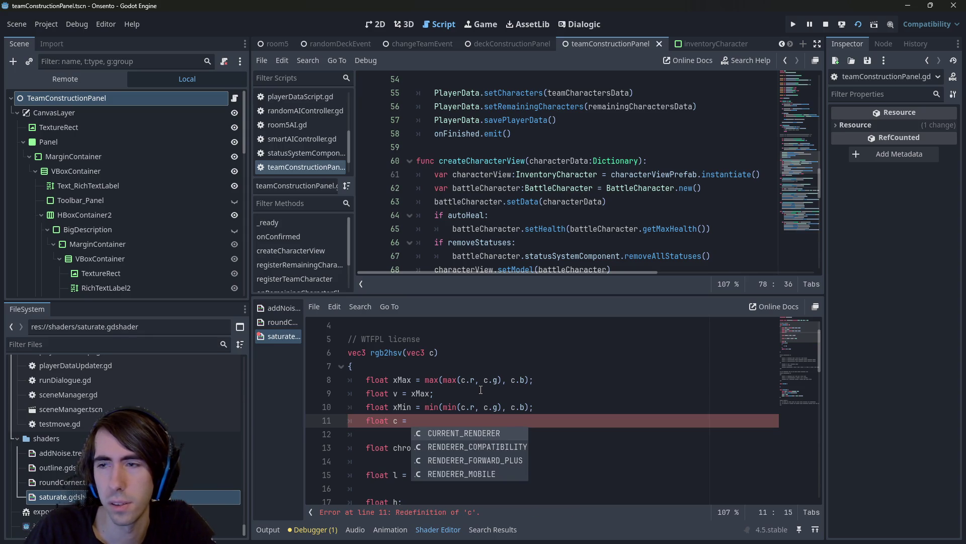
# Rename the function parameter c to rgb and update its c. uses in xMax and xMin
pyautogui.click(436, 353)
pyautogui.press('BackSpace')
pyautogui.write('rgb')
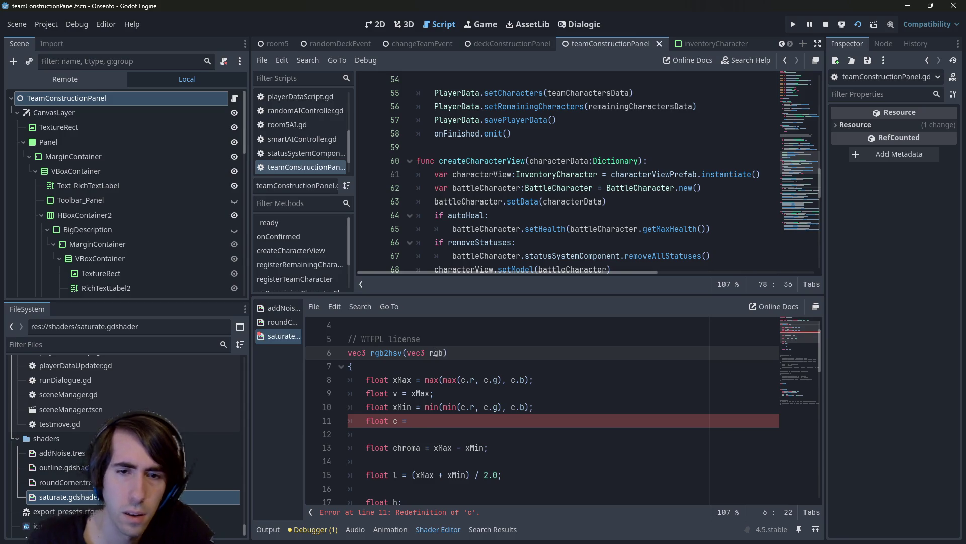
pyautogui.hotkey('ctrl', 's')
pyautogui.click(461, 379)
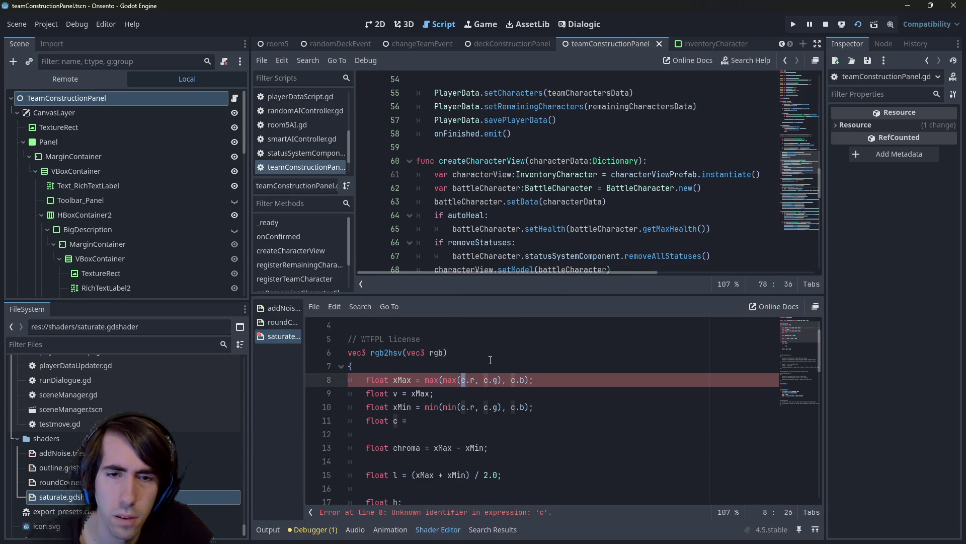
pyautogui.hotkey('ctrl', 'd')
pyautogui.hotkey('ctrl', 'd')
pyautogui.hotkey('ctrl', 'd')
pyautogui.write('r')
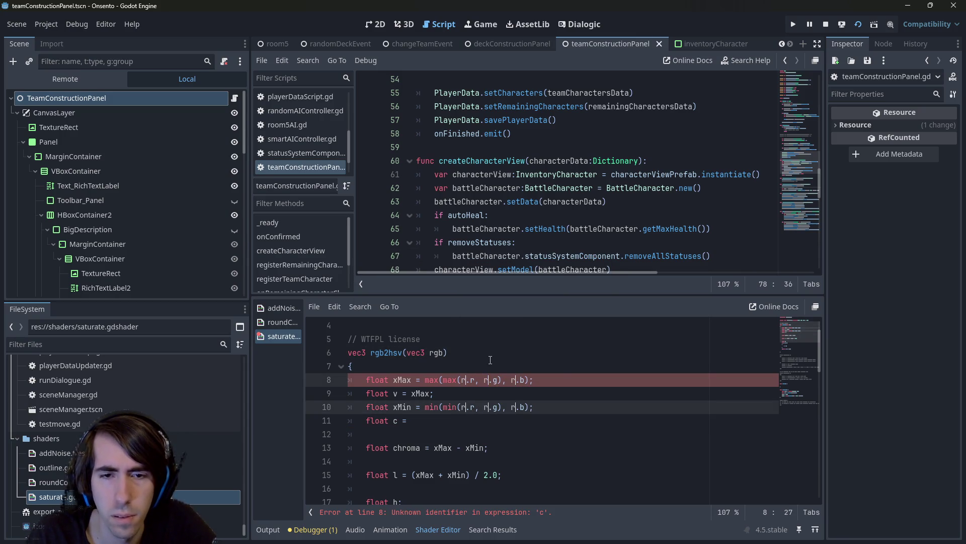
pyautogui.write('gb')
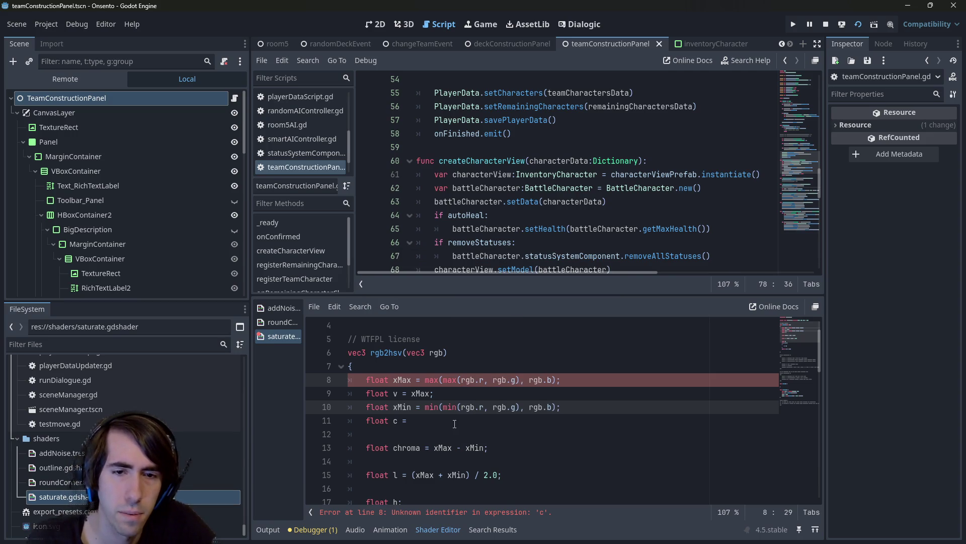
# Finish the line as float c = v - xMin; and save
pyautogui.click(454, 423)
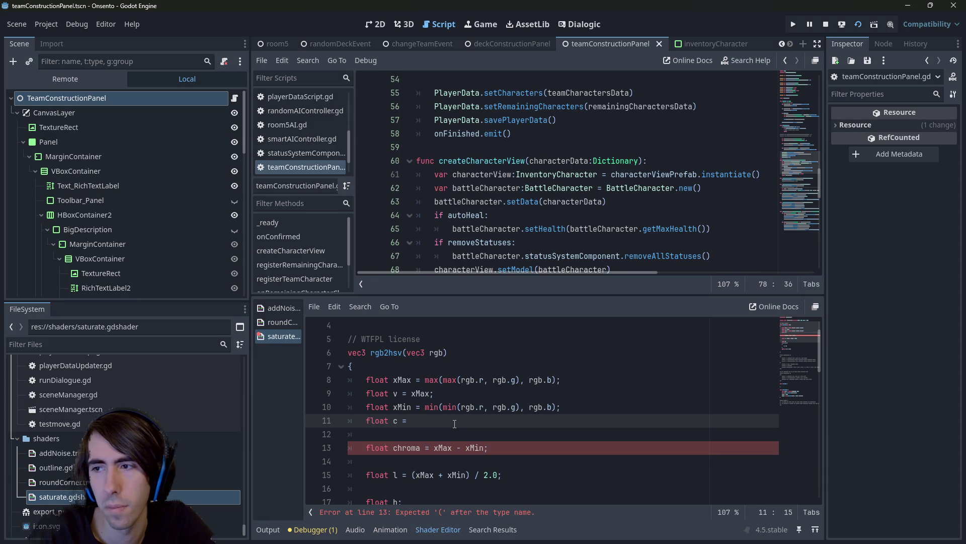
pyautogui.write('v - ')
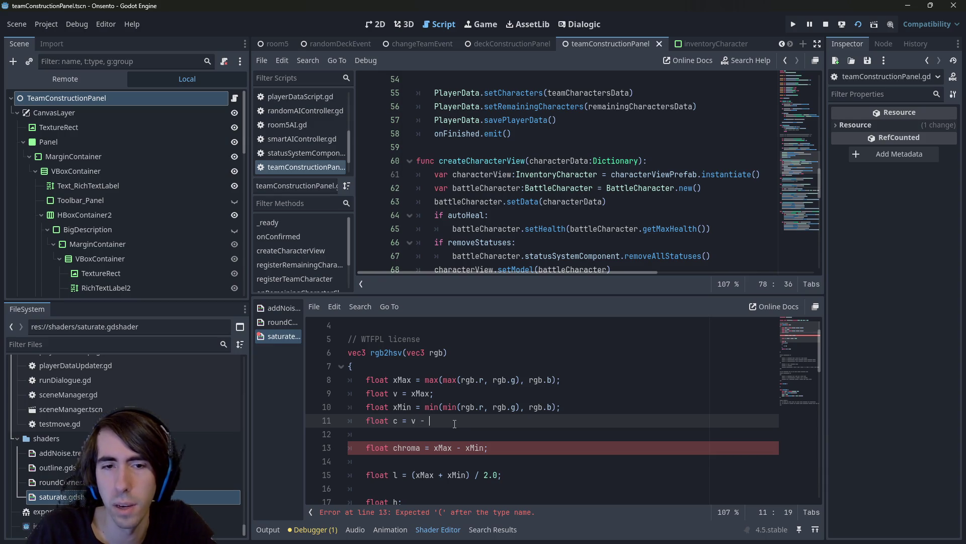
pyautogui.write('xMin;')
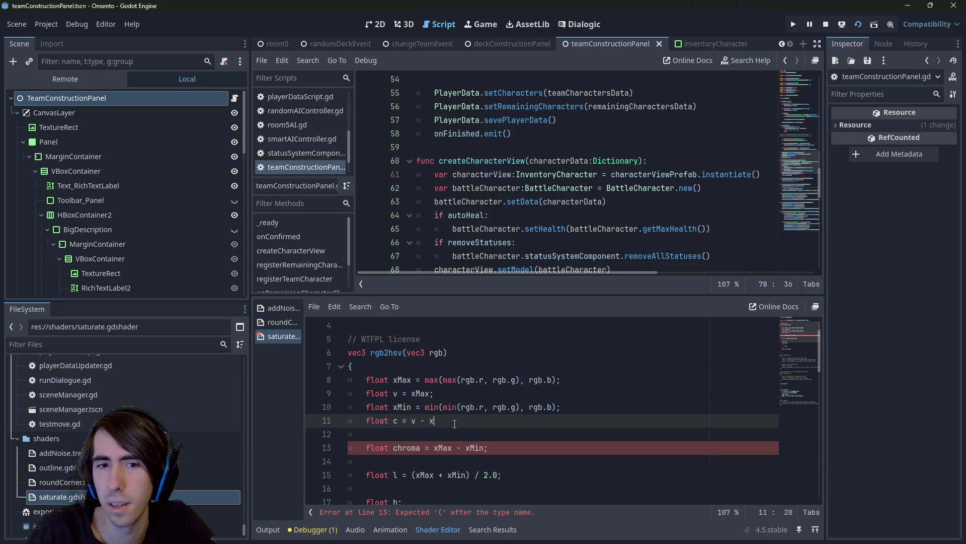
pyautogui.hotkey('ctrl', 's')
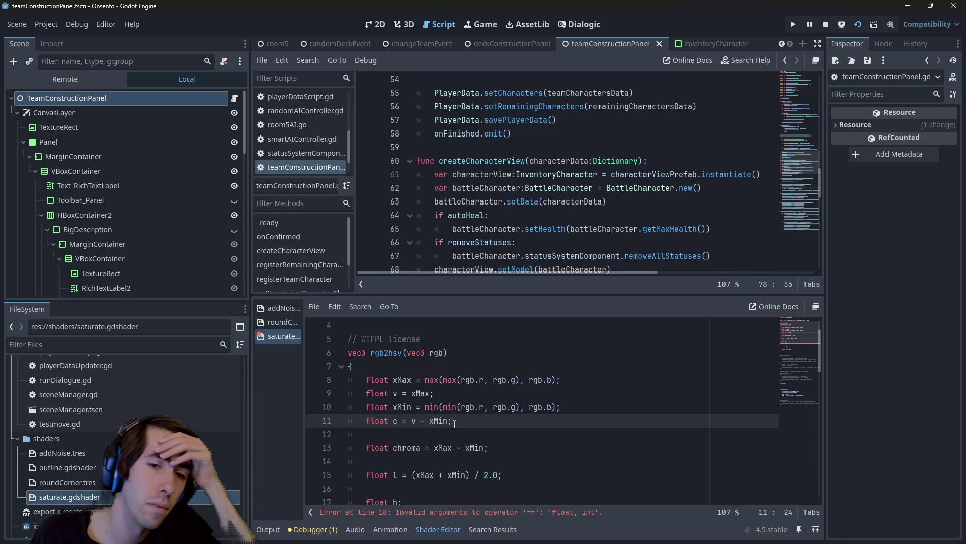
# Rename chroma to c on line 13, delete the redundant c = v - xMin line, and save
pyautogui.scroll(-1, 455, 423)
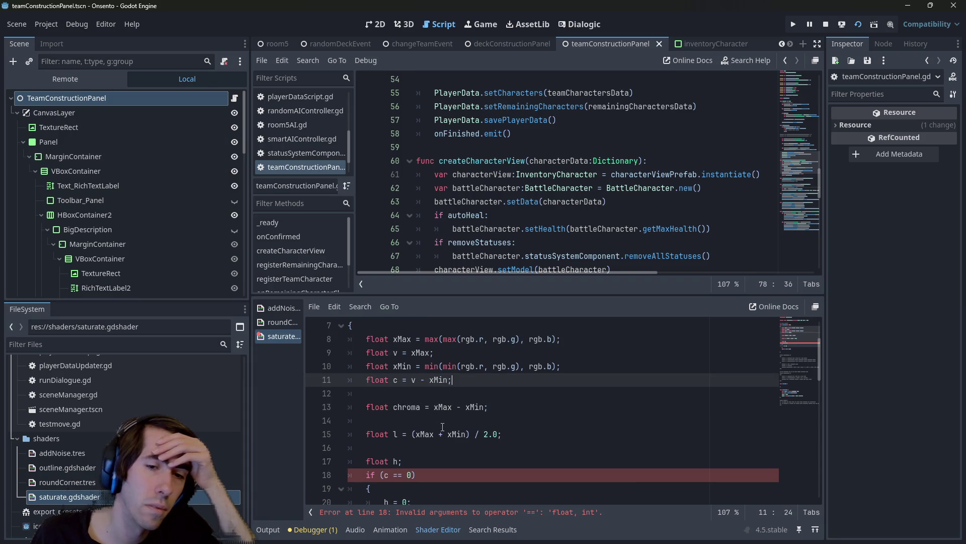
pyautogui.doubleClick(415, 382)
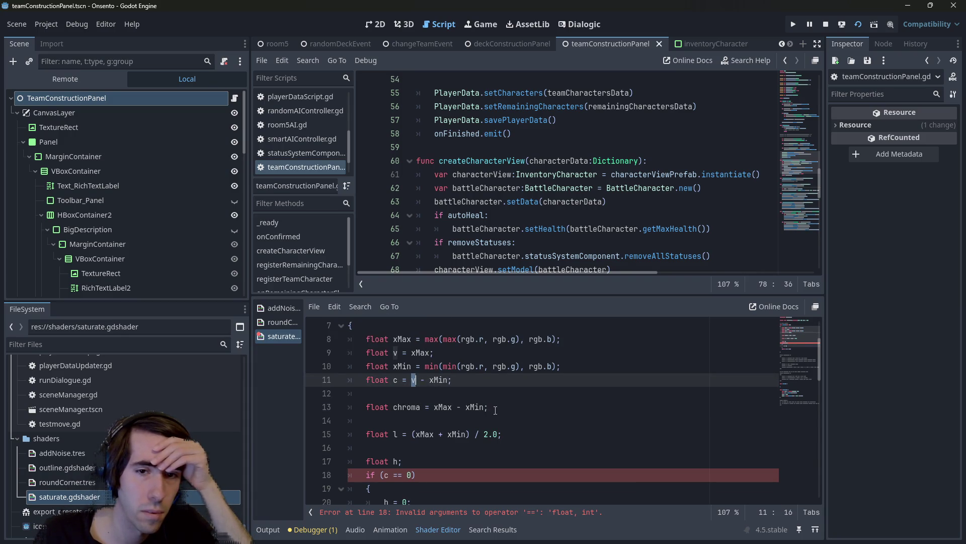
pyautogui.moveTo(502, 409); pyautogui.dragTo(297, 411)
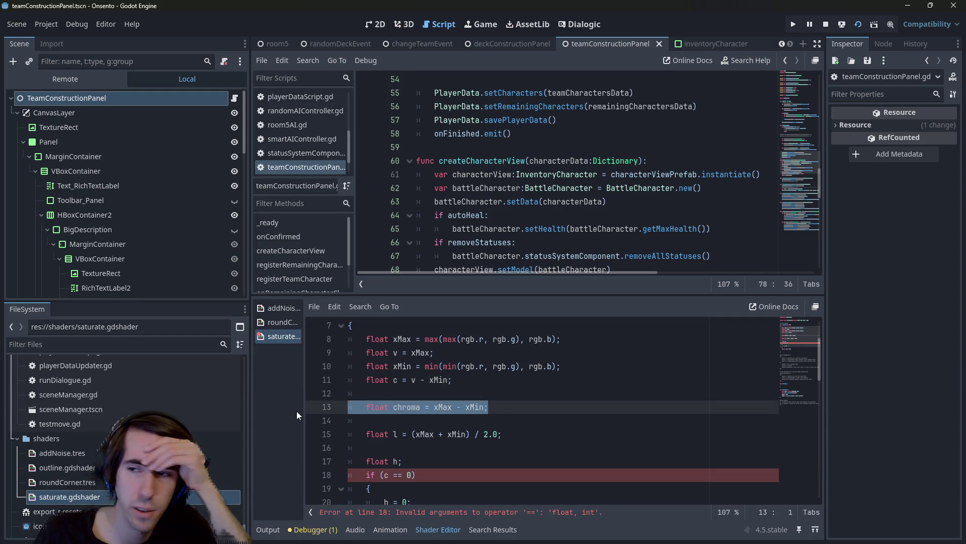
pyautogui.doubleClick(408, 407)
pyautogui.write('c')
pyautogui.moveTo(455, 380); pyautogui.dragTo(288, 384)
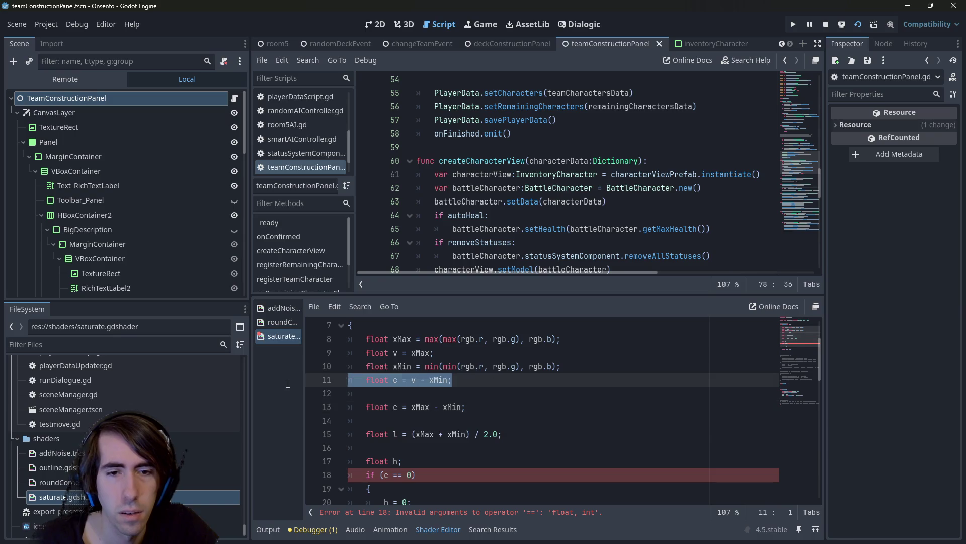
pyautogui.press('Delete')
pyautogui.press('Delete')
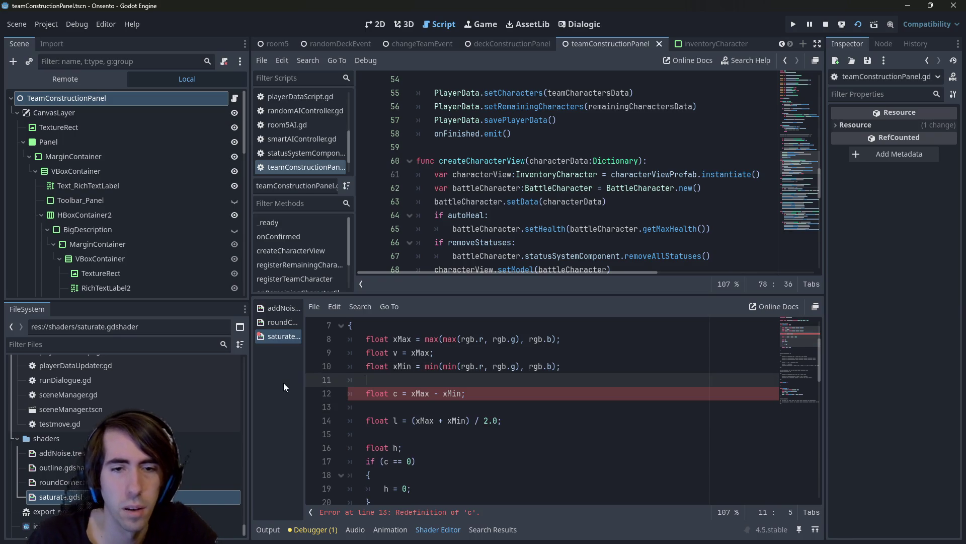
pyautogui.hotkey('ctrl', 's')
pyautogui.press('BackSpace')
pyautogui.hotkey('ctrl', 's')
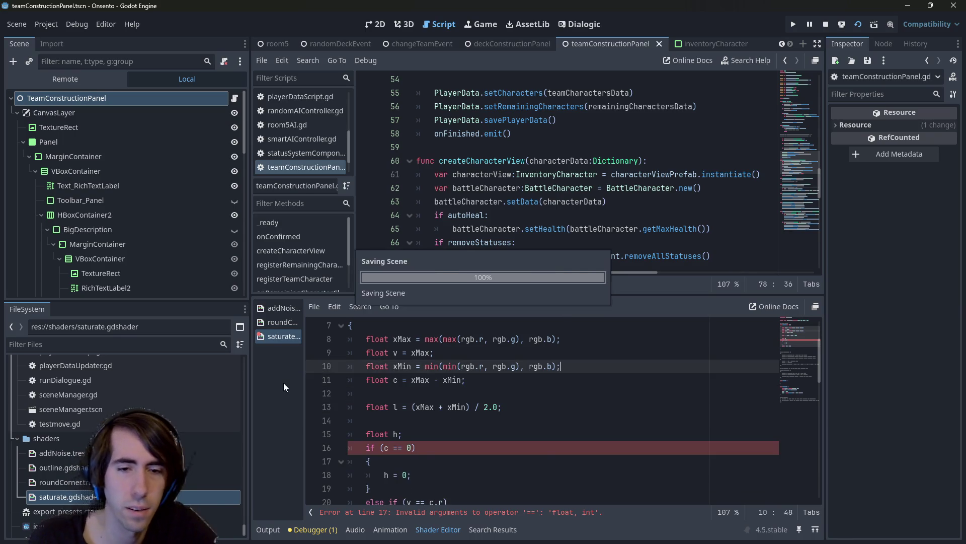
pyautogui.scroll(-1, 542, 411)
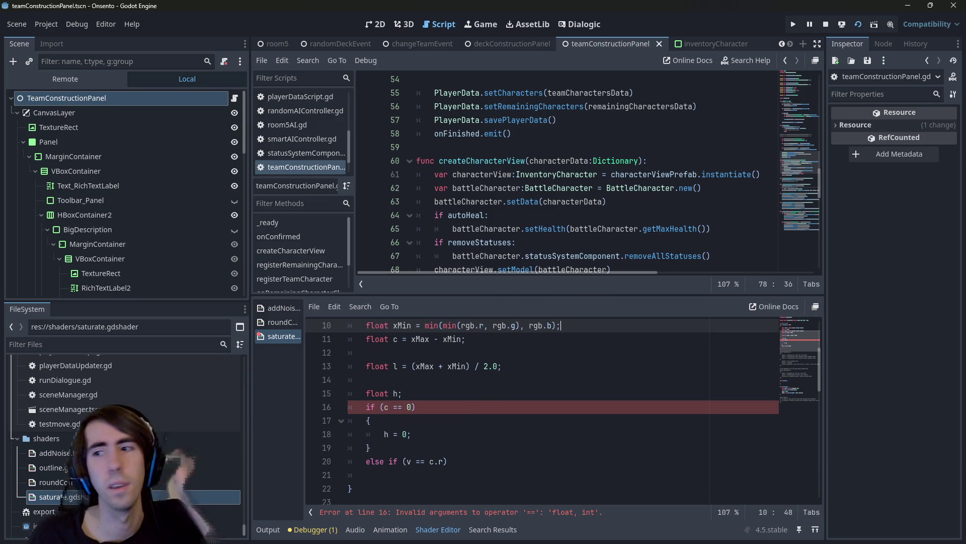
pyautogui.click(393, 407)
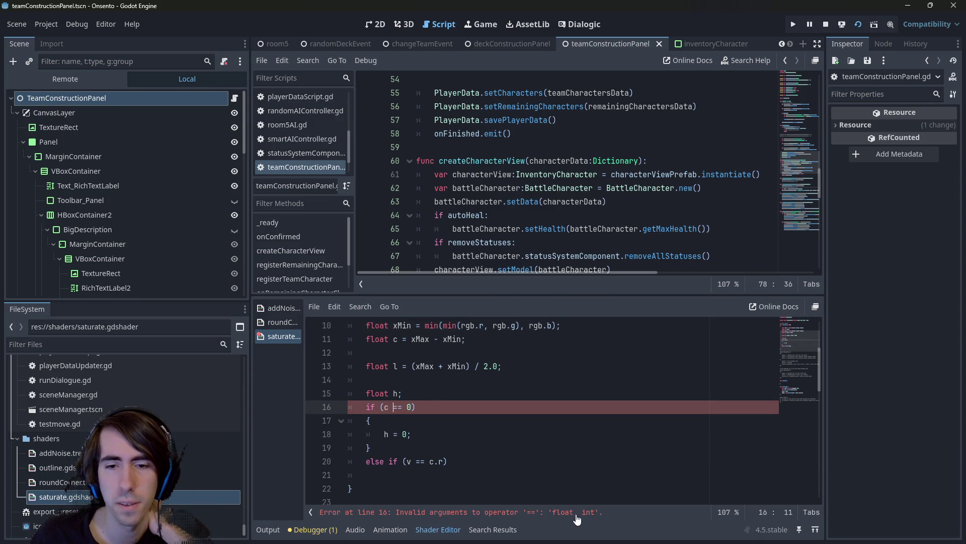
# Change c == 0 to c == 0.0 and h = 0 to h = 0.0, then save
pyautogui.click(412, 407)
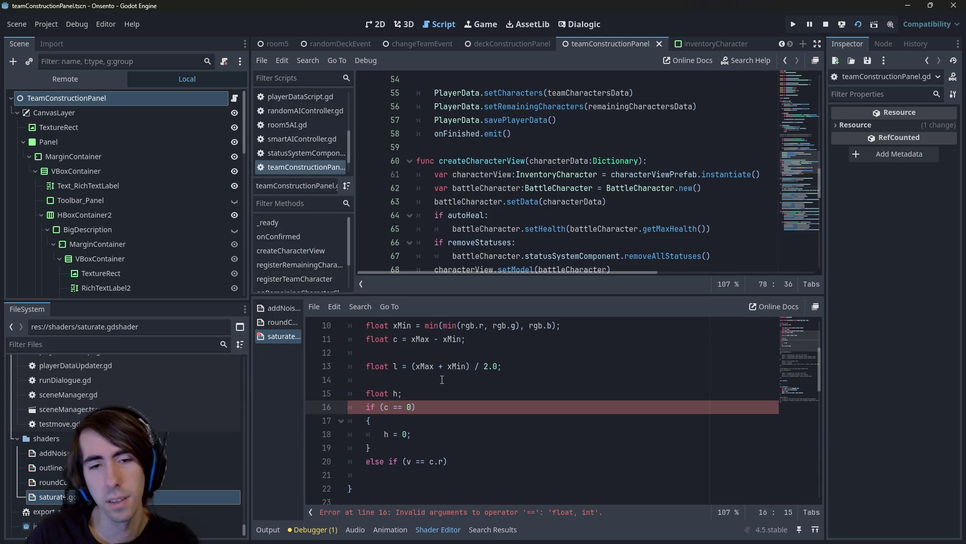
pyautogui.write('.0')
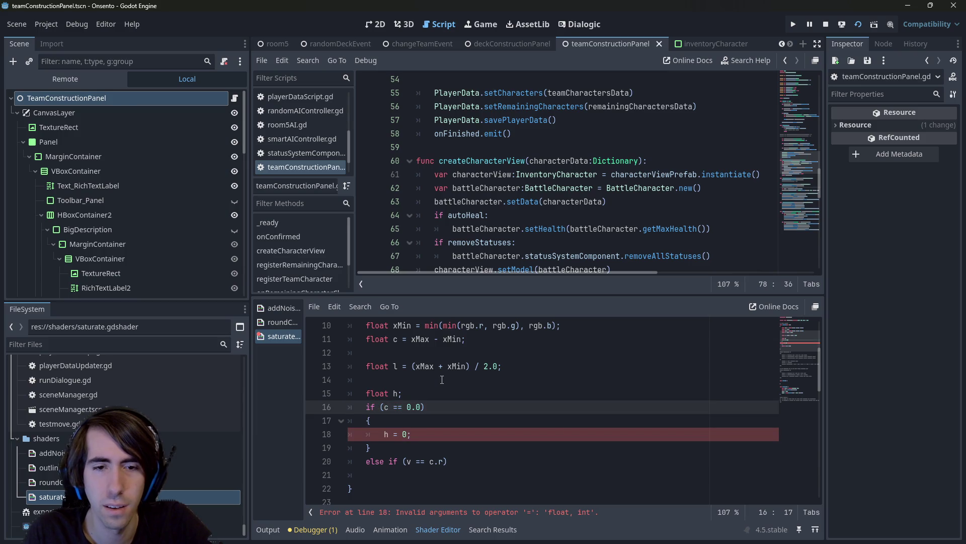
pyautogui.press('Down')
pyautogui.press('Down')
pyautogui.press('Left')
pyautogui.write('.0')
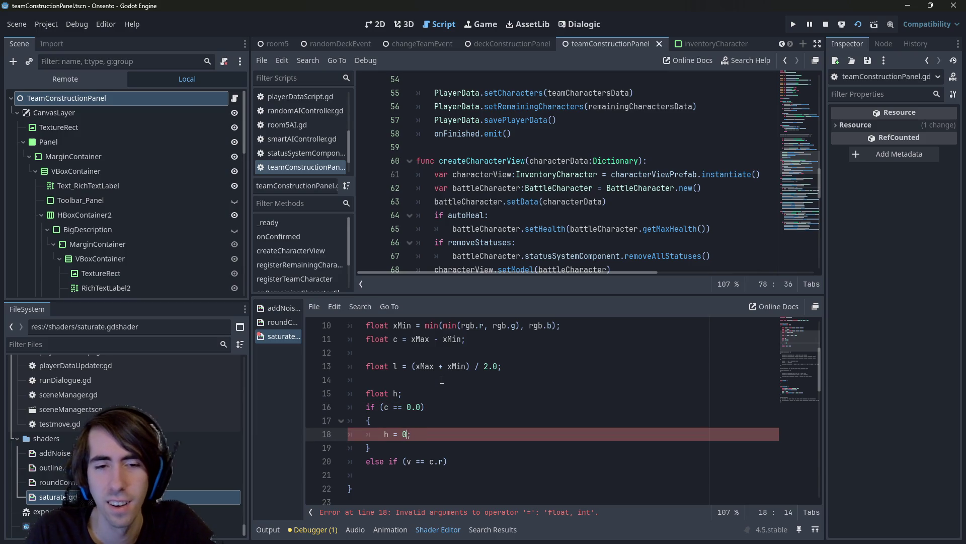
pyautogui.hotkey('ctrl', 's')
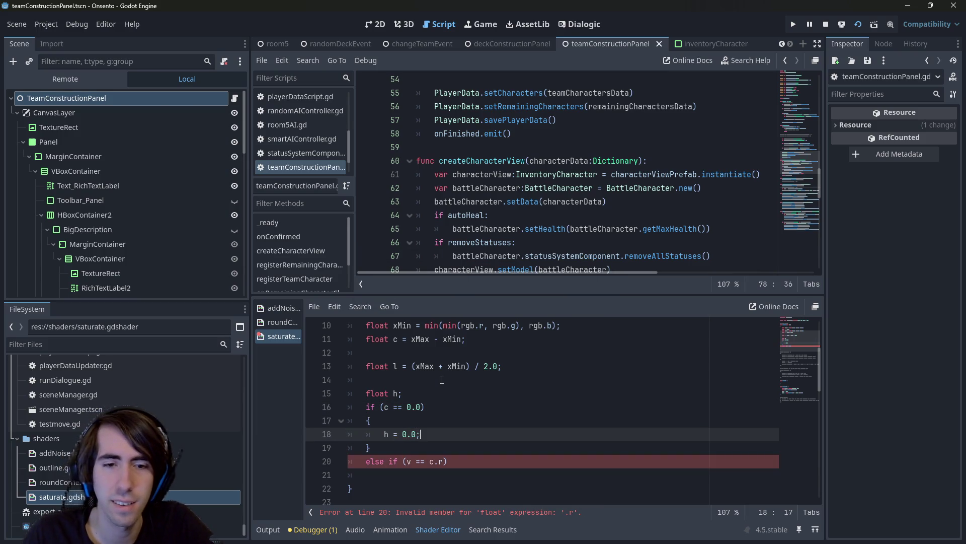
# Make the else-if test v == rgb.r with an open brace block, then return to Wikipedia
pyautogui.press('Down')
pyautogui.press('Down')
pyautogui.press('Right')
pyautogui.press('Right')
pyautogui.press('Right')
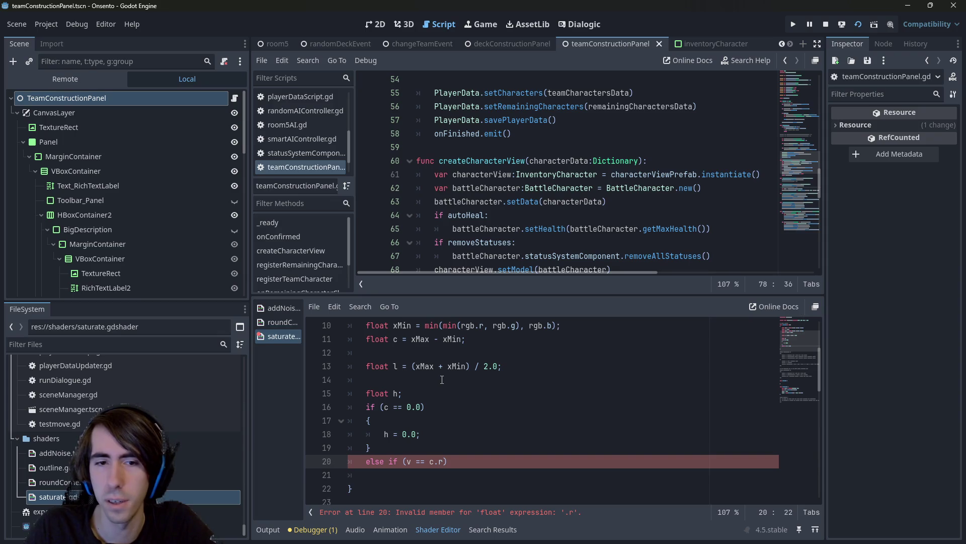
pyautogui.press('BackSpace')
pyautogui.press('BackSpace')
pyautogui.press('BackSpace')
pyautogui.write('rgb.r')
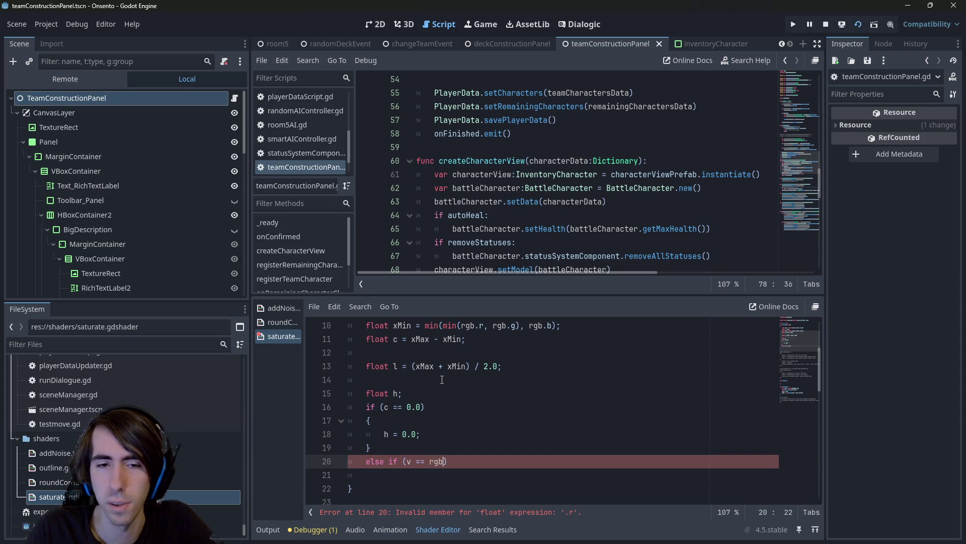
pyautogui.press('End')
pyautogui.press('Return')
pyautogui.write('{')
pyautogui.press('Return')
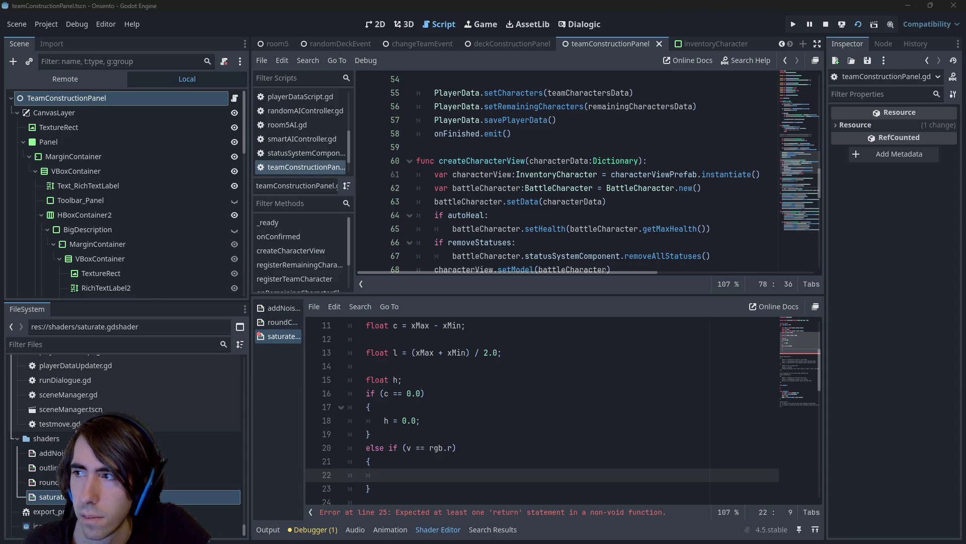
pyautogui.hotkey('alt', 'Tab')
# Scroll through the From RGB section to read the chroma, lightness and hue formulas
pyautogui.scroll(-10, 483, 282)
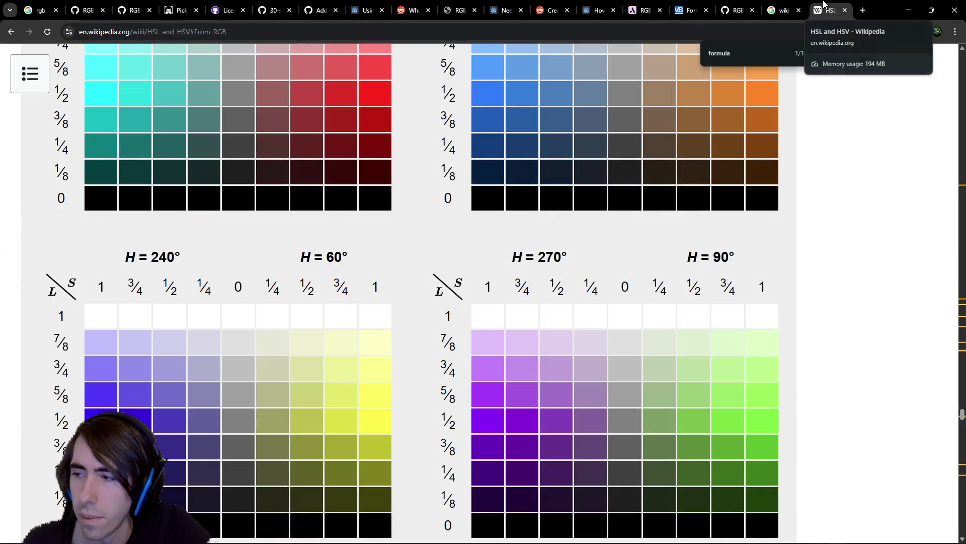
pyautogui.scroll(-20, 476, 276)
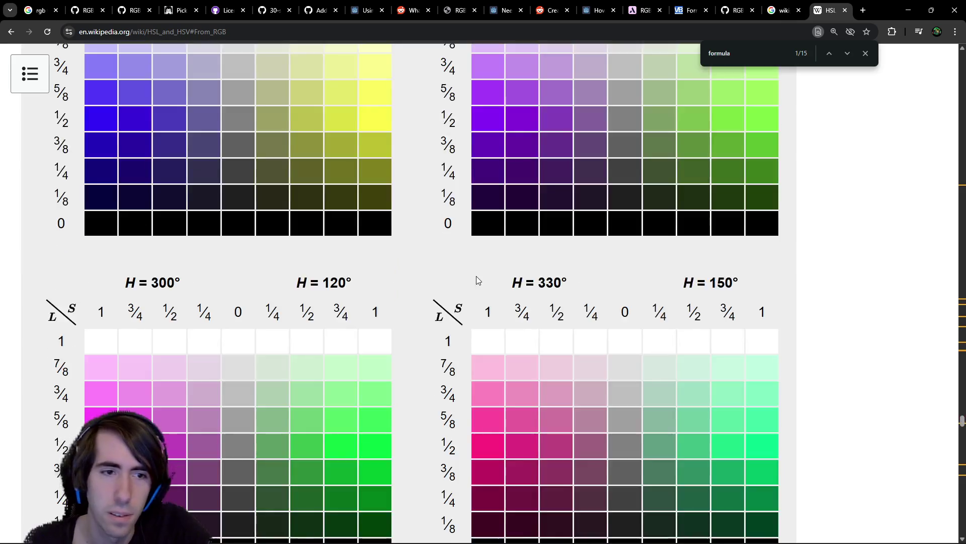
pyautogui.scroll(-10, 485, 284)
pyautogui.scroll(20, 306, 297)
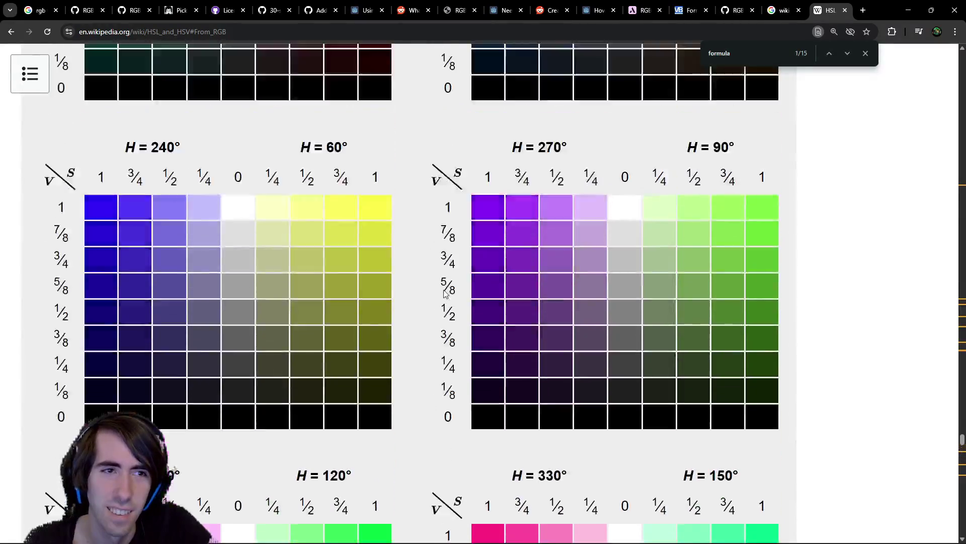
pyautogui.scroll(15, 305, 298)
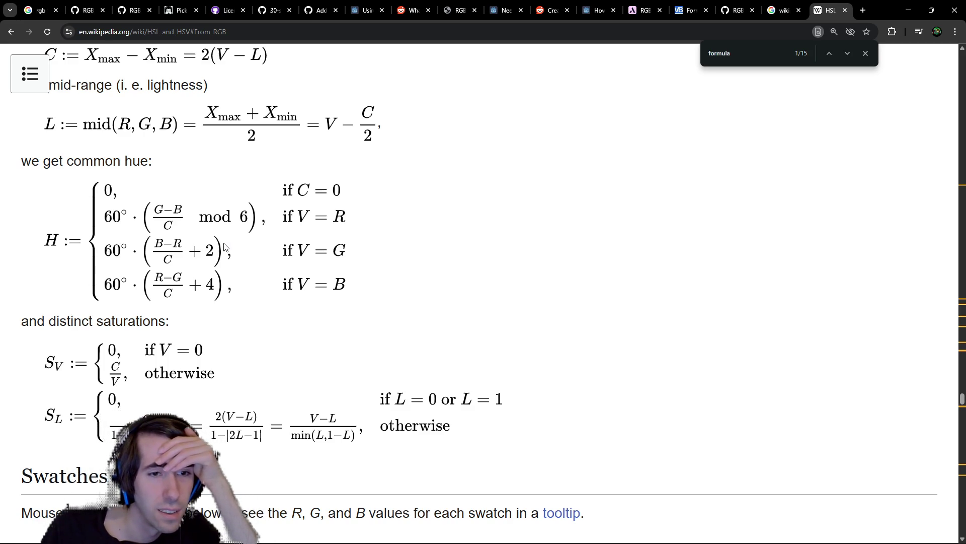
pyautogui.scroll(3, 224, 246)
pyautogui.scroll(-2, 224, 247)
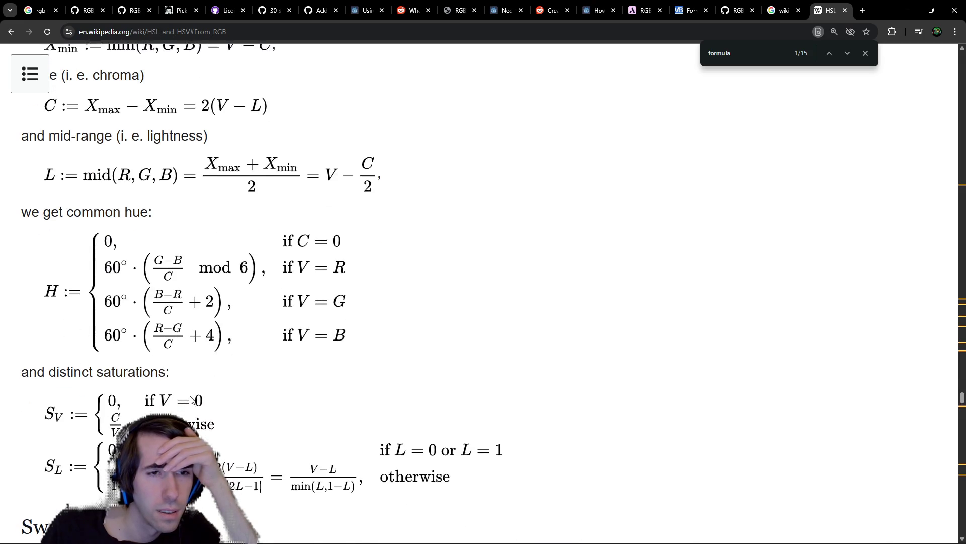
pyautogui.scroll(4, 247, 390)
pyautogui.scroll(-3, 149, 381)
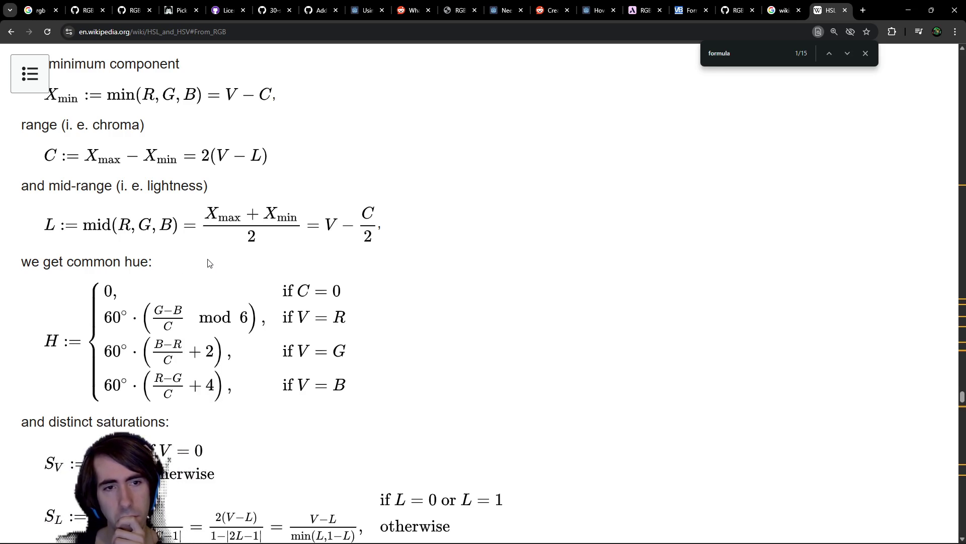
pyautogui.scroll(-1, 290, 315)
pyautogui.scroll(1, 291, 315)
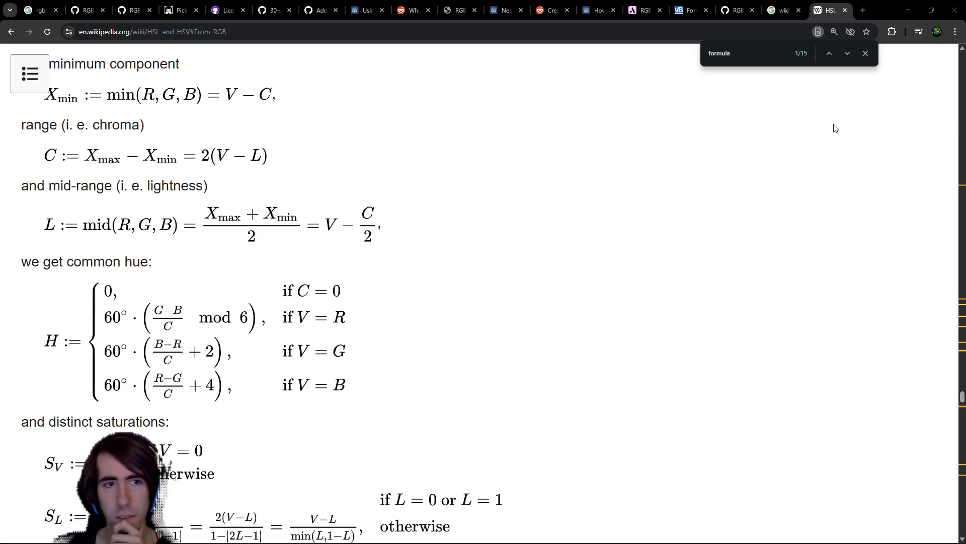
pyautogui.scroll(2, 291, 248)
pyautogui.scroll(6, 289, 250)
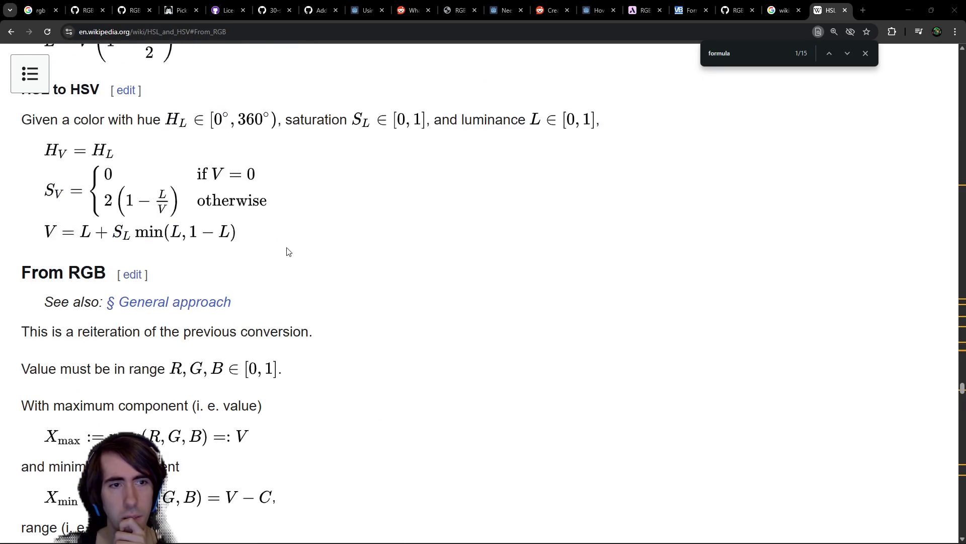
pyautogui.scroll(-5, 288, 251)
pyautogui.scroll(-1, 288, 251)
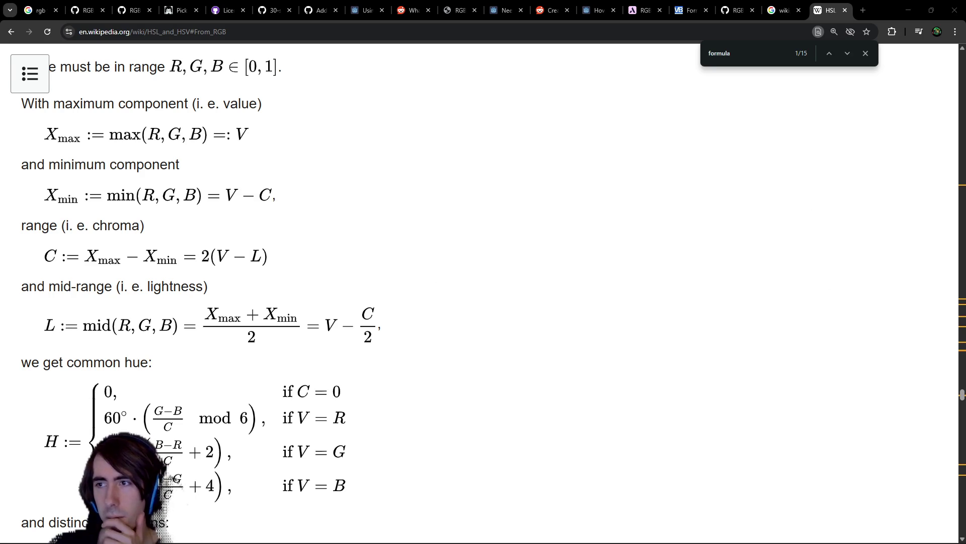
# Bring the Google results for 'rgb to hsv wikipedia 60 degrees' on screen and maximise them
pyautogui.moveTo(965, 107); pyautogui.dragTo(798, 264)
pyautogui.doubleClick(798, 264)
pyautogui.scroll(-2, 121, 267)
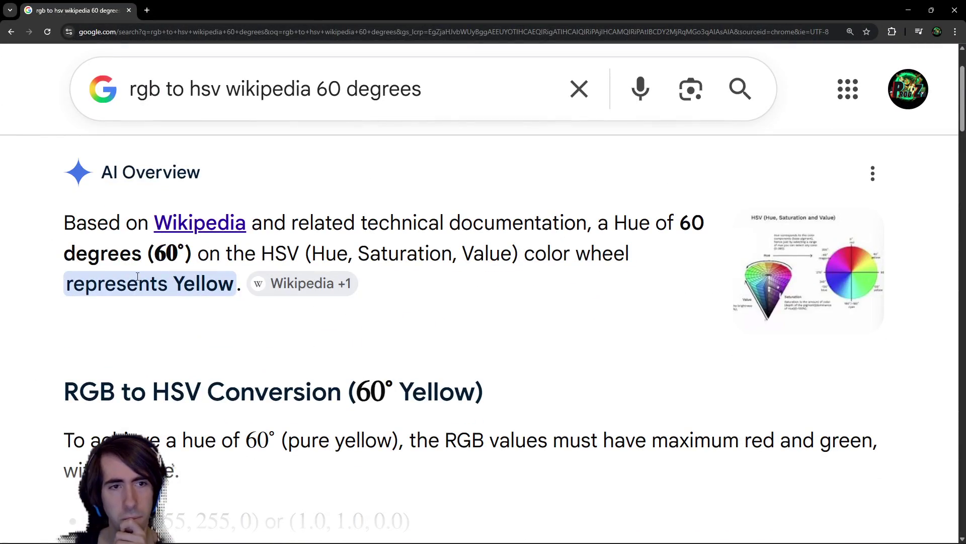
# Expand the AI Overview at a smaller page zoom and highlight the hue formula sentence
pyautogui.hotkey('ctrl', '-')
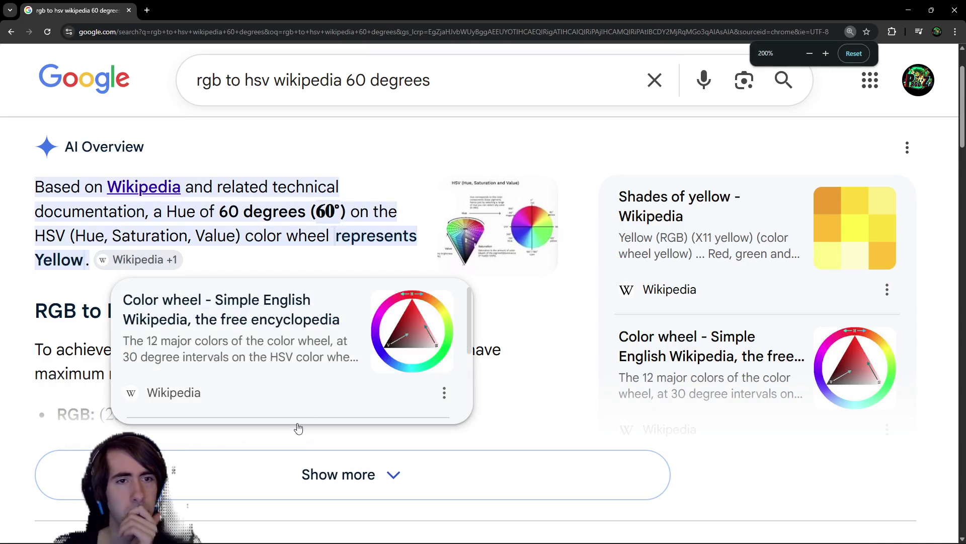
pyautogui.click(253, 470)
pyautogui.scroll(-5, 241, 339)
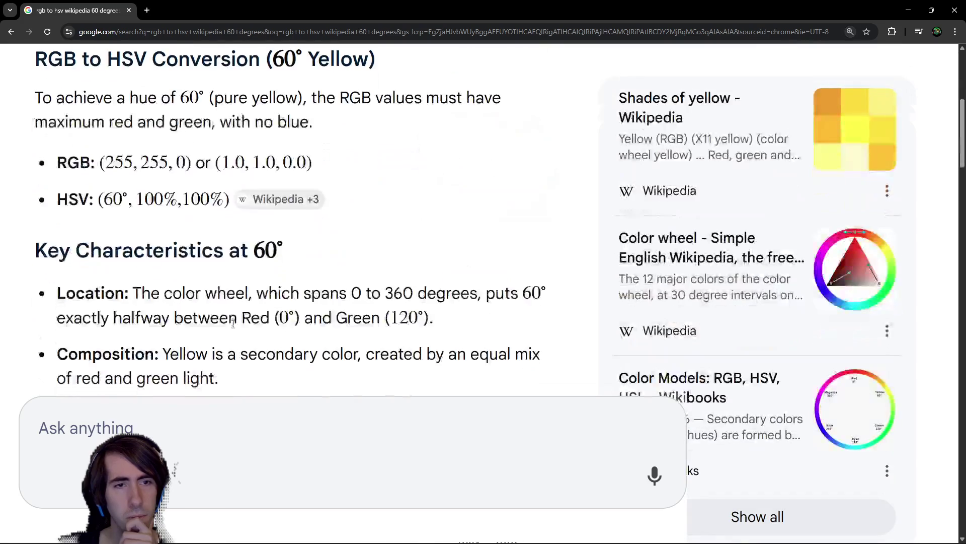
pyautogui.hotkey('ctrl', '-')
pyautogui.hotkey('ctrl', '-')
pyautogui.scroll(-2, 257, 302)
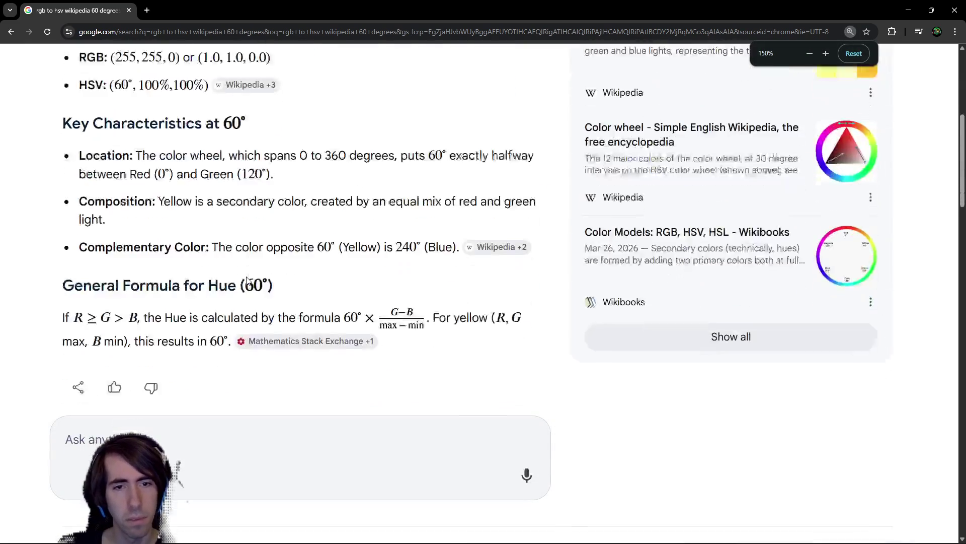
pyautogui.scroll(1, 269, 320)
pyautogui.moveTo(270, 327)
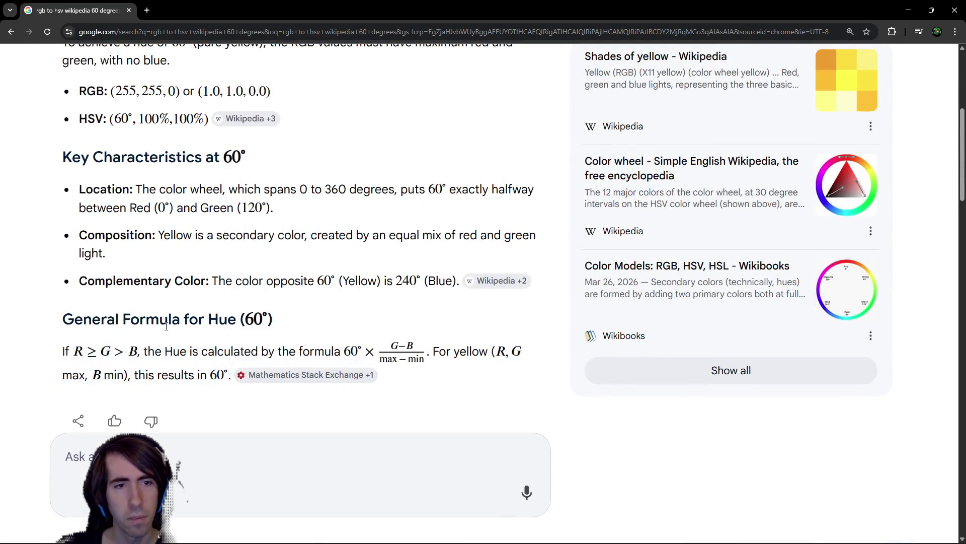
pyautogui.moveTo(205, 352); pyautogui.dragTo(472, 352)
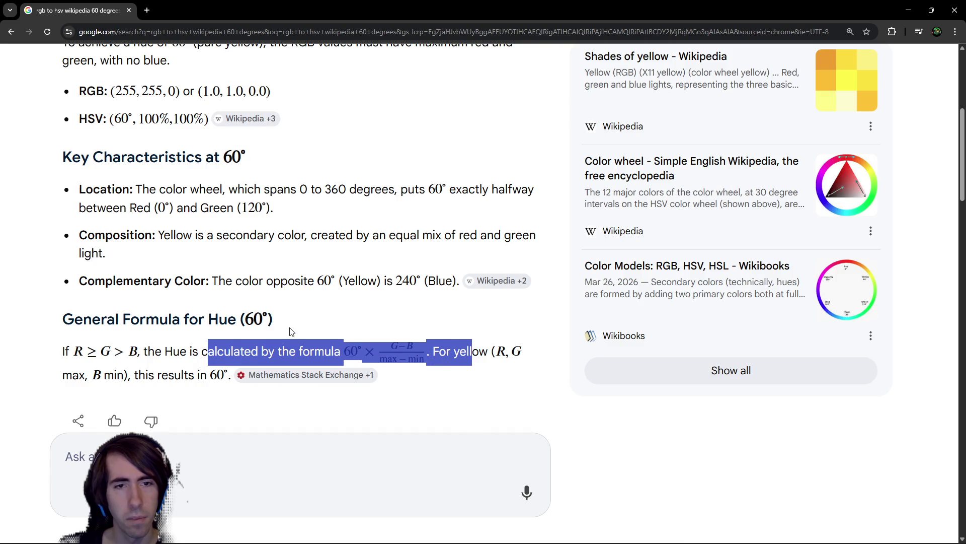
pyautogui.scroll(5, 290, 330)
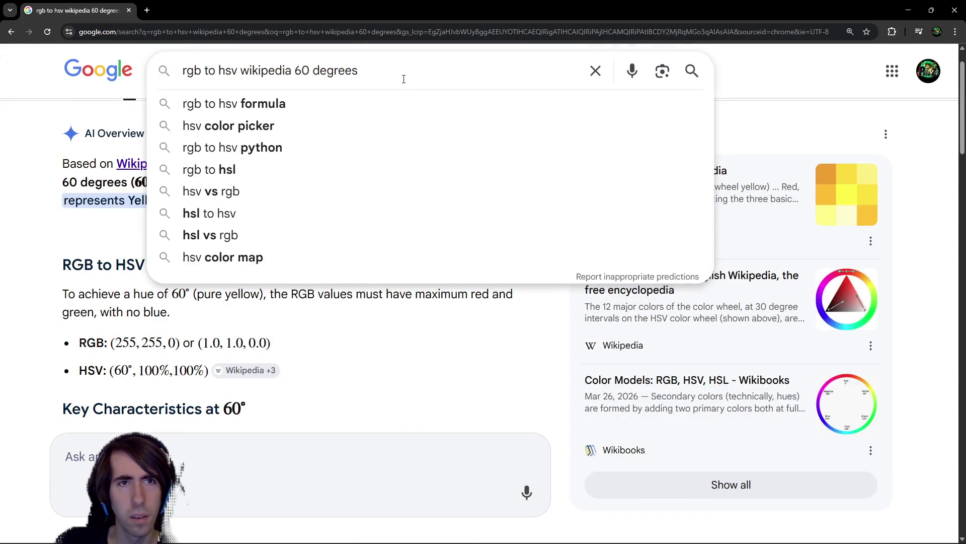
# Search 'rgb to hsv wikipedia what is the 60' and highlight the explanation of the 60
pyautogui.hotkey('ctrl', 'BackSpace')
pyautogui.hotkey('ctrl', 'BackSpace')
pyautogui.write('what is the ')
pyautogui.write('60')
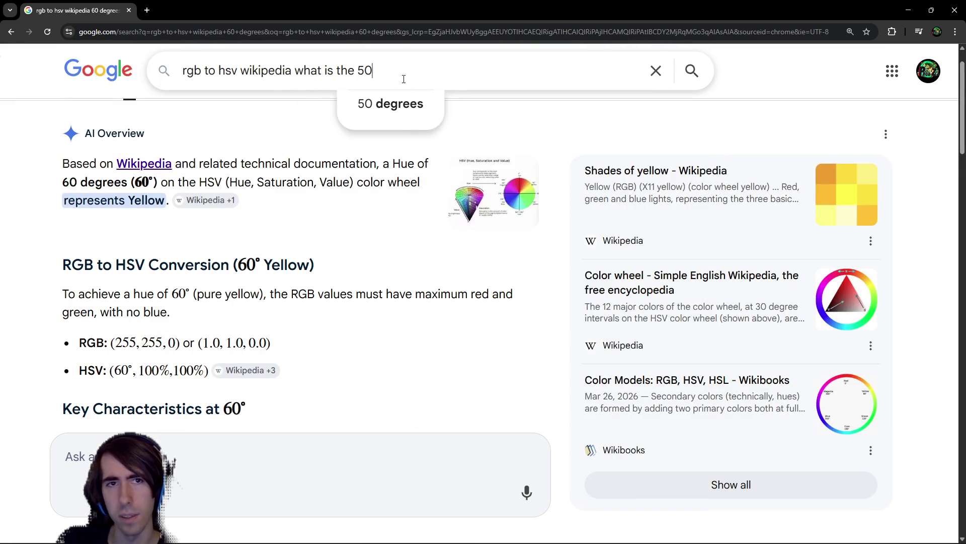
pyautogui.press('Return')
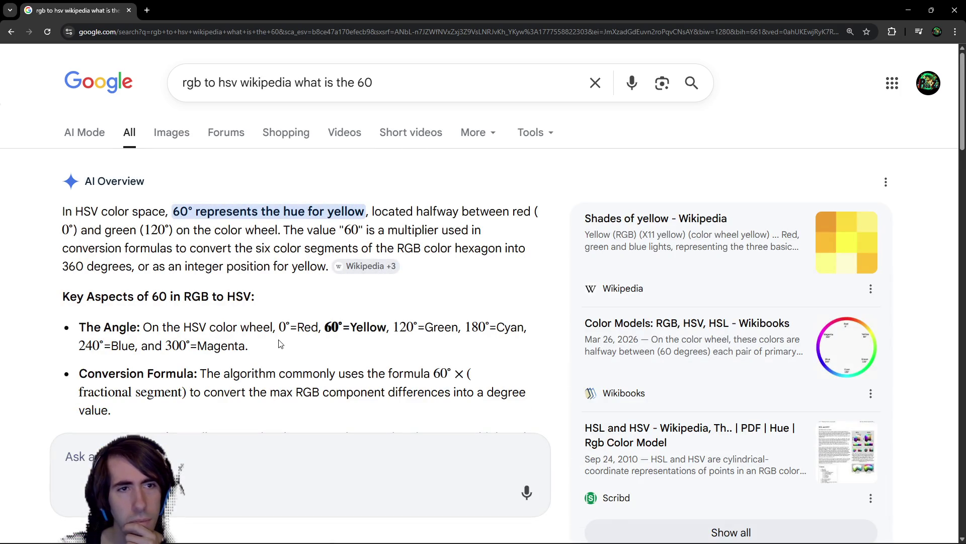
pyautogui.scroll(-2, 279, 335)
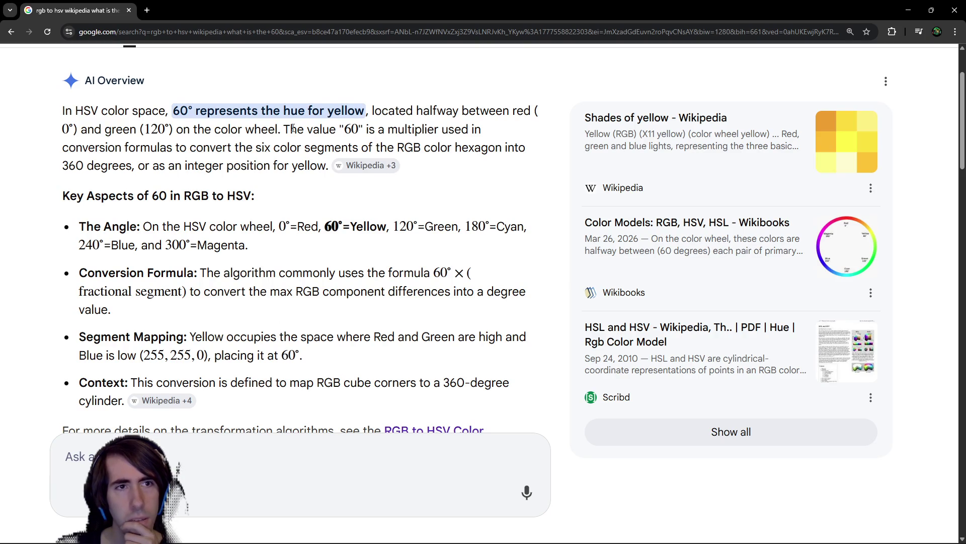
pyautogui.moveTo(281, 130); pyautogui.dragTo(405, 129)
pyautogui.click(406, 130)
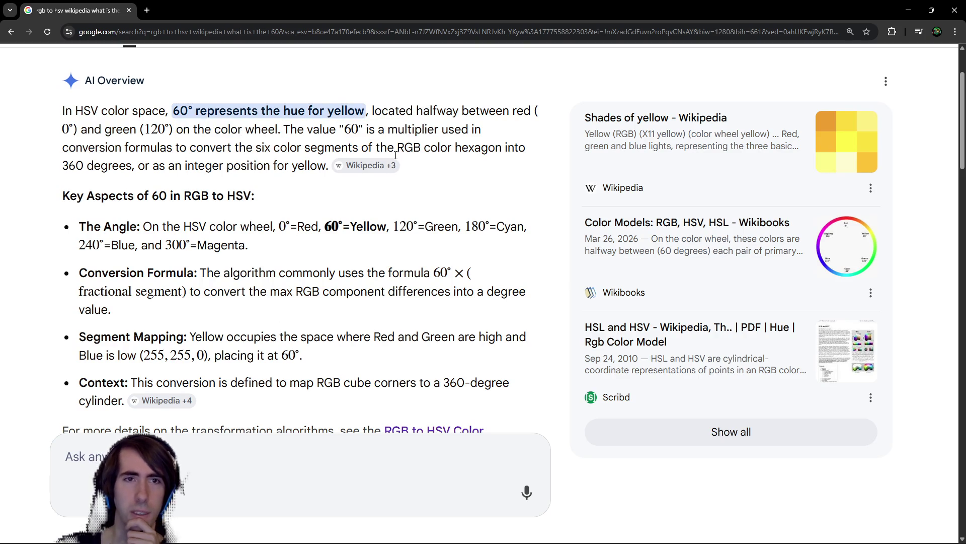
pyautogui.moveTo(391, 165)
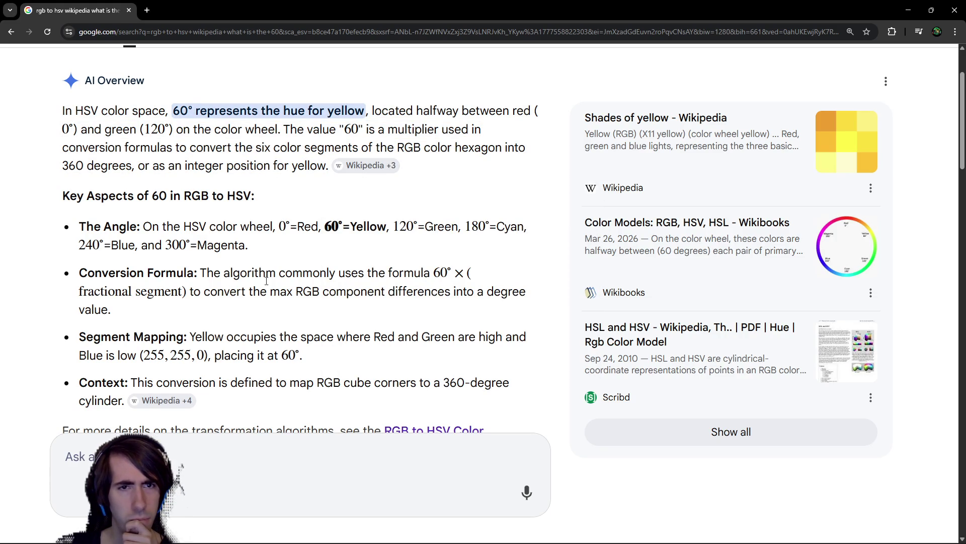
pyautogui.moveTo(308, 273); pyautogui.dragTo(451, 272)
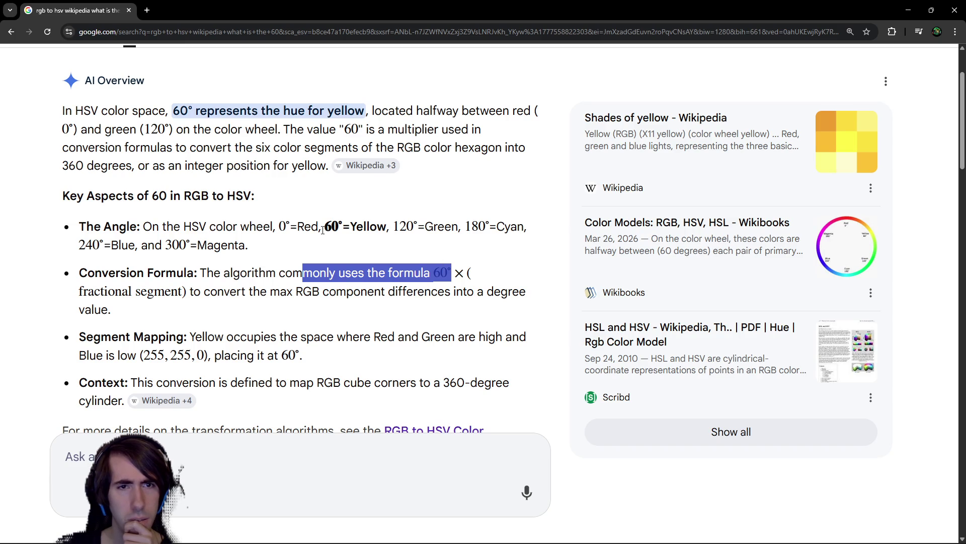
pyautogui.scroll(-1, 315, 220)
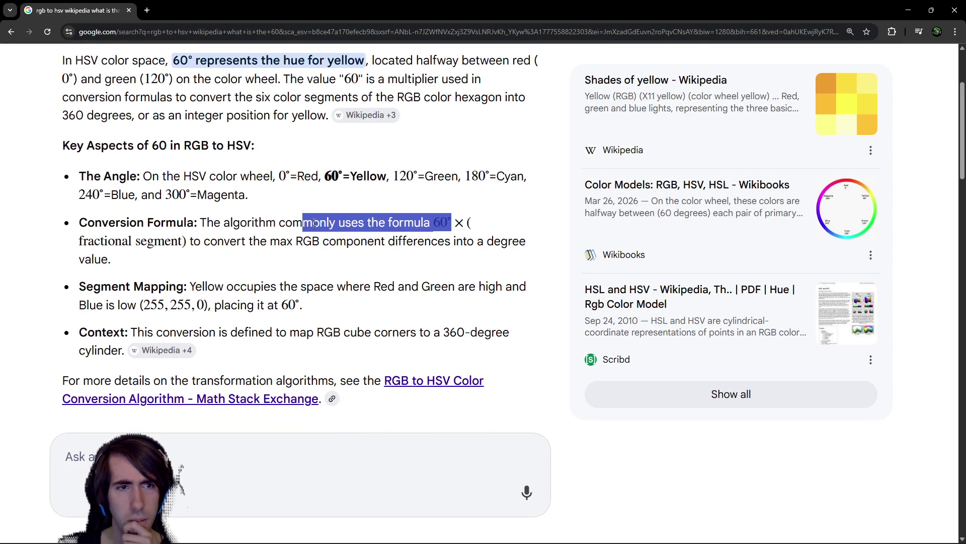
# Close the Google search window and return to the Godot editor
pyautogui.hotkey('ctrl', 'w')
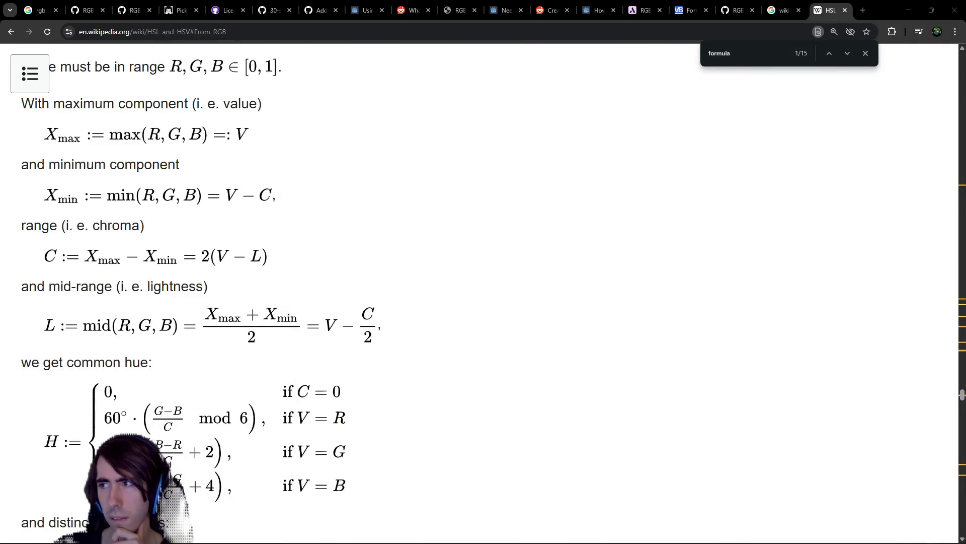
pyautogui.scroll(-1, 102, 395)
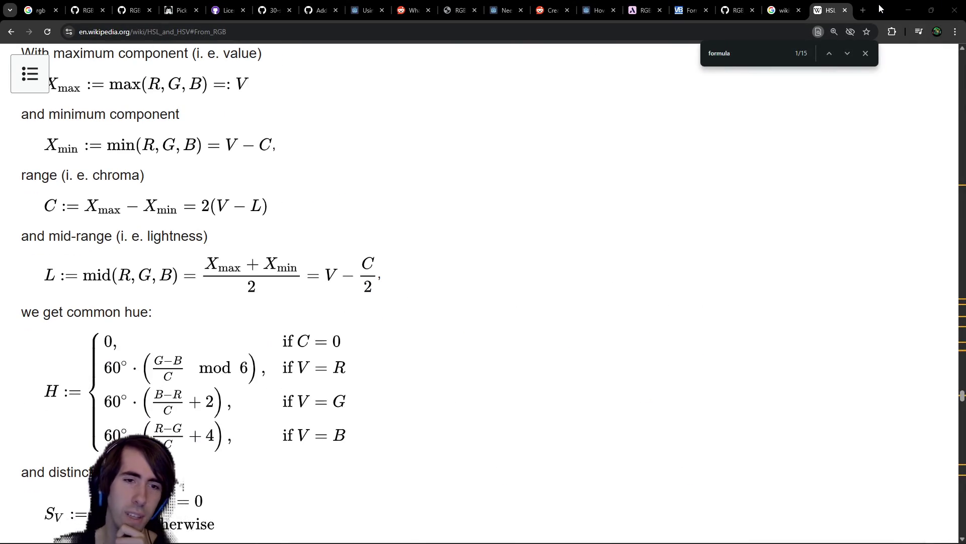
pyautogui.hotkey('alt', 'Tab')
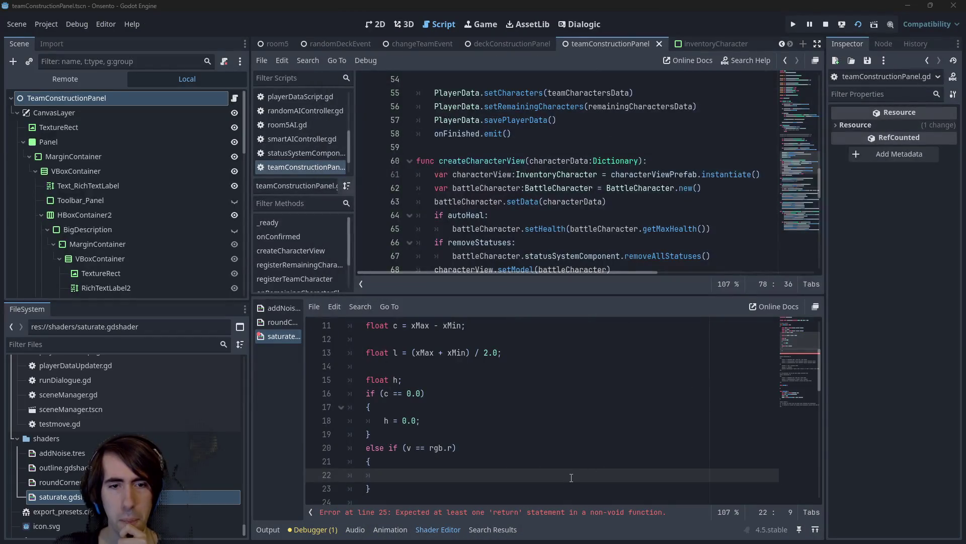
# Write h = 60 * (rgb.g - rgb.b) / c on empty line 22
pyautogui.click(509, 477)
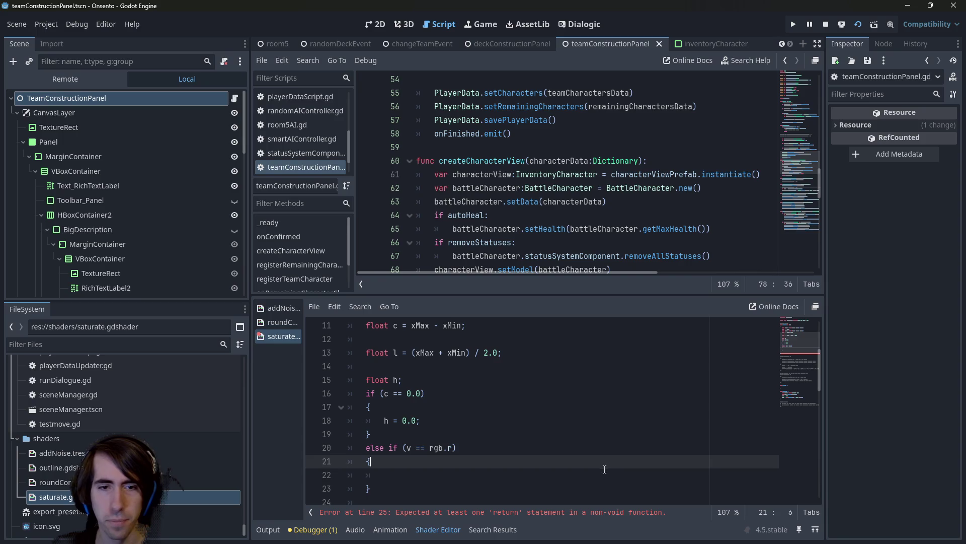
pyautogui.write('h = ')
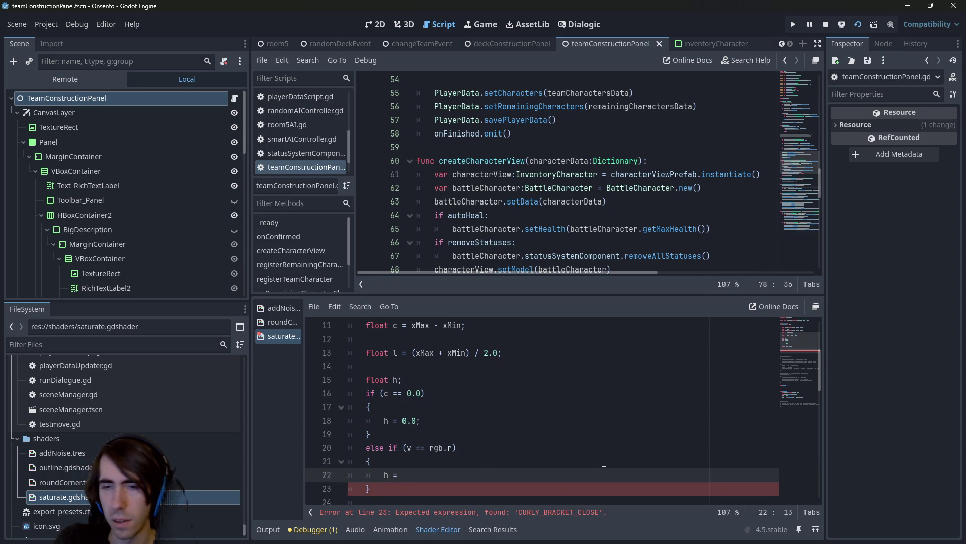
pyautogui.write('60 * ')
pyautogui.write('(rg')
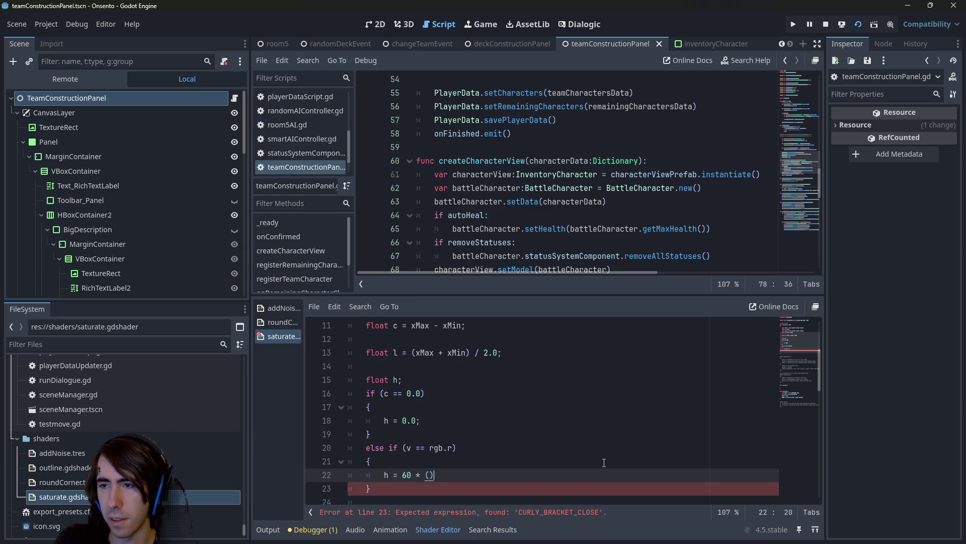
pyautogui.write('b.g - rg')
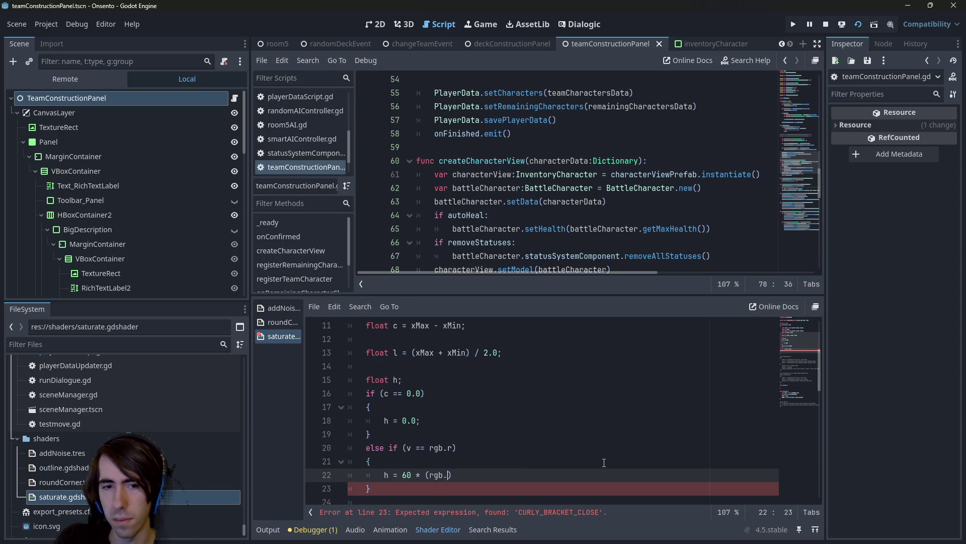
pyautogui.write('b.b) / ')
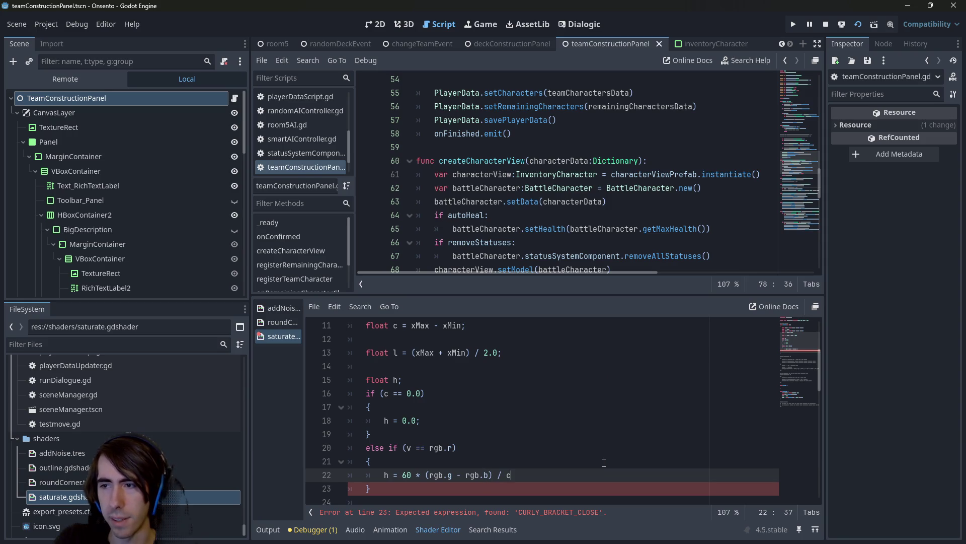
pyautogui.write('c)')
pyautogui.press('Left')
pyautogui.press('Left')
pyautogui.press('Left')
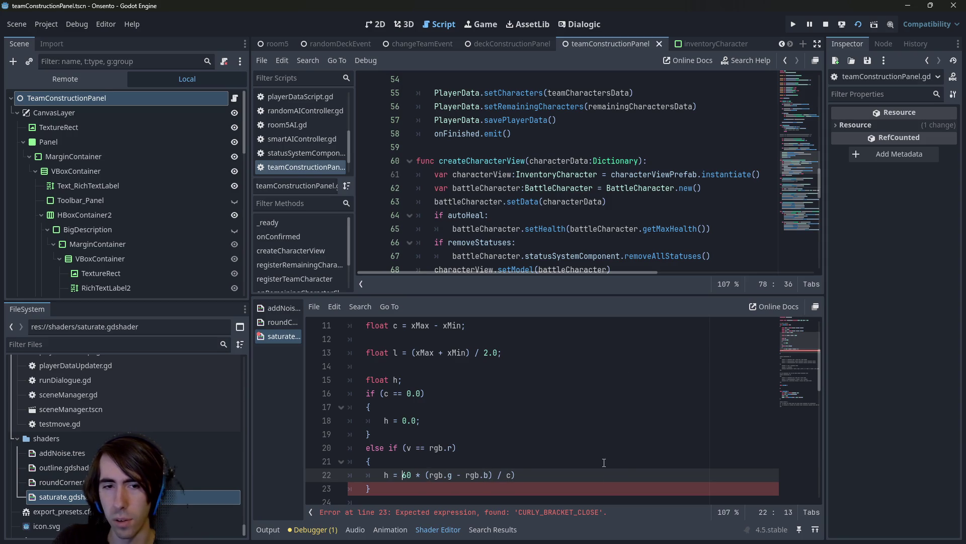
pyautogui.press('Right')
pyautogui.press('Right')
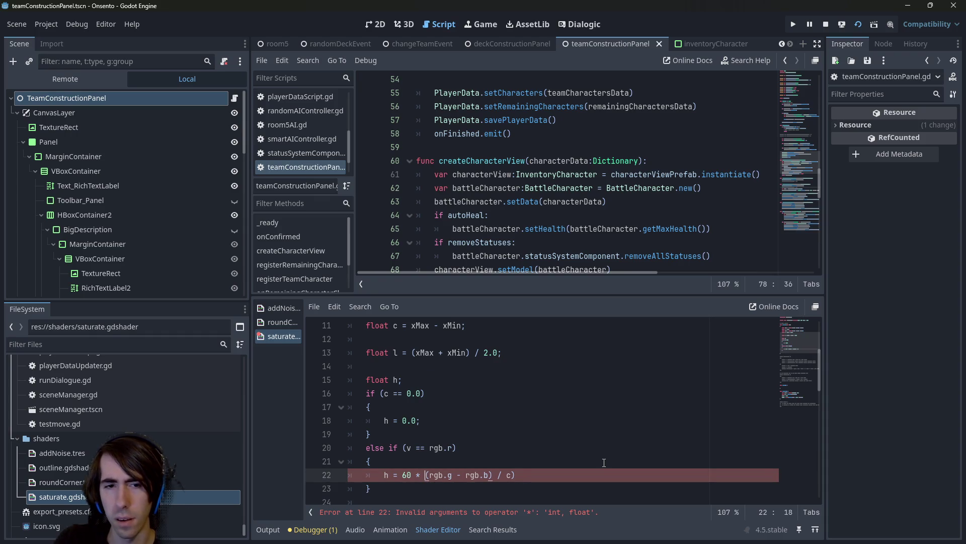
pyautogui.hotkey('ctrl', 'z')
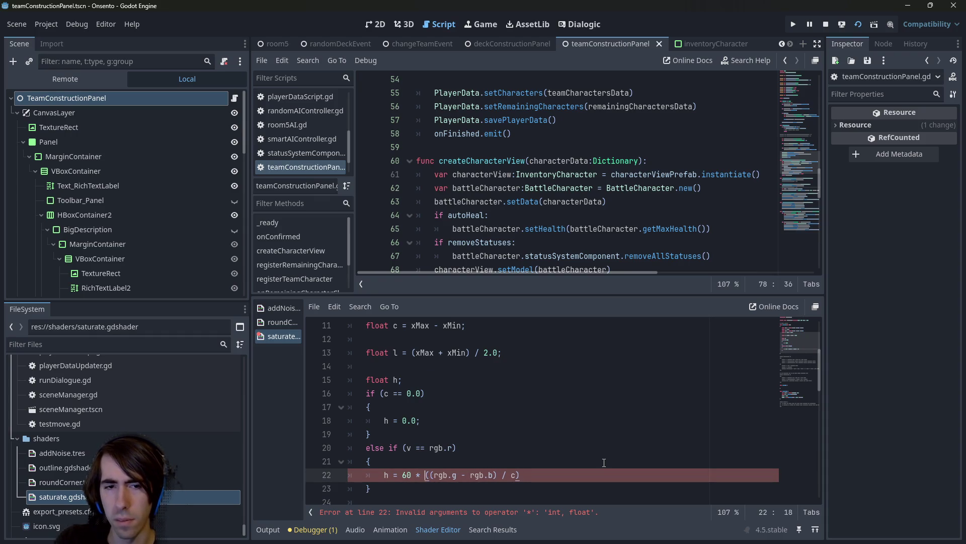
# Wrap the hue difference in modf instead of fmod, with 6.0 as the second argument
pyautogui.write('fmod')
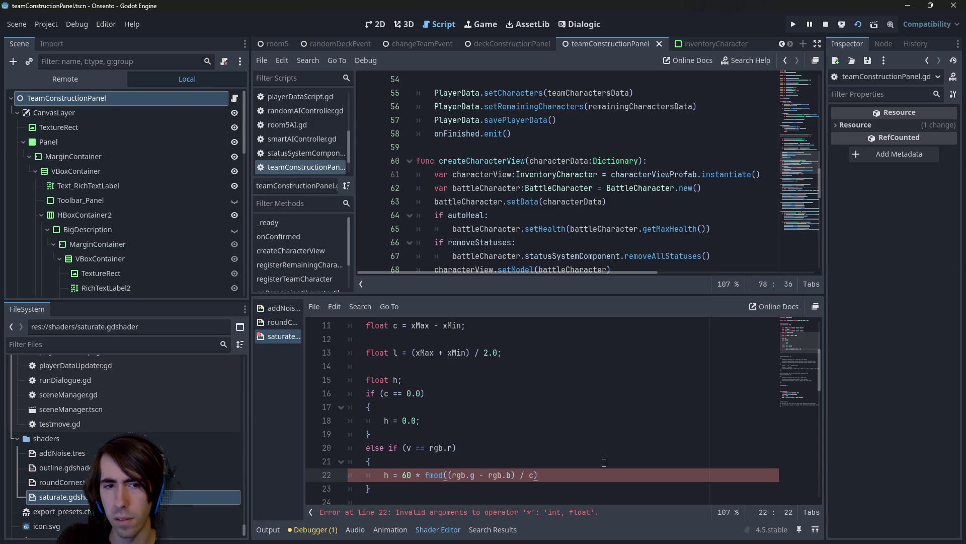
pyautogui.press('BackSpace')
pyautogui.press('BackSpace')
pyautogui.press('BackSpace')
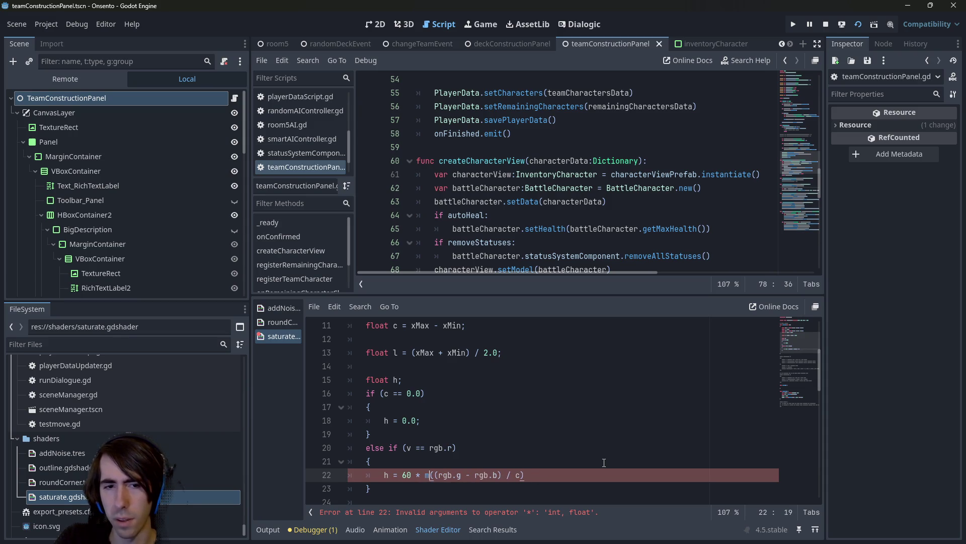
pyautogui.write('mod')
pyautogui.write('f')
pyautogui.press('Return')
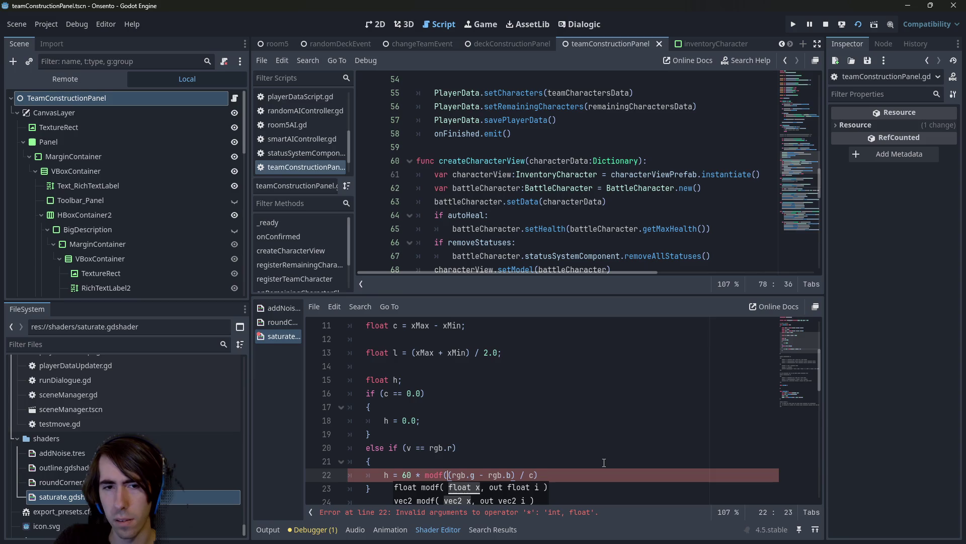
pyautogui.press('Right')
pyautogui.press('Right')
pyautogui.press('Right')
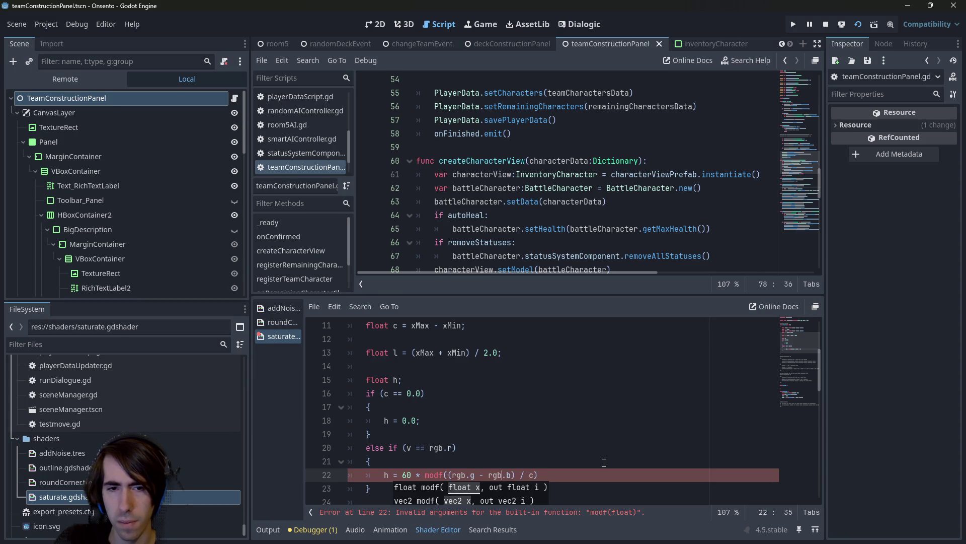
pyautogui.write(', 6.')
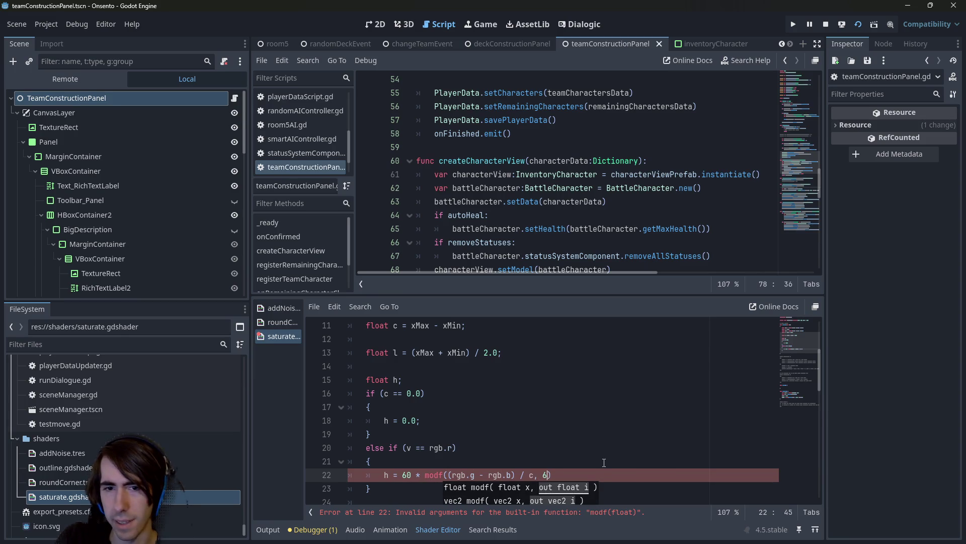
pyautogui.write('0')
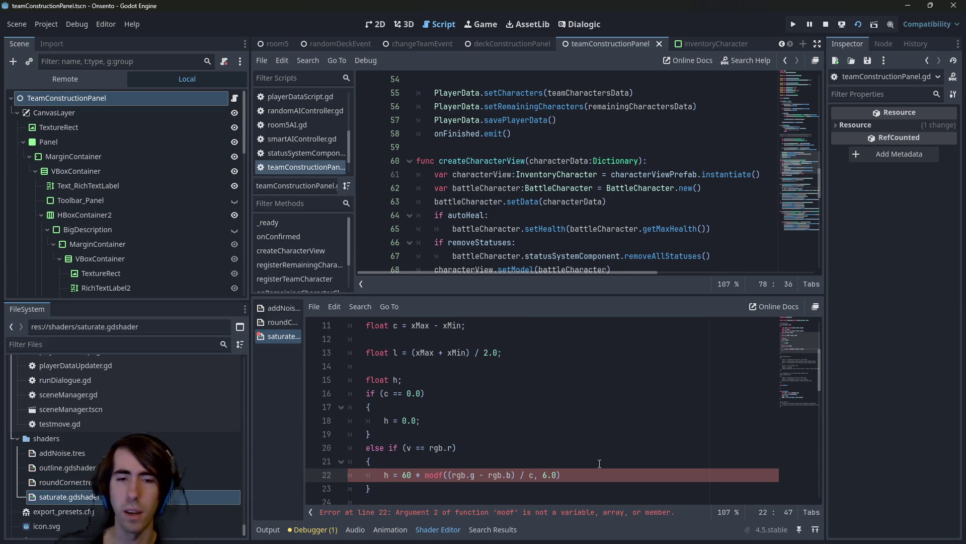
# End line 22 with a semicolon, retype modf, then comment the line out and save the shader
pyautogui.scroll(-1, 437, 468)
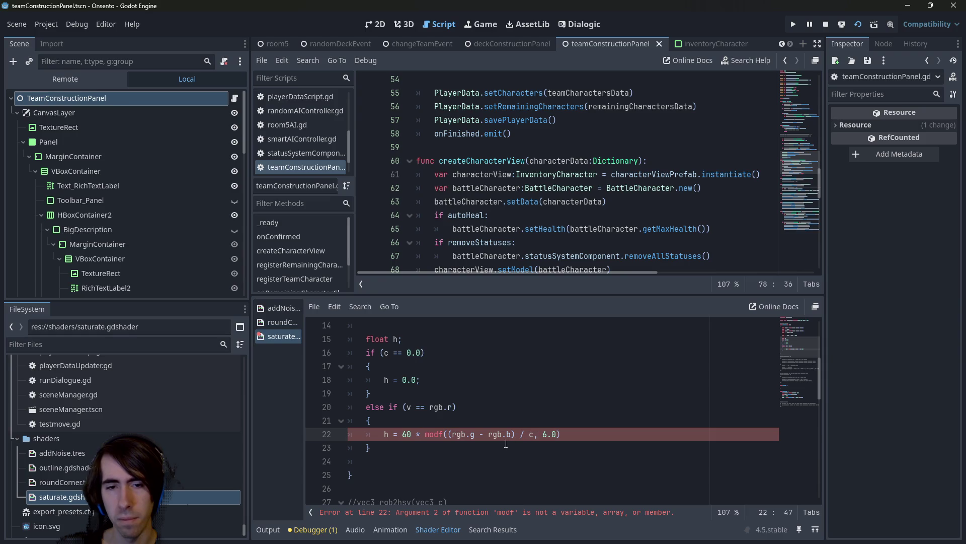
pyautogui.click(575, 433)
pyautogui.write(';')
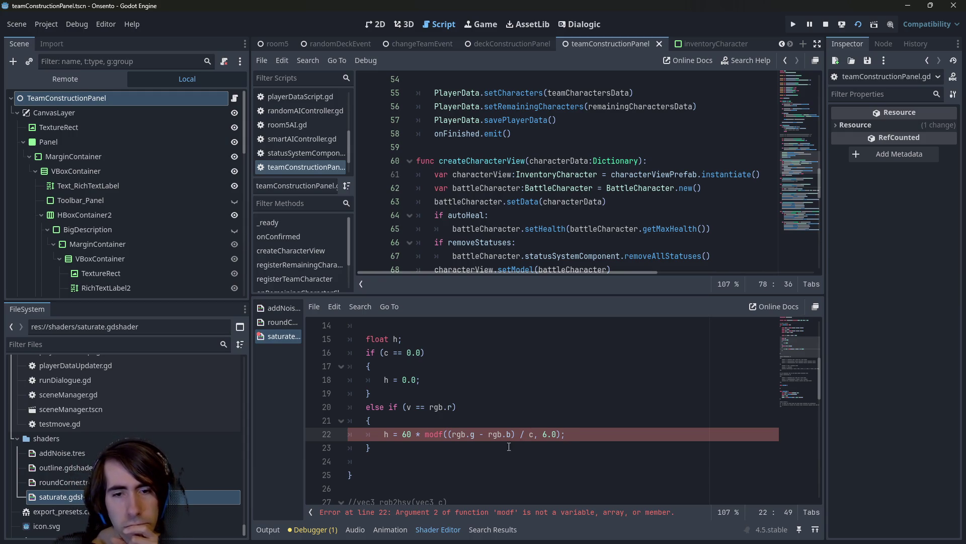
pyautogui.doubleClick(434, 433)
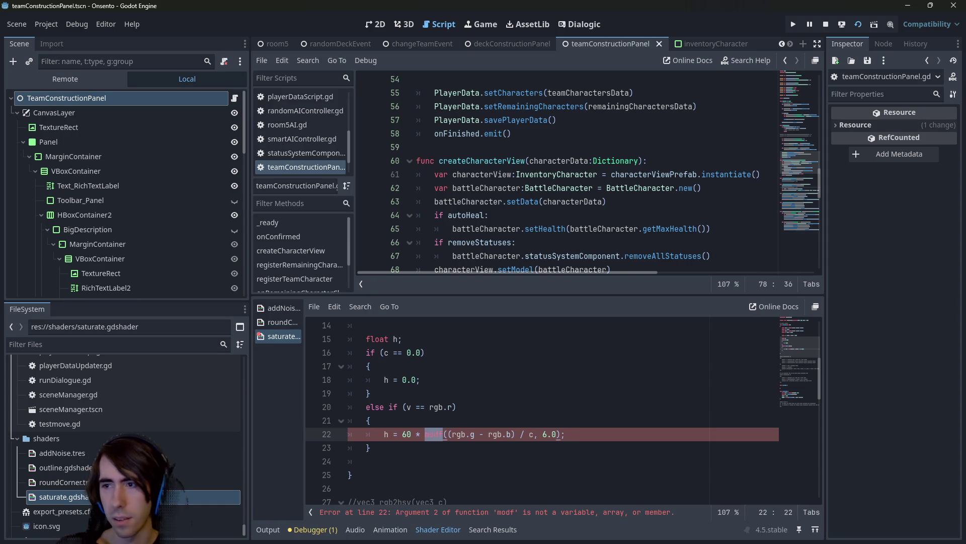
pyautogui.press('BackSpace')
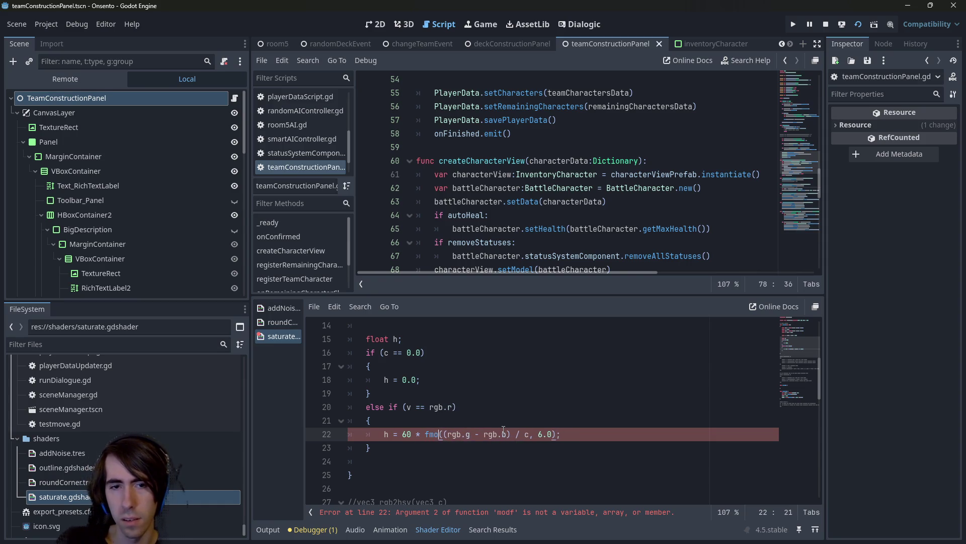
pyautogui.write('modf')
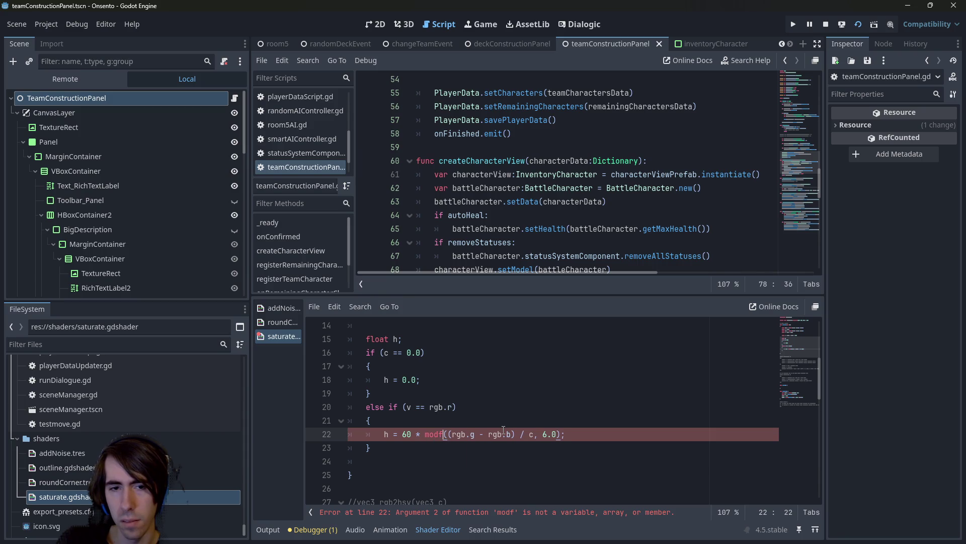
pyautogui.write('(')
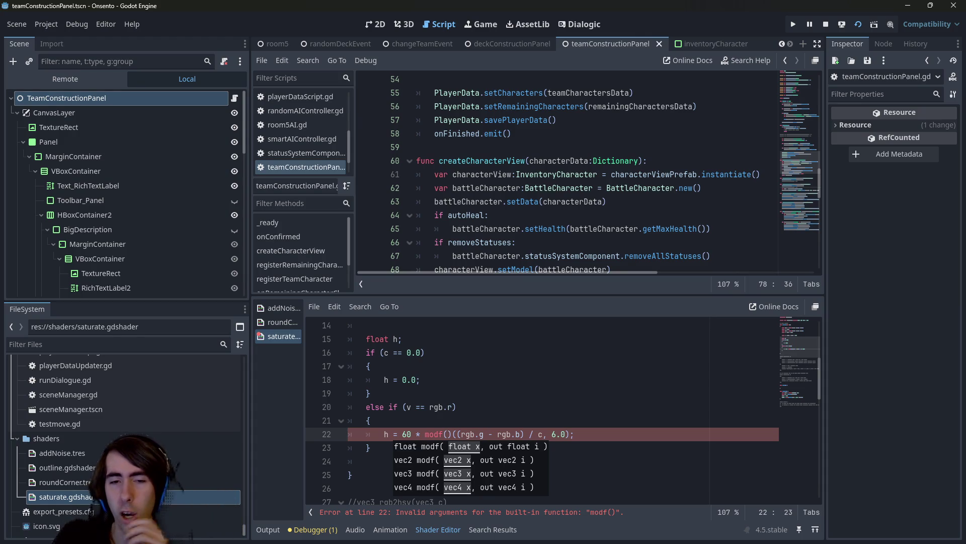
pyautogui.press('BackSpace')
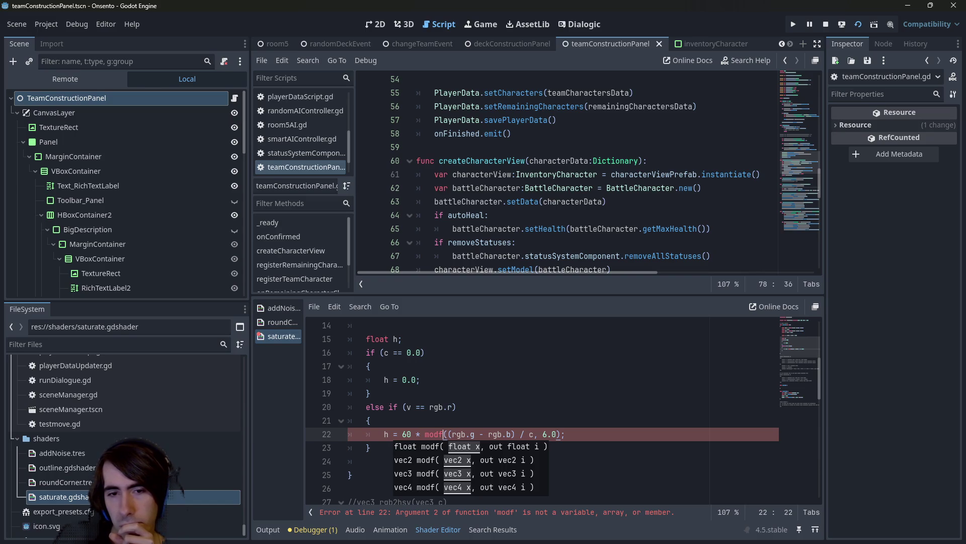
pyautogui.hotkey('ctrl', 'k')
pyautogui.hotkey('ctrl', 's')
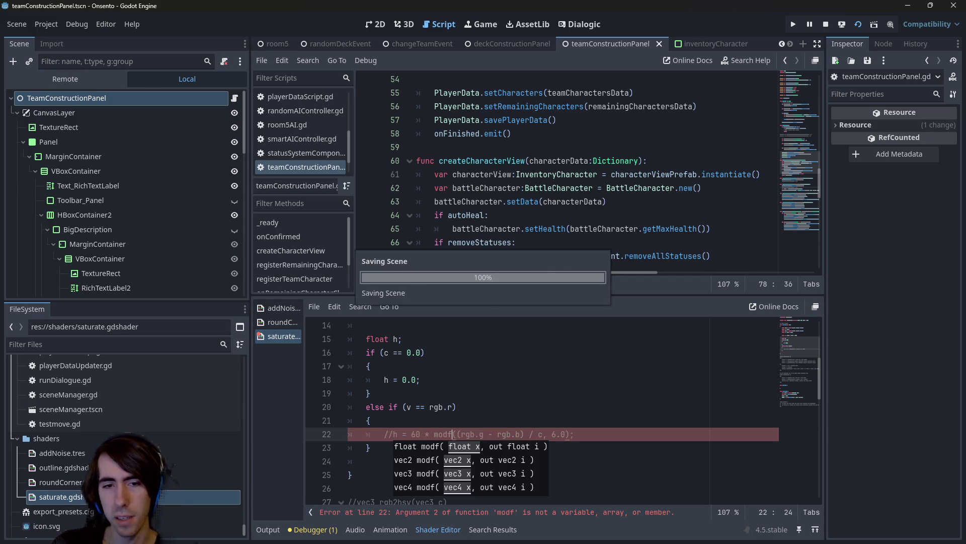
# Add an else if (v == rgb.g) branch with braces after the red branch
pyautogui.click(384, 446)
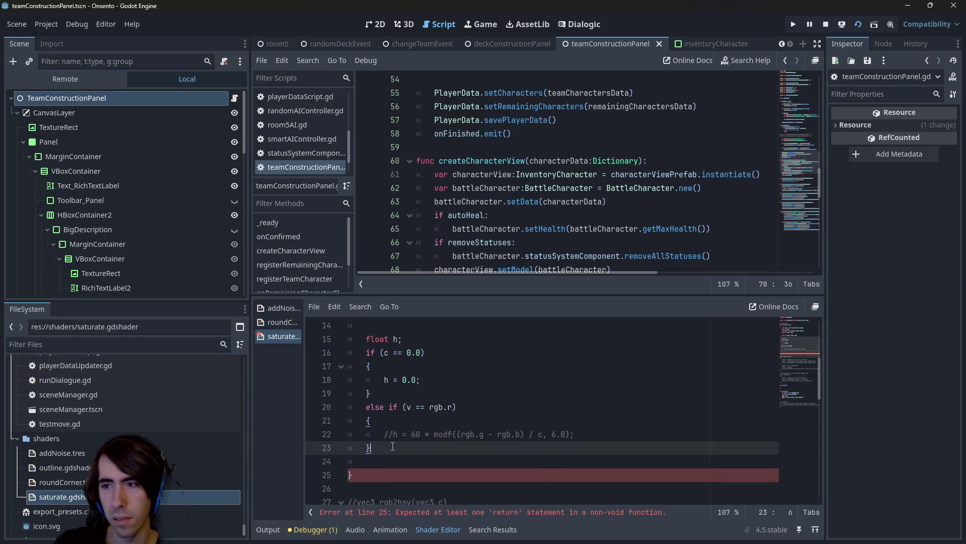
pyautogui.press('Return')
pyautogui.write('else if (')
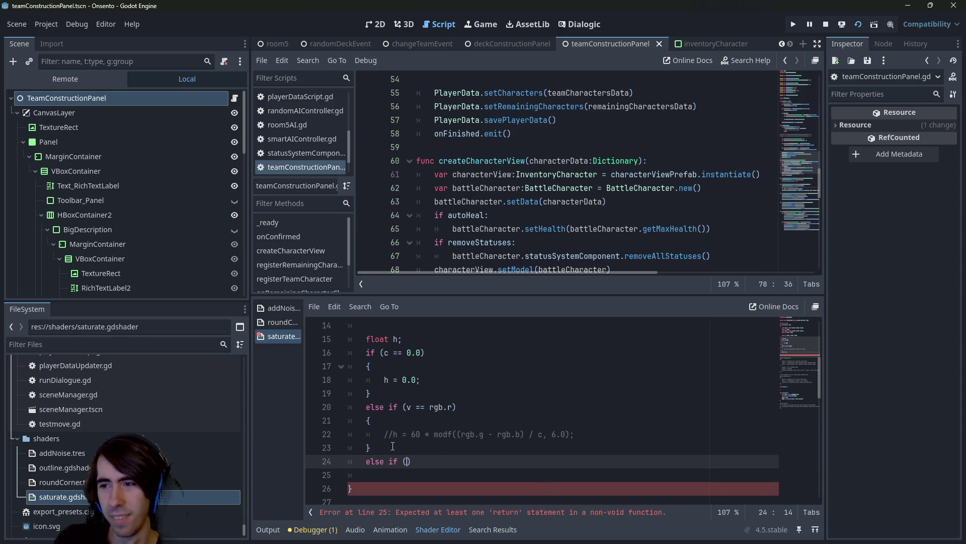
pyautogui.write('v == r')
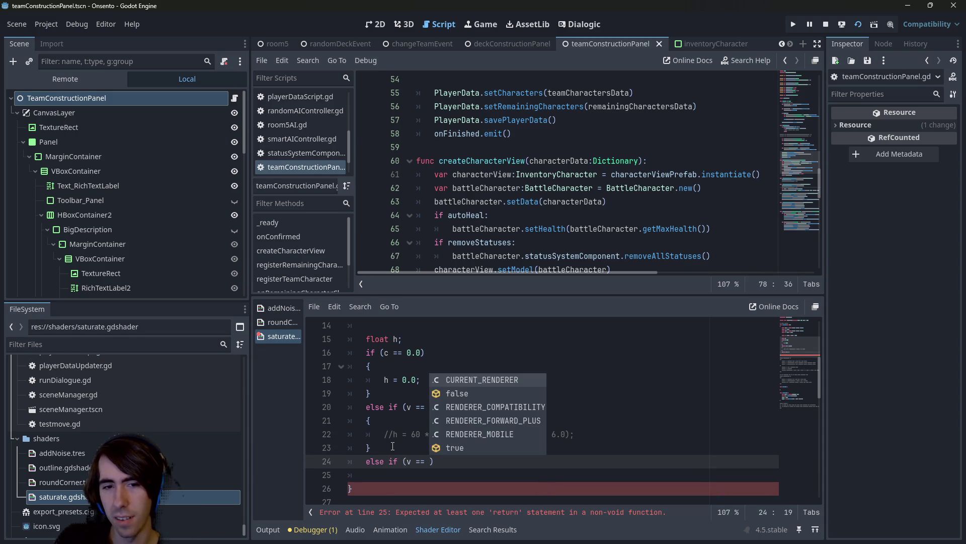
pyautogui.write('gb.g')
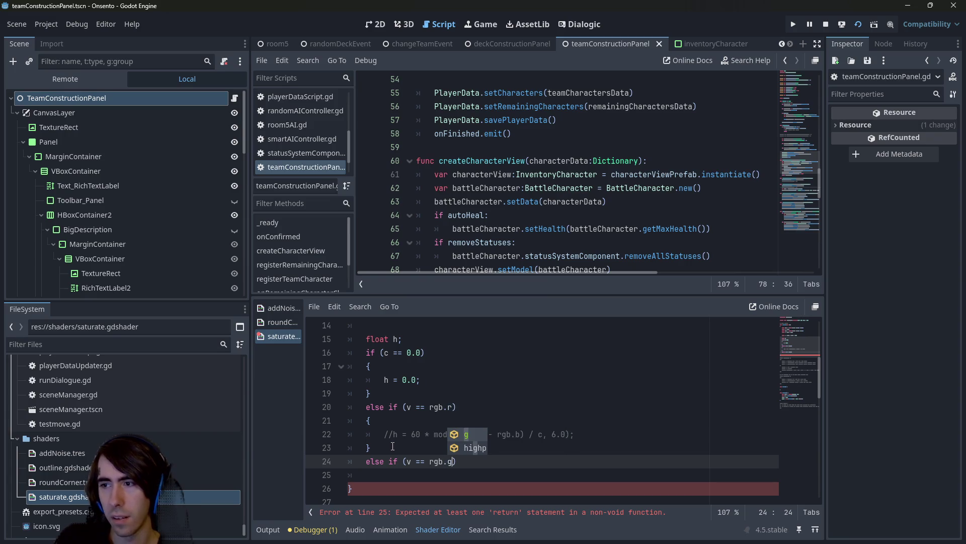
pyautogui.press('Return')
pyautogui.press('Return')
pyautogui.write('{')
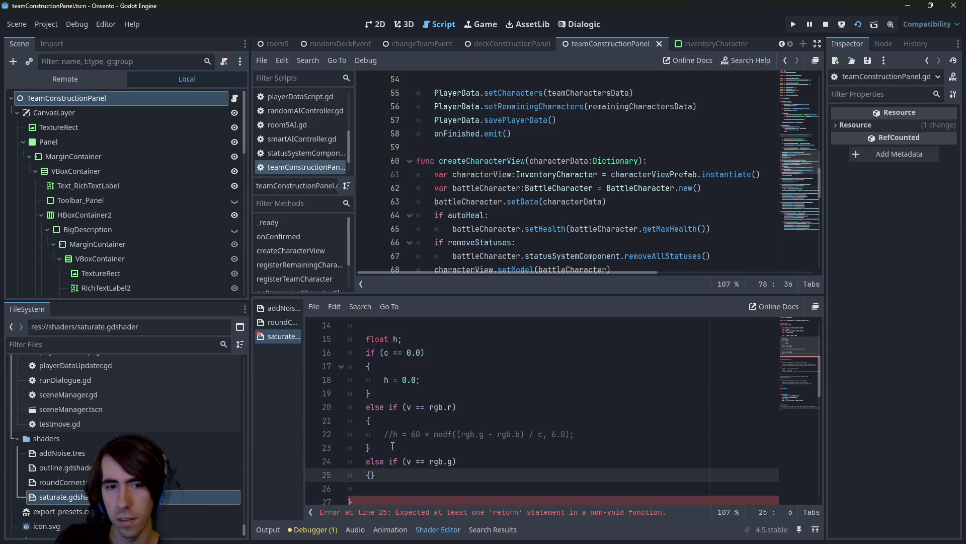
pyautogui.press('Return')
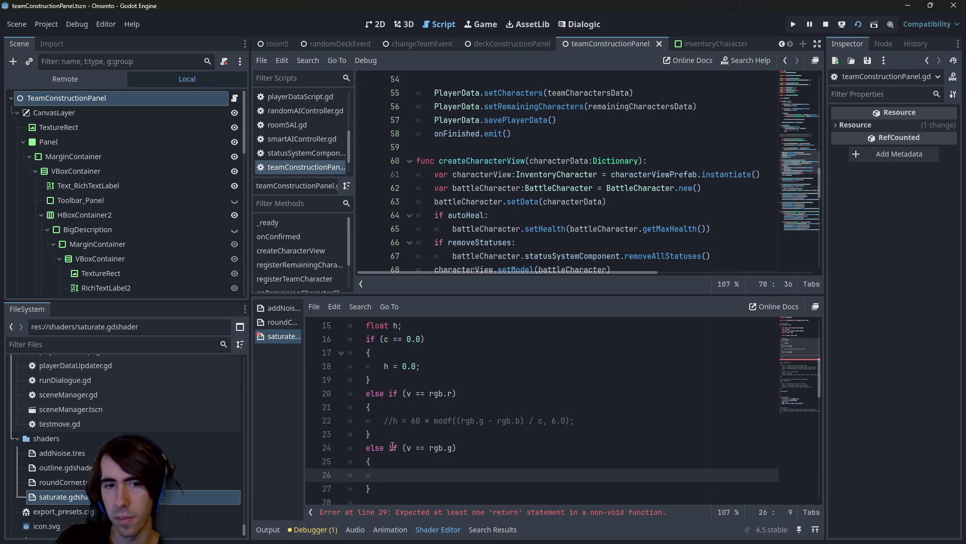
# Start the green branch's hue assignment as h = (rgb
pyautogui.write('h = (')
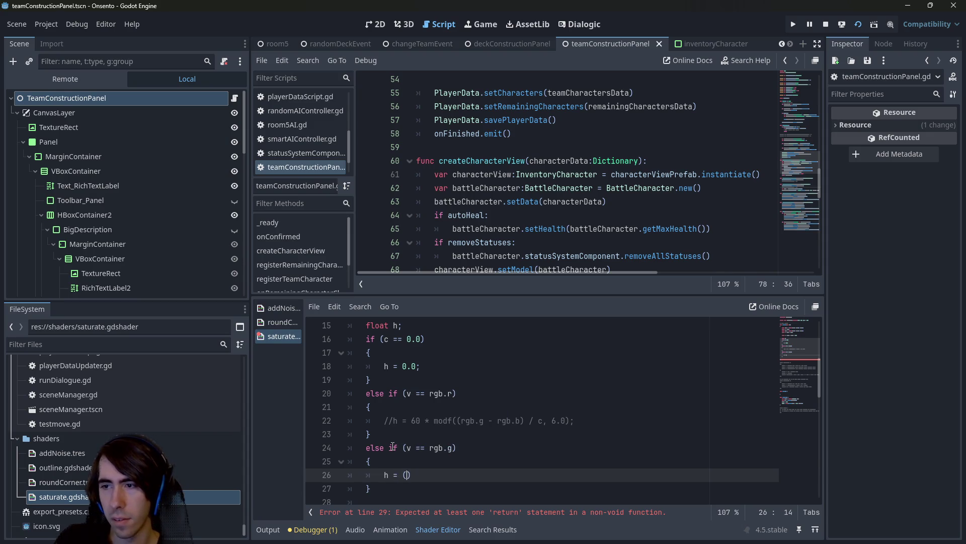
pyautogui.write('b - ')
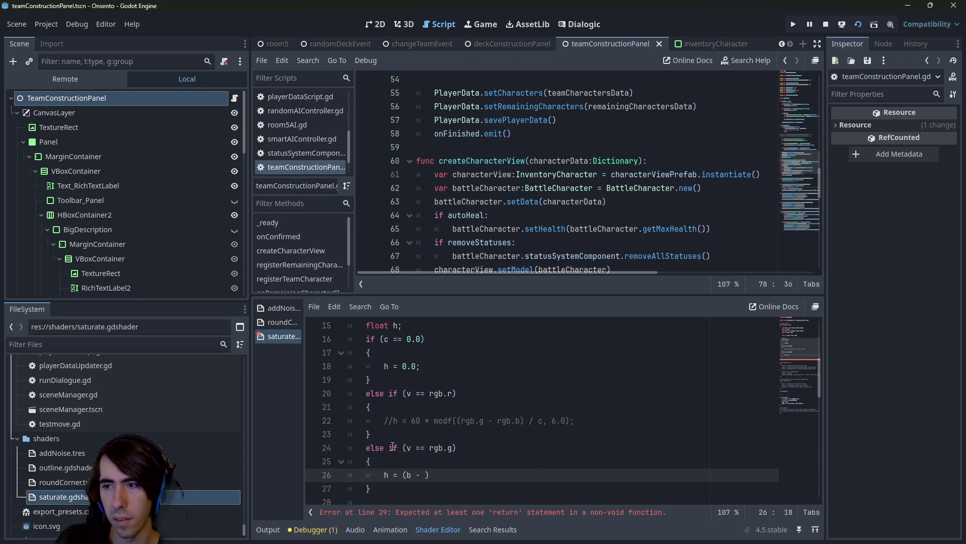
pyautogui.write('r')
pyautogui.press('BackSpace')
pyautogui.press('BackSpace')
pyautogui.press('BackSpace')
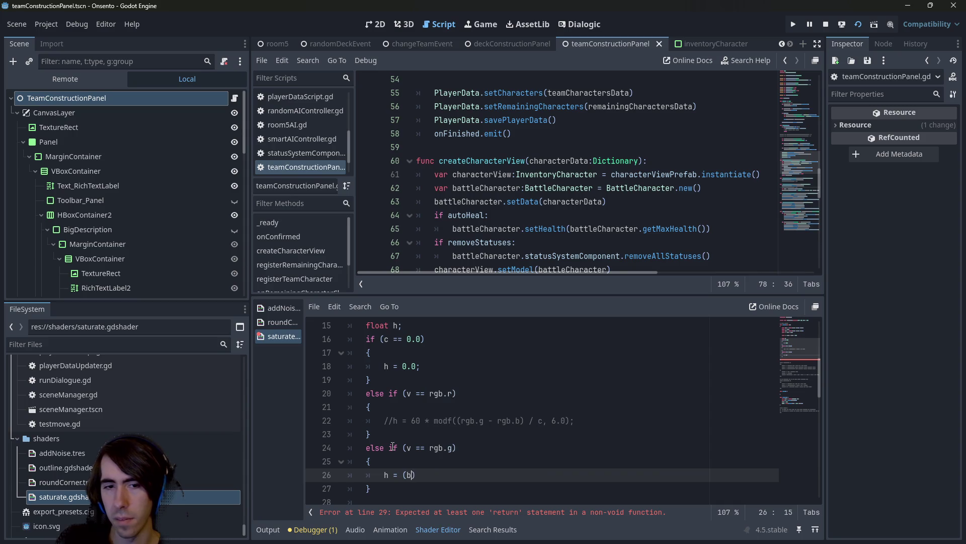
pyautogui.press('BackSpace')
pyautogui.write('rgb.')
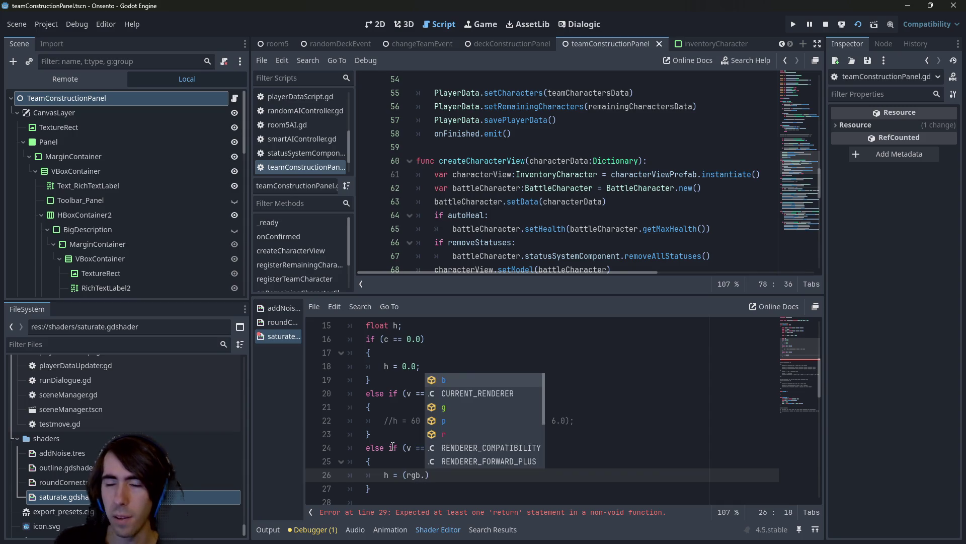
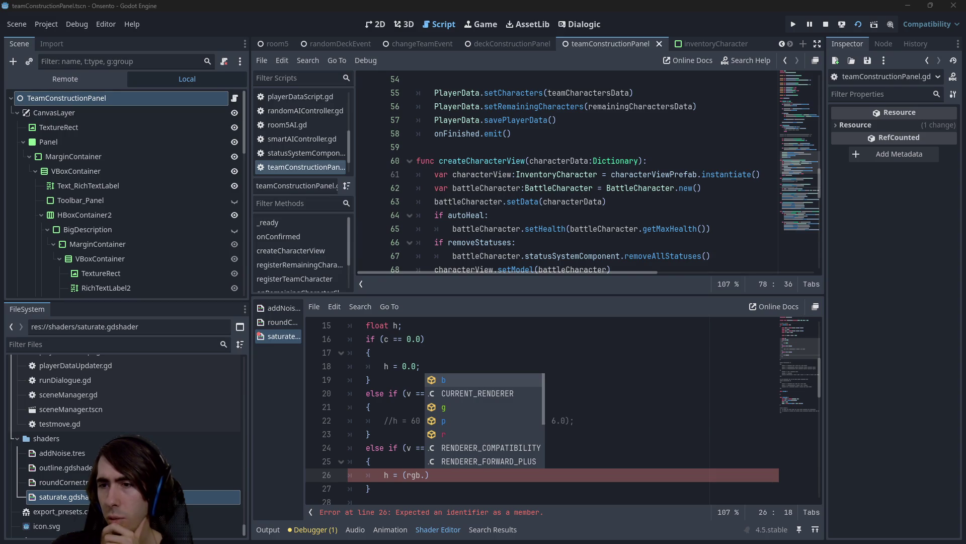
# Switch to Chrome and scroll down to the godot-demo-projects repository file list
pyautogui.hotkey('alt', 'Tab')
pyautogui.scroll(-5, 262, 292)
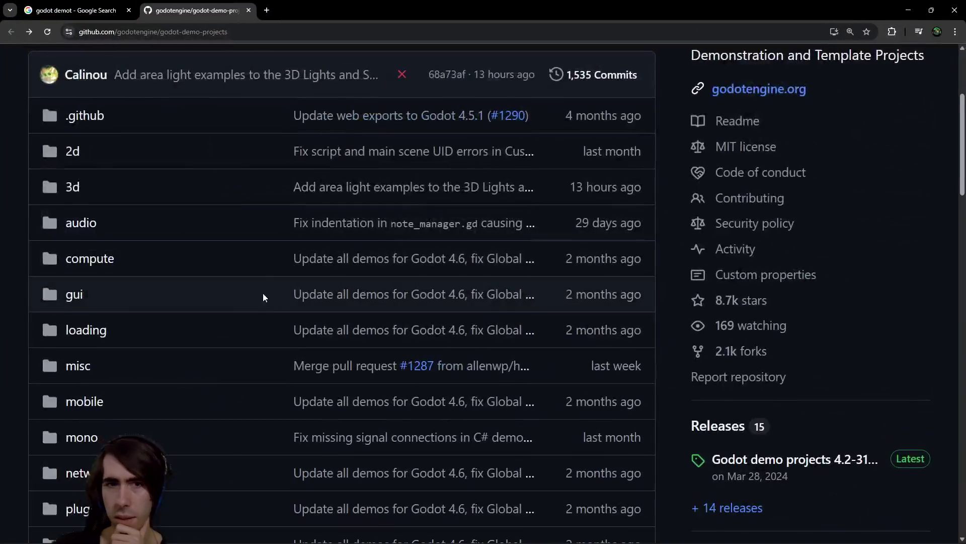
# Open the 2d and 3d demo folders in new tabs and view the 2d folder
pyautogui.scroll(-3, 124, 262)
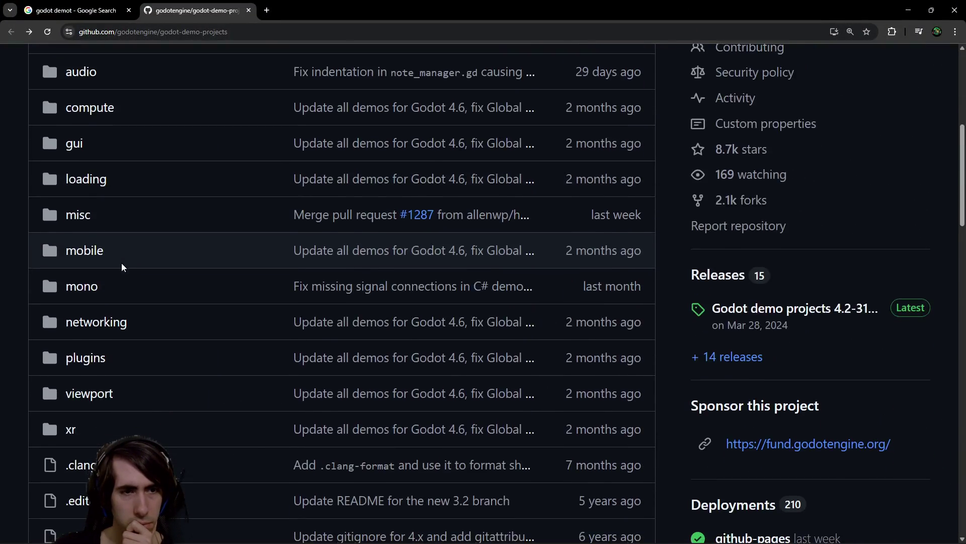
pyautogui.scroll(3, 122, 262)
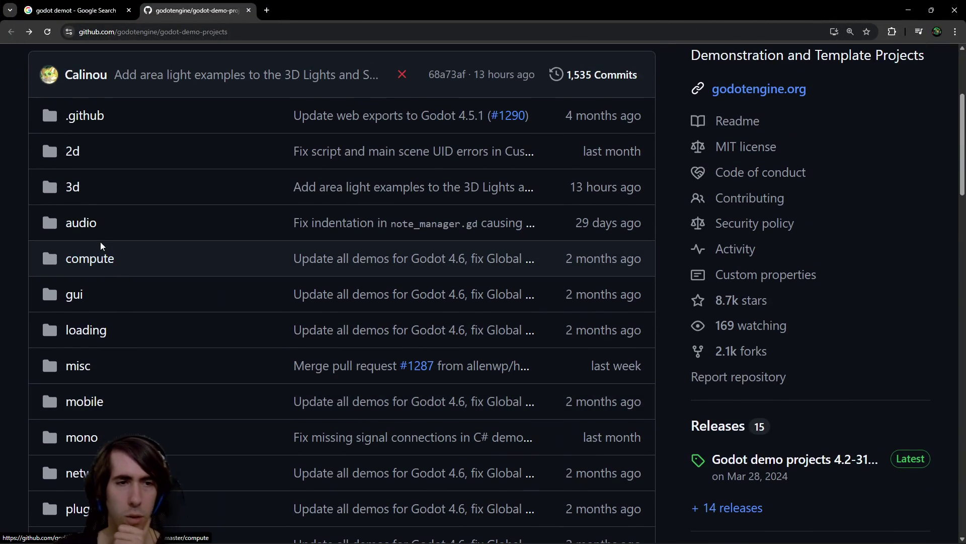
pyautogui.middleClick(74, 155)
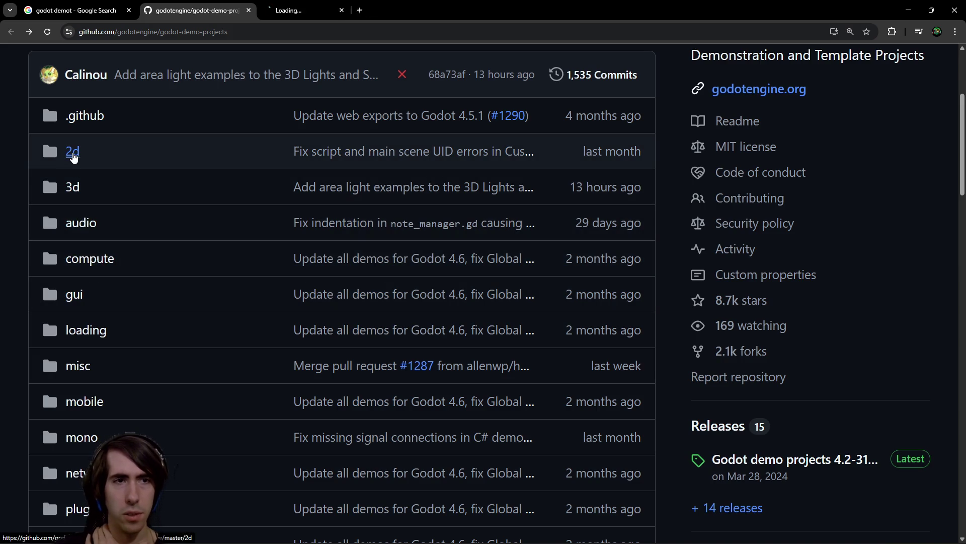
pyautogui.middleClick(71, 189)
pyautogui.click(312, 10)
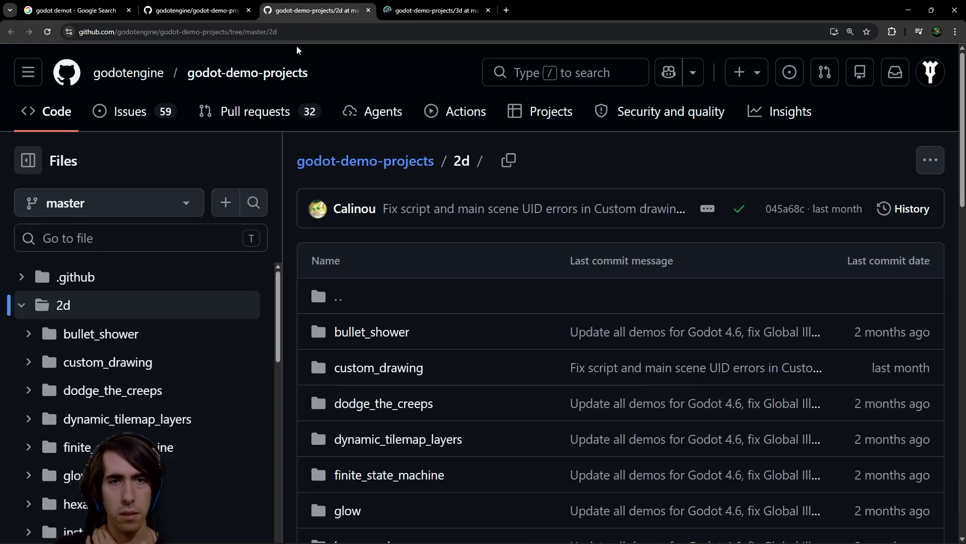
# Zoom the page out and navigate into 2d/sprite_shaders/shaders
pyautogui.scroll(-2, 161, 300)
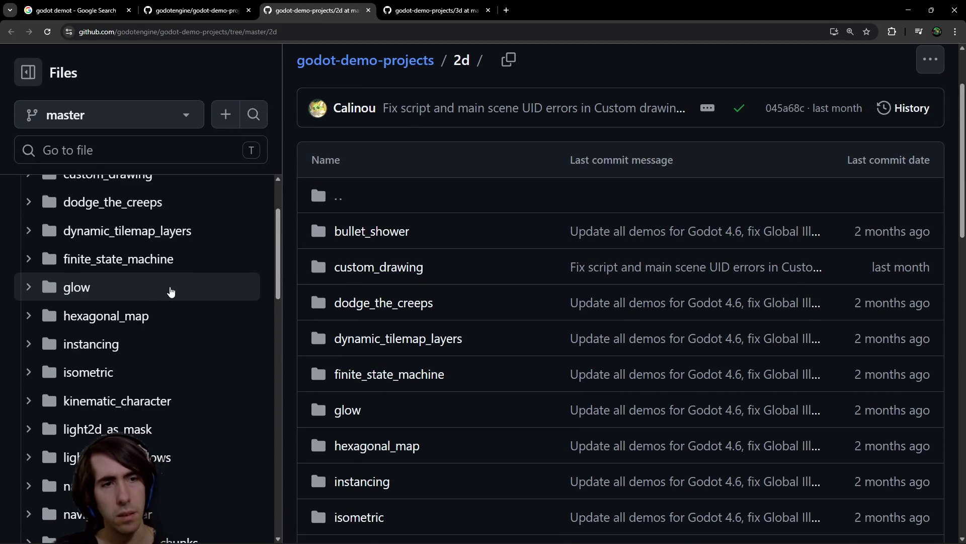
pyautogui.hotkey('ctrl', '-')
pyautogui.hotkey('ctrl', '-')
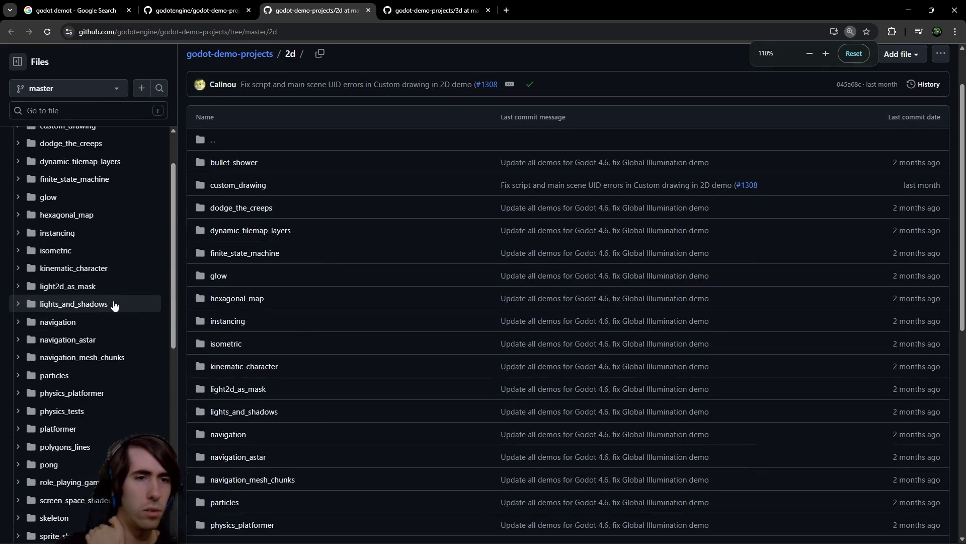
pyautogui.scroll(1, 96, 286)
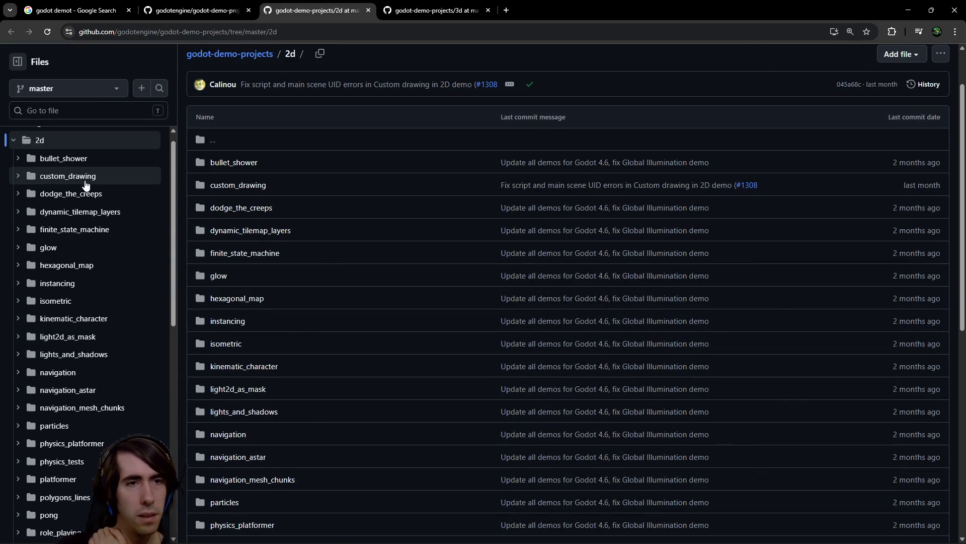
pyautogui.scroll(-2, 70, 352)
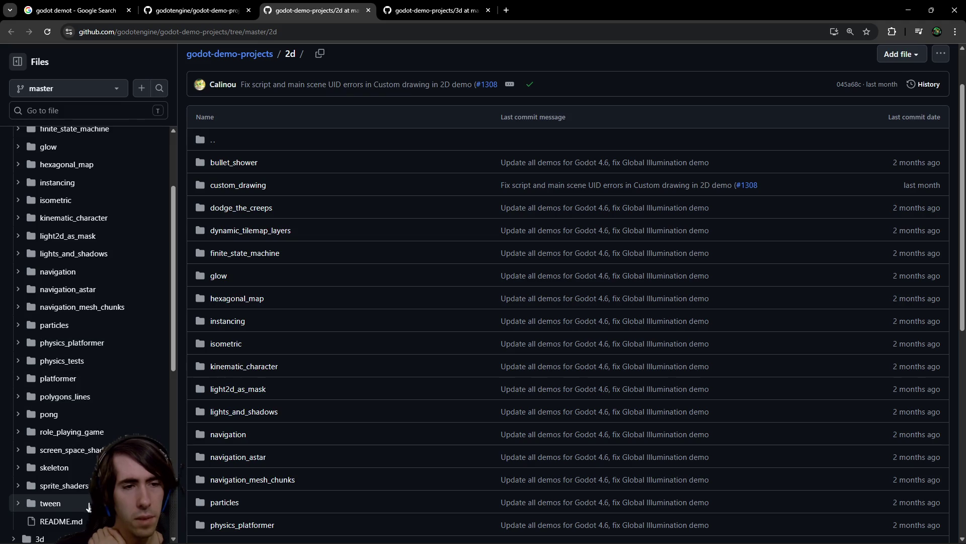
pyautogui.click(116, 486)
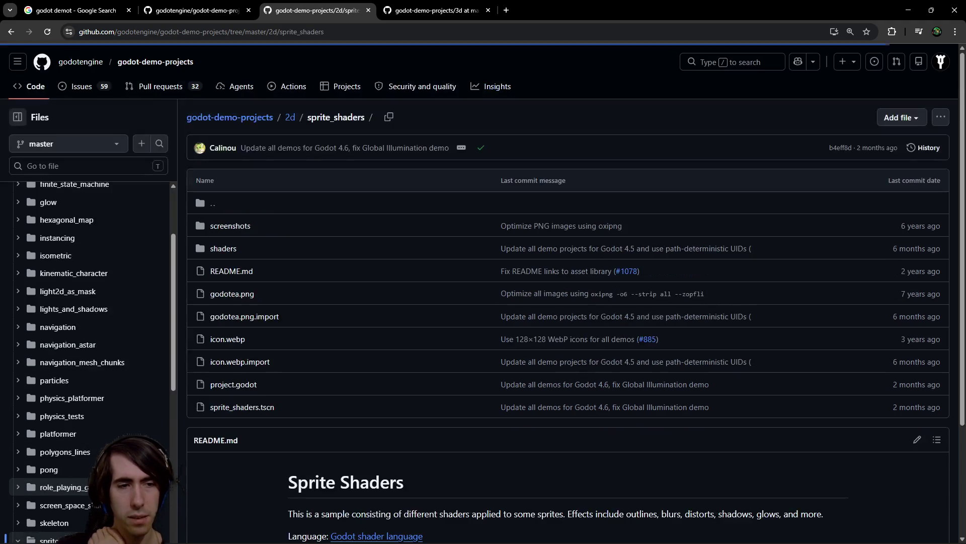
pyautogui.click(224, 249)
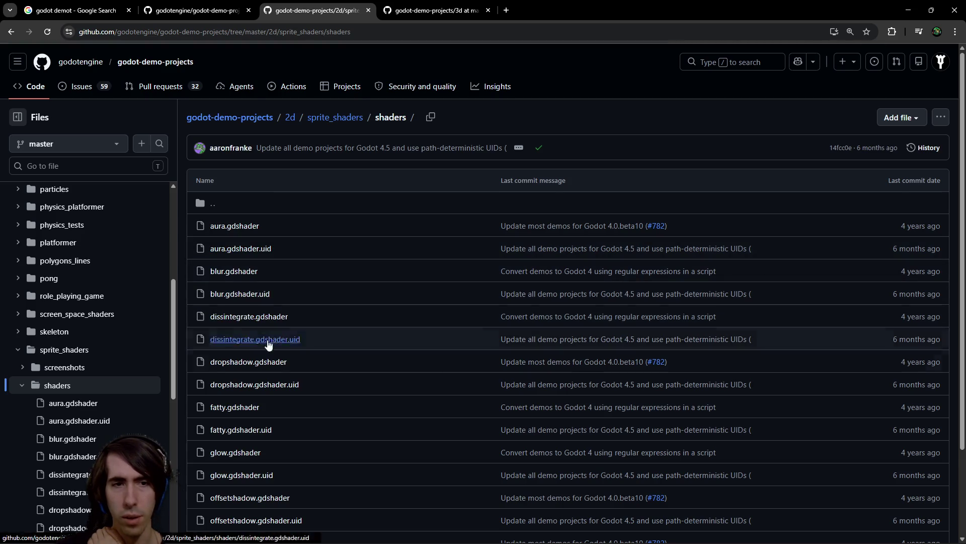
# Open outline.gdshader in a new tab and read its code
pyautogui.scroll(-1, 285, 373)
pyautogui.scroll(-1, 273, 316)
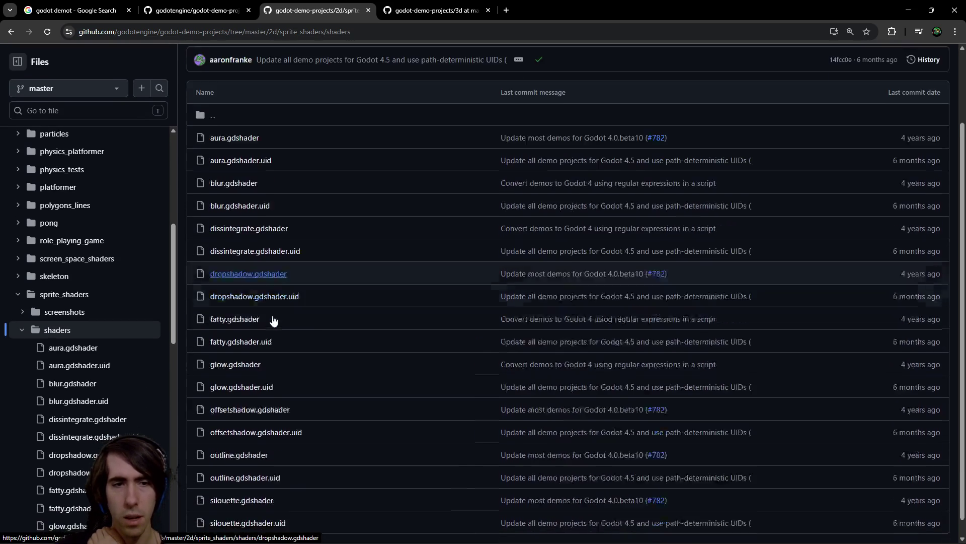
pyautogui.scroll(-1, 273, 315)
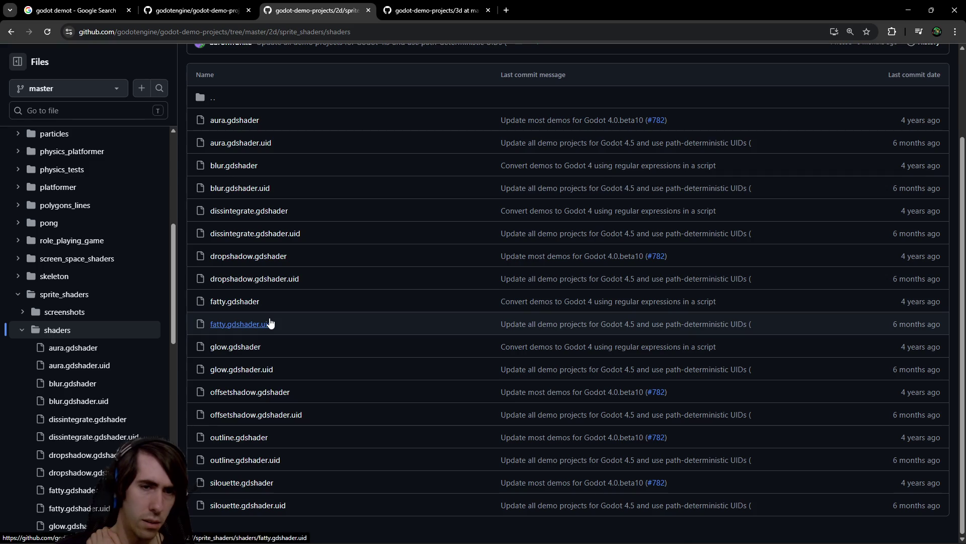
pyautogui.scroll(2, 118, 378)
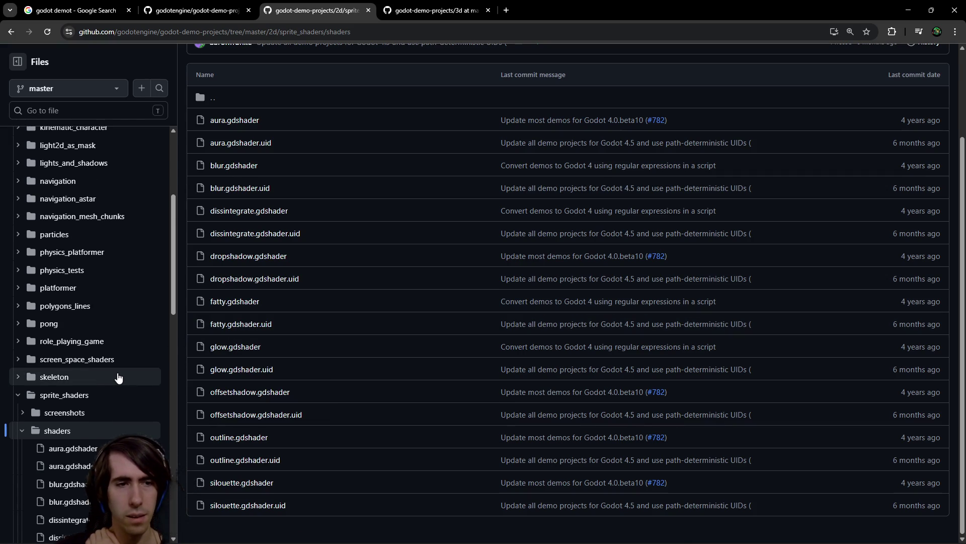
pyautogui.middleClick(244, 438)
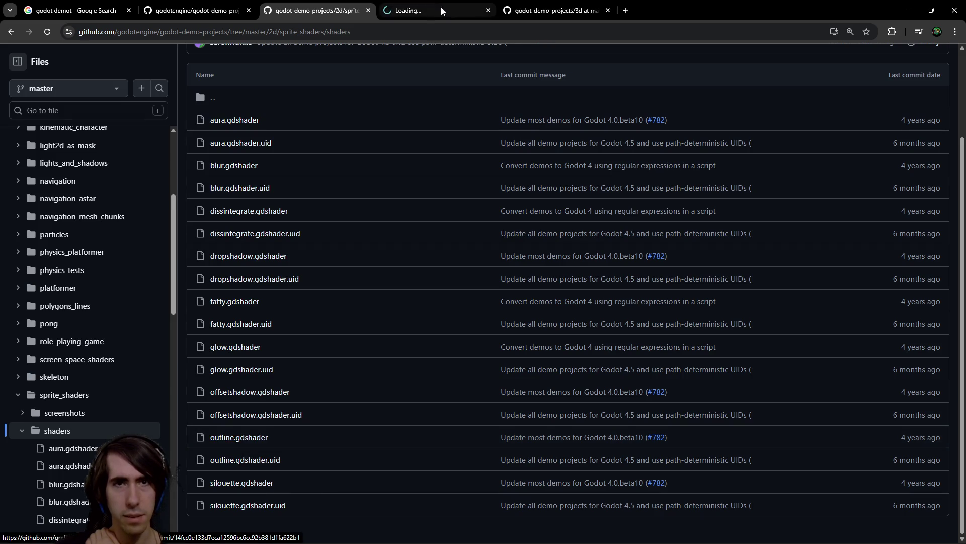
pyautogui.click(441, 6)
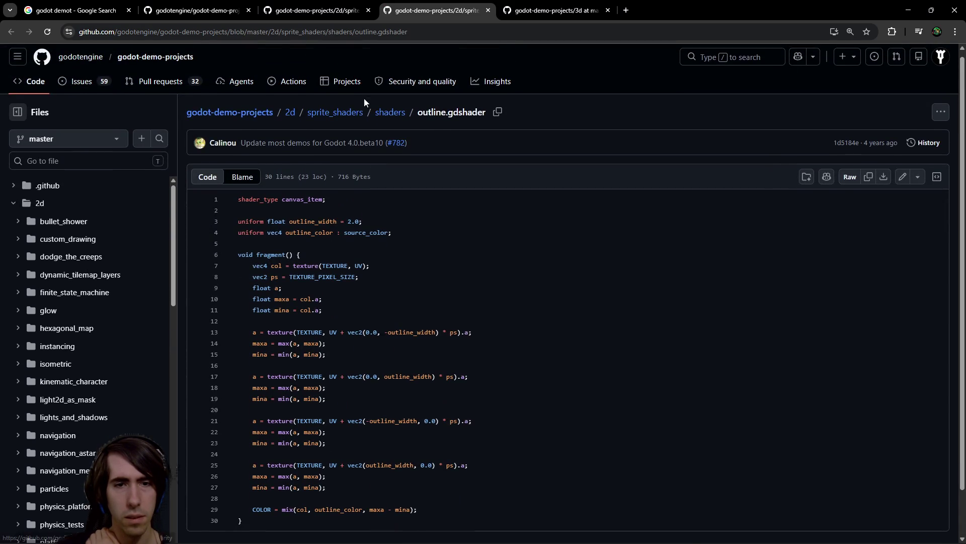
# Return to the listing and open the screen_space_shaders folder in a new tab
pyautogui.hotkey('ctrl', 'pageup')
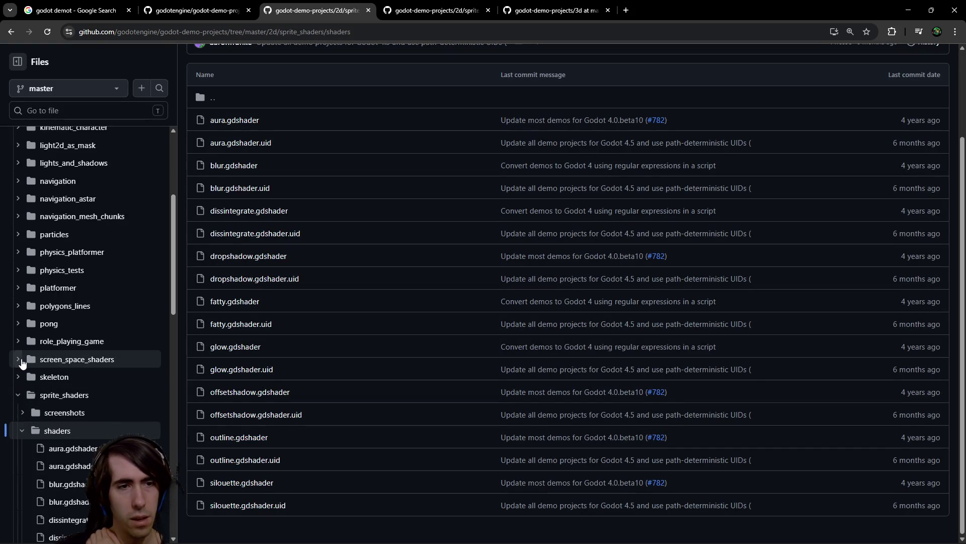
pyautogui.middleClick(39, 364)
pyautogui.hotkey('ctrl', 'pagedown')
pyautogui.hotkey('ctrl', 'pagedown')
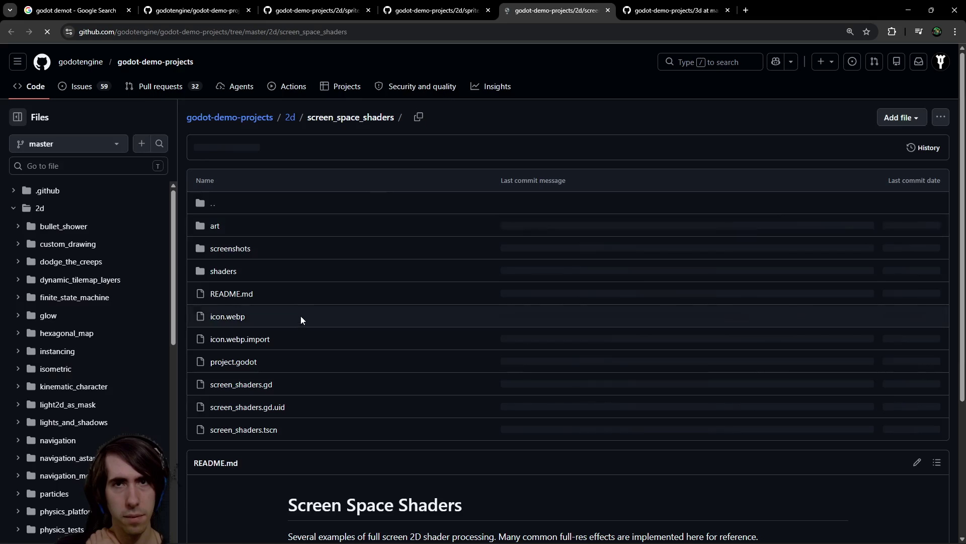
# Open the screen_space_shaders shaders folder and open old_film.gdshader and sepia.gdshader in background tabs
pyautogui.scroll(-1, 299, 319)
pyautogui.click(223, 221)
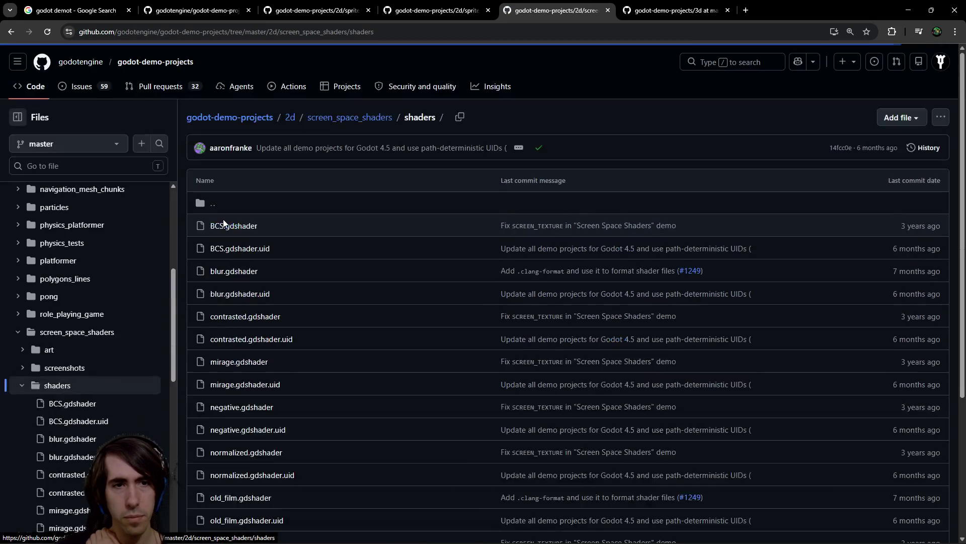
pyautogui.scroll(-1, 254, 211)
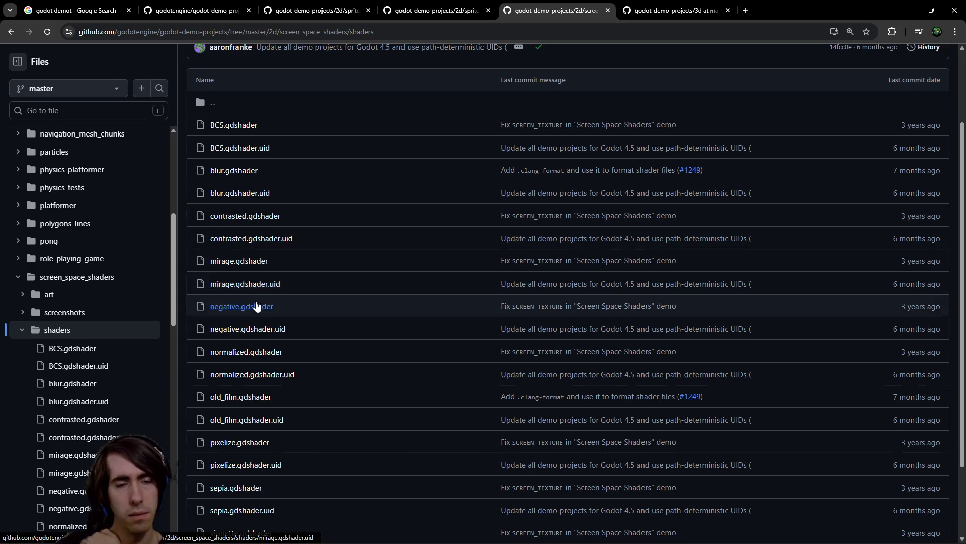
pyautogui.scroll(-2, 255, 302)
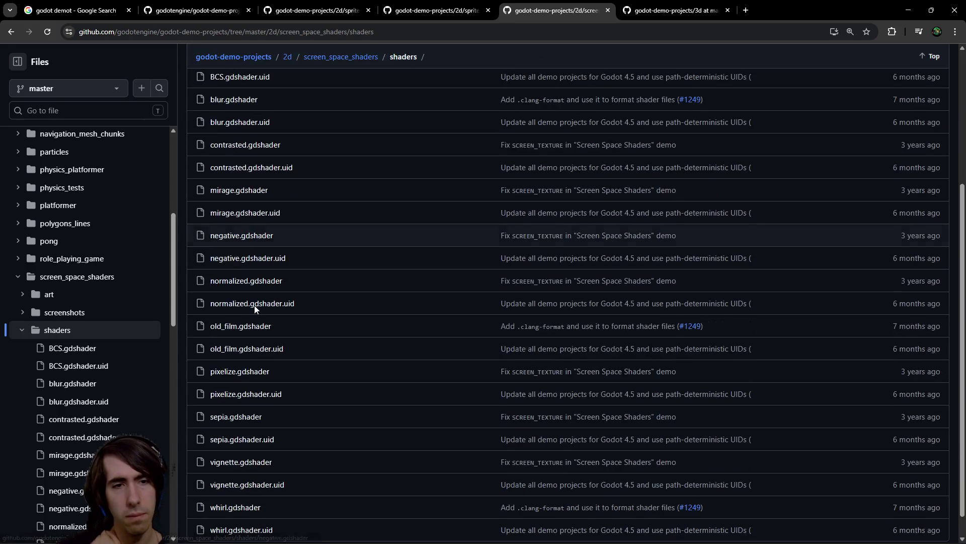
pyautogui.middleClick(253, 302)
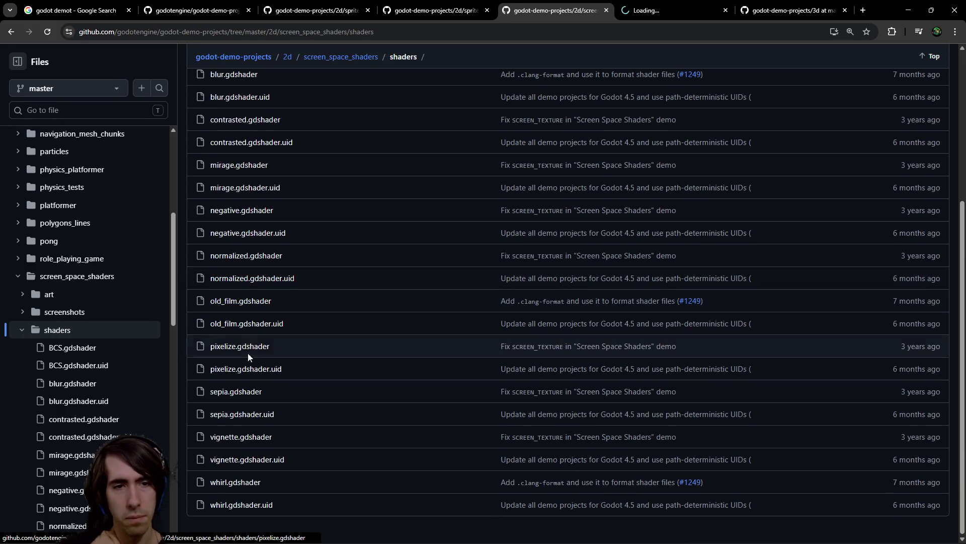
pyautogui.middleClick(244, 390)
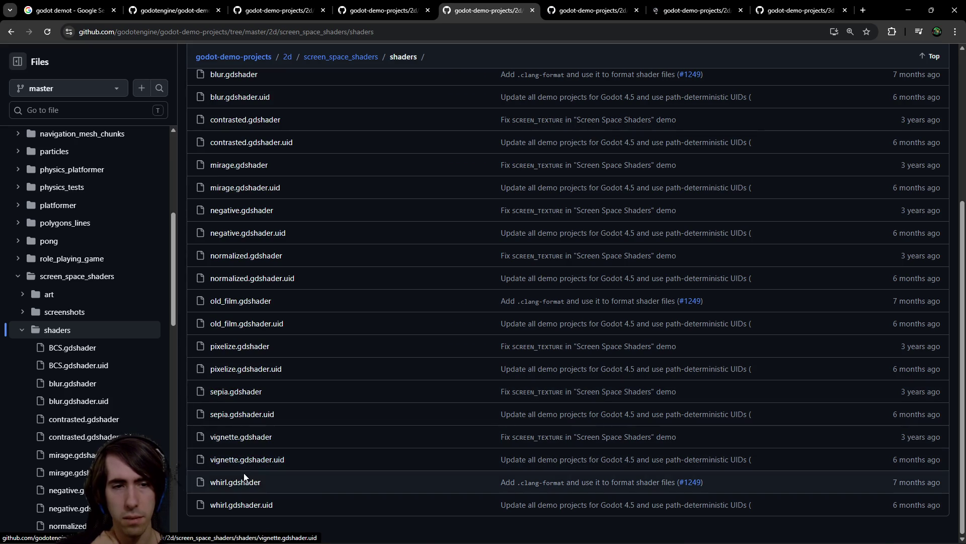
# Read the old_film and sepia shader code, then return to the Godot editor at line 63
pyautogui.click(583, 14)
pyautogui.scroll(-1, 425, 227)
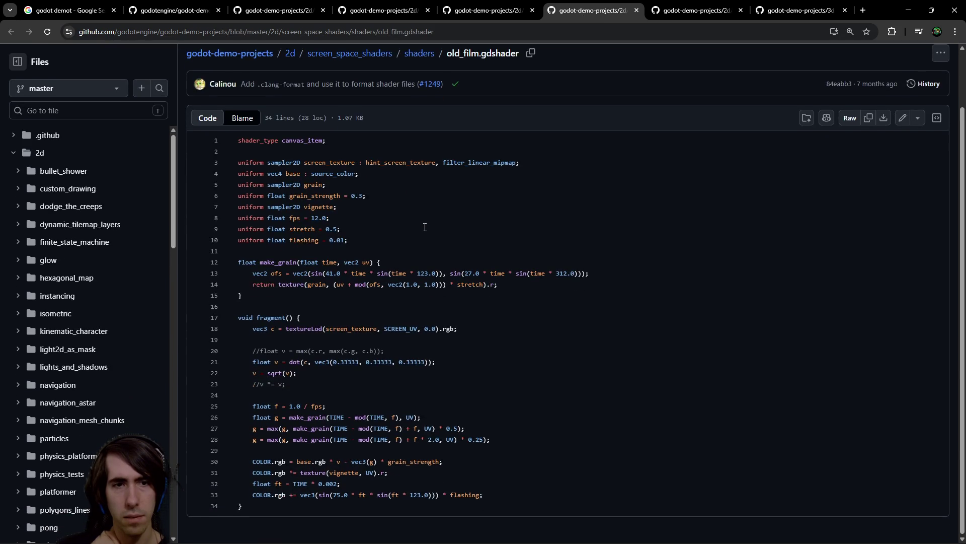
pyautogui.click(690, 13)
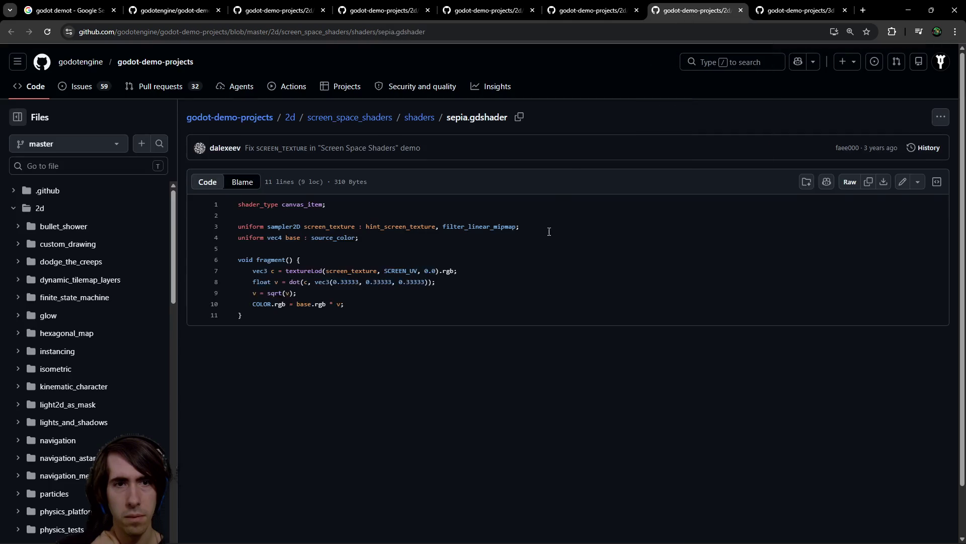
pyautogui.scroll(-1, 548, 231)
pyautogui.scroll(1, 549, 231)
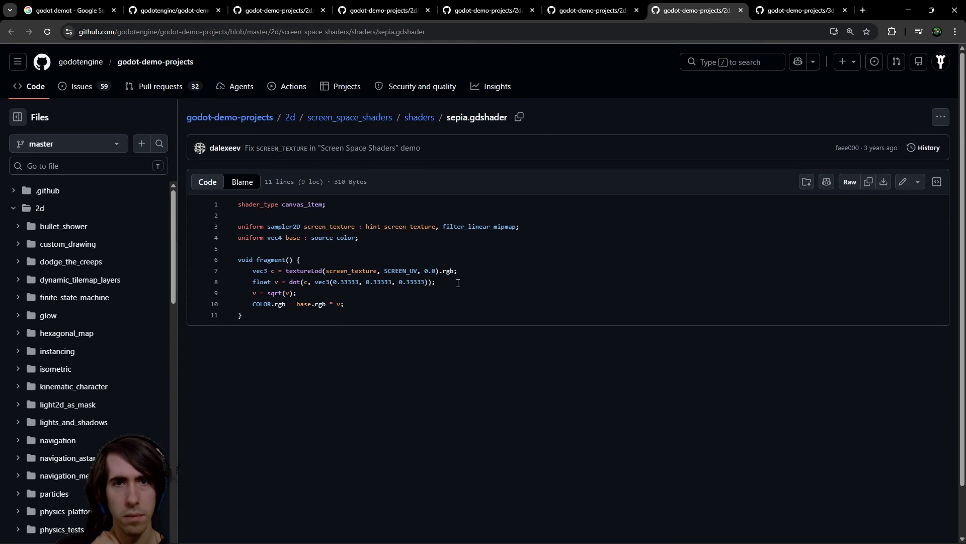
pyautogui.hotkey('ctrl', 'shift', 'Tab')
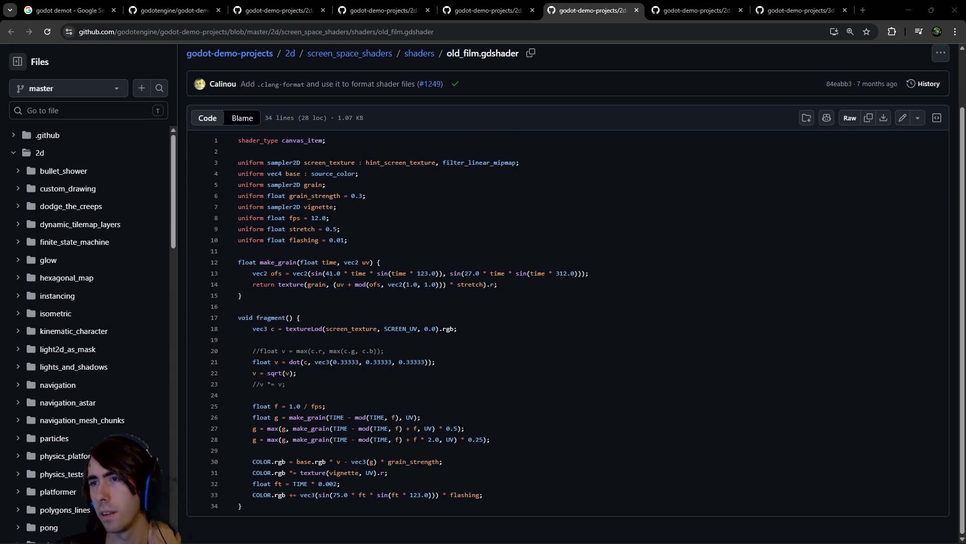
pyautogui.click(908, 10)
pyautogui.click(654, 202)
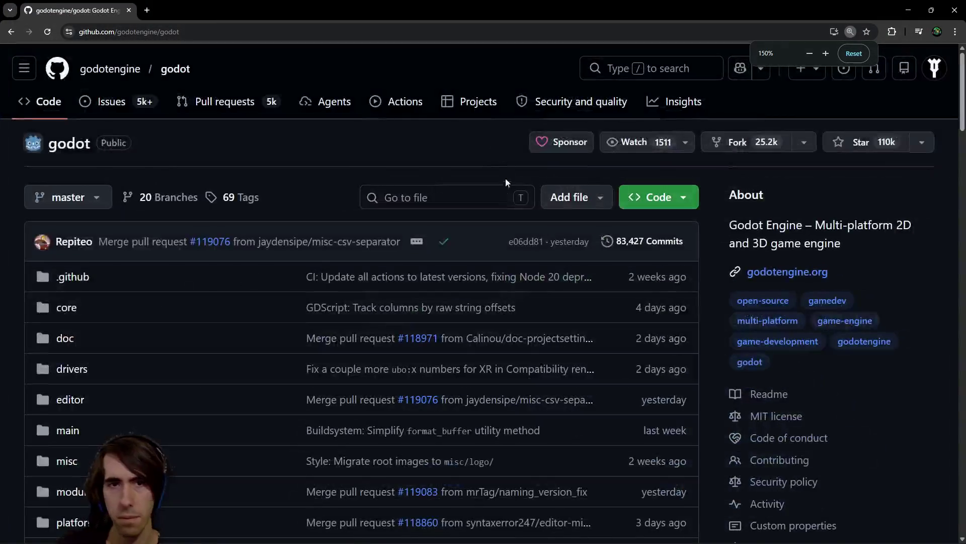
# Search the godotengine/godot code for 'hsv' and open the core/math/color.cpp match in a background tab
pyautogui.hotkey('ctrl', '-')
pyautogui.click(700, 73)
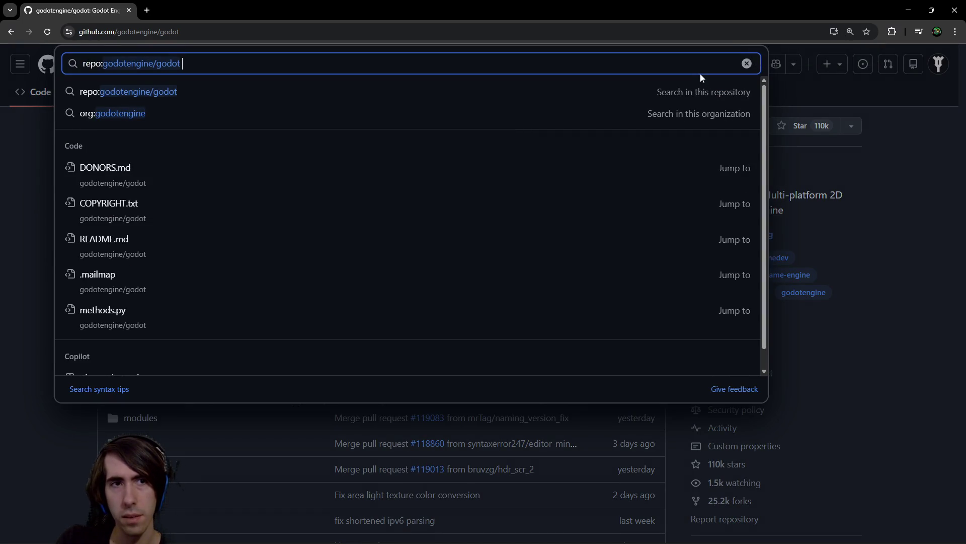
pyautogui.press('F5')
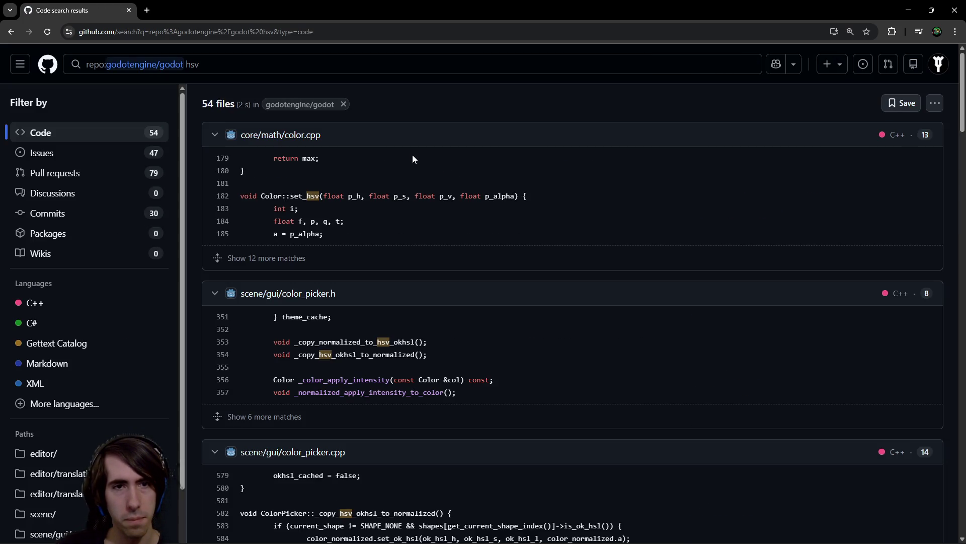
pyautogui.middleClick(301, 144)
# Browse the remaining hsv search results, then switch to the color.cpp tab
pyautogui.scroll(-2, 322, 246)
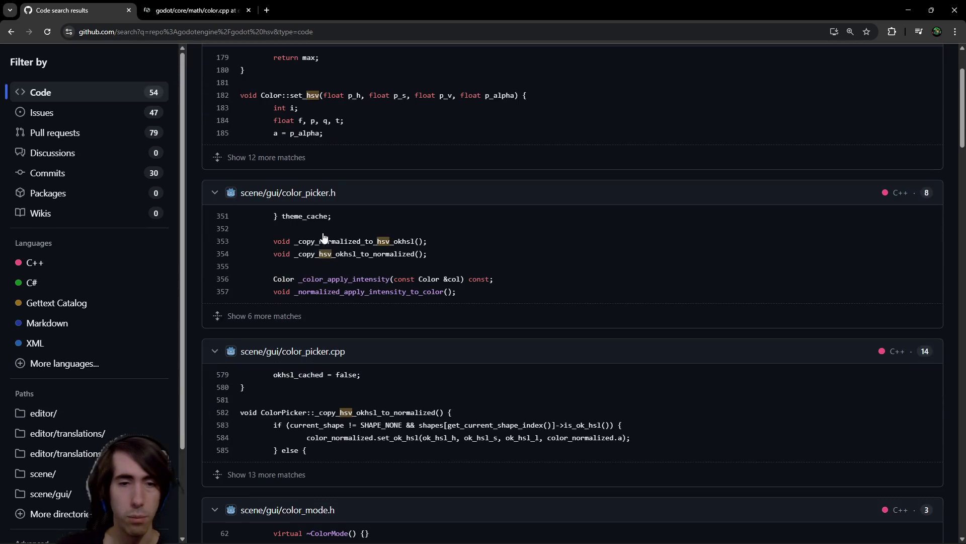
pyautogui.scroll(1, 324, 237)
pyautogui.scroll(-4, 310, 224)
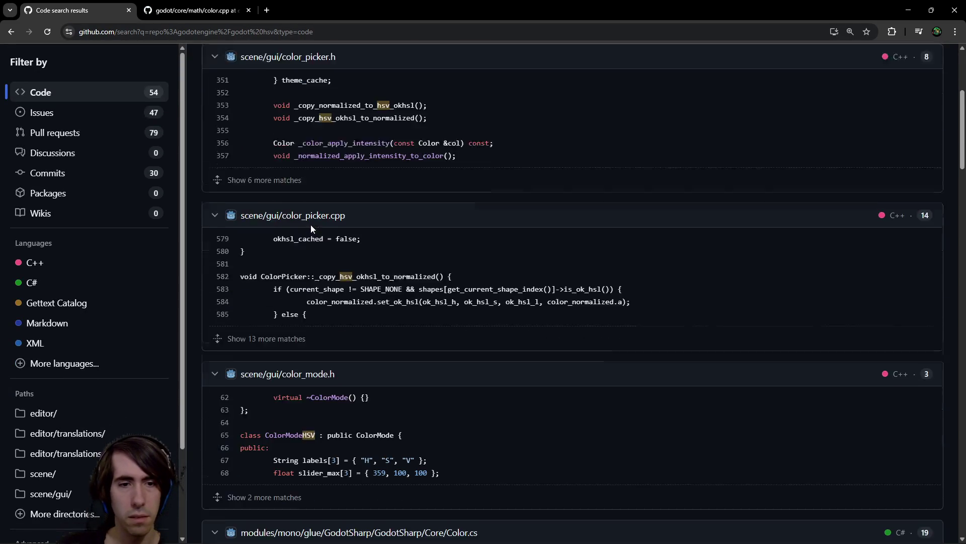
pyautogui.scroll(-1, 310, 224)
pyautogui.scroll(-5, 311, 224)
pyautogui.scroll(1, 312, 225)
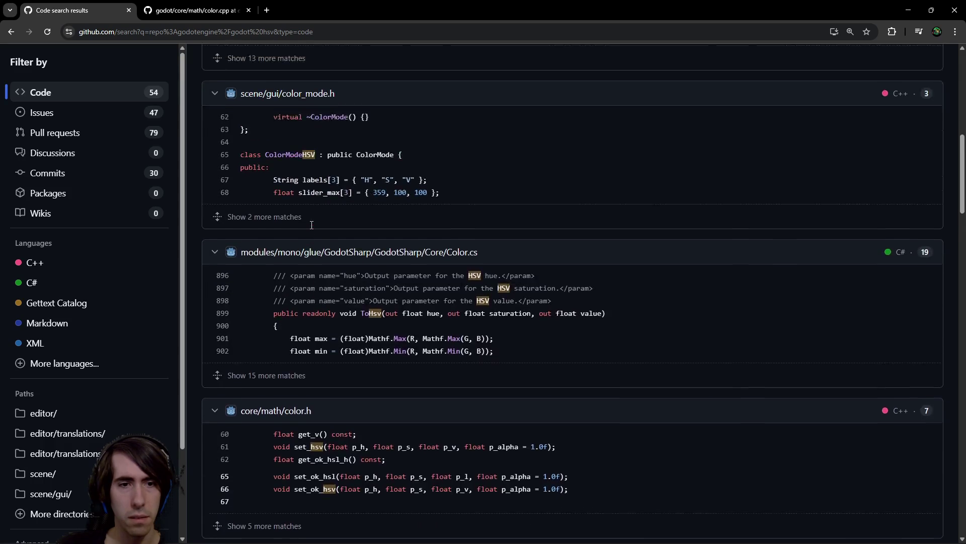
pyautogui.scroll(-5, 347, 412)
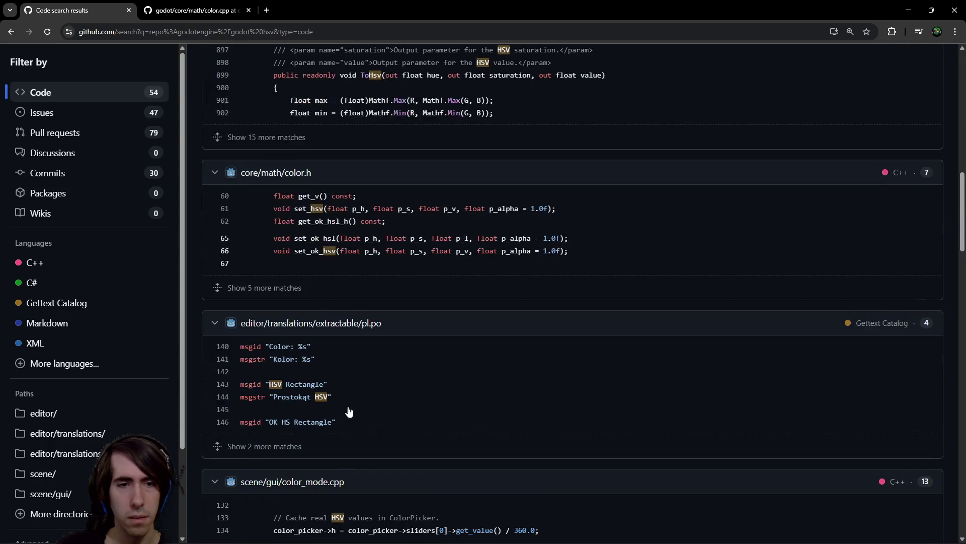
pyautogui.scroll(-5, 292, 305)
pyautogui.scroll(-5, 280, 211)
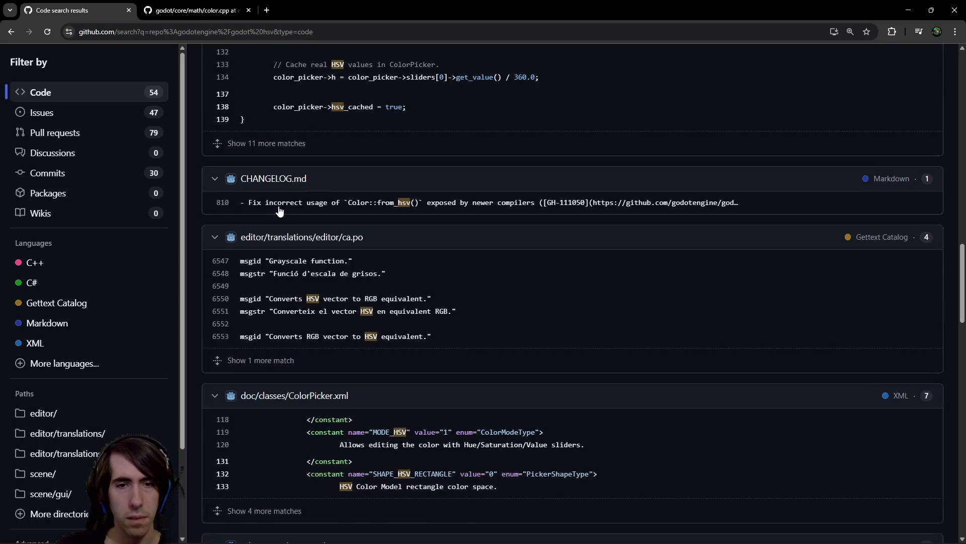
pyautogui.scroll(-3, 280, 211)
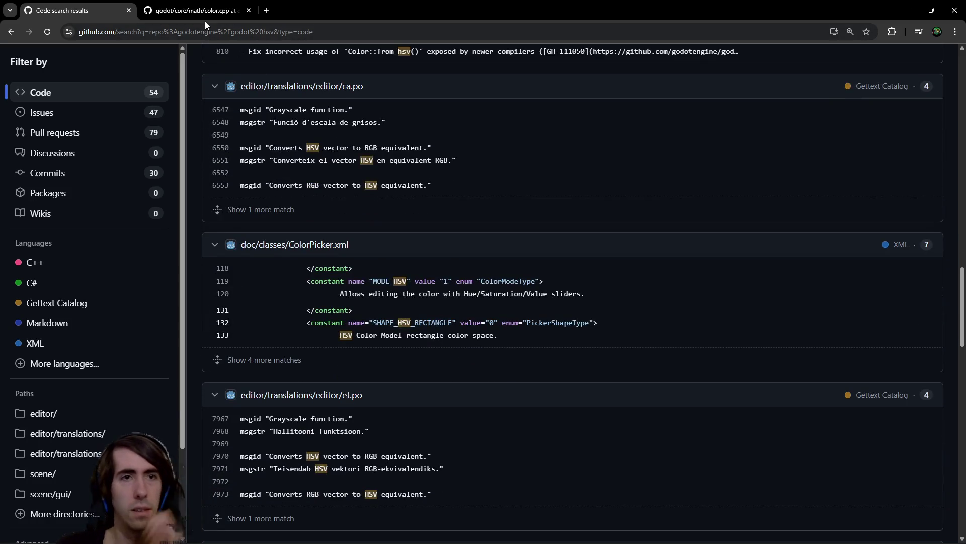
pyautogui.click(202, 17)
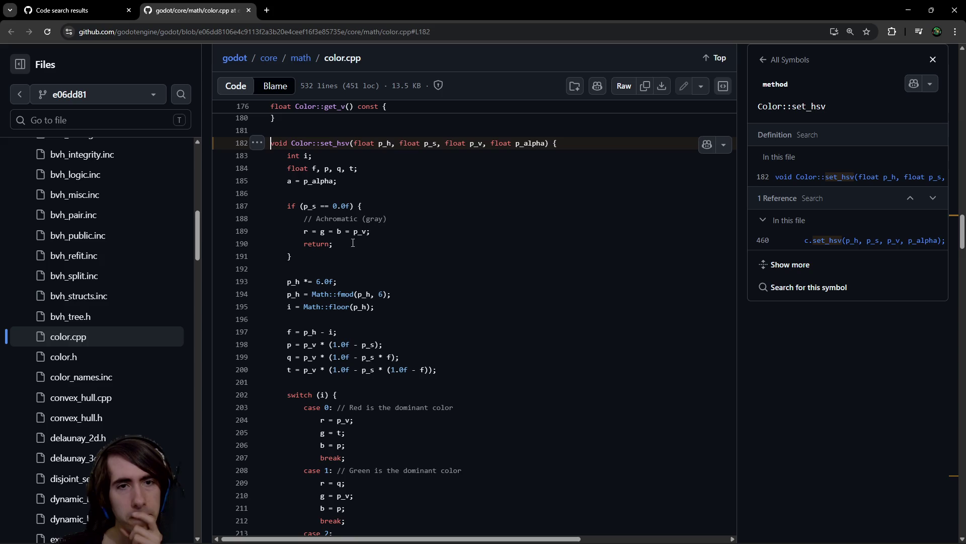
# Read through Color::set_hsv in color.cpp, highlighting its body while reading
pyautogui.scroll(-11, 315, 268)
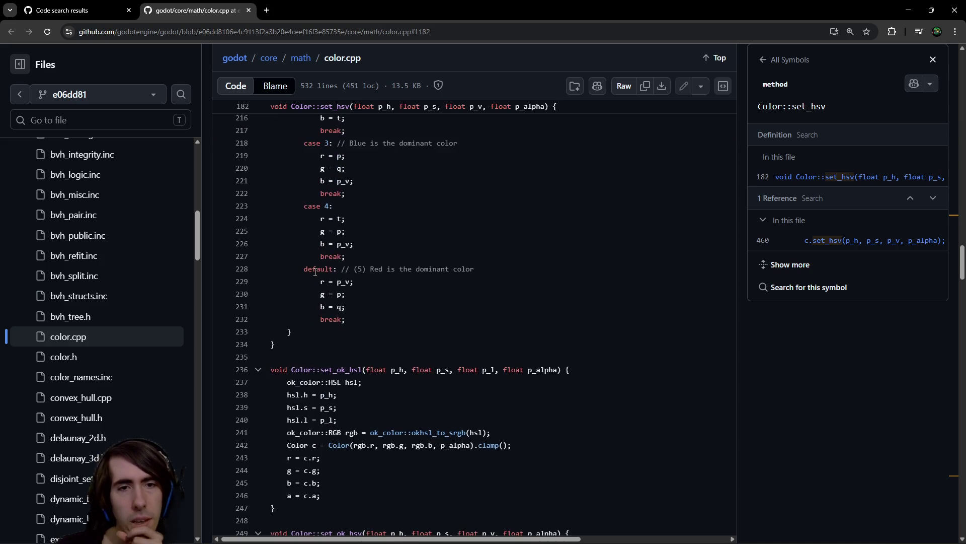
pyautogui.scroll(-1, 315, 272)
pyautogui.scroll(2, 315, 271)
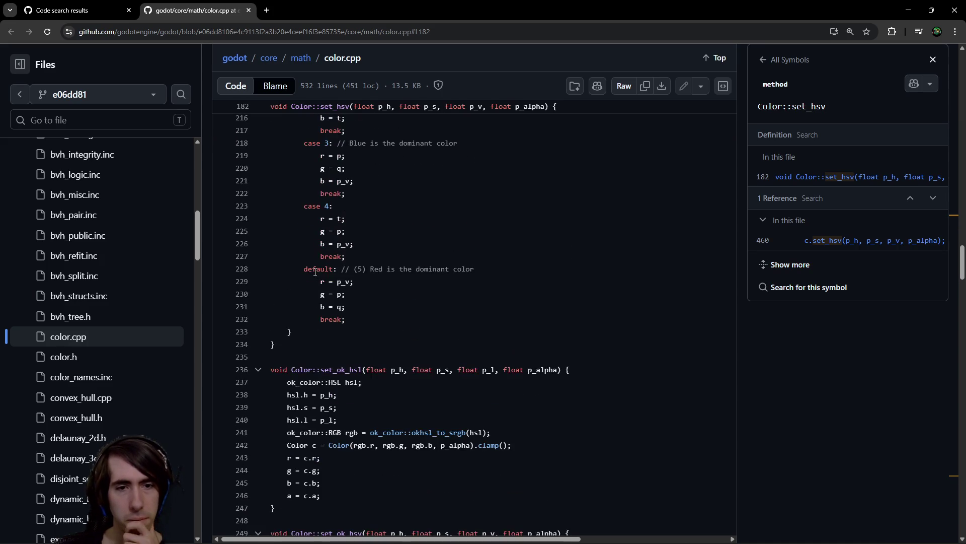
pyautogui.scroll(-4, 315, 271)
pyautogui.scroll(-6, 315, 272)
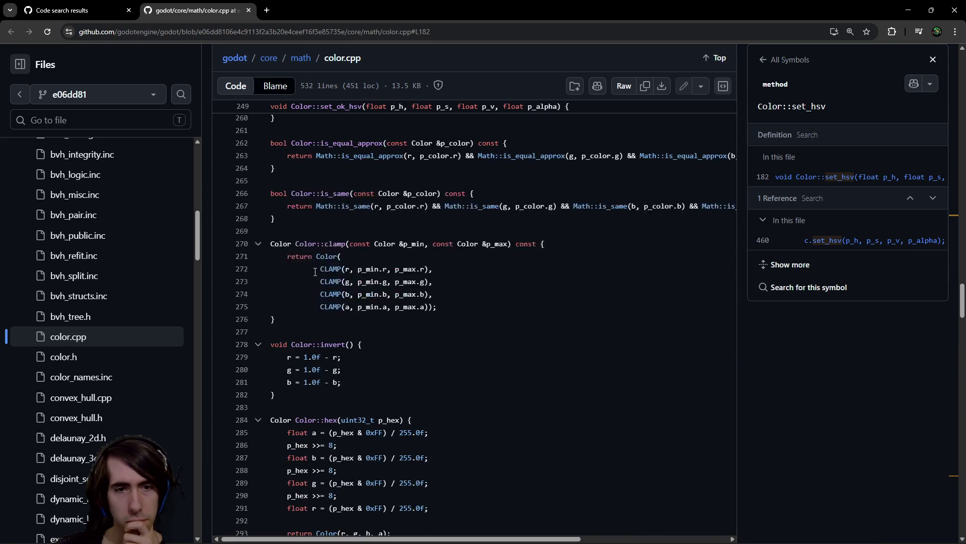
pyautogui.scroll(12, 315, 272)
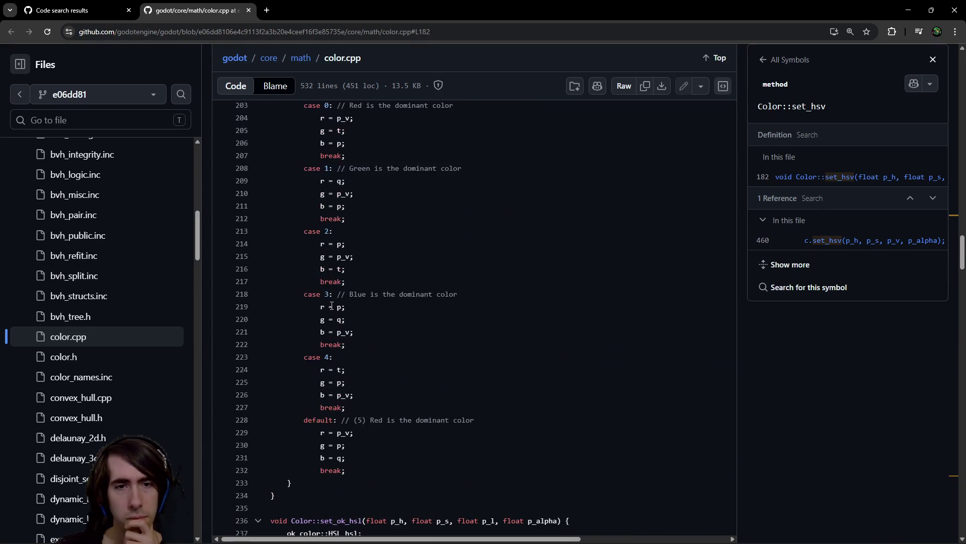
pyautogui.moveTo(301, 489)
pyautogui.mouseDown()
pyautogui.moveTo(312, 297)
pyautogui.moveTo(240, 160)
pyautogui.moveTo(271, 174)
pyautogui.mouseUp()
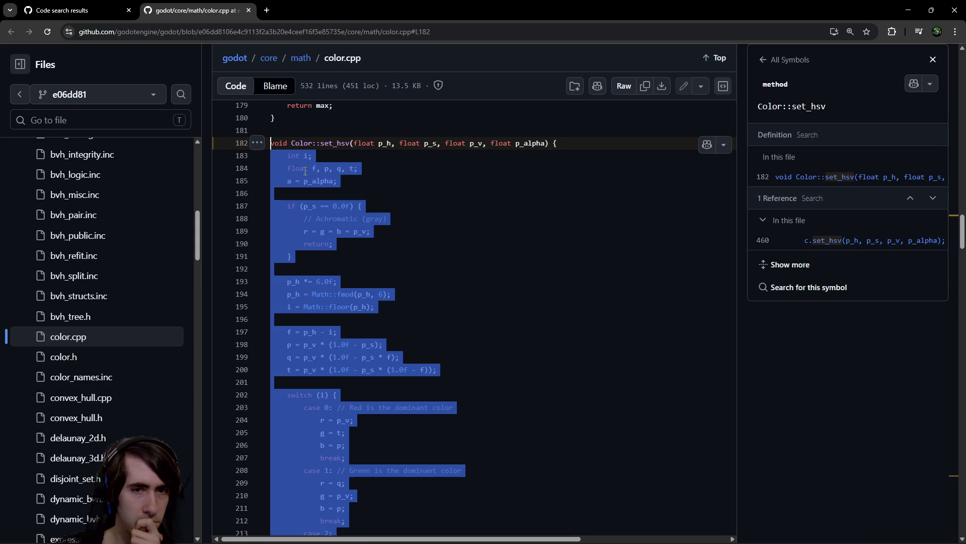
pyautogui.click(383, 199)
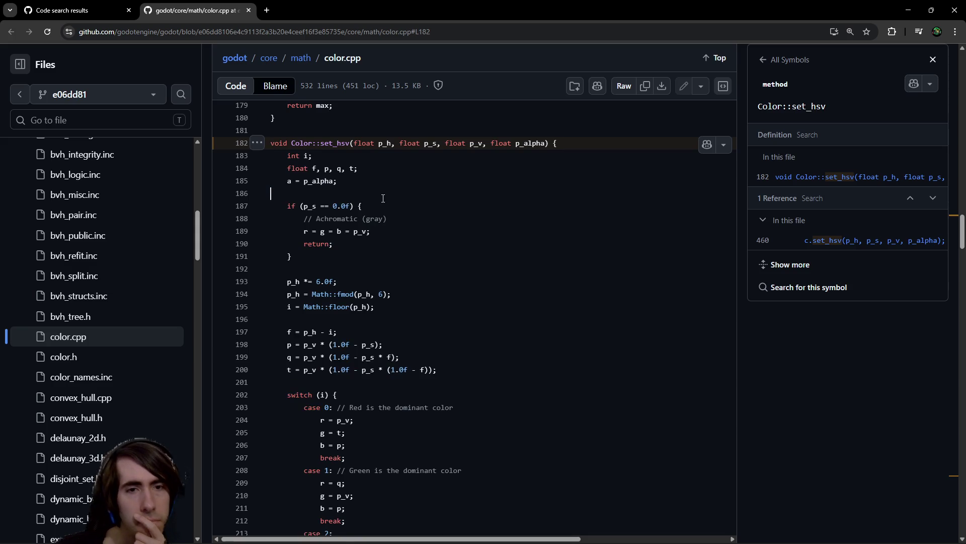
# Scroll up through color.cpp to the get_h, get_s and get_v functions
pyautogui.scroll(-2, 395, 226)
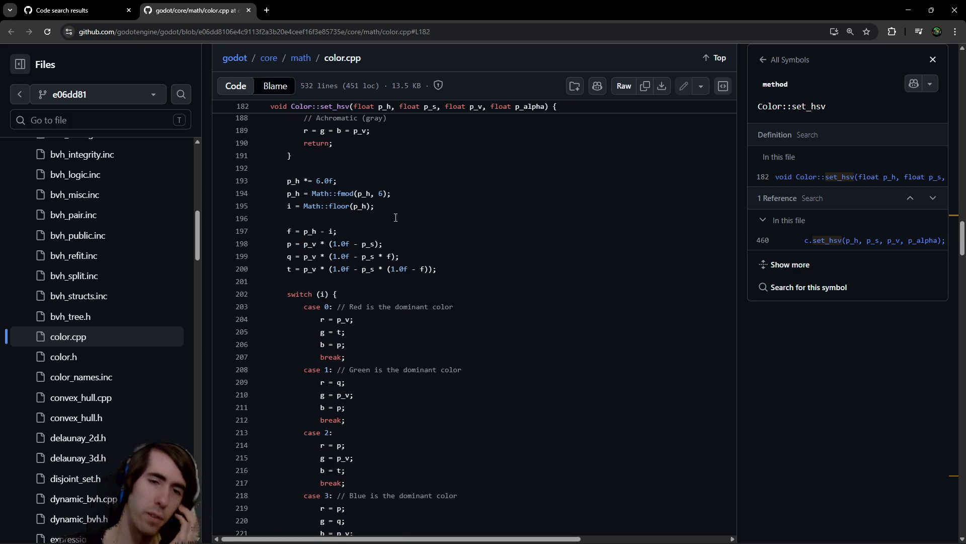
pyautogui.scroll(-2, 396, 217)
pyautogui.scroll(3, 391, 253)
pyautogui.scroll(2, 391, 253)
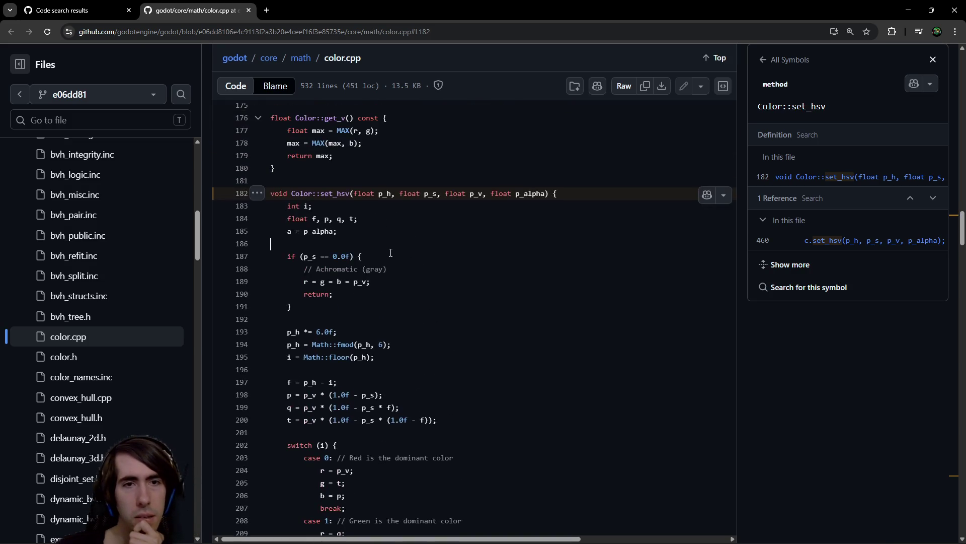
pyautogui.scroll(-8, 390, 249)
pyautogui.scroll(1, 388, 242)
pyautogui.scroll(4, 388, 241)
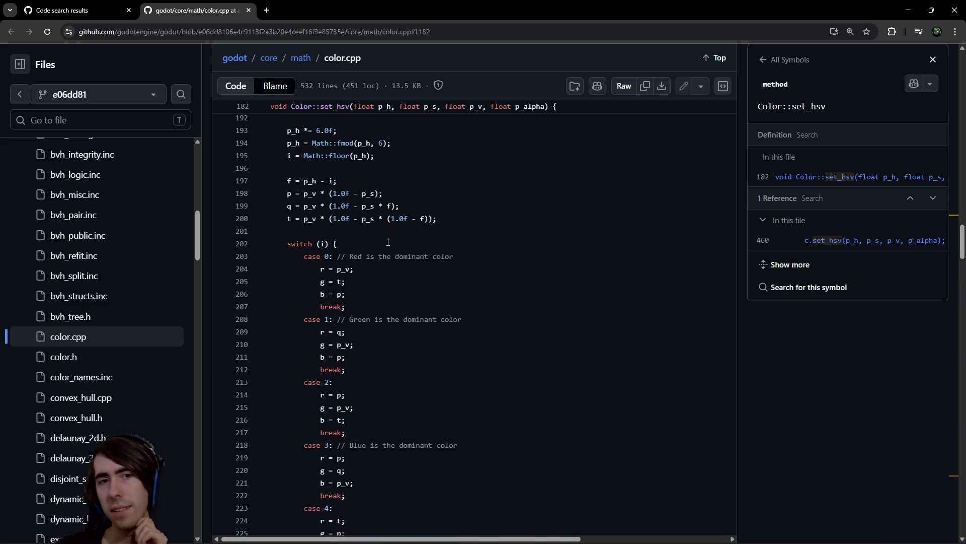
pyautogui.scroll(2, 388, 241)
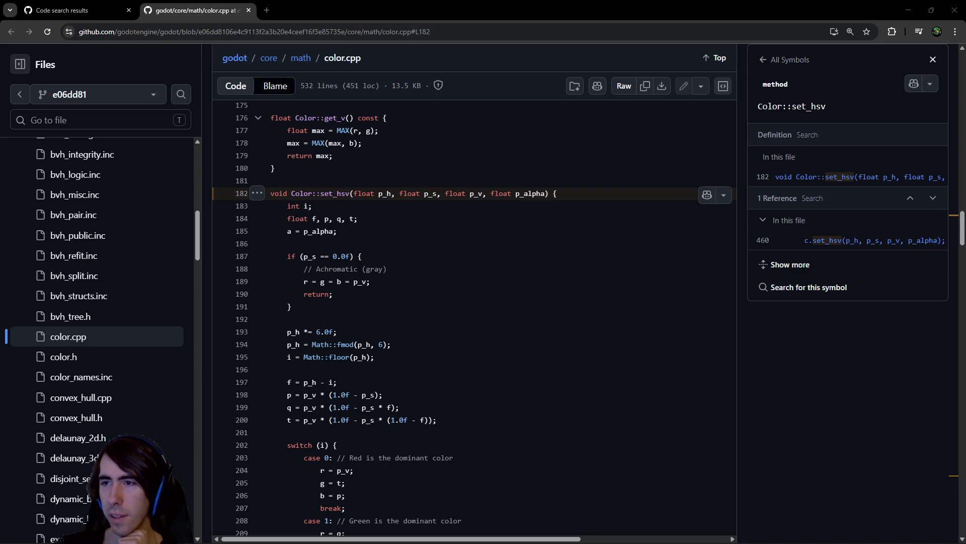
pyautogui.scroll(6, 395, 299)
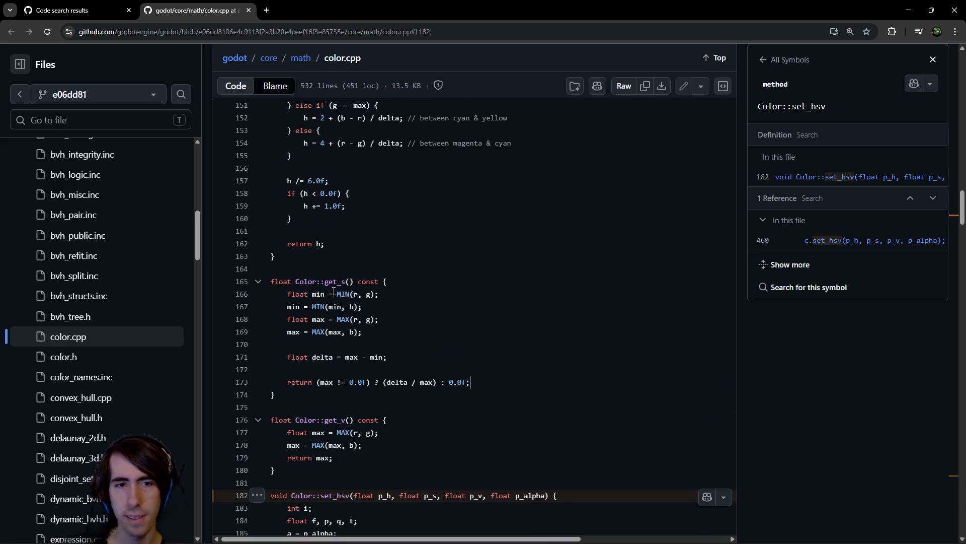
# Highlight and study the get_s function code
pyautogui.moveTo(333, 291)
pyautogui.mouseDown()
pyautogui.moveTo(274, 421)
pyautogui.moveTo(274, 395)
pyautogui.mouseUp()
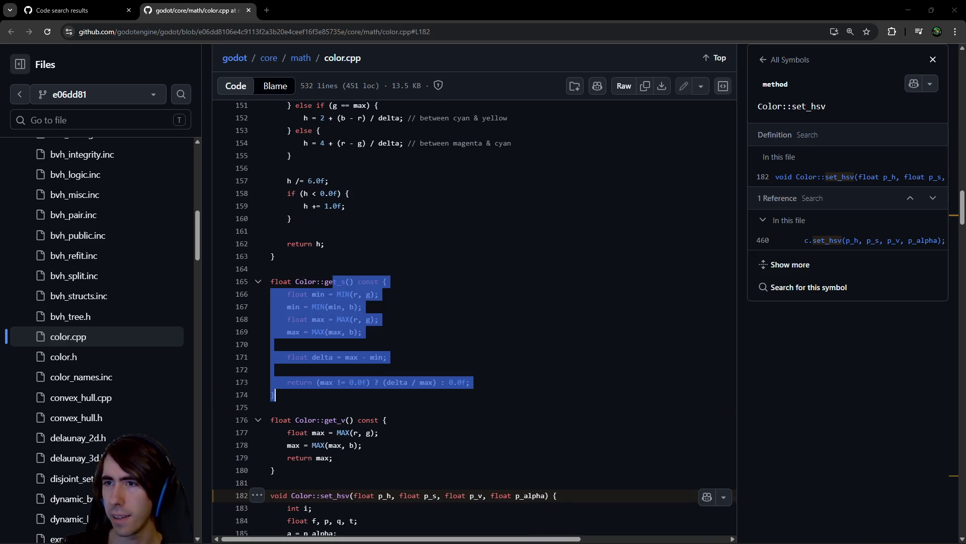
pyautogui.click(435, 375)
pyautogui.moveTo(444, 401); pyautogui.dragTo(272, 277)
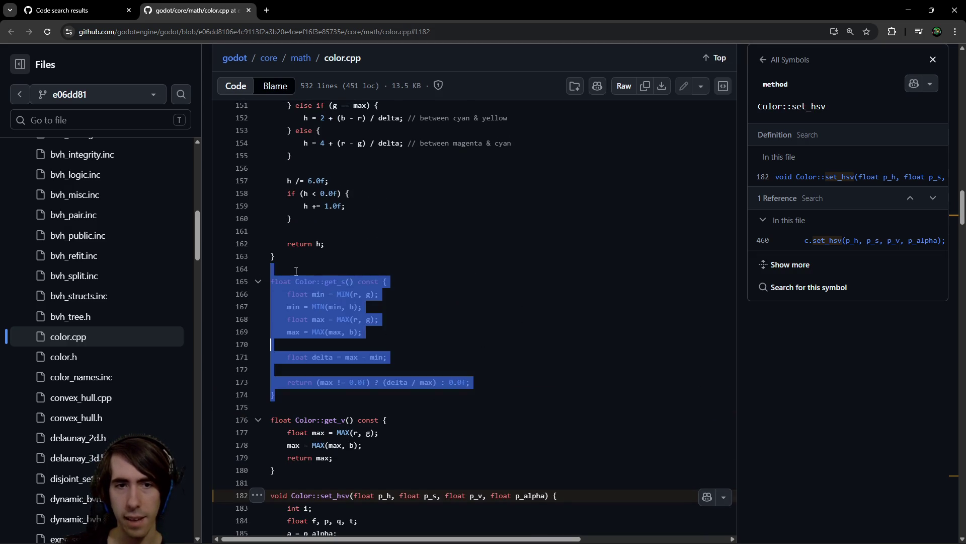
pyautogui.scroll(7, 382, 315)
pyautogui.scroll(9, 382, 315)
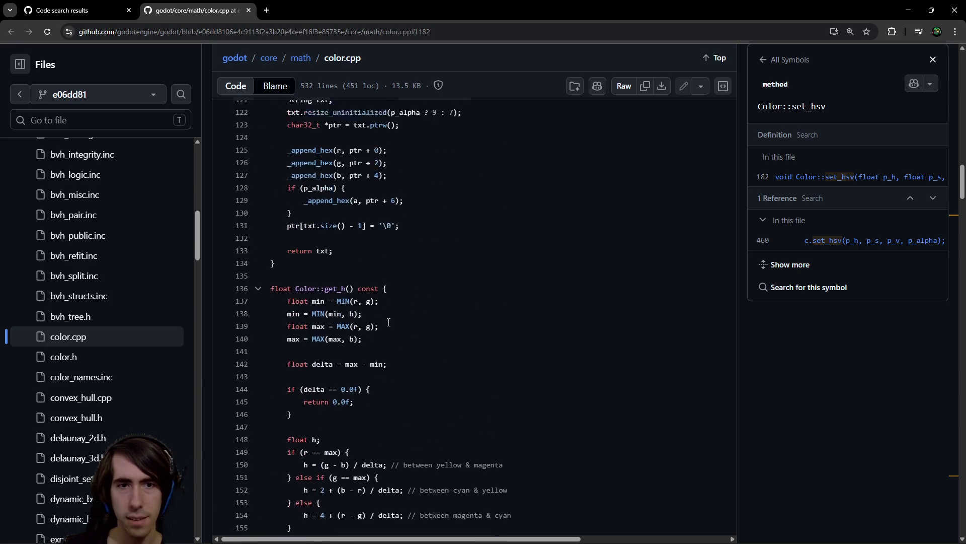
pyautogui.scroll(-16, 395, 315)
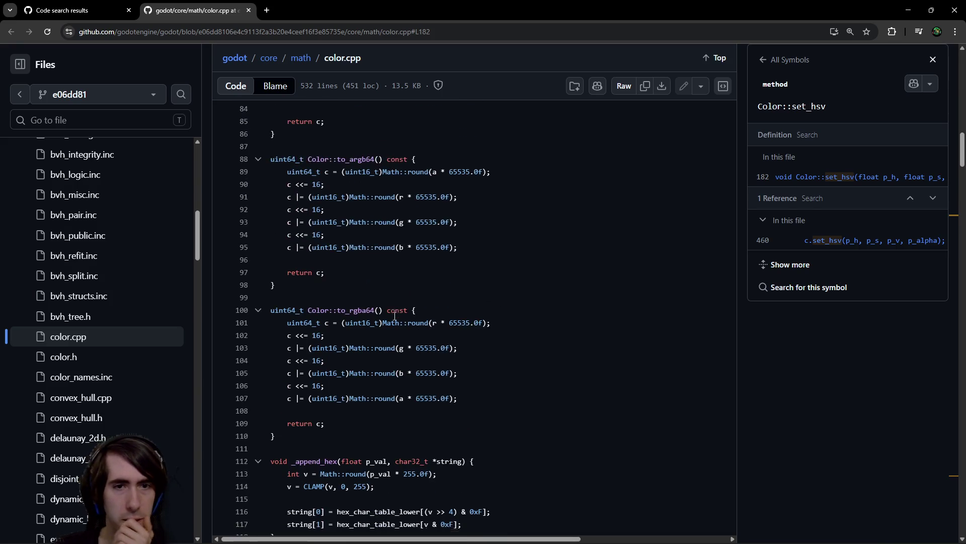
pyautogui.click(419, 303)
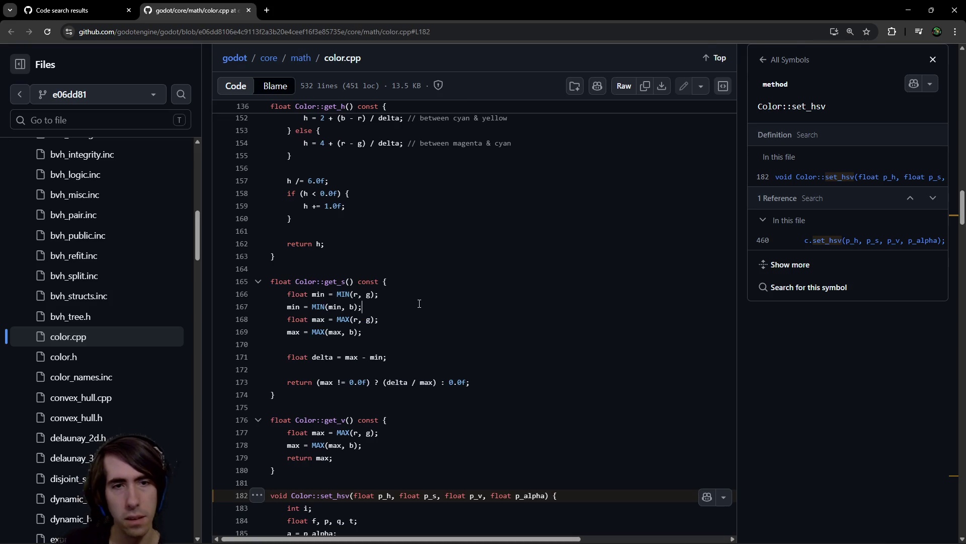
pyautogui.hotkey('ctrl', 'f')
pyautogui.write('set_s')
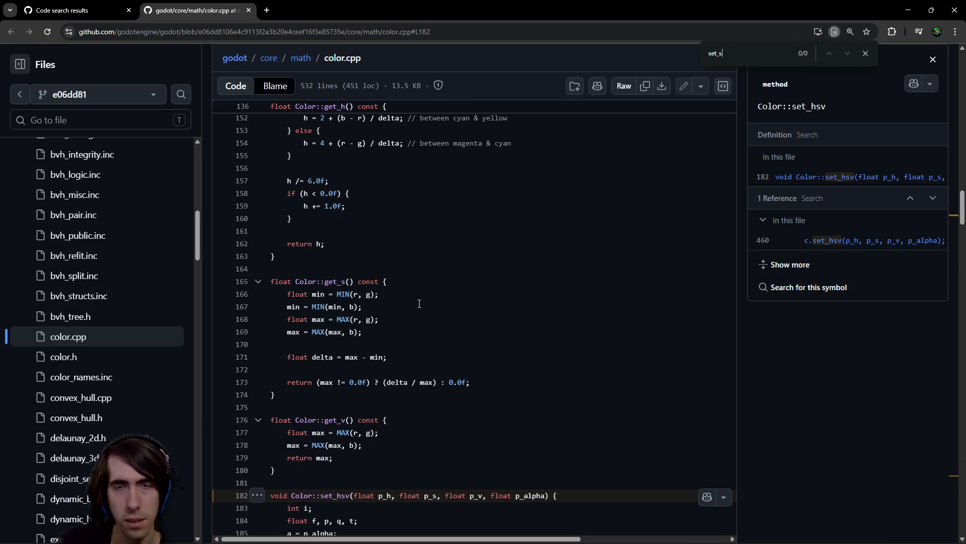
pyautogui.press('BackSpace')
pyautogui.press('BackSpace')
pyautogui.press('BackSpace')
pyautogui.write('get_s')
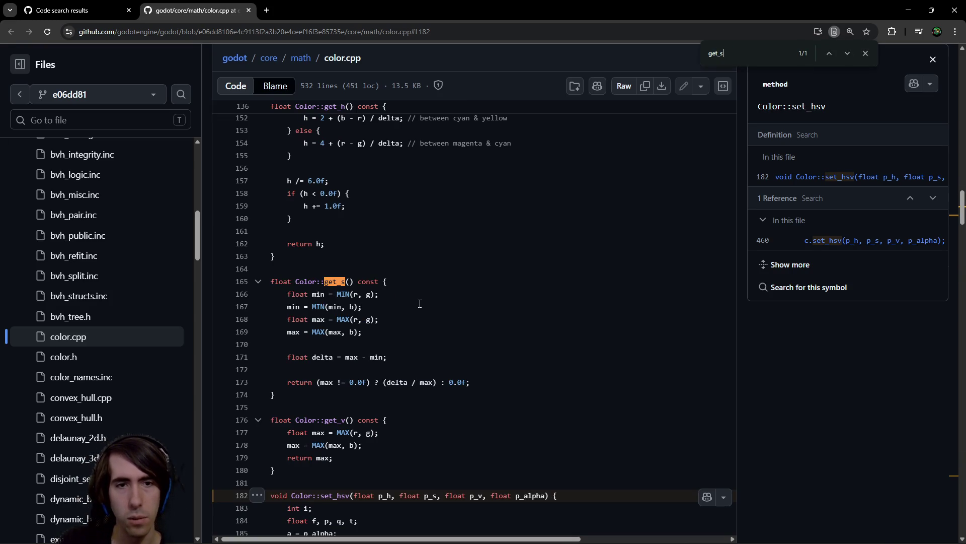
pyautogui.click(65, 10)
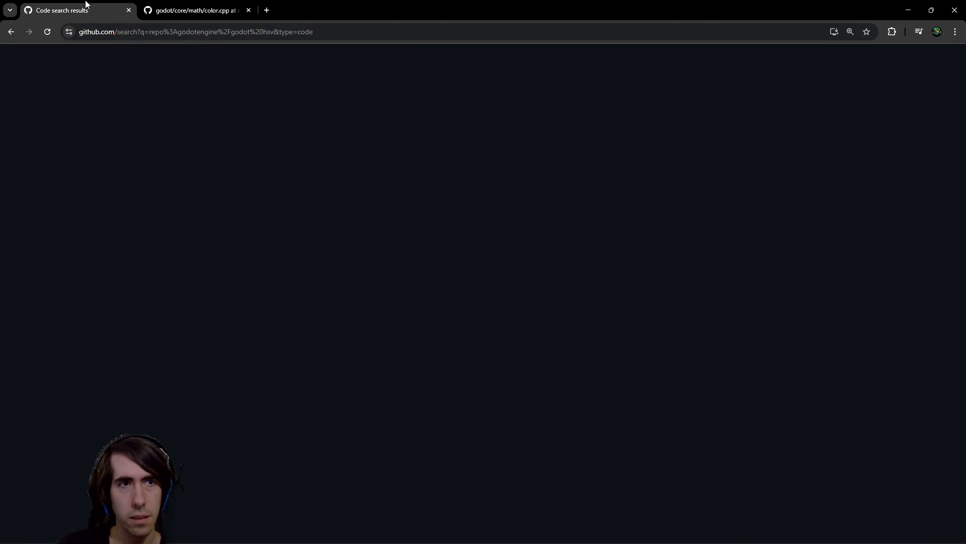
pyautogui.scroll(15, 634, 161)
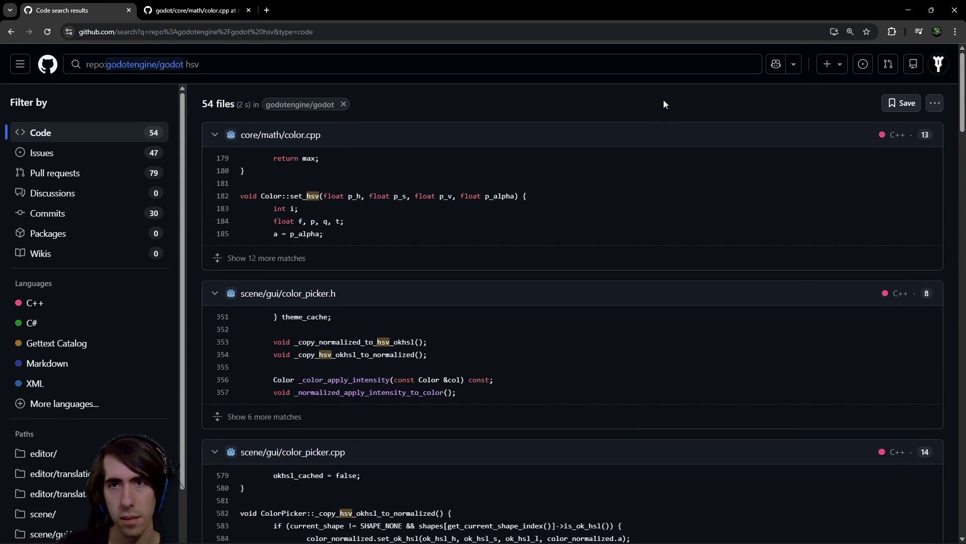
pyautogui.click(643, 65)
pyautogui.press('BackSpace')
pyautogui.press('BackSpace')
pyautogui.press('BackSpace')
pyautogui.write('get_s')
pyautogui.press('Return')
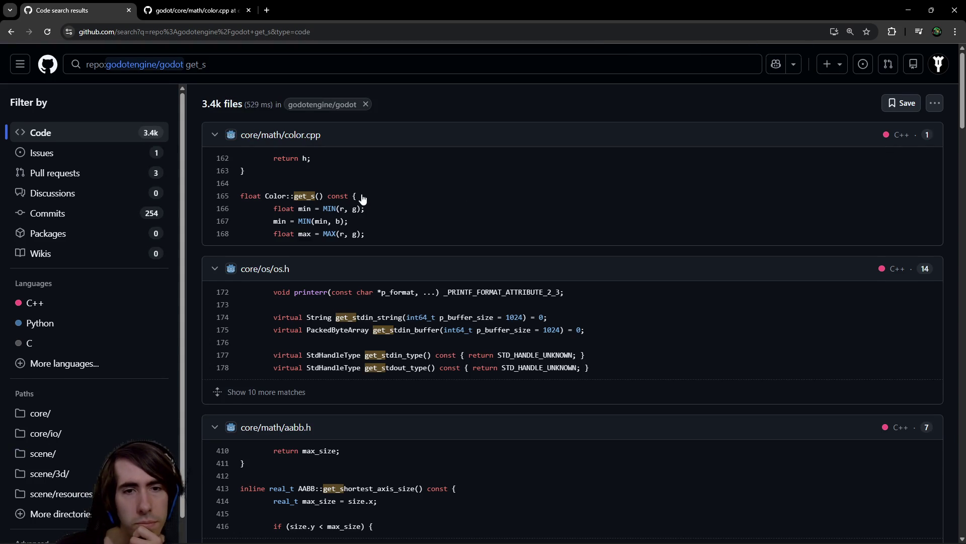
pyautogui.scroll(-10, 315, 256)
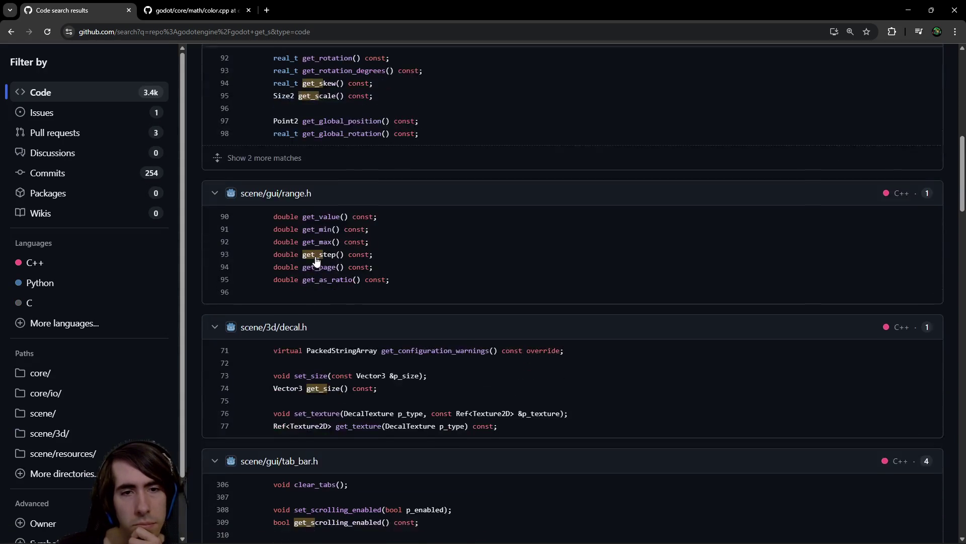
pyautogui.scroll(-8, 401, 236)
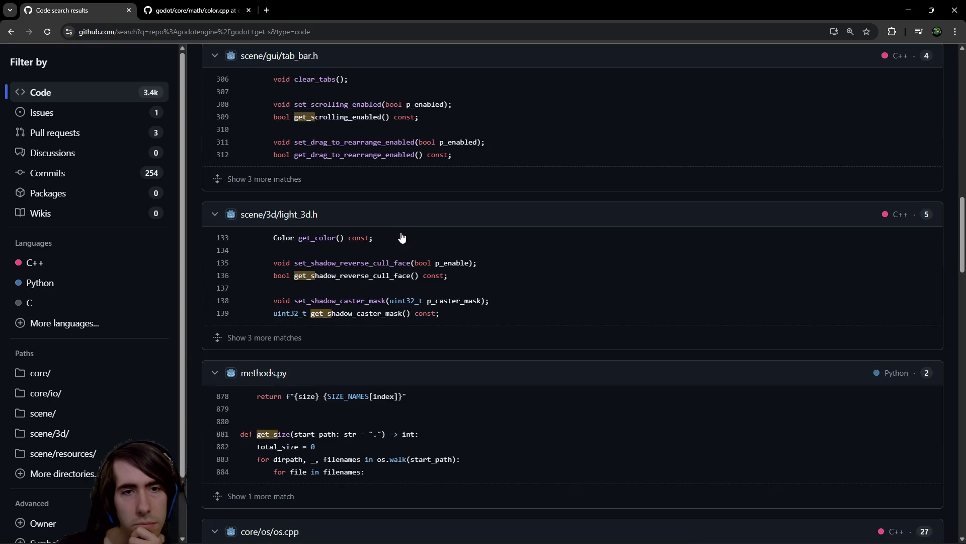
pyautogui.scroll(-4, 402, 237)
pyautogui.scroll(-5, 401, 234)
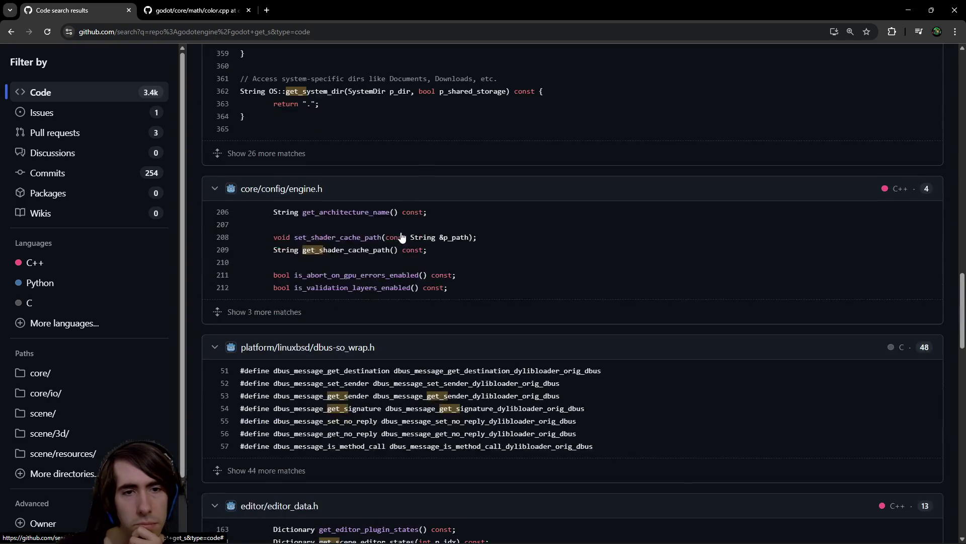
pyautogui.scroll(-10, 402, 233)
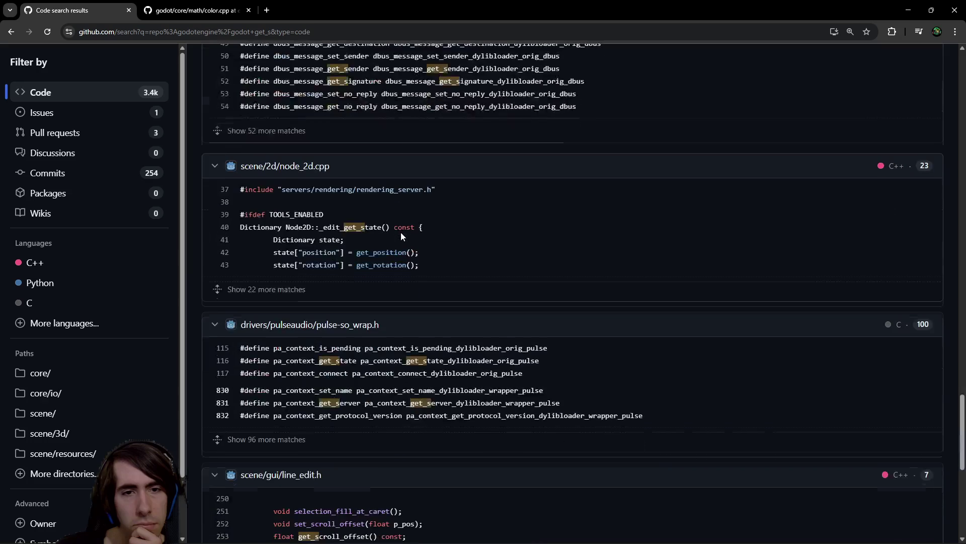
pyautogui.scroll(-9, 402, 234)
pyautogui.scroll(5, 402, 232)
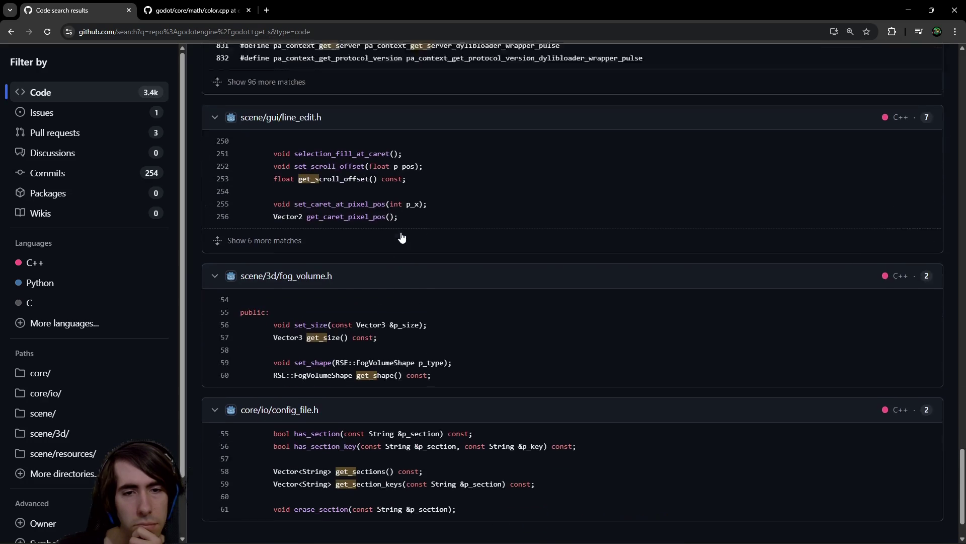
pyautogui.click(198, 11)
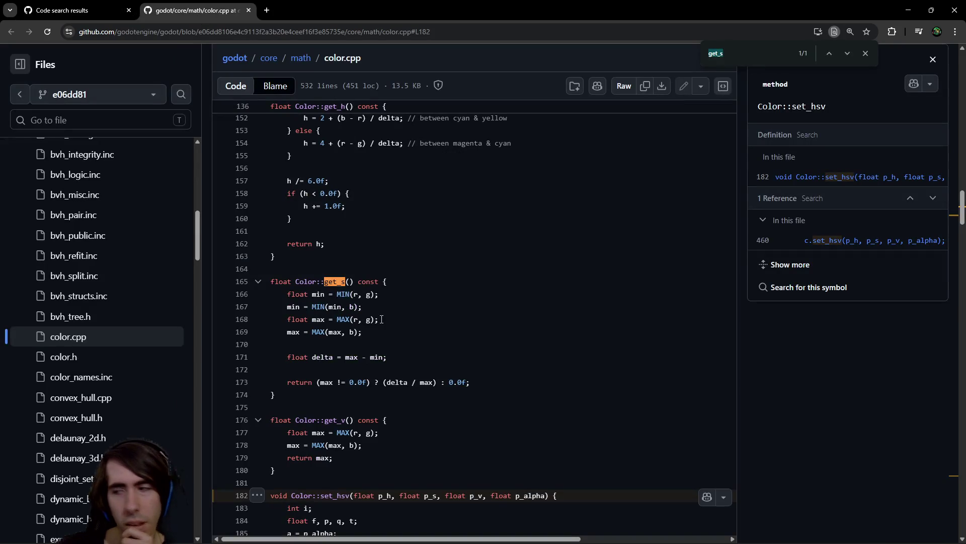
# Scroll color.cpp to locate the get_h function and the HSV conversion code
pyautogui.scroll(8, 382, 319)
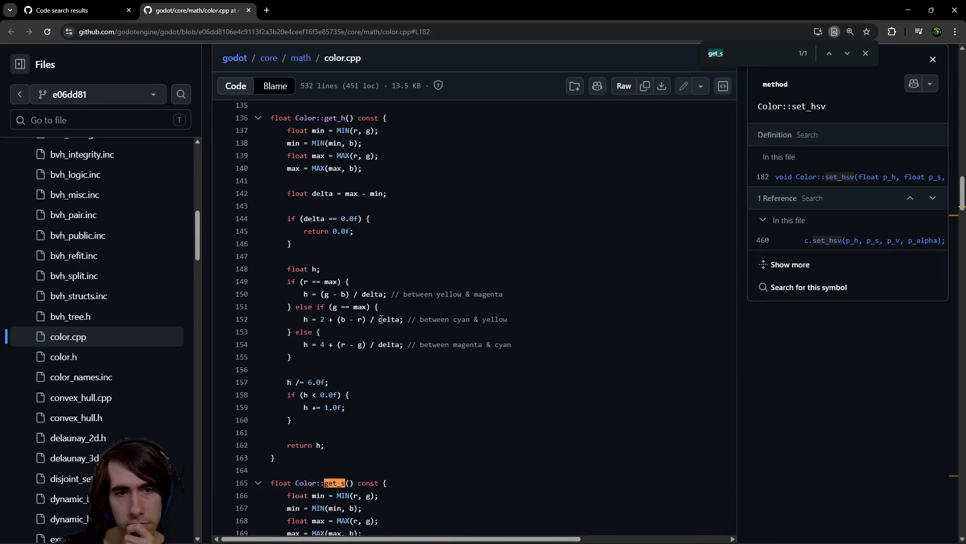
pyautogui.scroll(2, 381, 314)
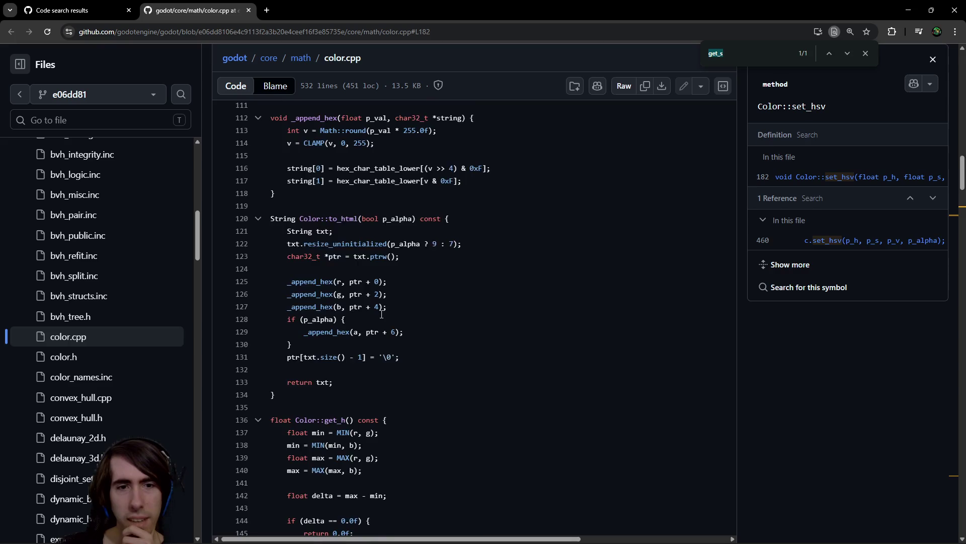
pyautogui.scroll(-12, 381, 314)
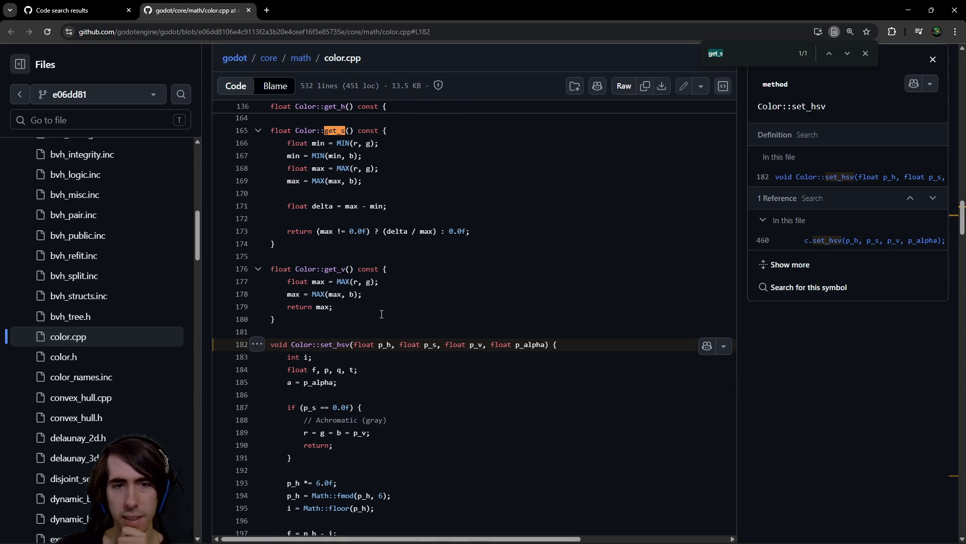
pyautogui.scroll(-10, 381, 314)
pyautogui.scroll(-1, 382, 314)
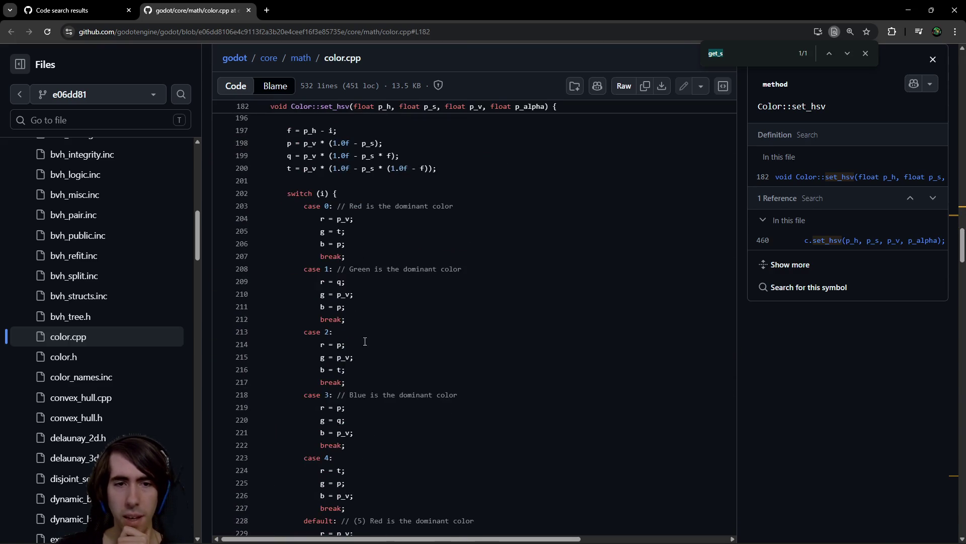
pyautogui.scroll(7, 381, 314)
pyautogui.scroll(-1, 378, 322)
pyautogui.scroll(-14, 372, 337)
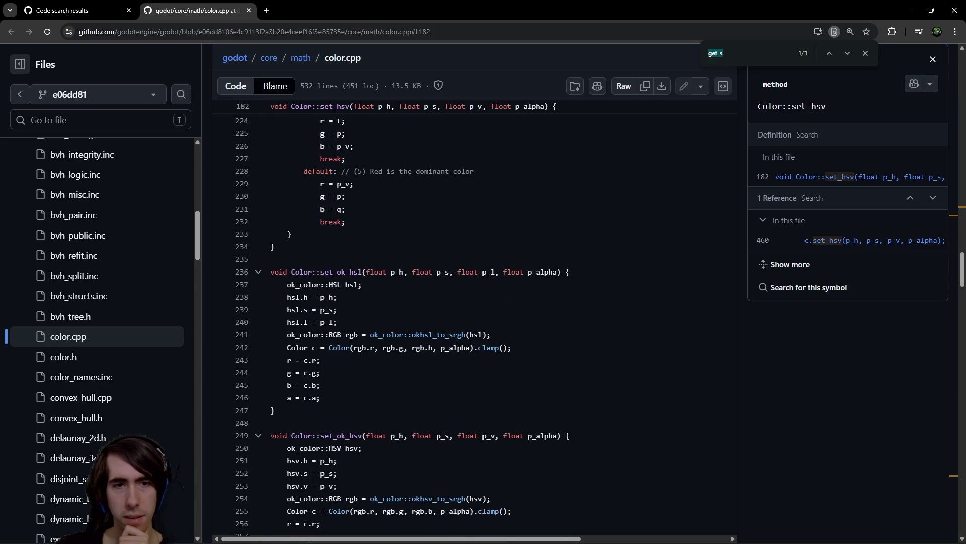
pyautogui.scroll(3, 372, 337)
# Select the code from get_h through set_hsv, copy it, and return to Godot
pyautogui.moveTo(292, 397)
pyautogui.mouseDown()
pyautogui.moveTo(282, 276)
pyautogui.moveTo(323, 283)
pyautogui.moveTo(270, 448)
pyautogui.moveTo(261, 406)
pyautogui.moveTo(264, 430)
pyautogui.moveTo(266, 417)
pyautogui.mouseUp()
pyautogui.scroll(18, 269, 447)
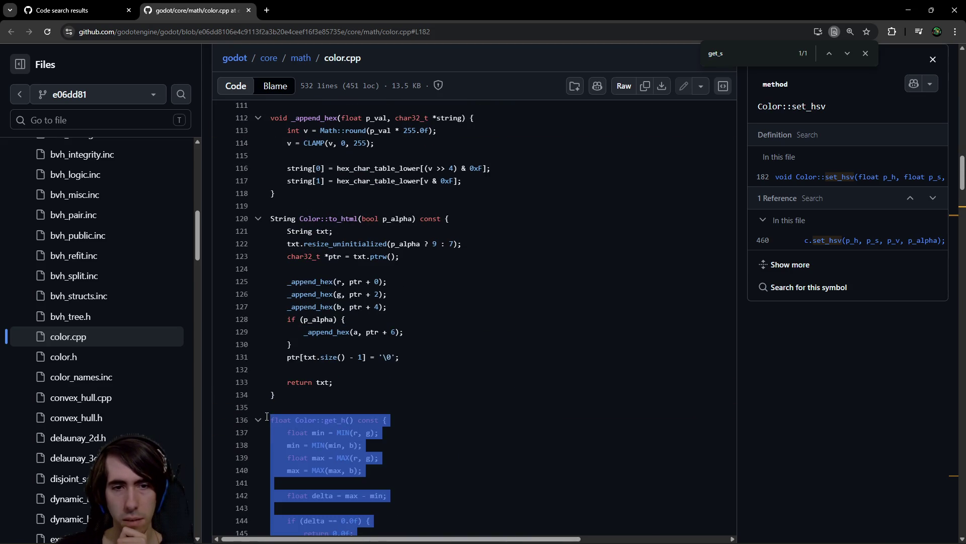
pyautogui.rightClick(300, 423)
pyautogui.click(369, 200)
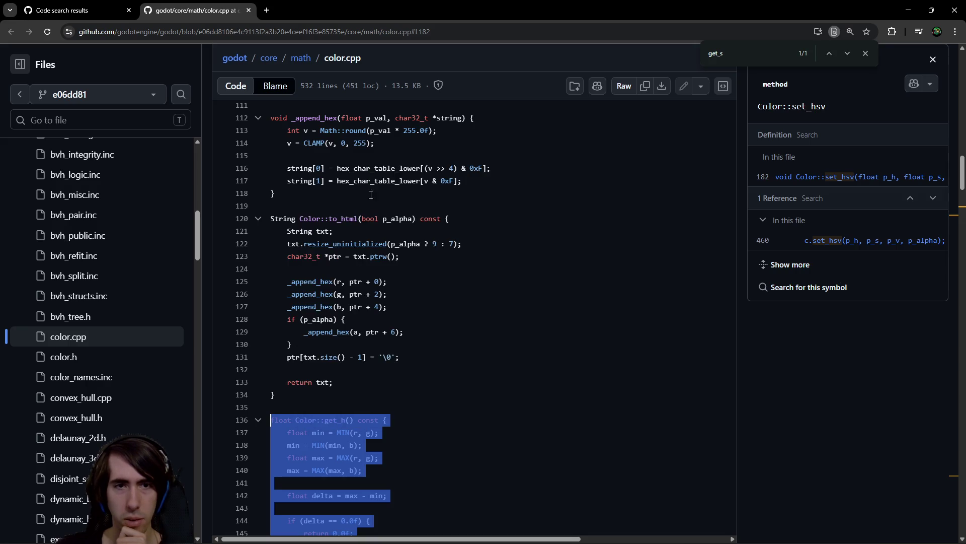
pyautogui.hotkey('alt', 'Tab')
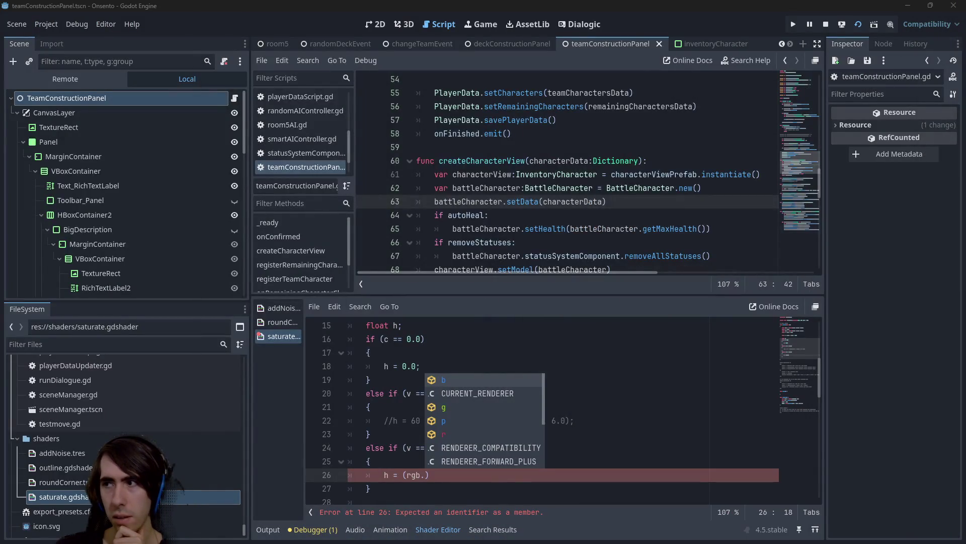
# Enlarge the shader editing area and add a blank line below the saturation uniform
pyautogui.click(457, 393)
pyautogui.scroll(4, 457, 393)
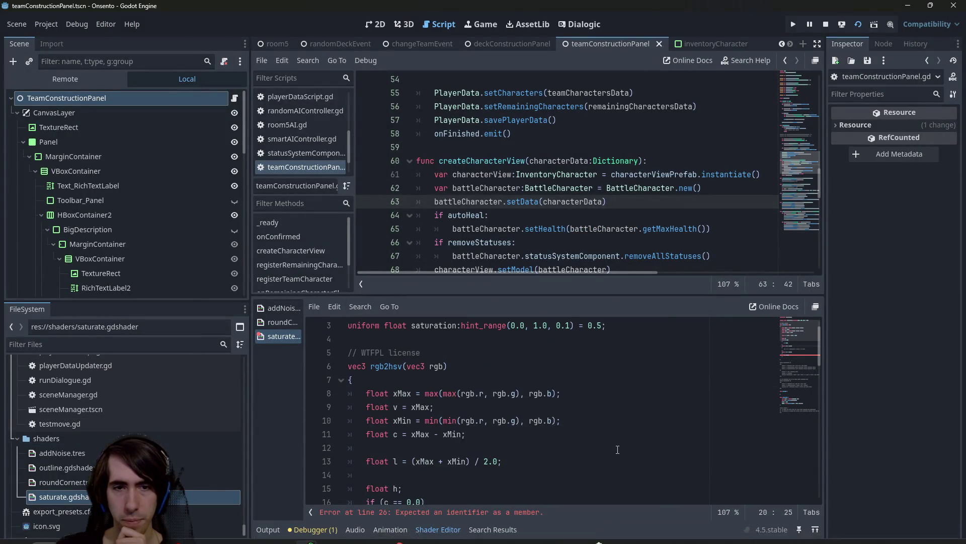
pyautogui.moveTo(484, 297); pyautogui.dragTo(484, 216)
pyautogui.scroll(1, 407, 420)
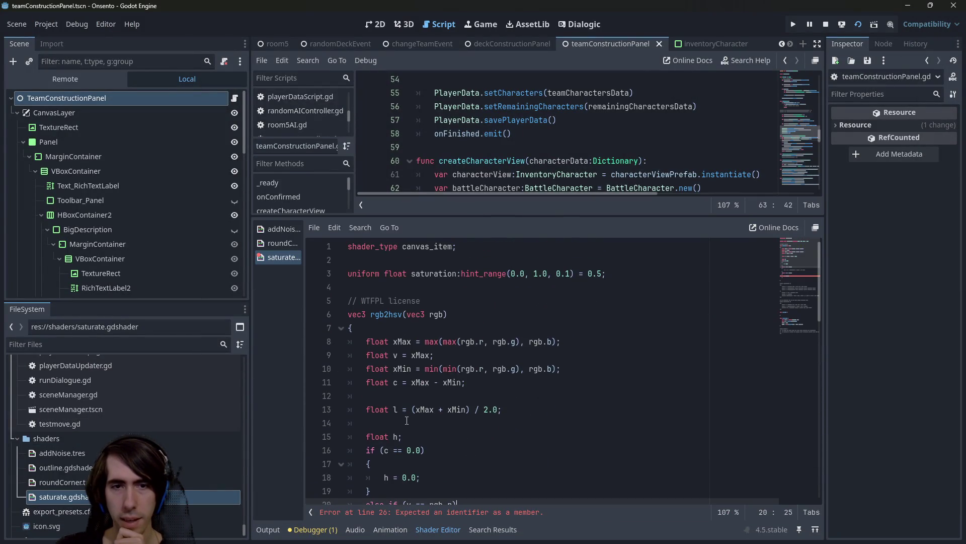
pyautogui.click(402, 287)
pyautogui.press('Return')
pyautogui.press('Return')
pyautogui.click(399, 301)
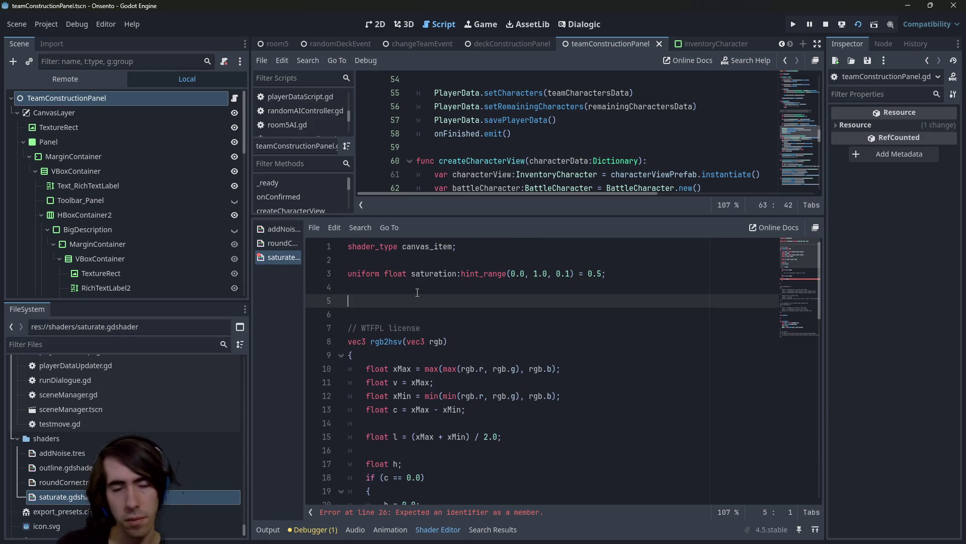
# Delete the old rgb2hsv conversion functions and save the shader
pyautogui.scroll(-15, 400, 301)
pyautogui.click(399, 295)
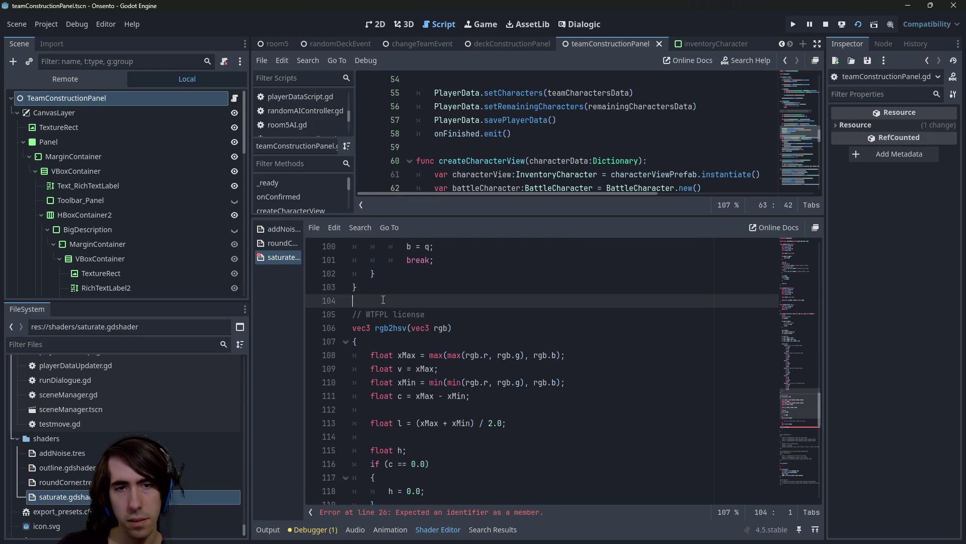
pyautogui.scroll(-3, 400, 302)
pyautogui.keyDown('shift'); pyautogui.click(394, 333); pyautogui.keyUp('shift')
pyautogui.scroll(-10, 397, 347)
pyautogui.moveTo(394, 358)
pyautogui.mouseDown()
pyautogui.moveTo(397, 338)
pyautogui.moveTo(402, 352)
pyautogui.moveTo(411, 336)
pyautogui.mouseUp()
pyautogui.press('Delete')
pyautogui.scroll(4, 442, 353)
pyautogui.hotkey('ctrl', 's')
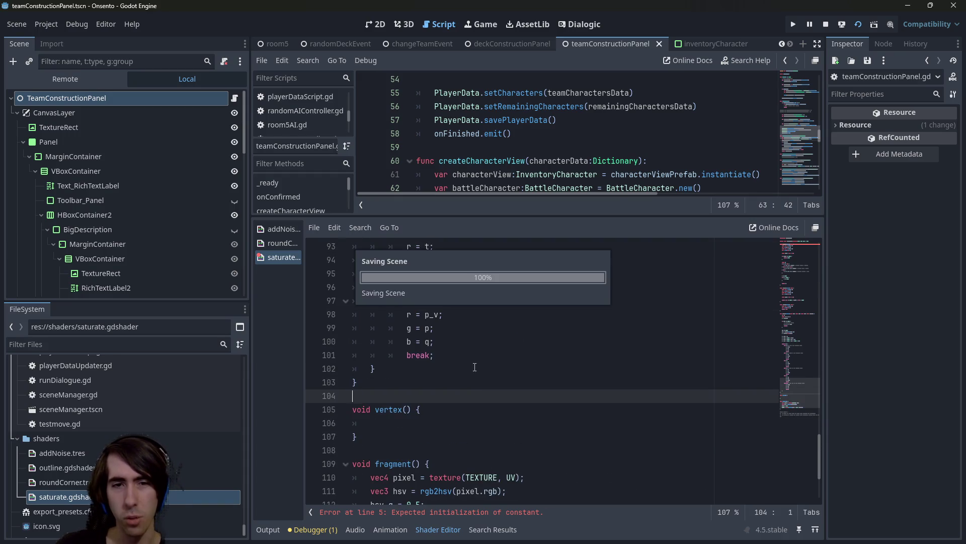
# Remove the Color:: prefix from get_h and give it a 'vec3 rgb' parameter
pyautogui.scroll(5, 470, 363)
pyautogui.scroll(9, 471, 362)
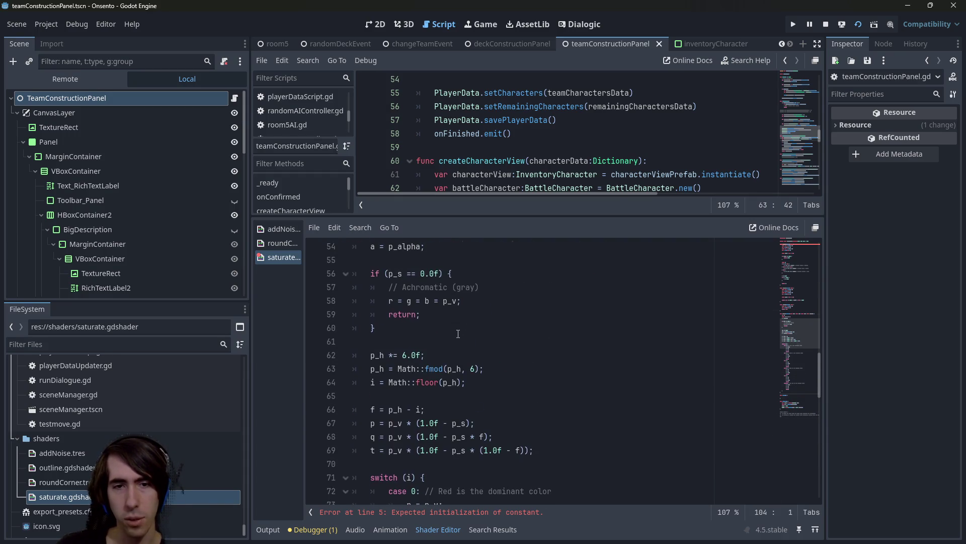
pyautogui.scroll(4, 458, 335)
pyautogui.scroll(9, 403, 398)
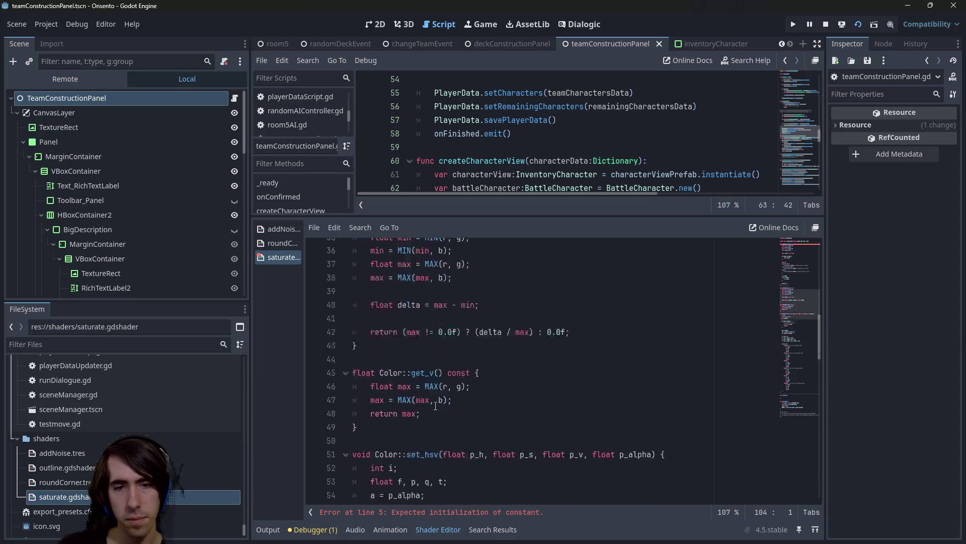
pyautogui.doubleClick(395, 300)
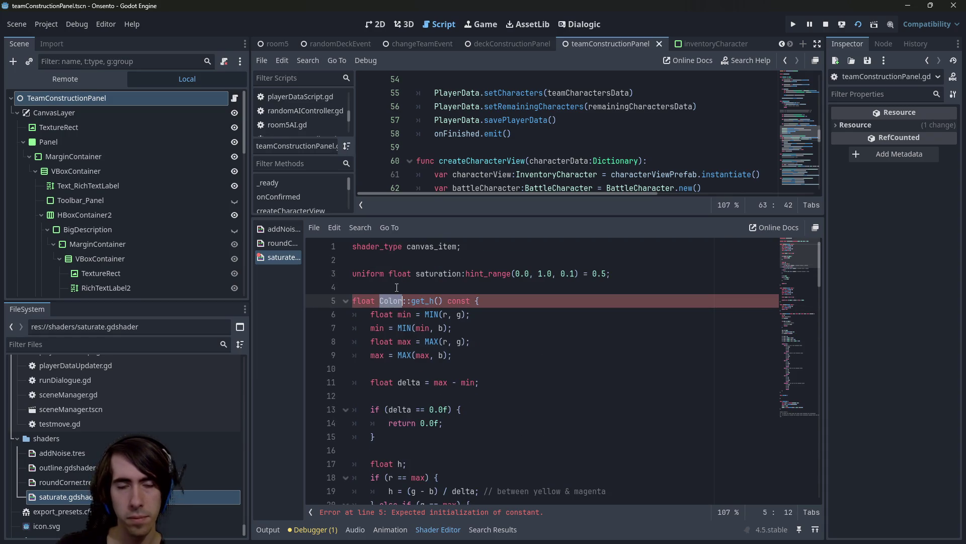
pyautogui.press('BackSpace')
pyautogui.press('Delete')
pyautogui.press('Delete')
pyautogui.hotkey('ctrl', 'shift', 'Right')
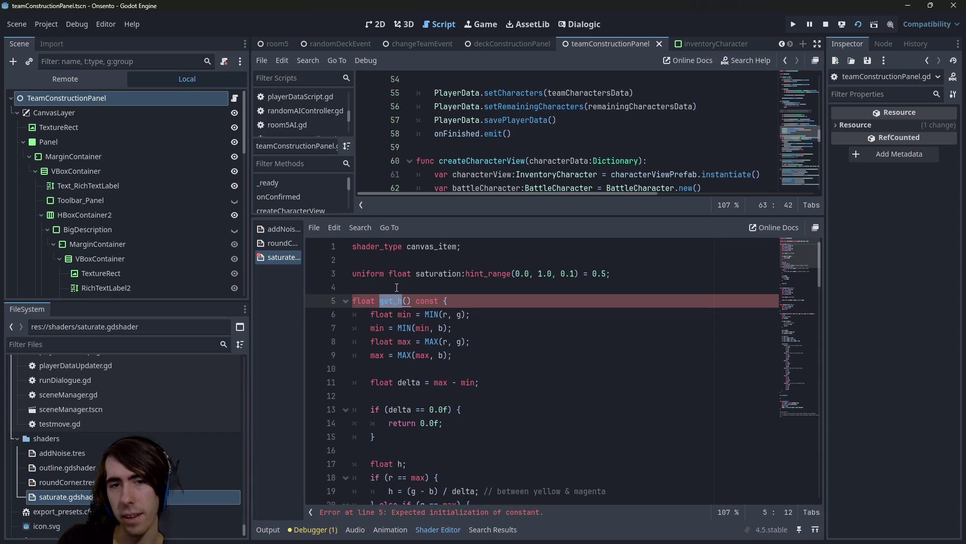
pyautogui.press('Right')
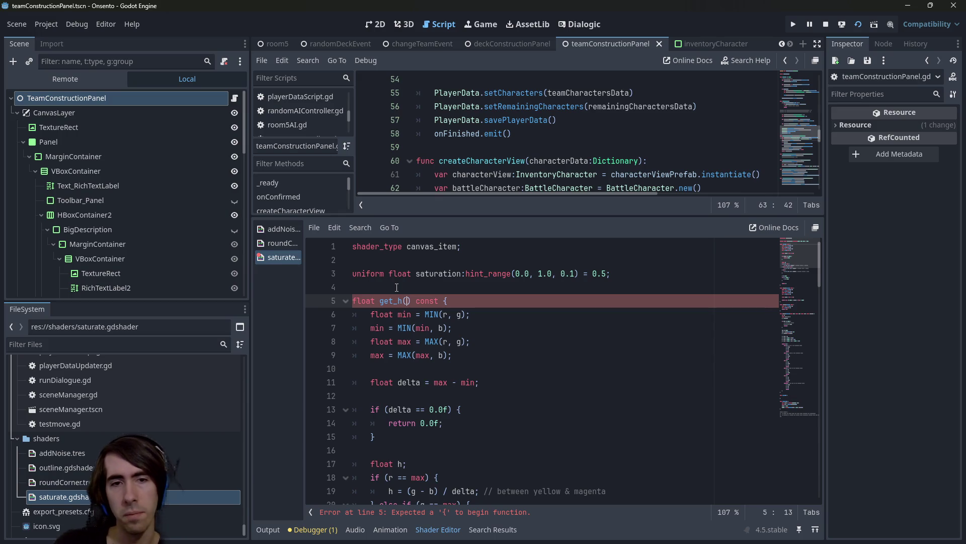
pyautogui.write('vec3 ')
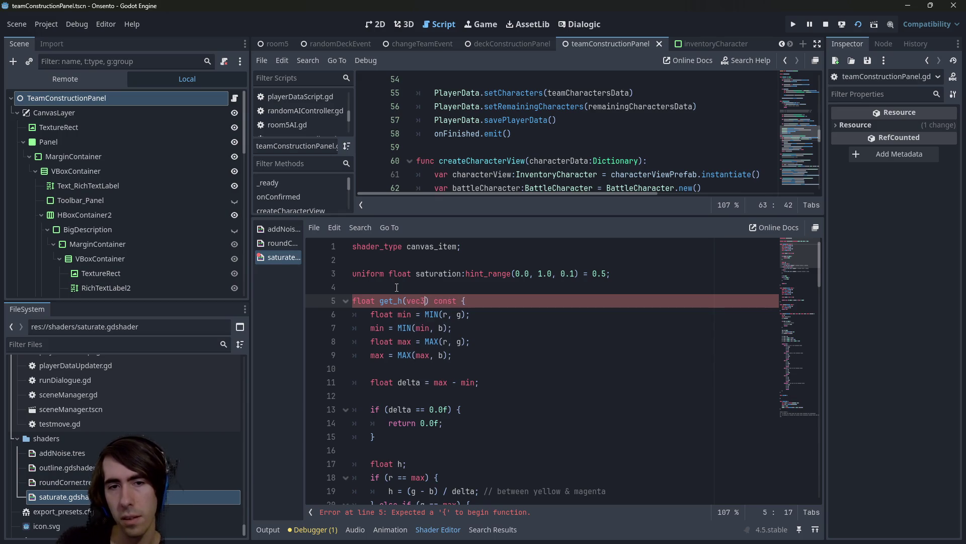
pyautogui.write('rgb')
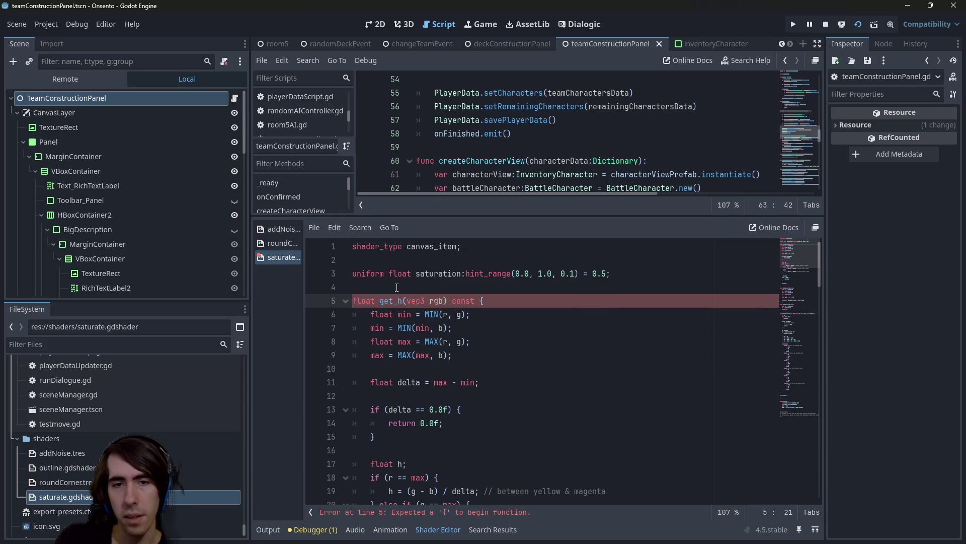
# Add a 'float r = rgb.r' declaration inside get_h
pyautogui.press('Down')
pyautogui.press('Up')
pyautogui.press('Down')
pyautogui.press('Up')
pyautogui.press('End')
pyautogui.press('Return')
pyautogui.write('flat')
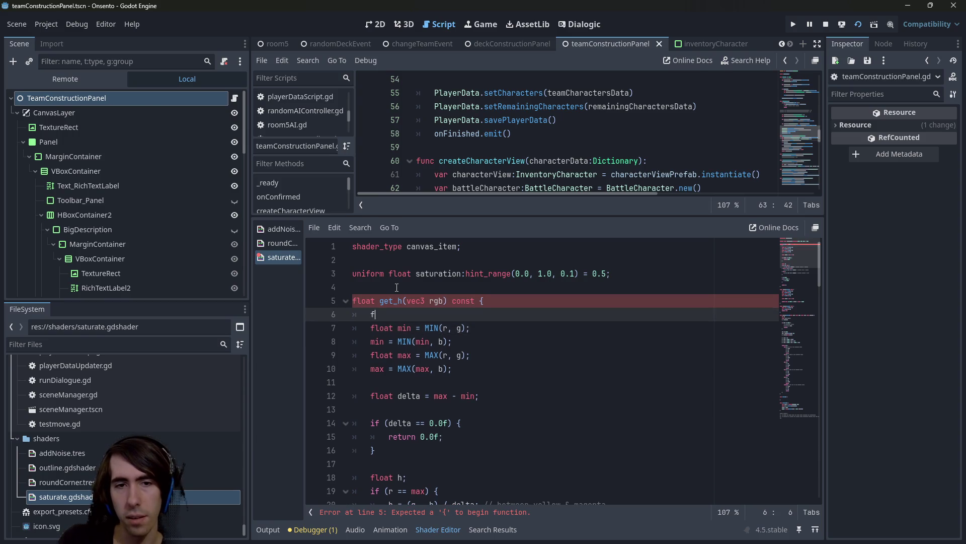
pyautogui.press('BackSpace')
pyautogui.press('BackSpace')
pyautogui.press('BackSpace')
pyautogui.write('float r ')
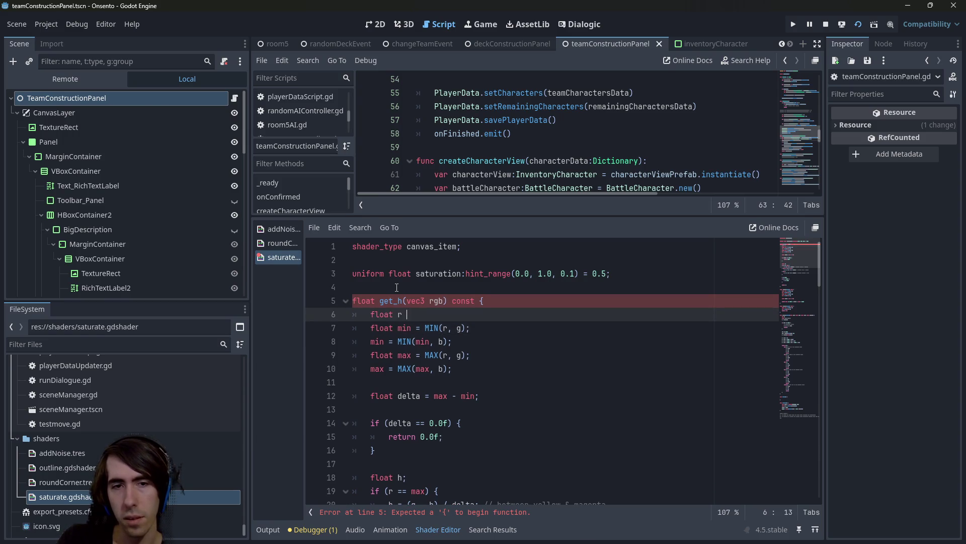
pyautogui.write('= rgb.r;')
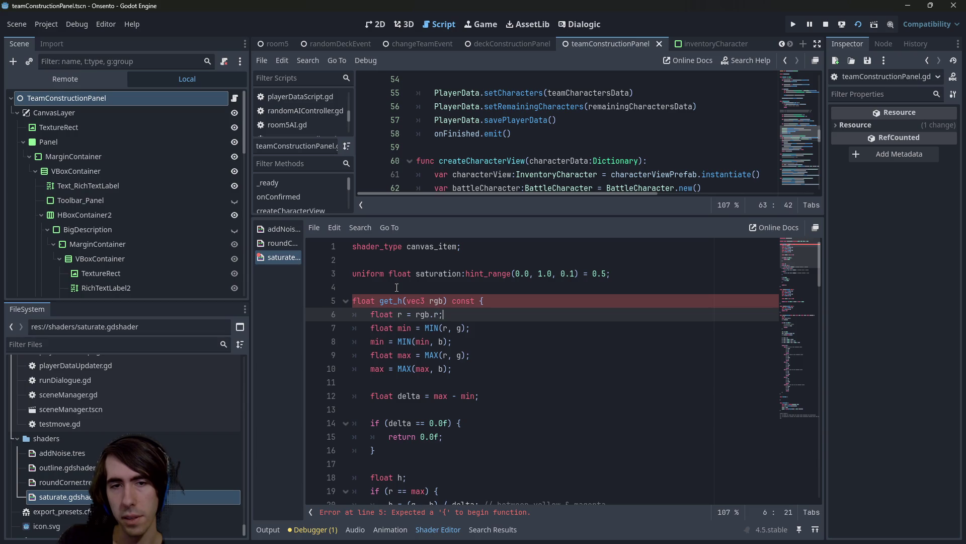
# Duplicate the float r declaration onto two new lines below it
pyautogui.press('Return')
pyautogui.press('Return')
pyautogui.press('Up')
pyautogui.press('Up')
pyautogui.hotkey('shift', 'Right')
pyautogui.hotkey('shift', 'Right')
pyautogui.hotkey('shift', 'Right')
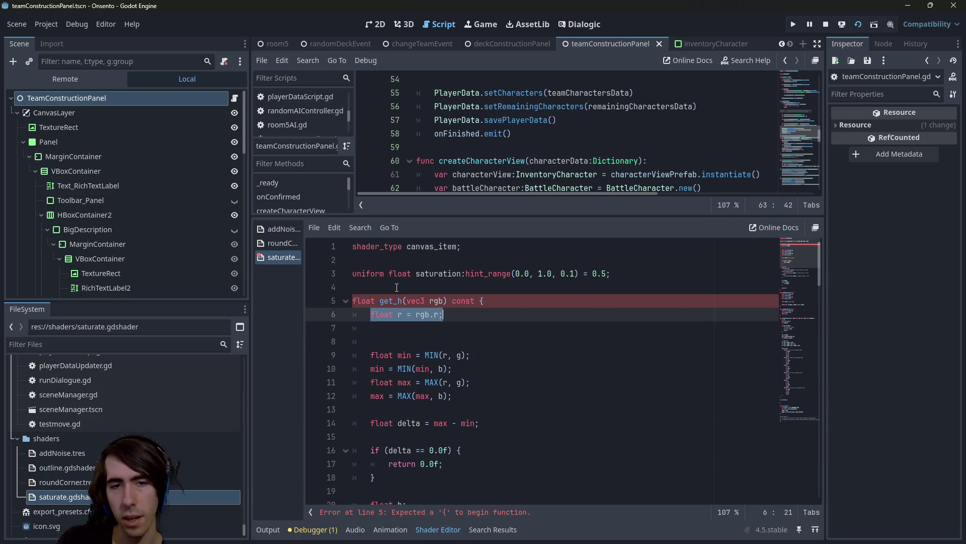
pyautogui.hotkey('ctrl', 'c')
pyautogui.press('Down')
pyautogui.hotkey('ctrl', 'v')
pyautogui.press('Return')
pyautogui.hotkey('ctrl', 'v')
# Change the copies to declare the green and blue channels, then save
pyautogui.press('Up')
pyautogui.press('Left')
pyautogui.press('Left')
pyautogui.press('Left')
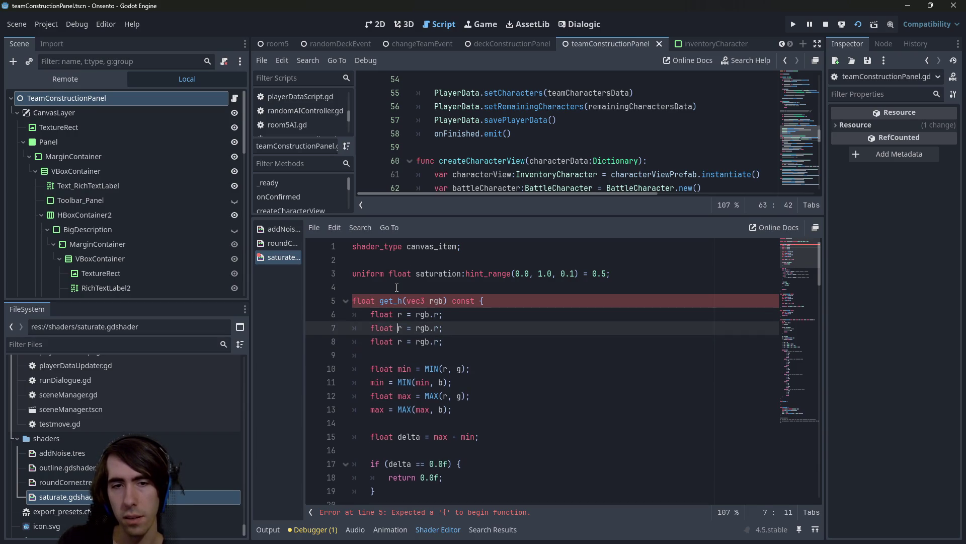
pyautogui.press('Delete')
pyautogui.write('g')
pyautogui.press('Down')
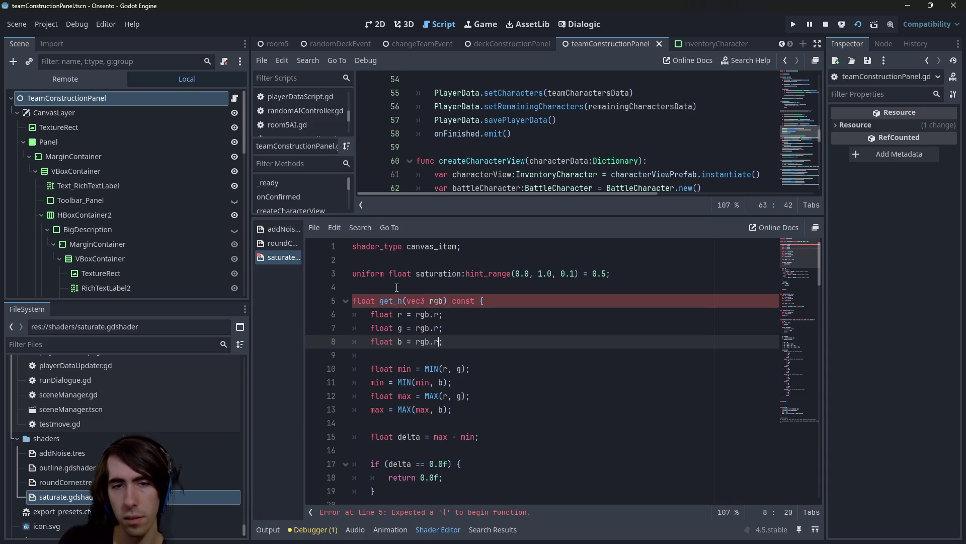
pyautogui.press('BackSpace')
pyautogui.write('b')
pyautogui.press('Up')
pyautogui.hotkey('ctrl', 's')
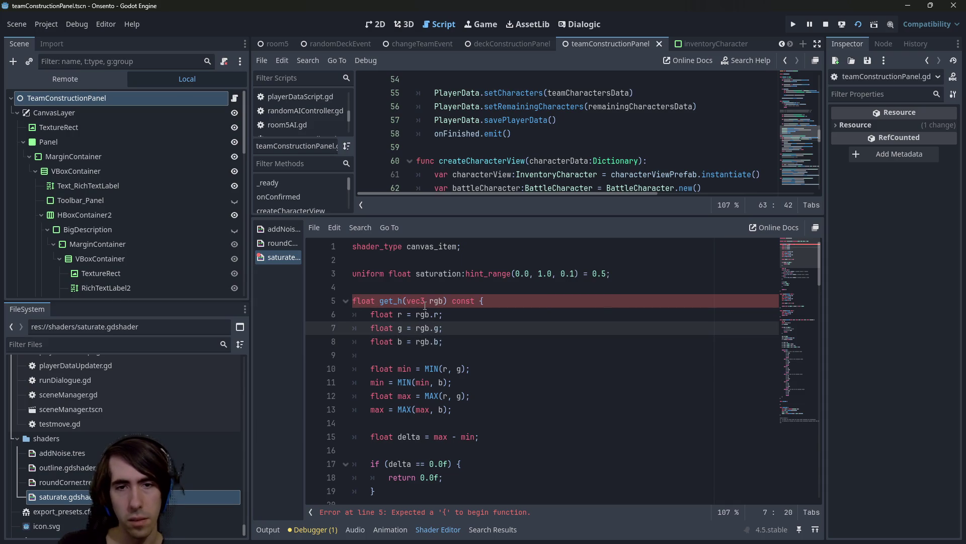
# Remove const from get_h's signature; try lowercase min calls, then undo that change
pyautogui.doubleClick(467, 297)
pyautogui.press('BackSpace')
pyautogui.press('BackSpace')
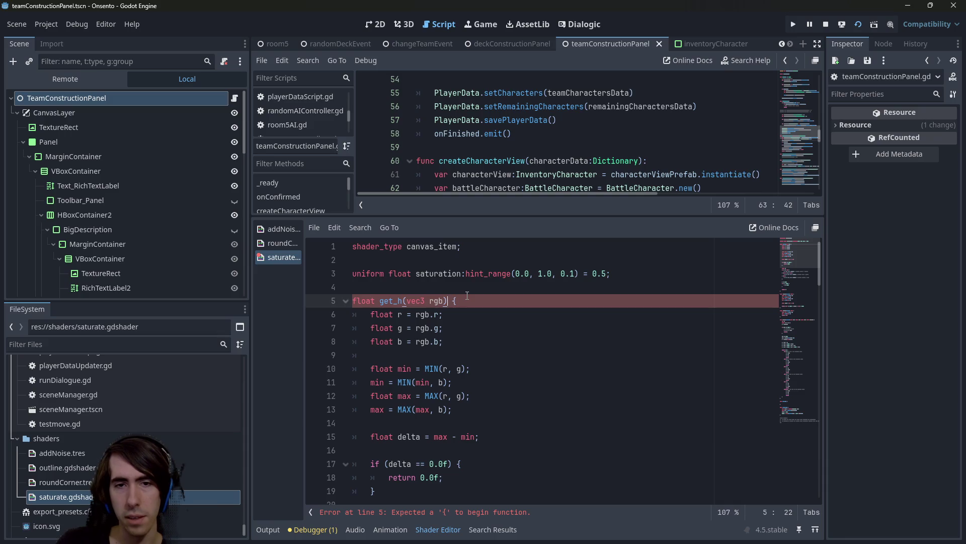
pyautogui.doubleClick(432, 368)
pyautogui.hotkey('ctrl', 'd')
pyautogui.write('min')
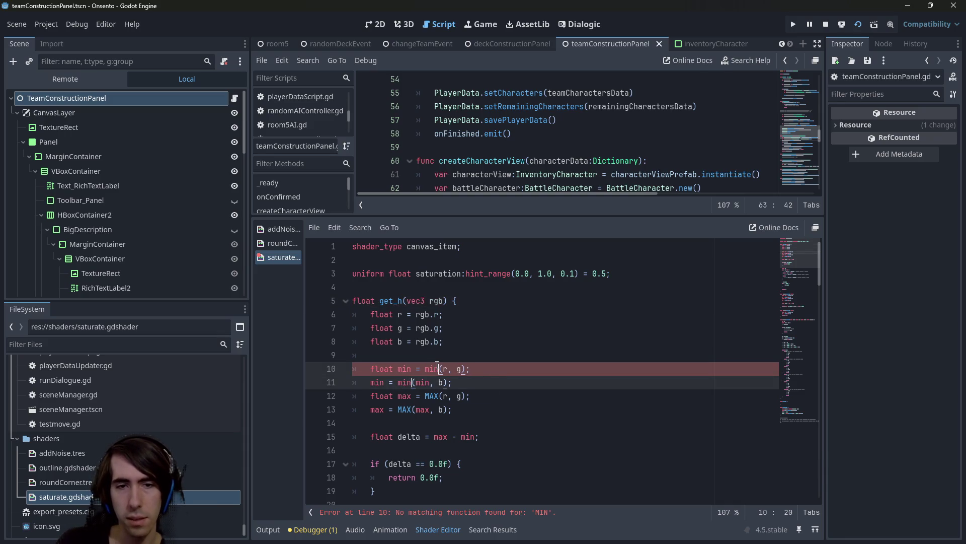
pyautogui.press('Down')
pyautogui.press('Escape')
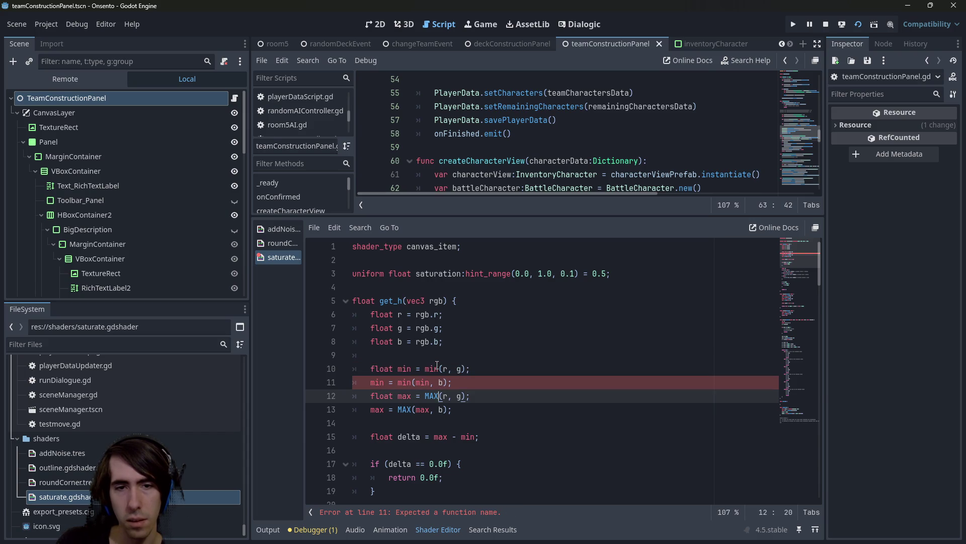
pyautogui.hotkey('ctrl', 'z')
pyautogui.hotkey('ctrl', 'z')
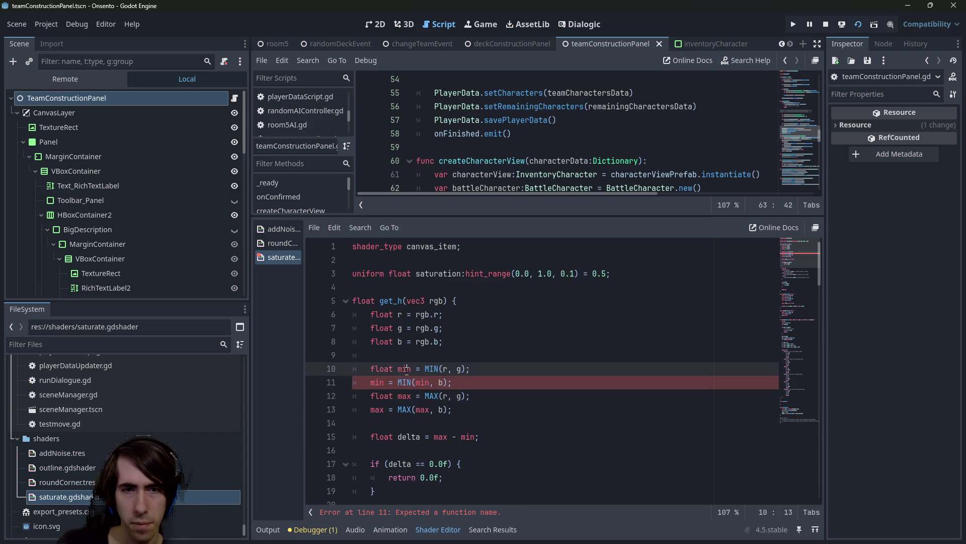
pyautogui.scroll(-2, 480, 365)
pyautogui.scroll(1, 483, 347)
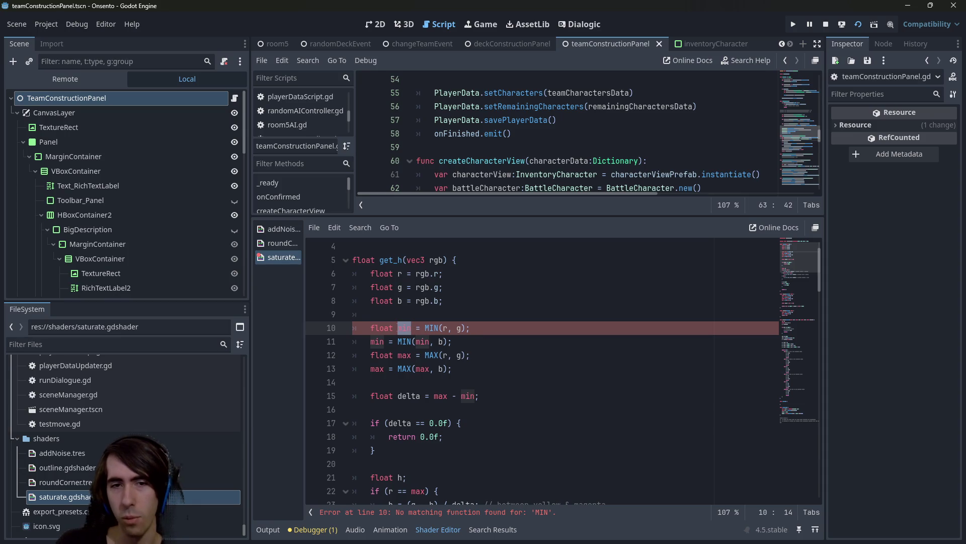
# Prefix the min variables on lines 10–11 and max on line 12 with an underscore
pyautogui.press('Left')
pyautogui.write('_')
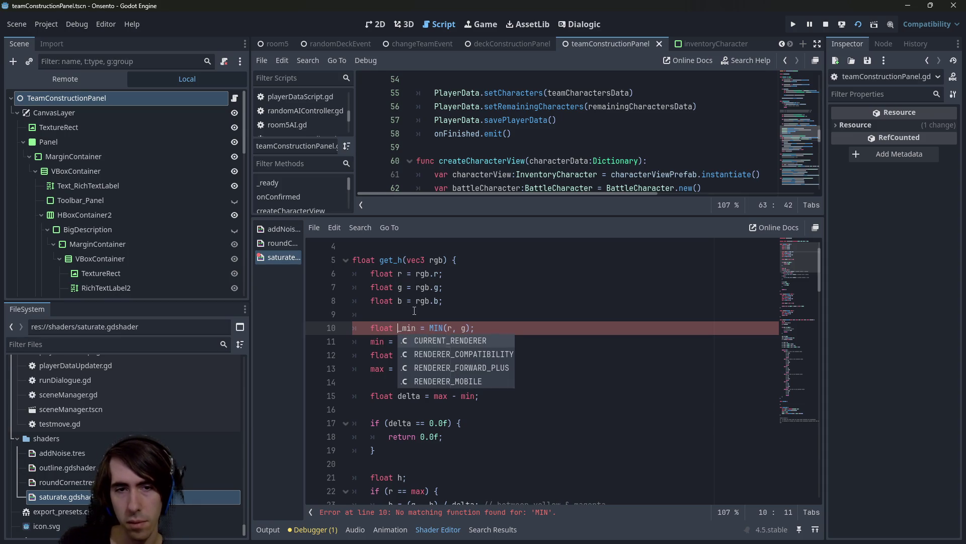
pyautogui.scroll(-1, 414, 310)
pyautogui.press('Escape')
pyautogui.press('Down')
pyautogui.write('_')
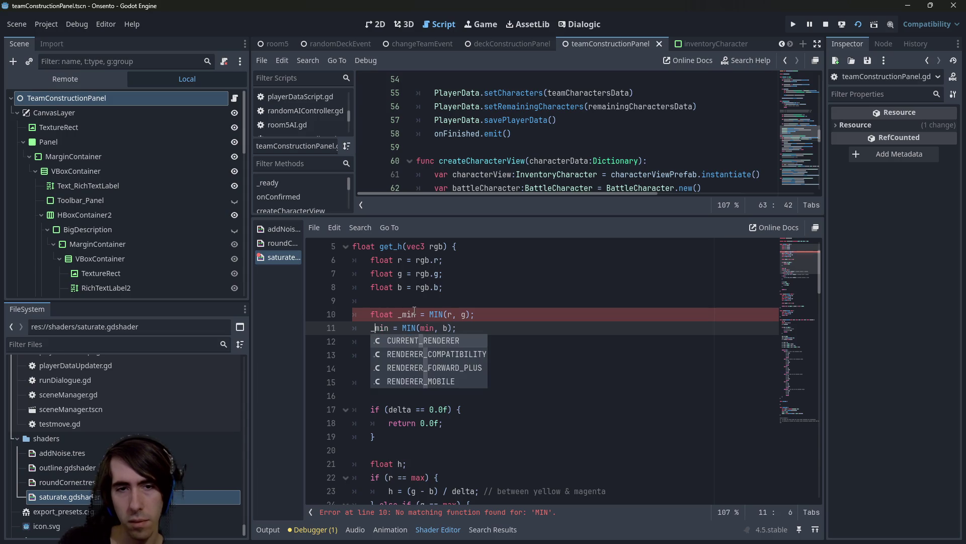
pyautogui.press('Escape')
pyautogui.press('Down')
pyautogui.hotkey('ctrl', 'Right')
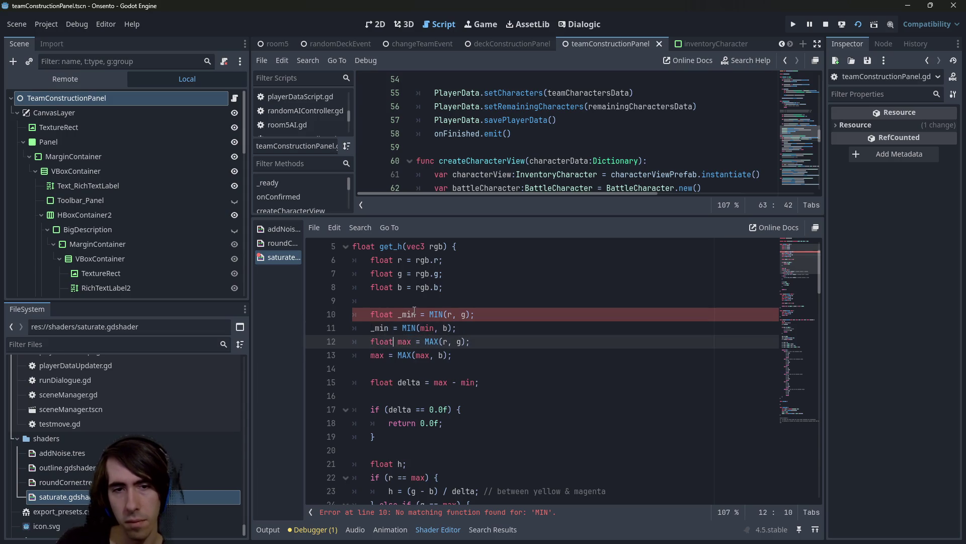
pyautogui.write('_')
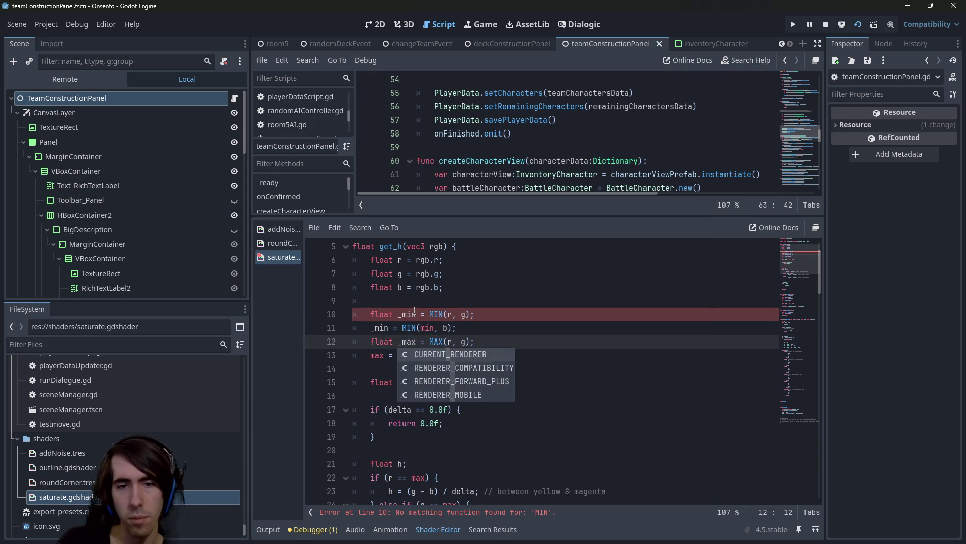
pyautogui.press('Escape')
# Add underscores to the max variable on line 13 and the min argument on line 11
pyautogui.press('Down')
pyautogui.write('_')
pyautogui.press('Right')
pyautogui.press('Right')
pyautogui.press('Right')
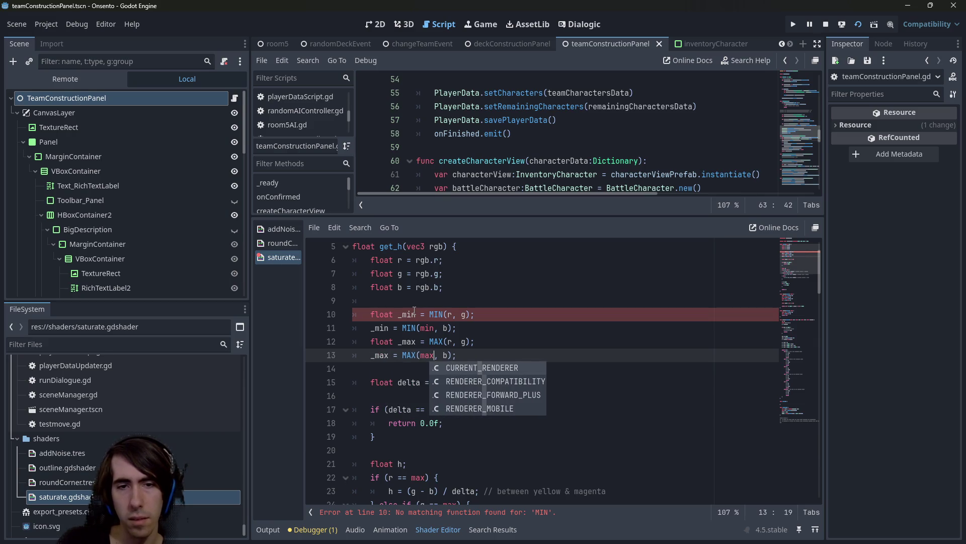
pyautogui.write('_')
pyautogui.press('Escape')
pyautogui.press('Up')
pyautogui.press('Up')
pyautogui.press('Left')
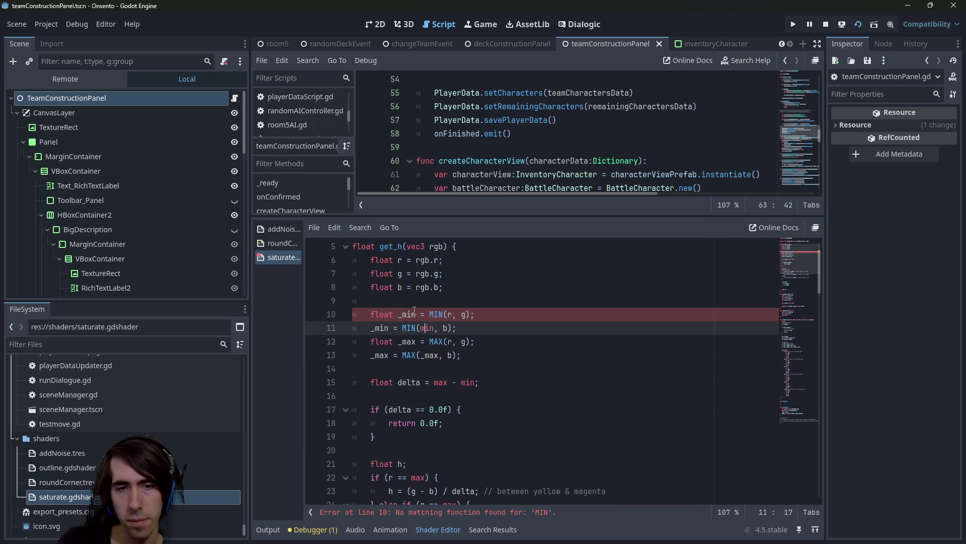
pyautogui.write('_')
pyautogui.press('Escape')
# Switch the max and min references in the delta calculation and later lines to underscored names
pyautogui.scroll(-1, 427, 322)
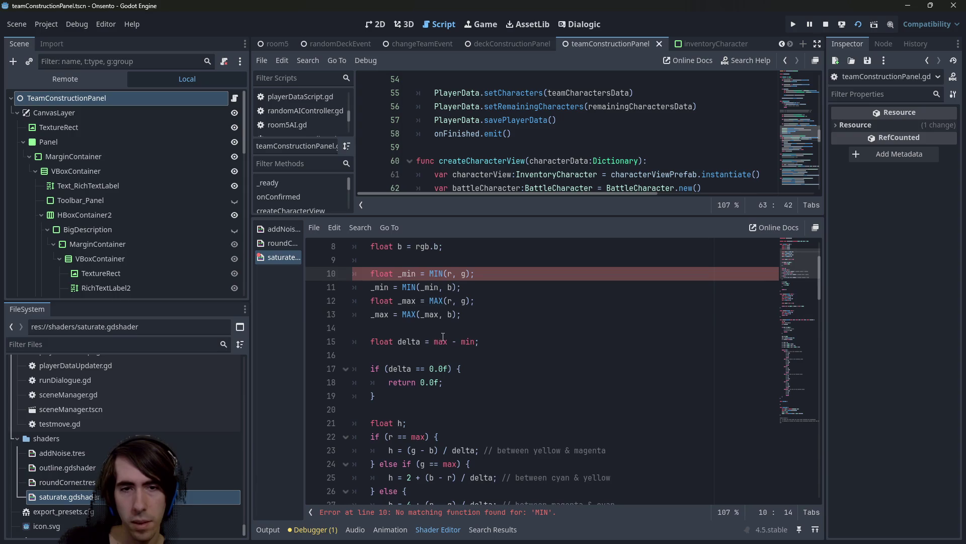
pyautogui.doubleClick(441, 342)
pyautogui.hotkey('ctrl', 'd')
pyautogui.hotkey('ctrl', 'd')
pyautogui.press('Left')
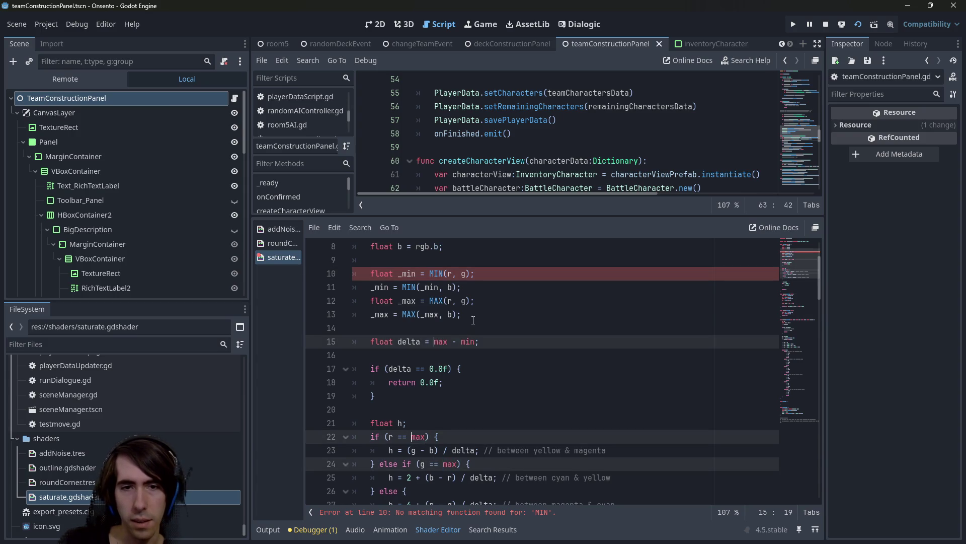
pyautogui.write('_')
pyautogui.press('Escape')
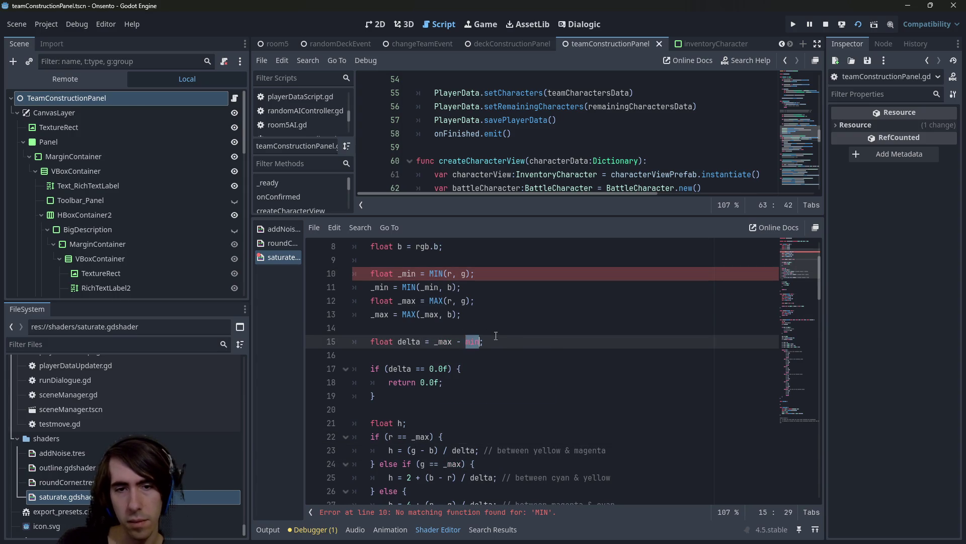
pyautogui.scroll(-3, 470, 340)
pyautogui.write('_')
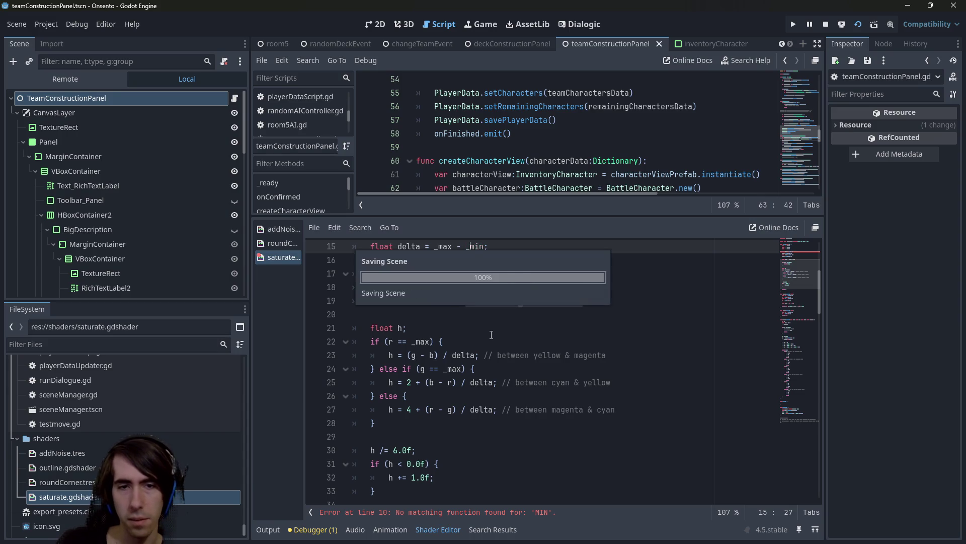
pyautogui.scroll(-4, 492, 335)
pyautogui.scroll(5, 444, 373)
pyautogui.scroll(3, 444, 372)
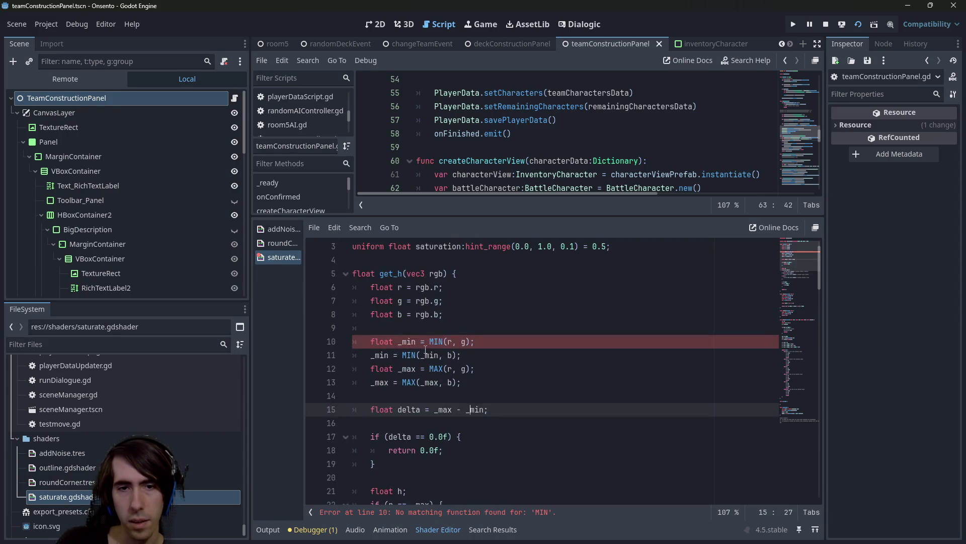
# Change the MIN and MAX calls on lines 10–13 to lowercase min and max
pyautogui.doubleClick(434, 342)
pyautogui.hotkey('ctrl', 'd')
pyautogui.write('min')
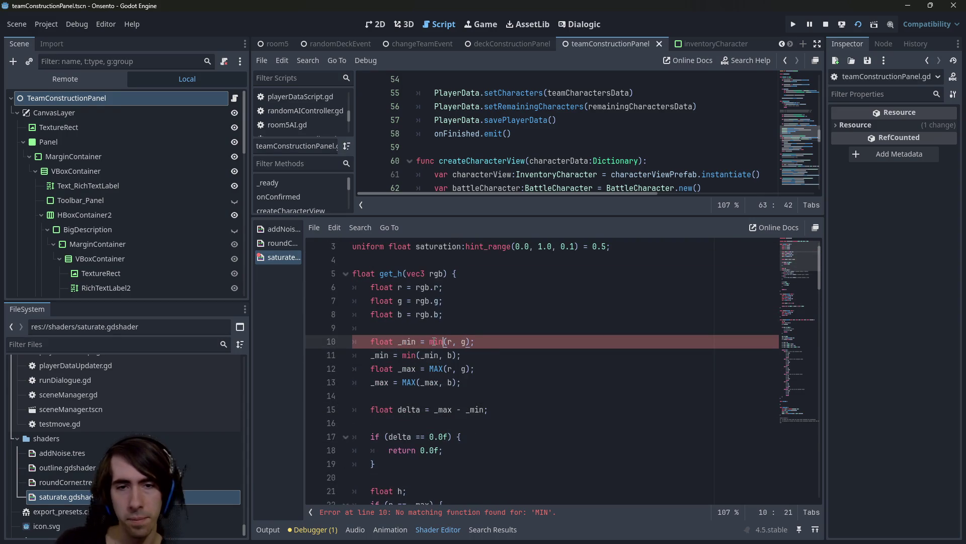
pyautogui.doubleClick(436, 369)
pyautogui.hotkey('ctrl', 'd')
pyautogui.write('max')
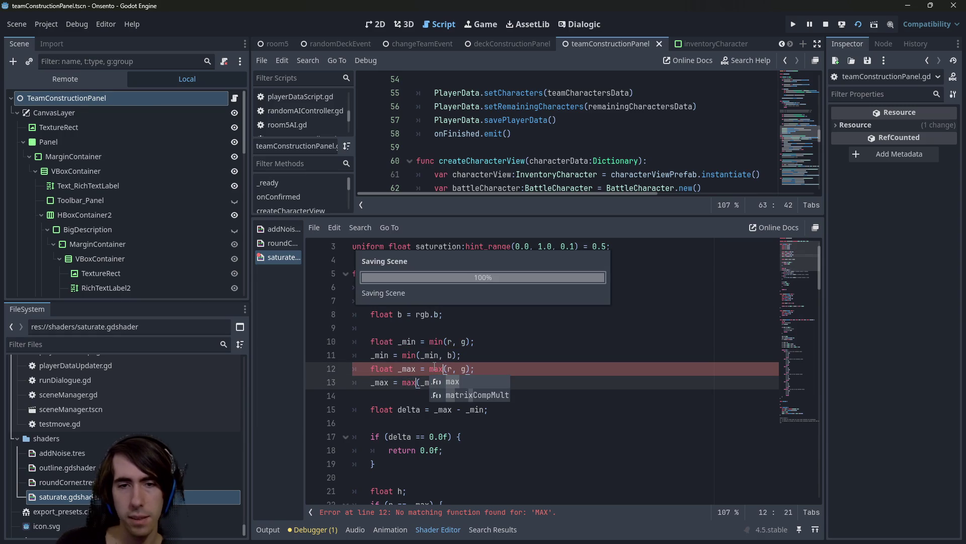
pyautogui.click(475, 327)
# Make the 2 on line 25 a float literal, 2.0
pyautogui.scroll(-3, 471, 342)
pyautogui.scroll(-3, 472, 342)
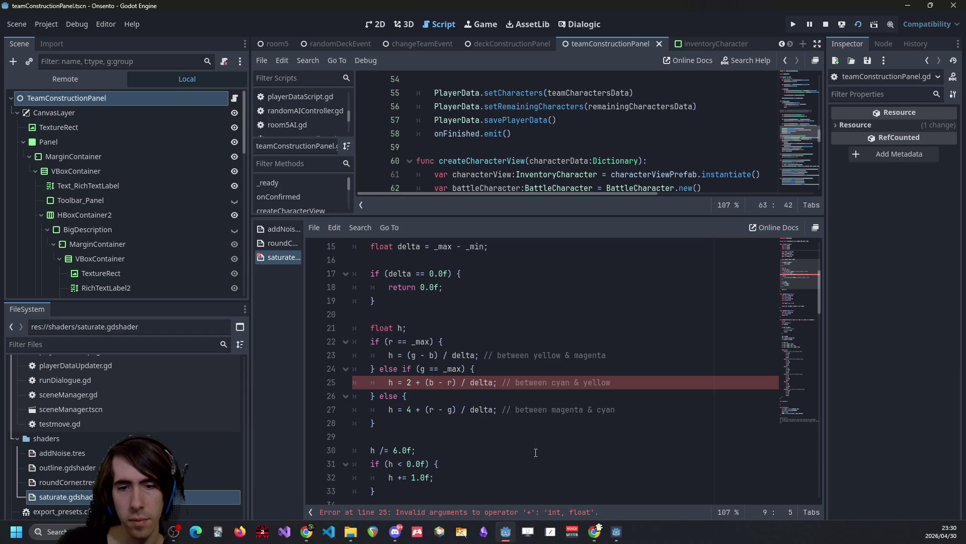
pyautogui.scroll(4, 459, 381)
pyautogui.scroll(-4, 459, 381)
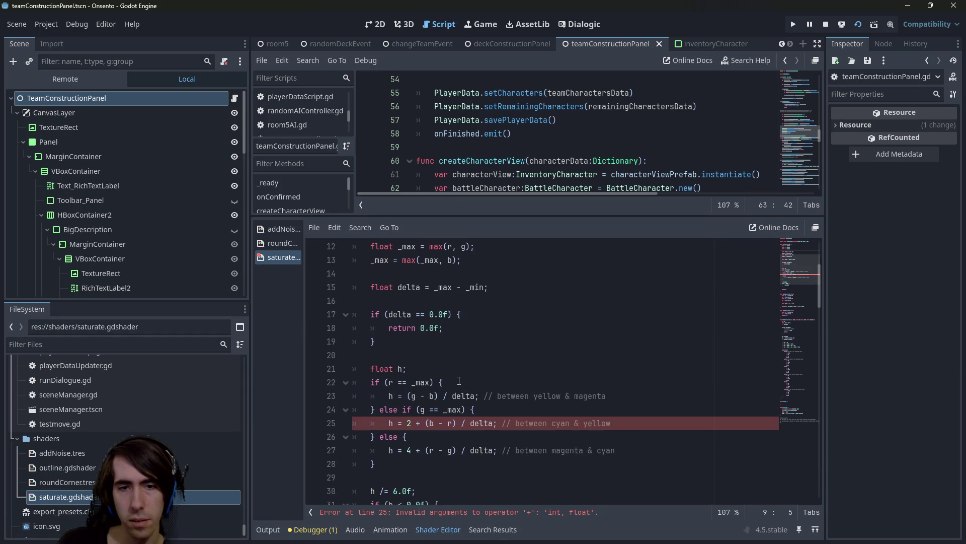
pyautogui.doubleClick(482, 422)
pyautogui.scroll(4, 475, 421)
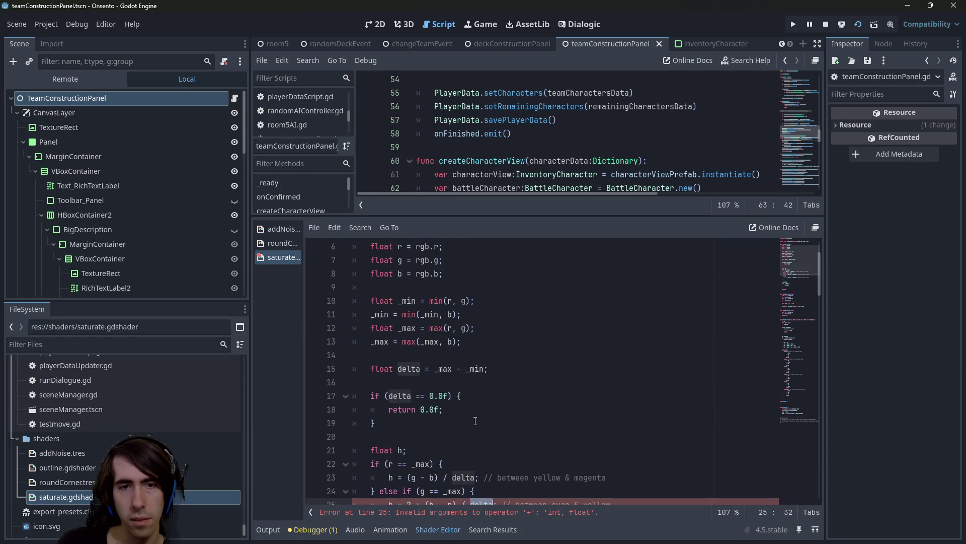
pyautogui.scroll(-4, 475, 421)
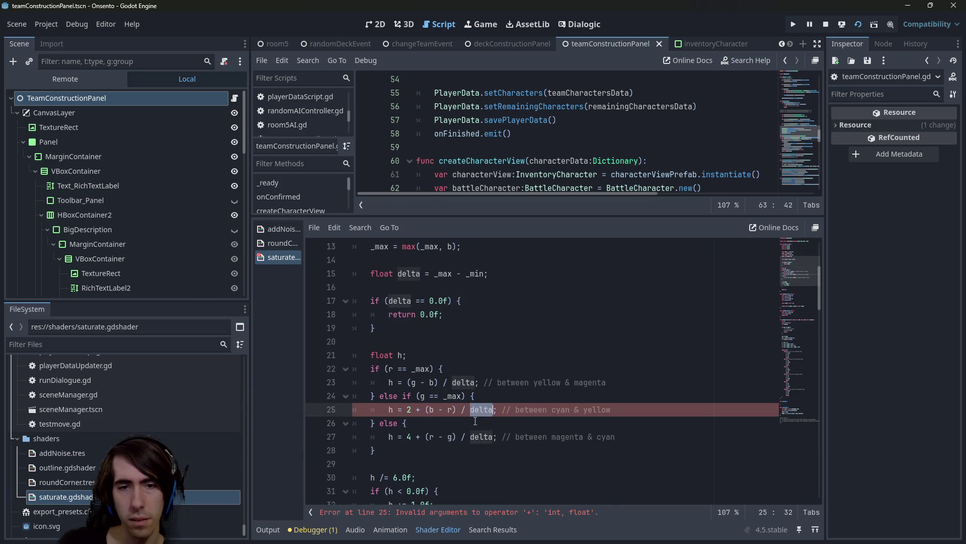
pyautogui.click(408, 410)
pyautogui.write('.0')
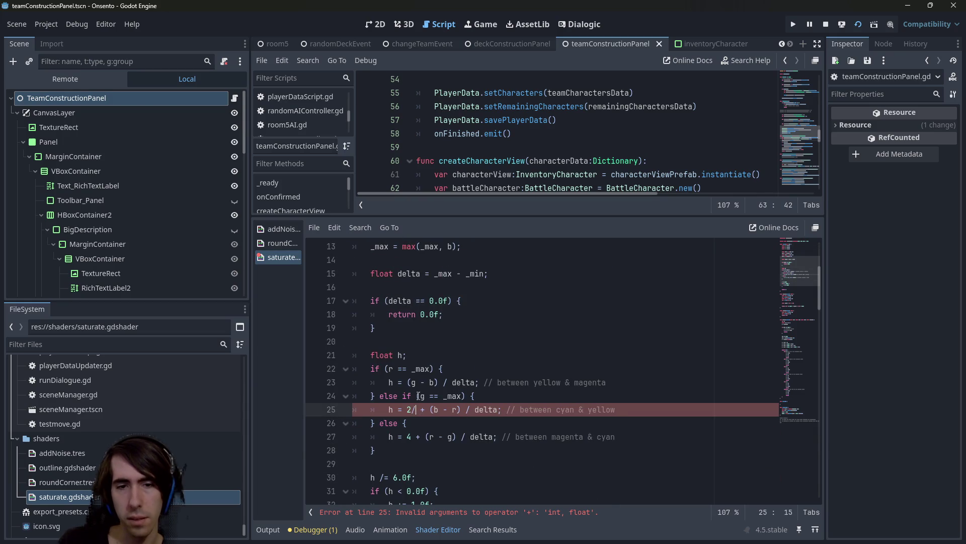
# Change the 4 on line 27 to 4.0 and scroll down to get_s on line 38
pyautogui.press('Down')
pyautogui.press('Down')
pyautogui.press('End')
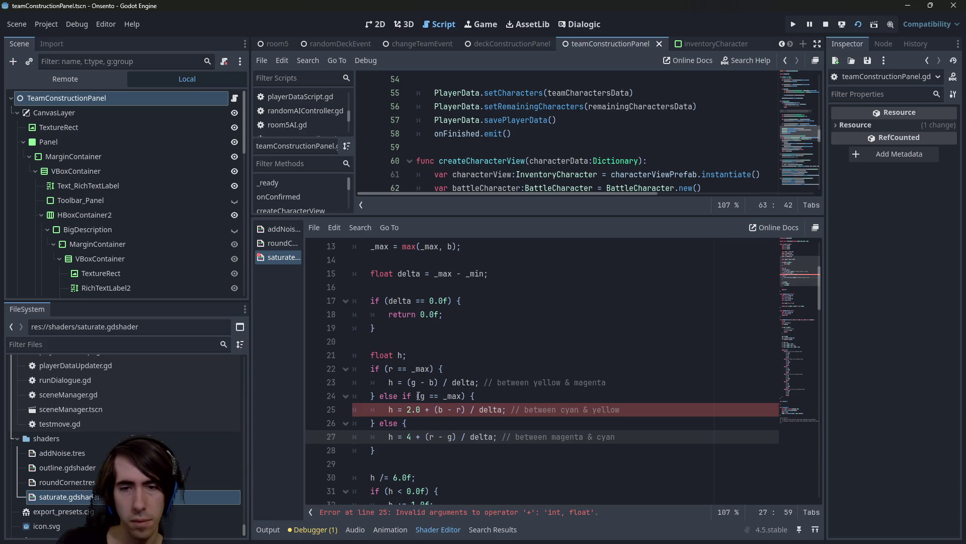
pyautogui.click(413, 441)
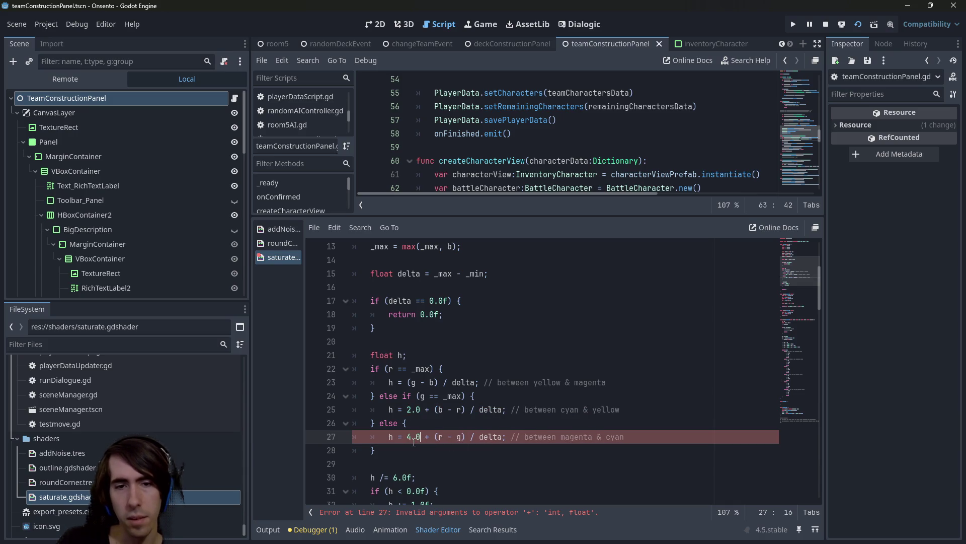
pyautogui.write('.0')
pyautogui.scroll(-3, 390, 329)
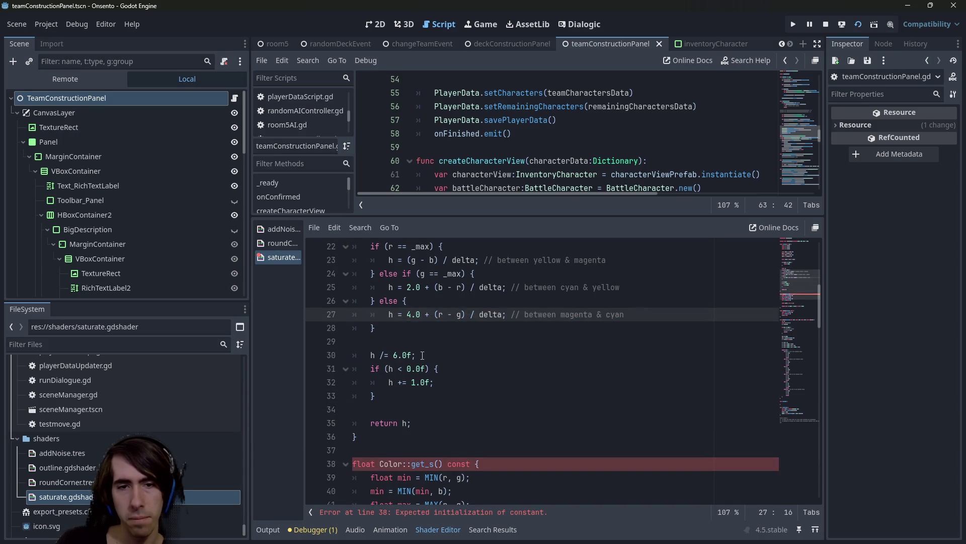
pyautogui.scroll(-2, 428, 358)
# Delete the const qualifier and Color:: prefix from the get_s declaration
pyautogui.doubleClick(454, 381)
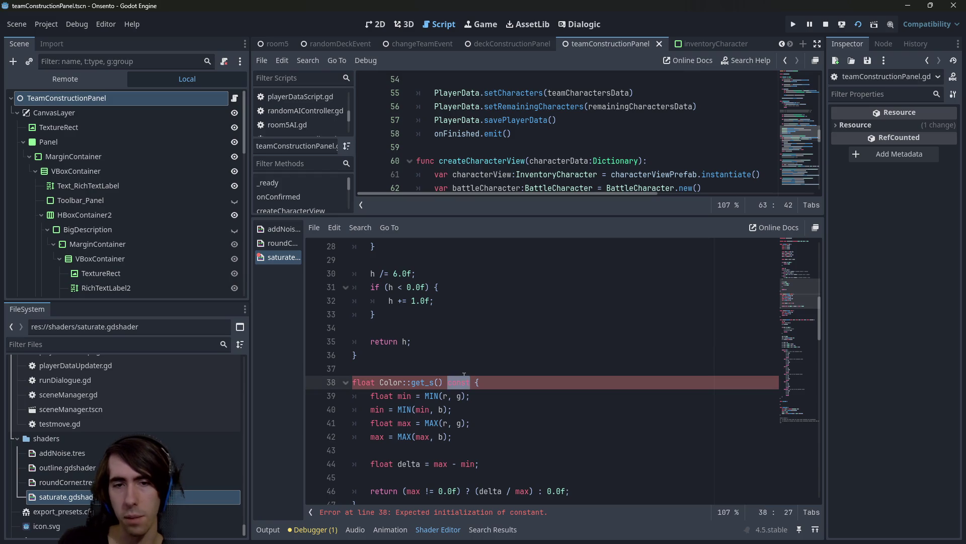
pyautogui.press('BackSpace')
pyautogui.hotkey('ctrl', 'Left')
pyautogui.hotkey('ctrl', 'Left')
pyautogui.hotkey('ctrl', 'Left')
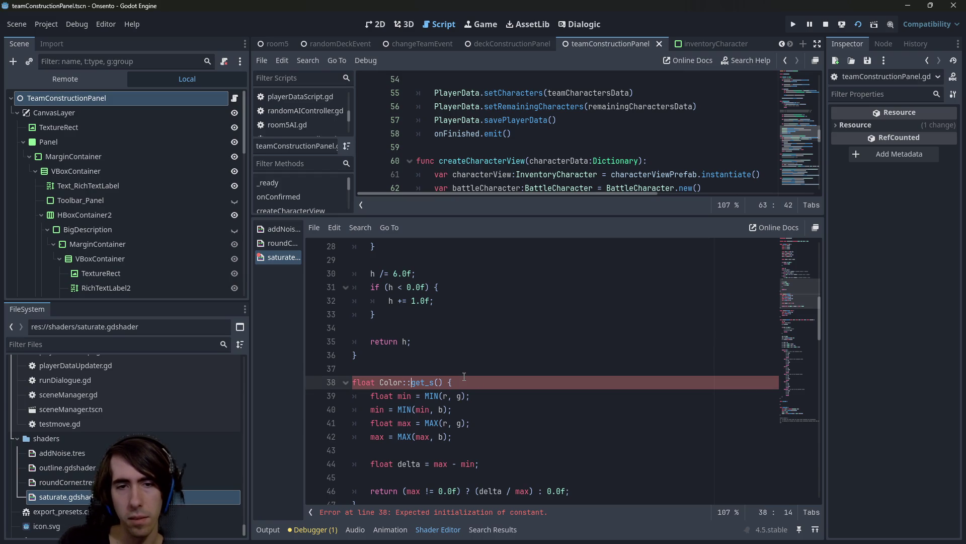
pyautogui.press('BackSpace')
pyautogui.press('BackSpace')
pyautogui.press('BackSpace')
# Rename the min and max variables in get_s to _min and _max
pyautogui.doubleClick(406, 396)
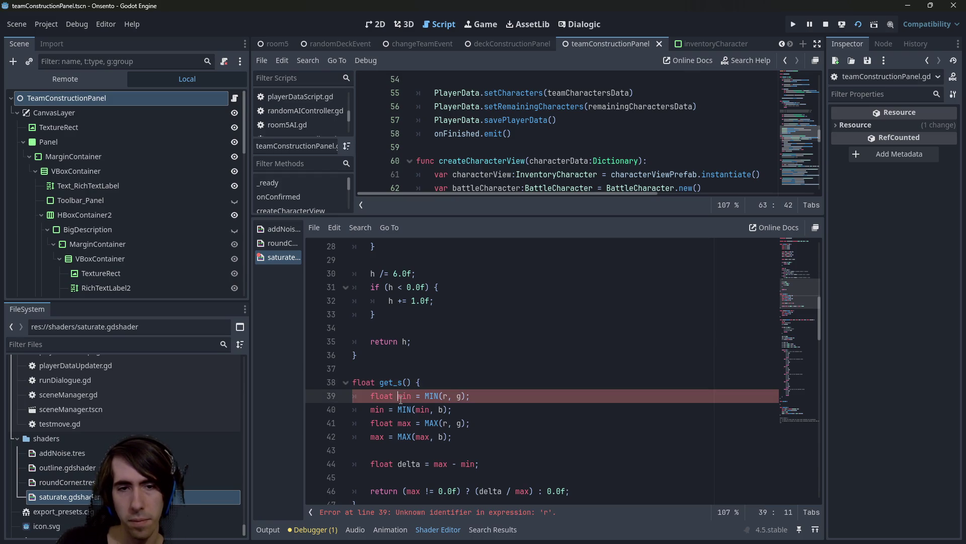
pyautogui.scroll(-1, 443, 383)
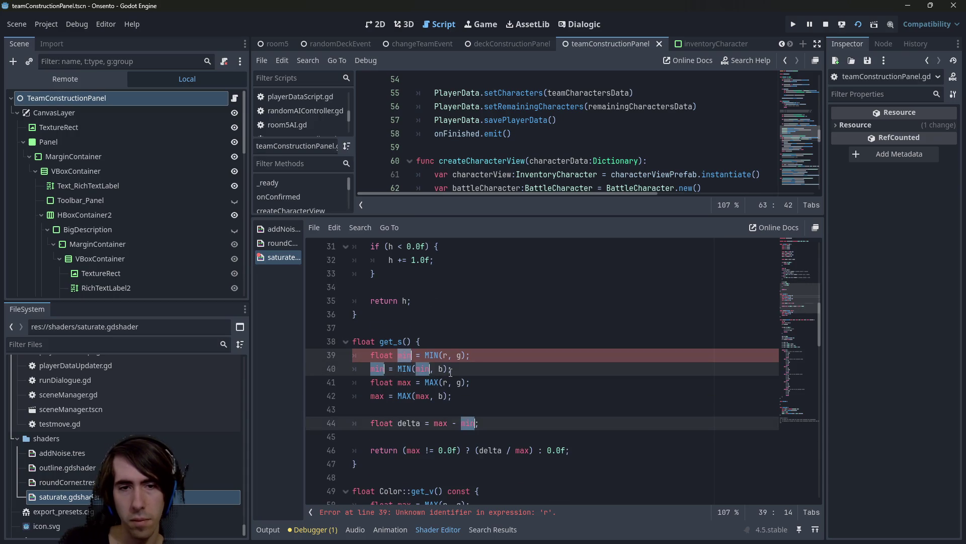
pyautogui.scroll(-9, 450, 372)
pyautogui.scroll(9, 450, 372)
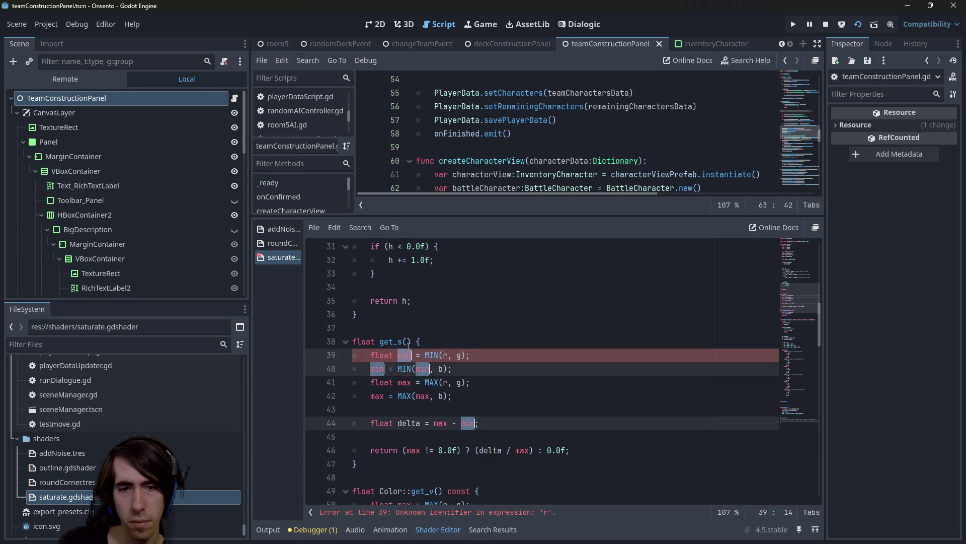
pyautogui.scroll(-9, 421, 357)
pyautogui.scroll(3, 421, 341)
pyautogui.scroll(6, 420, 341)
pyautogui.press('Left')
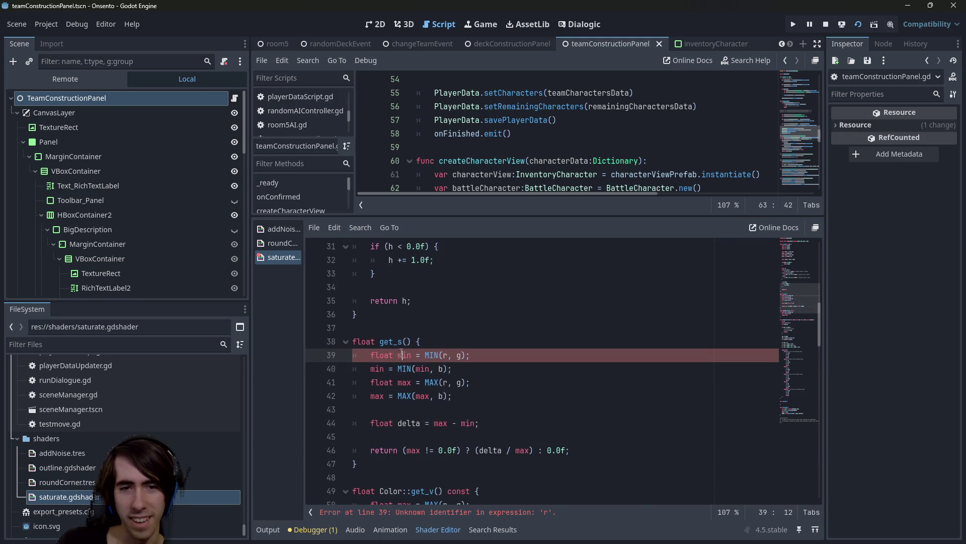
pyautogui.write('_')
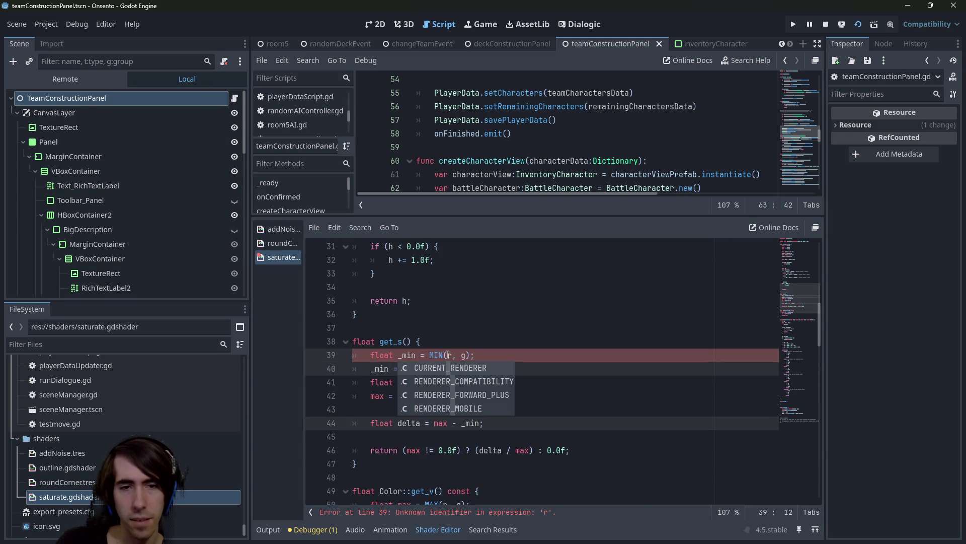
pyautogui.press('Escape')
pyautogui.click(402, 382)
pyautogui.press('Left')
pyautogui.hotkey('ctrl', 'd')
pyautogui.hotkey('ctrl', 'd')
pyautogui.hotkey('ctrl', 'd')
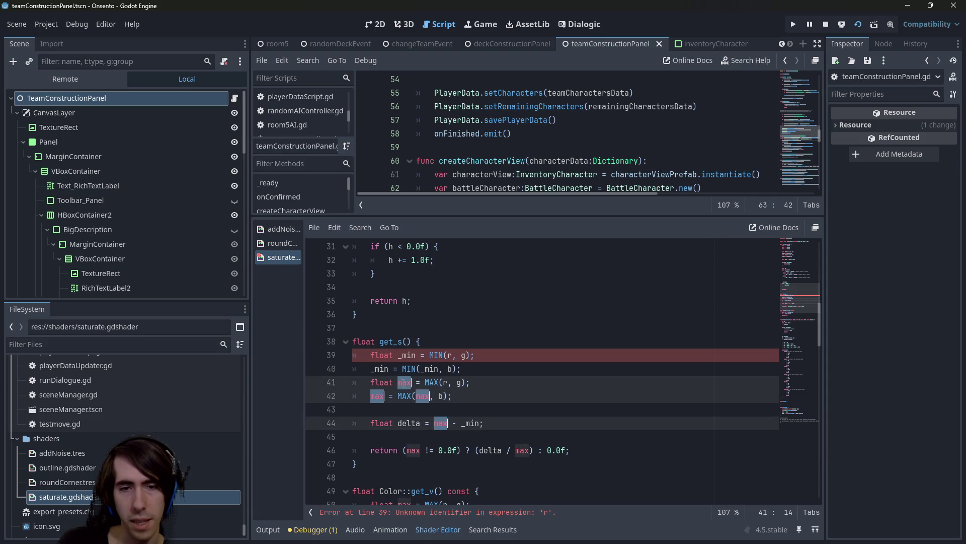
pyautogui.write('_')
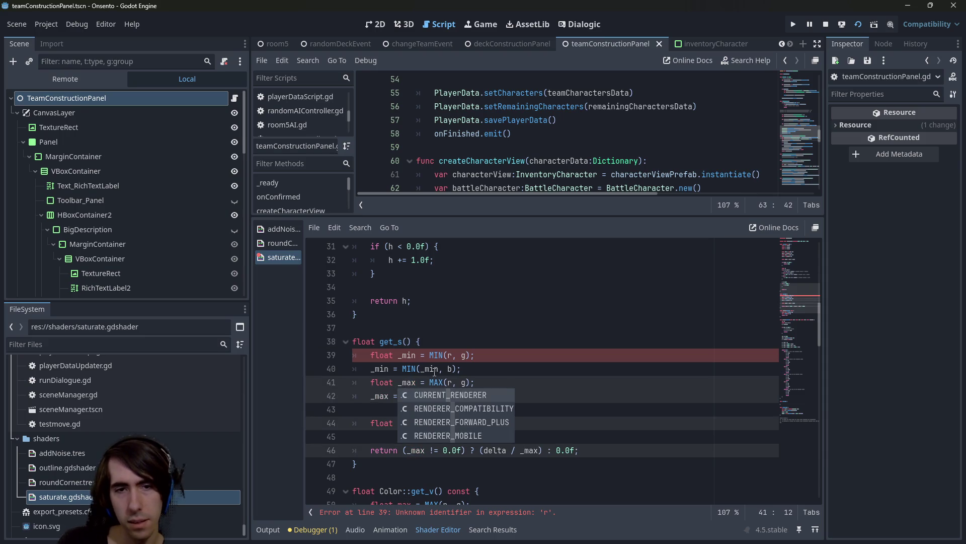
# Change the uppercase MIN and MAX calls in get_s to lowercase min and max
pyautogui.doubleClick(434, 355)
pyautogui.hotkey('ctrl', 'd')
pyautogui.write('min')
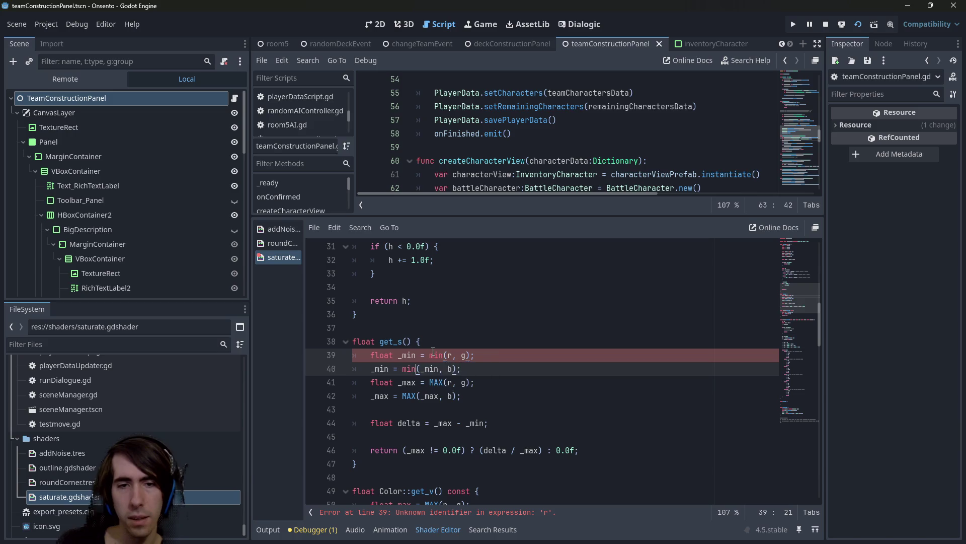
pyautogui.doubleClick(436, 382)
pyautogui.hotkey('ctrl', 'd')
pyautogui.write('max')
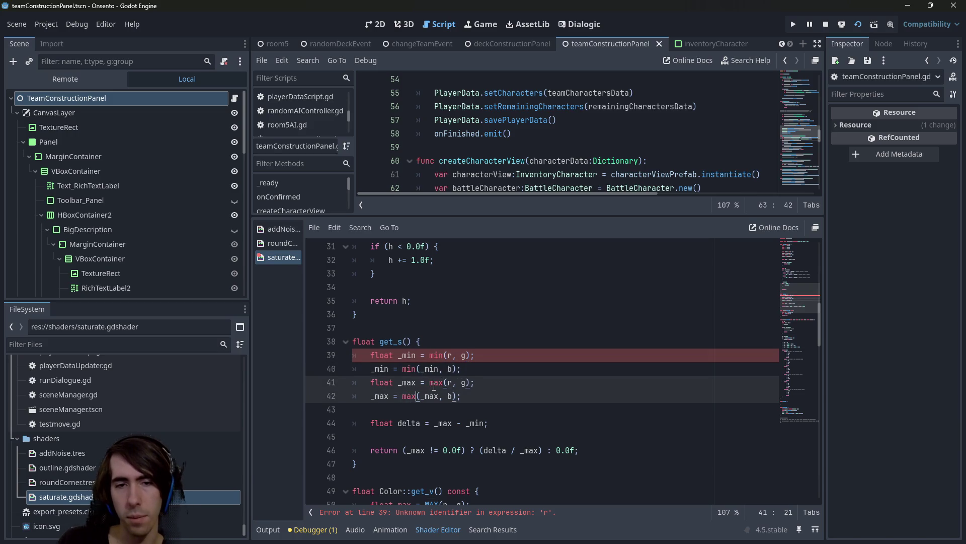
pyautogui.click(456, 355)
# Paste the r, g, b component lines at the top of get_s
pyautogui.scroll(10, 480, 413)
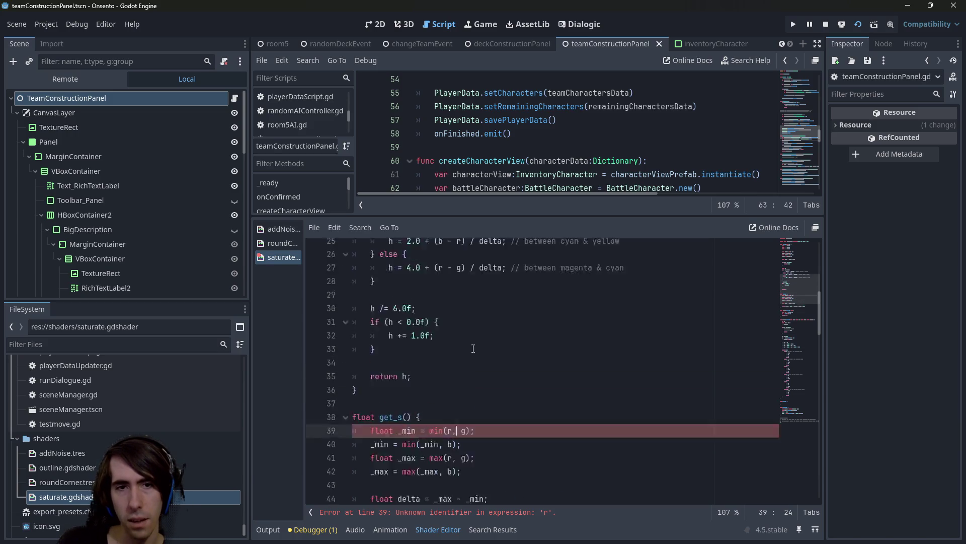
pyautogui.moveTo(443, 342); pyautogui.dragTo(325, 300)
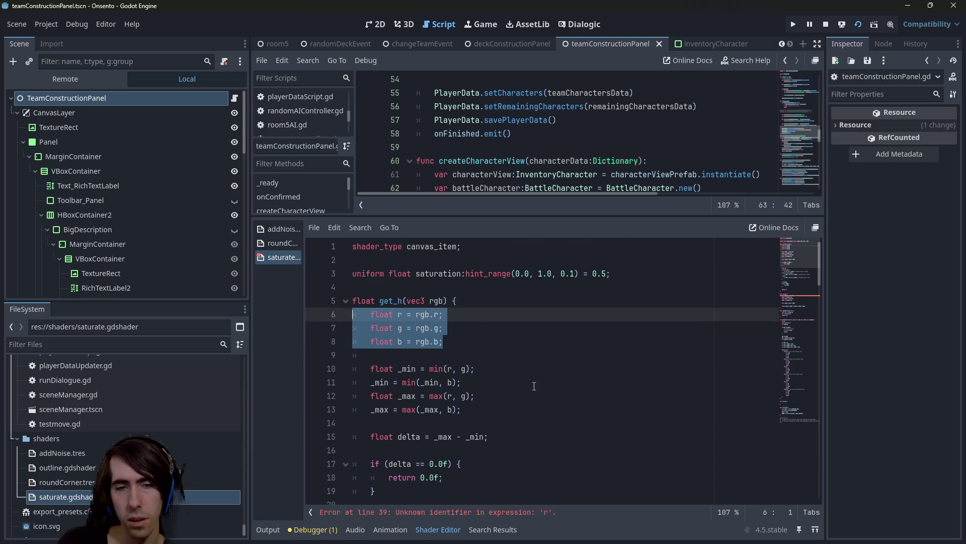
pyautogui.scroll(-10, 458, 332)
pyautogui.click(458, 338)
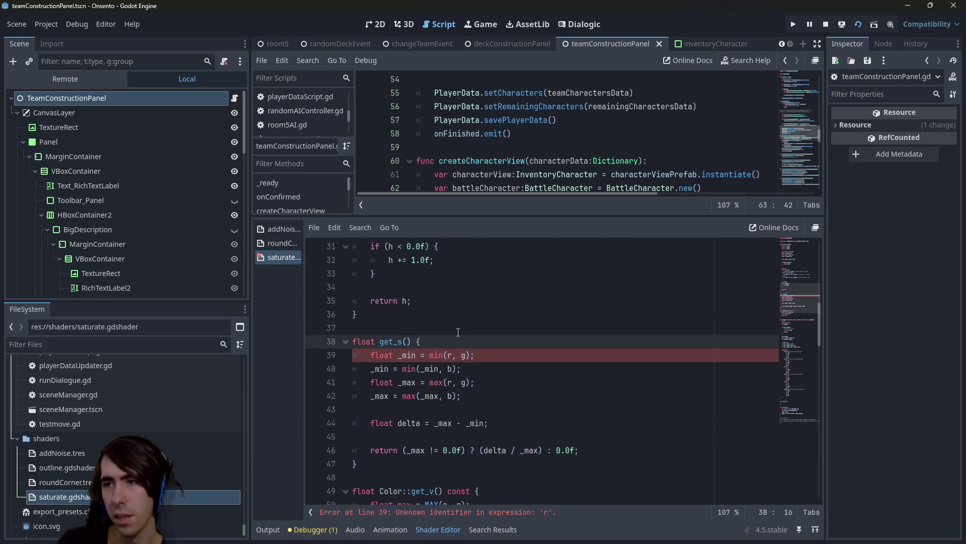
pyautogui.press('Return')
pyautogui.press('Return')
pyautogui.press('Up')
pyautogui.write('float r = rgb.r; \tfloat g = rgb.g; \tfloat b = rgb.b;')
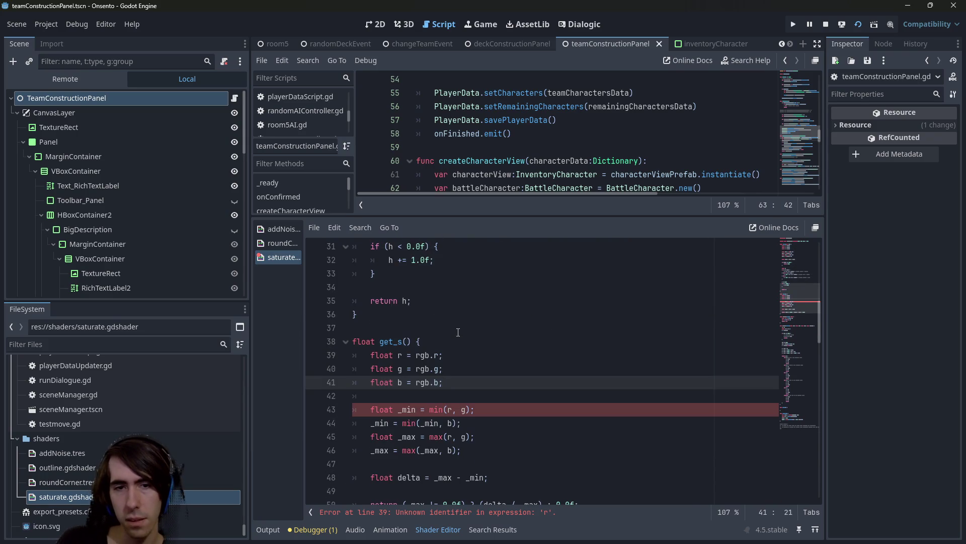
# Give get_s a vec3 rgb parameter, correcting float3 to vec3, and save
pyautogui.scroll(-2, 453, 332)
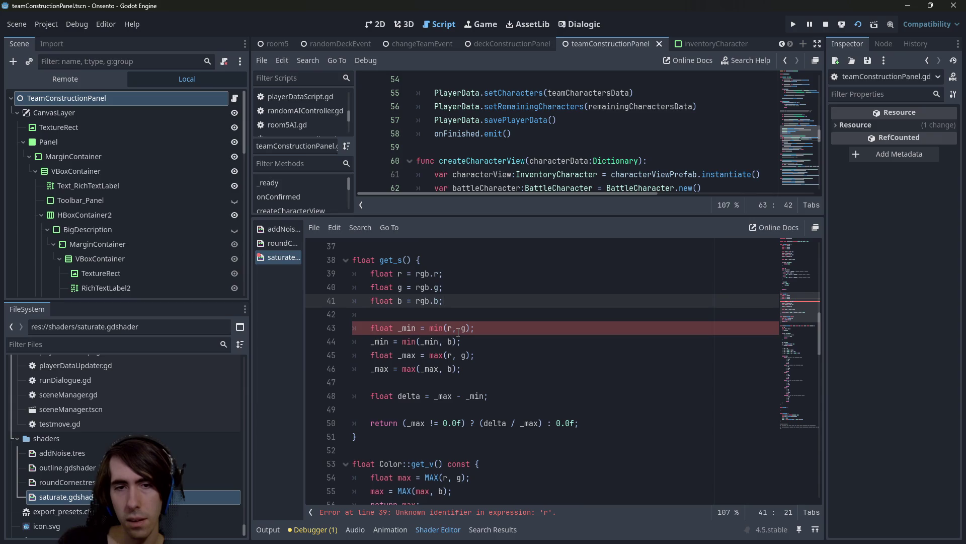
pyautogui.click(420, 274)
pyautogui.doubleClick(420, 273)
pyautogui.click(409, 259)
pyautogui.write('f')
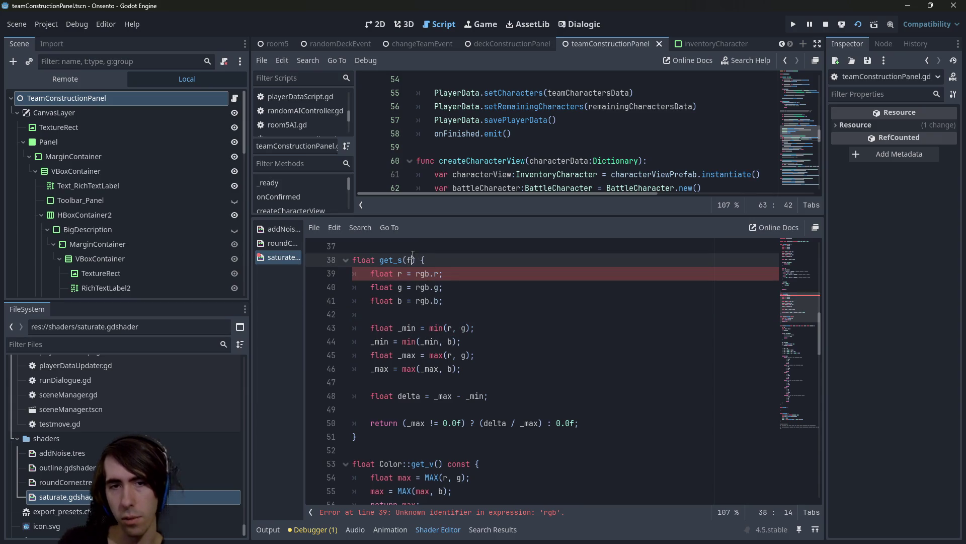
pyautogui.write('loat3 rgb')
pyautogui.hotkey('ctrl', 's')
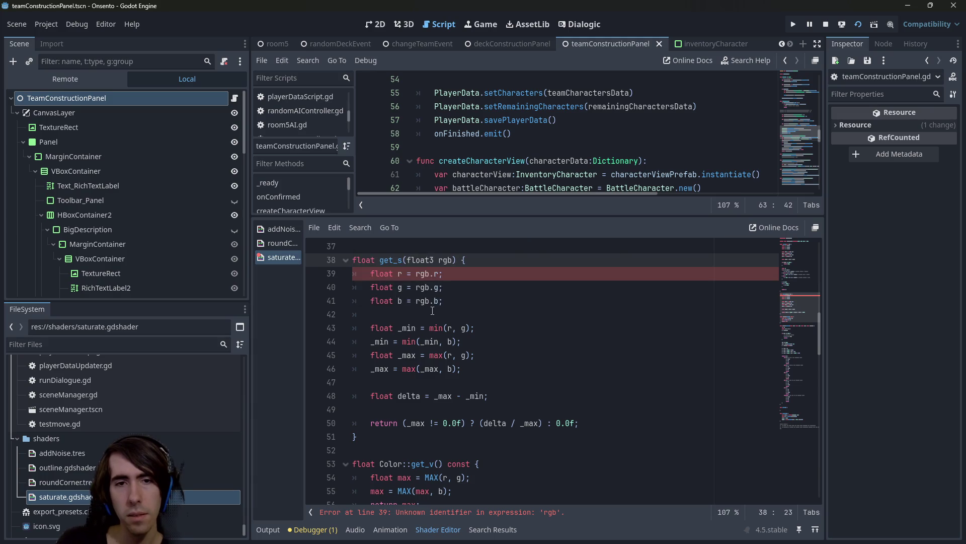
pyautogui.doubleClick(435, 261)
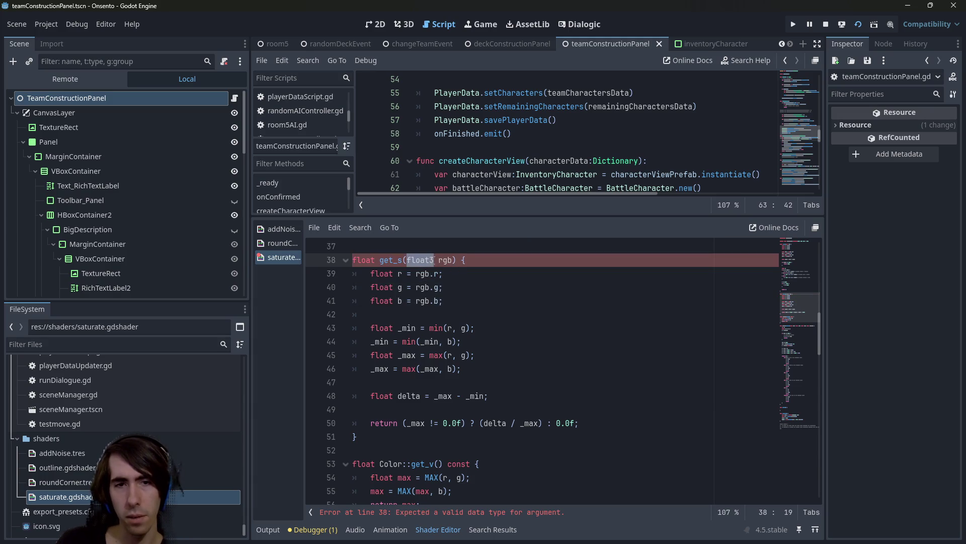
pyautogui.write('vec3')
pyautogui.hotkey('ctrl', 's')
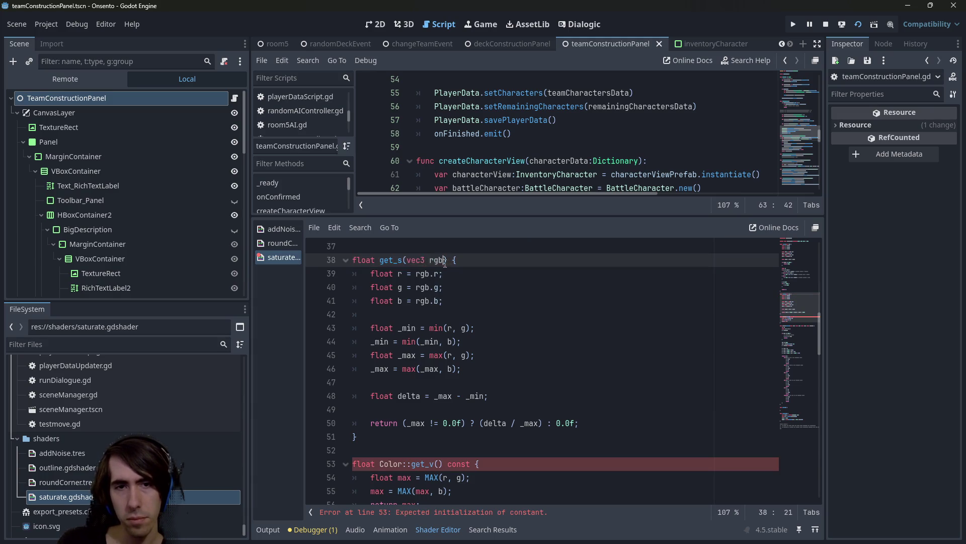
# Copy the vec3 rgb parameter into get_v's empty parentheses
pyautogui.moveTo(444, 261); pyautogui.dragTo(407, 260)
pyautogui.hotkey('ctrl', 'c')
pyautogui.scroll(-3, 433, 297)
pyautogui.click(440, 341)
pyautogui.hotkey('ctrl', 'v')
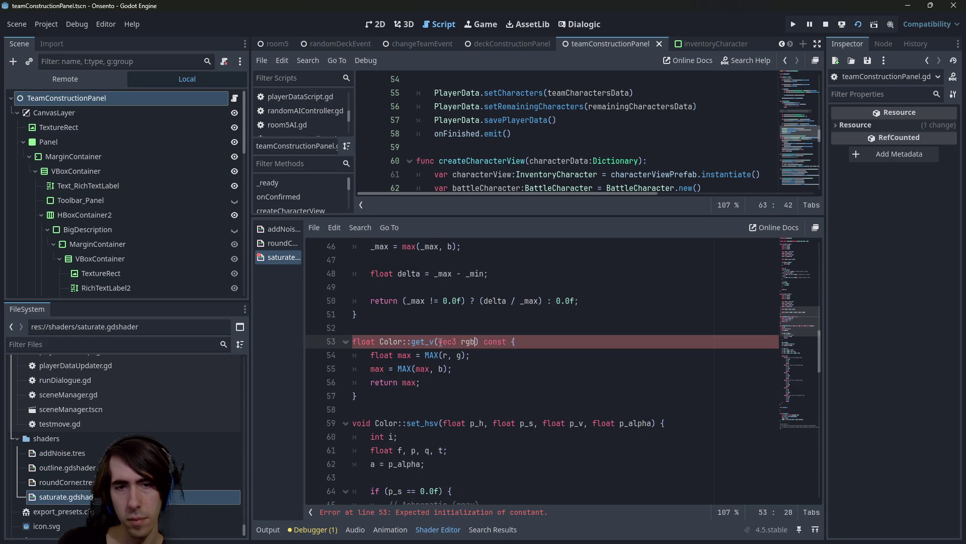
# Rename max to _max and change MAX calls to lowercase max in get_v
pyautogui.doubleClick(434, 354)
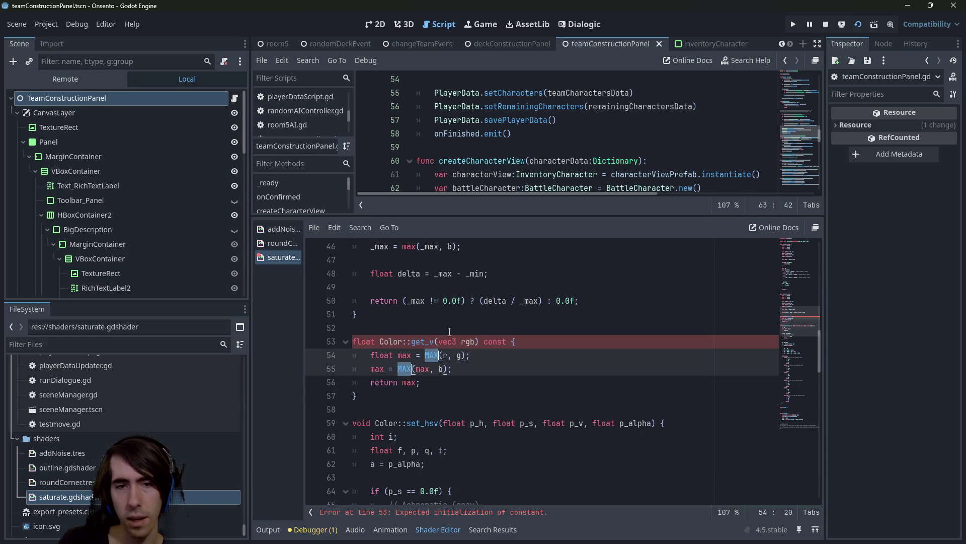
pyautogui.doubleClick(404, 355)
pyautogui.hotkey('ctrl', 'd')
pyautogui.hotkey('ctrl', 'd')
pyautogui.hotkey('ctrl', 'd')
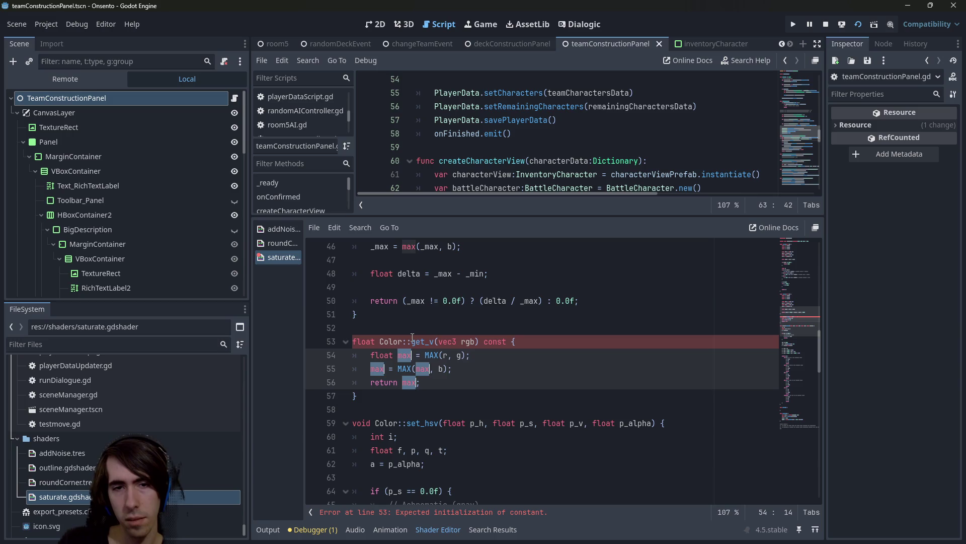
pyautogui.press('Left')
pyautogui.write('_')
pyautogui.press('Escape')
pyautogui.doubleClick(436, 355)
pyautogui.hotkey('ctrl', 'd')
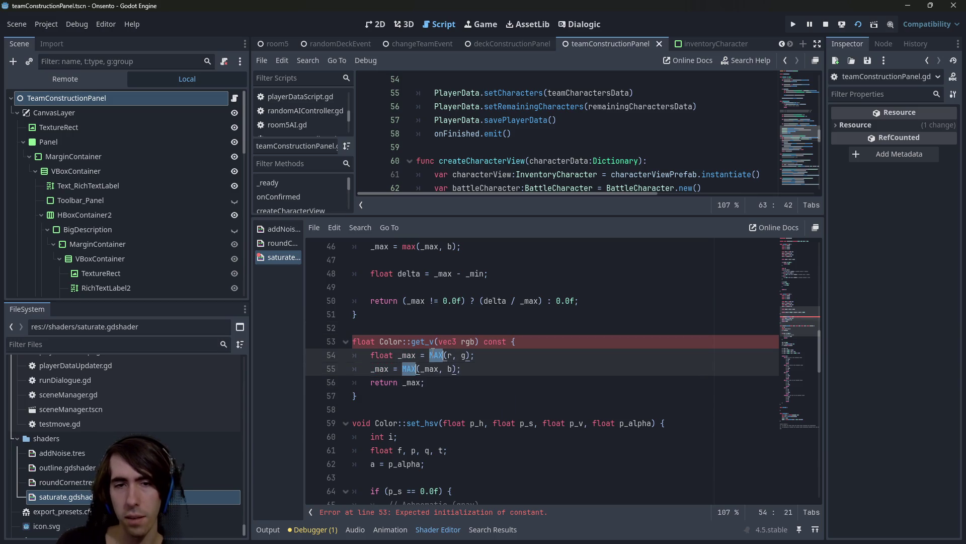
pyautogui.write('max')
pyautogui.click(436, 355)
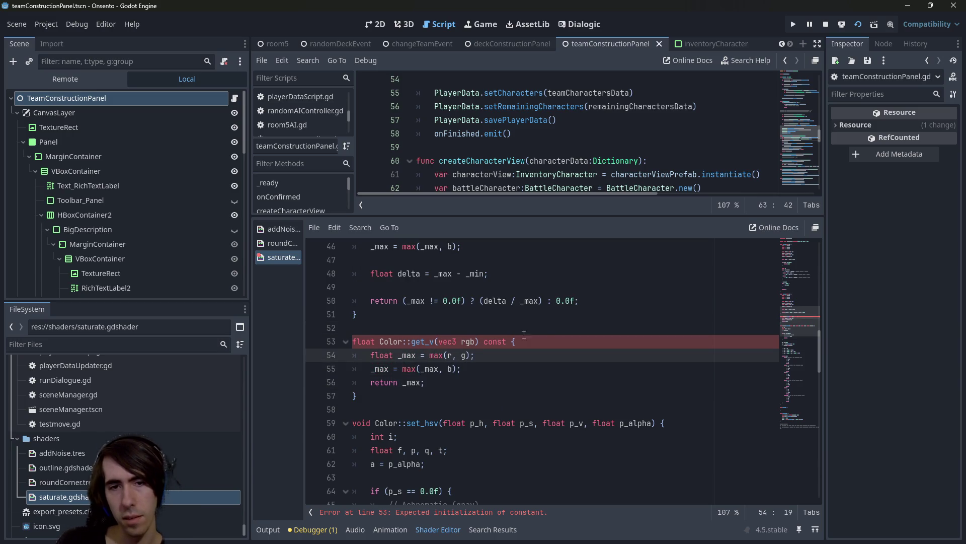
# Paste the r, g, b component lines at the top of get_v and save
pyautogui.scroll(5, 524, 335)
pyautogui.moveTo(443, 383); pyautogui.dragTo(294, 360)
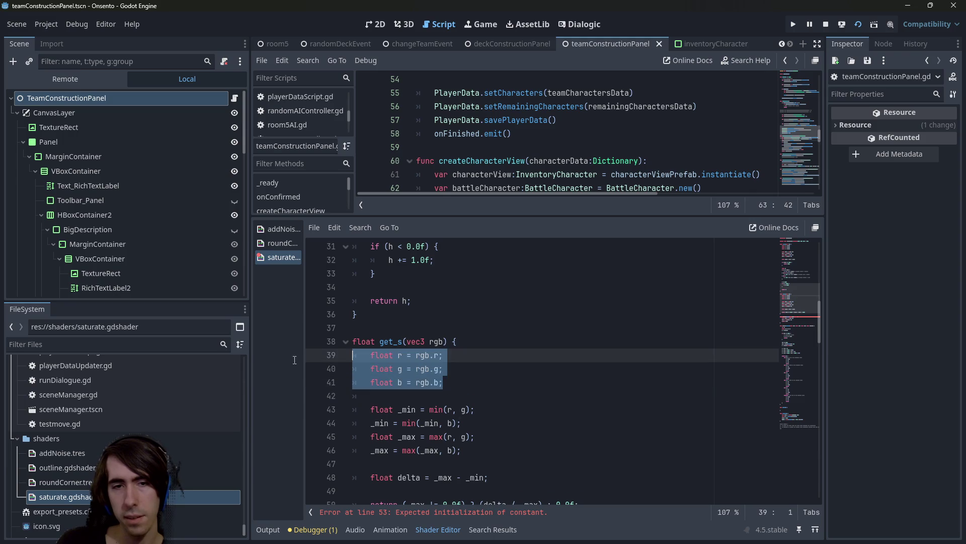
pyautogui.scroll(-4, 541, 372)
pyautogui.click(540, 382)
pyautogui.press('Return')
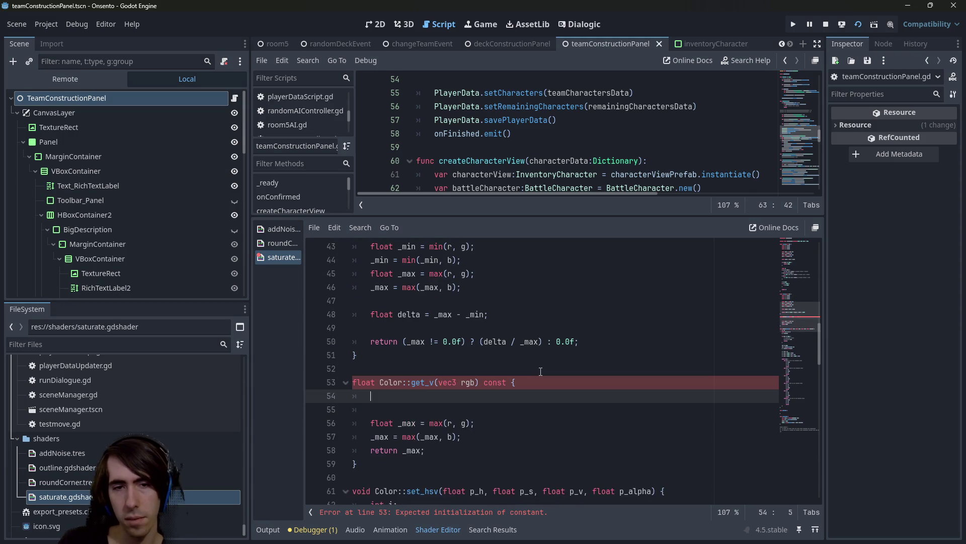
pyautogui.hotkey('ctrl', 'v')
pyautogui.hotkey('ctrl', 's')
pyautogui.hotkey('ctrl', 's')
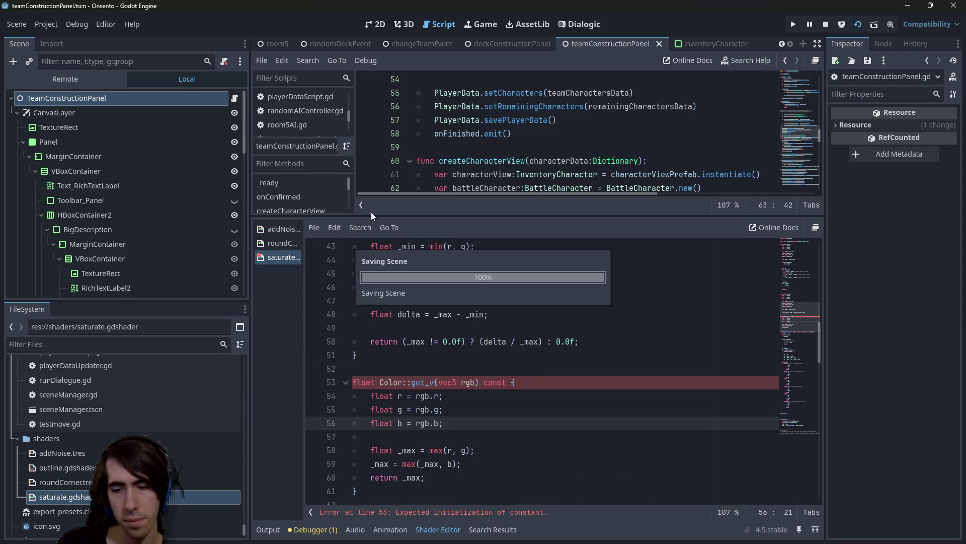
# Delete const and Color:: from the get_v declaration, leaving float get_v(vec3 rgb)
pyautogui.scroll(-4, 460, 355)
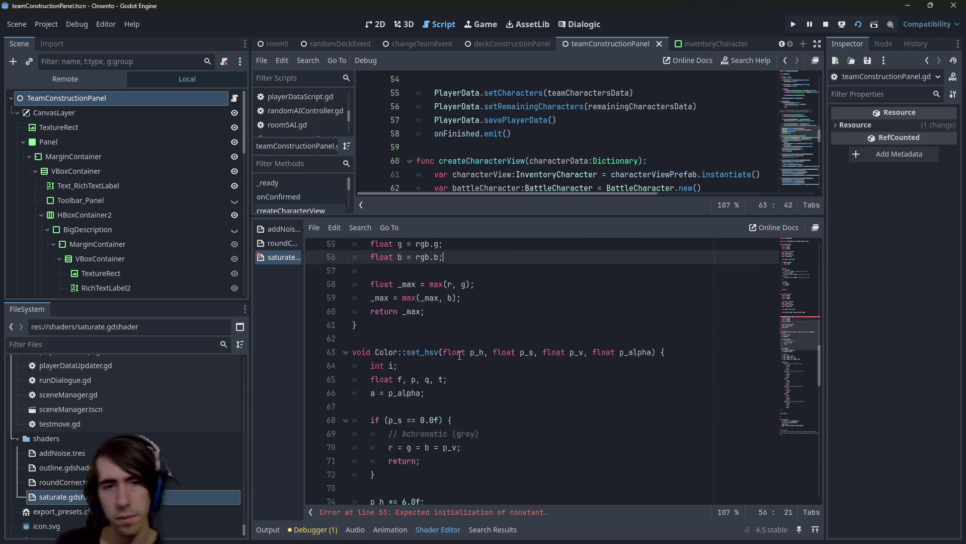
pyautogui.scroll(1, 459, 355)
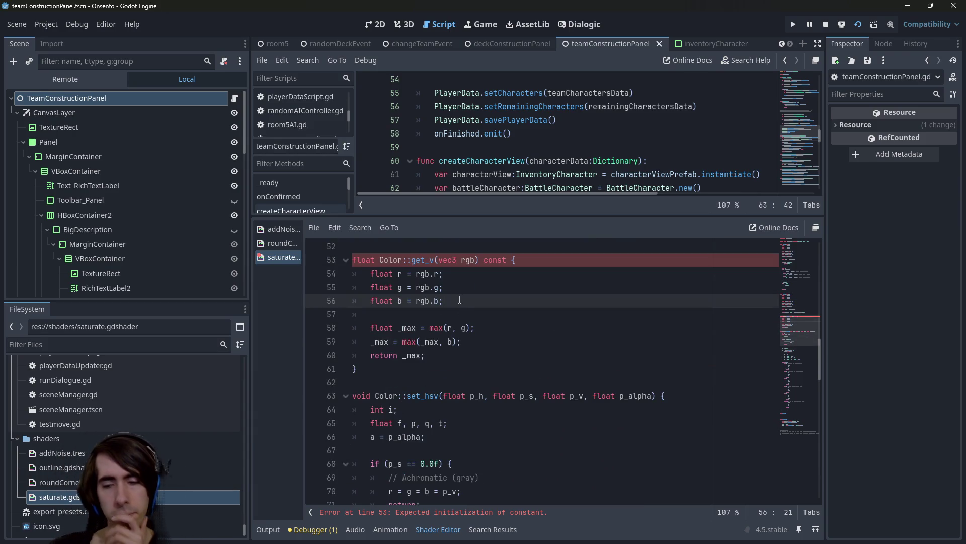
pyautogui.scroll(1, 459, 300)
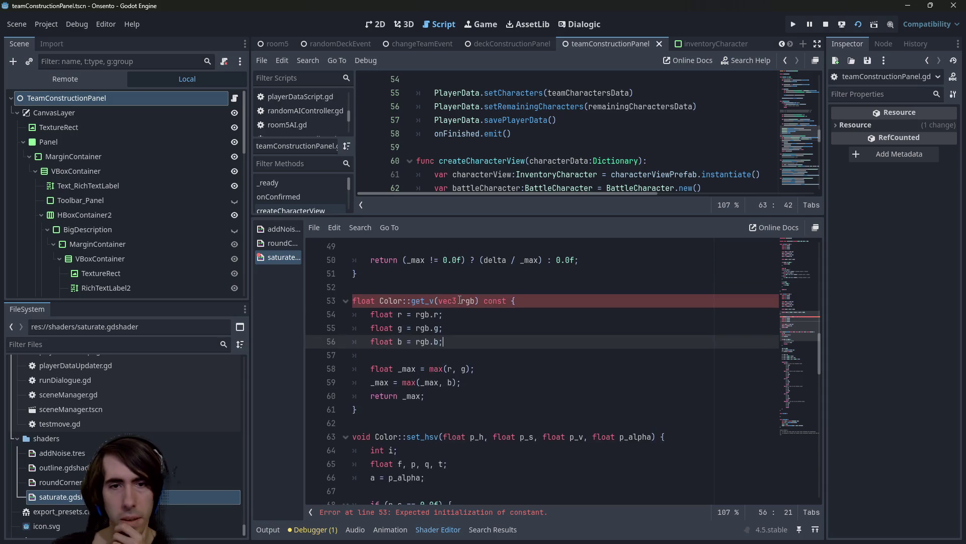
pyautogui.doubleClick(493, 300)
pyautogui.press('BackSpace')
pyautogui.press('BackSpace')
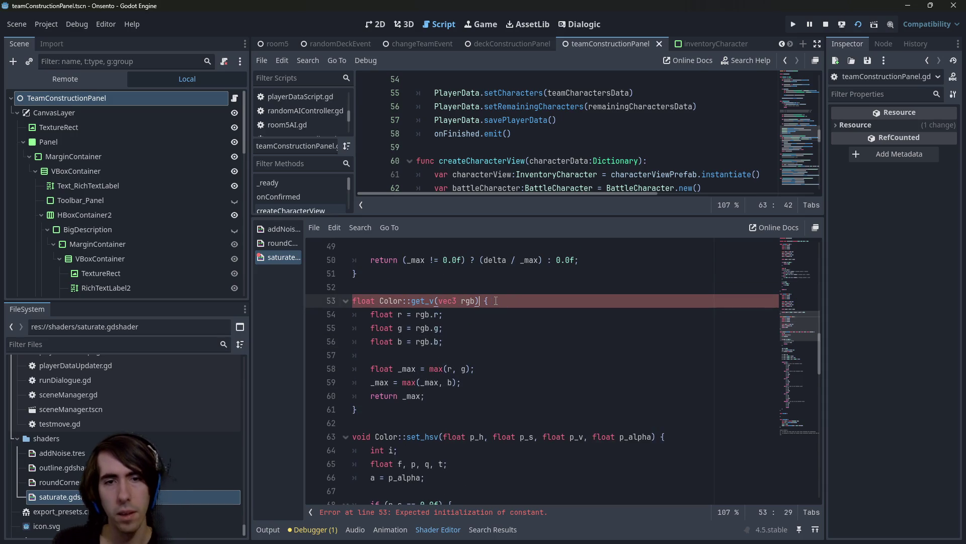
pyautogui.press('Delete')
pyautogui.press('BackSpace')
pyautogui.press('BackSpace')
pyautogui.press('BackSpace')
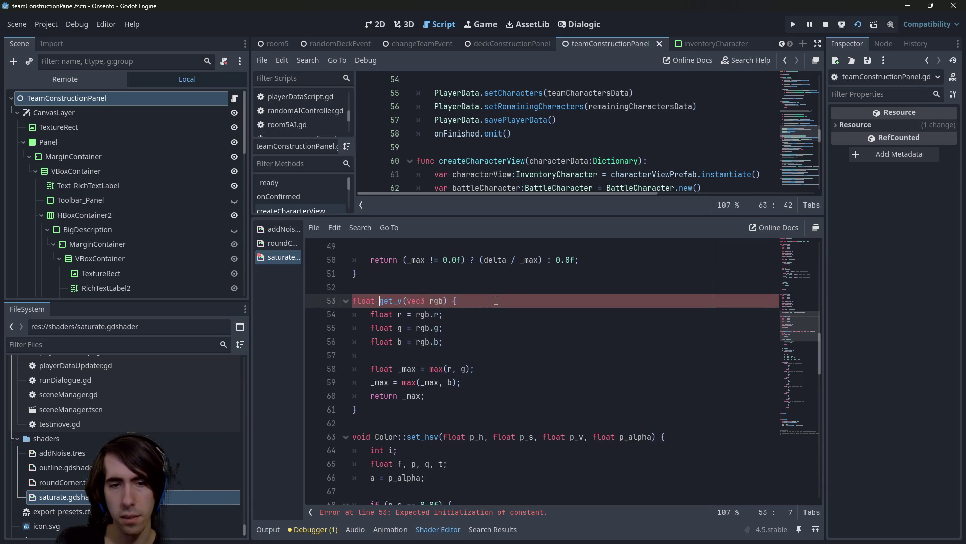
pyautogui.scroll(-1, 553, 357)
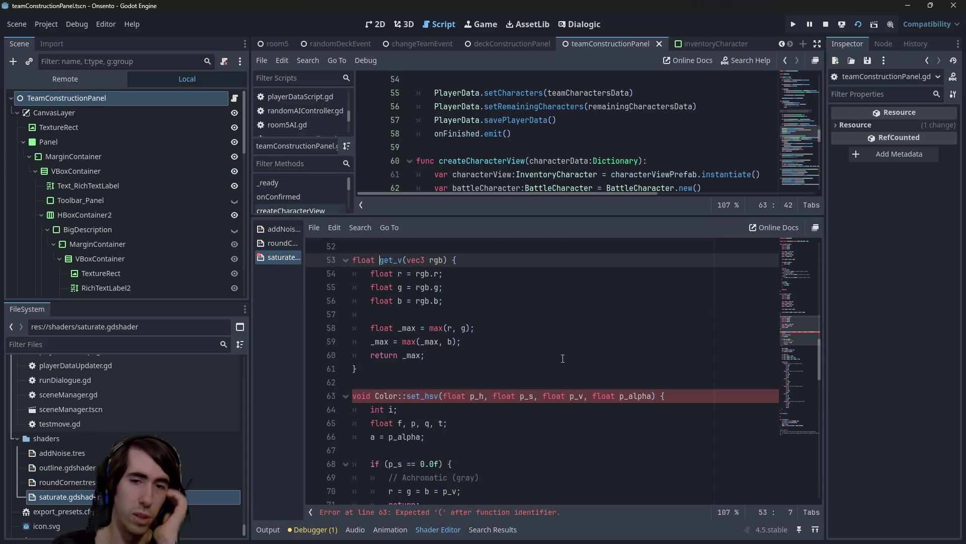
pyautogui.scroll(-1, 507, 391)
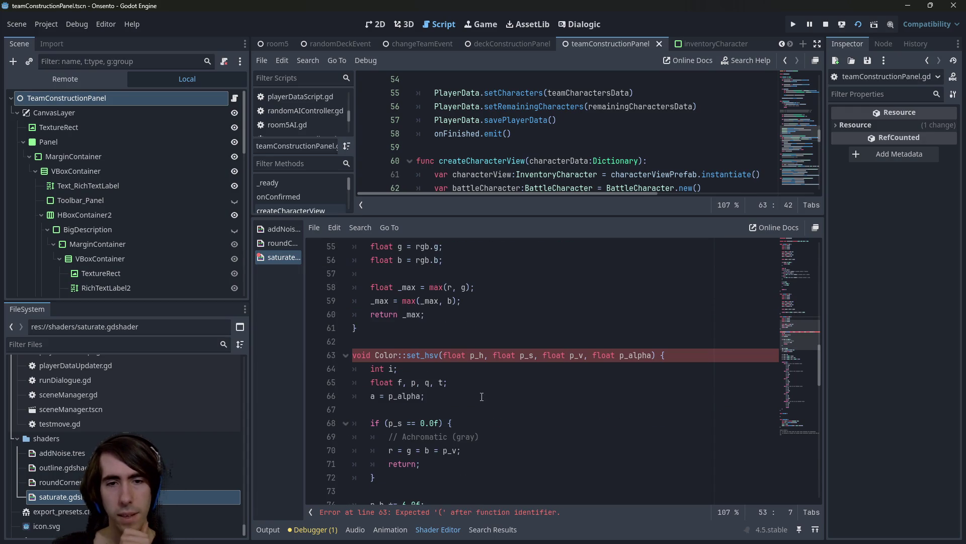
# Remove the Color:: prefix from the set_hsv declaration
pyautogui.scroll(-1, 468, 393)
pyautogui.doubleClick(417, 357)
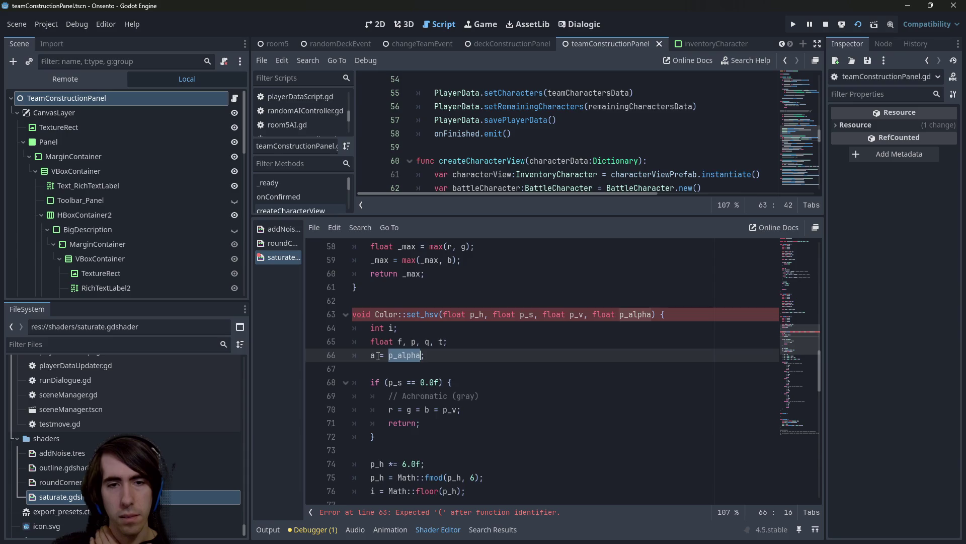
pyautogui.scroll(-4, 418, 356)
pyautogui.scroll(4, 402, 344)
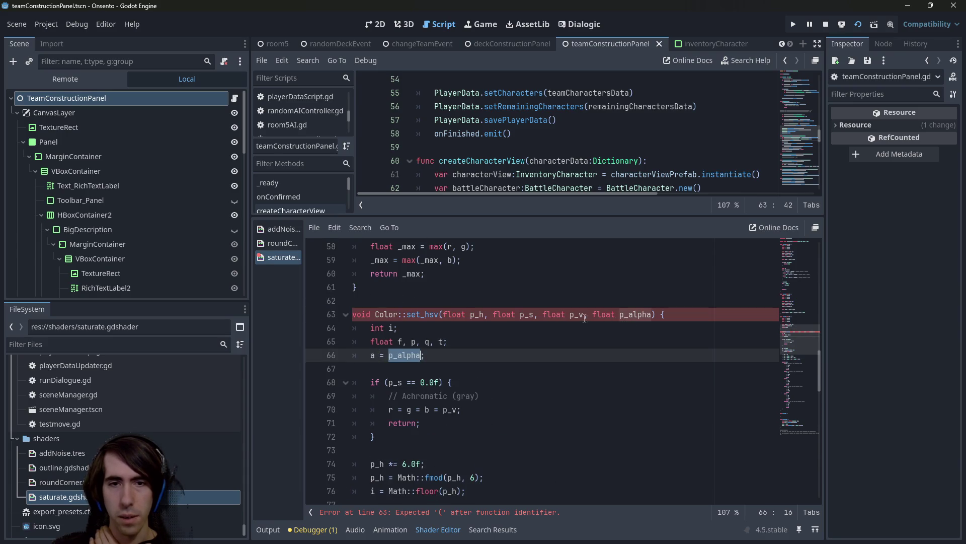
pyautogui.doubleClick(387, 314)
pyautogui.press('Delete')
pyautogui.press('Delete')
pyautogui.press('Delete')
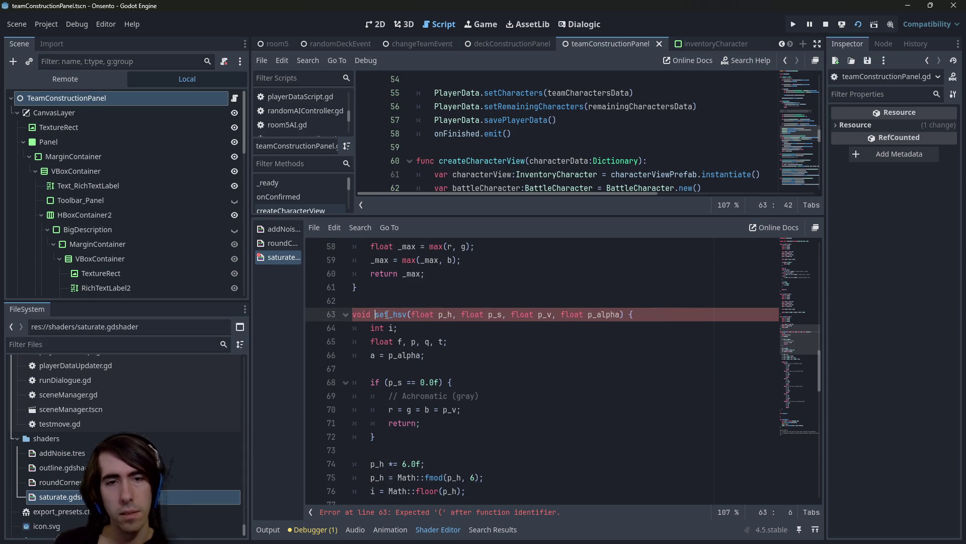
# Declare a as float on the a = p_alpha line and save
pyautogui.scroll(-1, 414, 342)
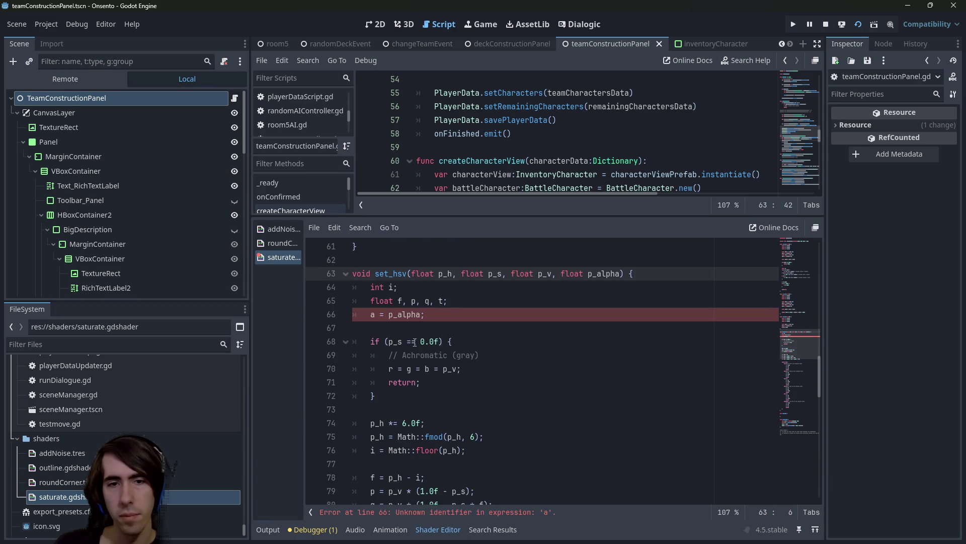
pyautogui.doubleClick(373, 314)
pyautogui.scroll(1, 431, 381)
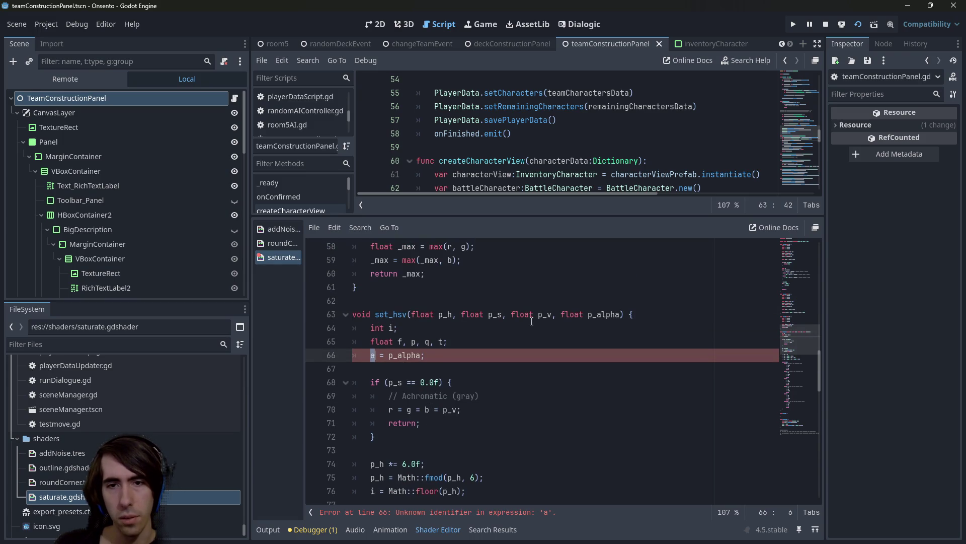
pyautogui.press('Left')
pyautogui.write('float')
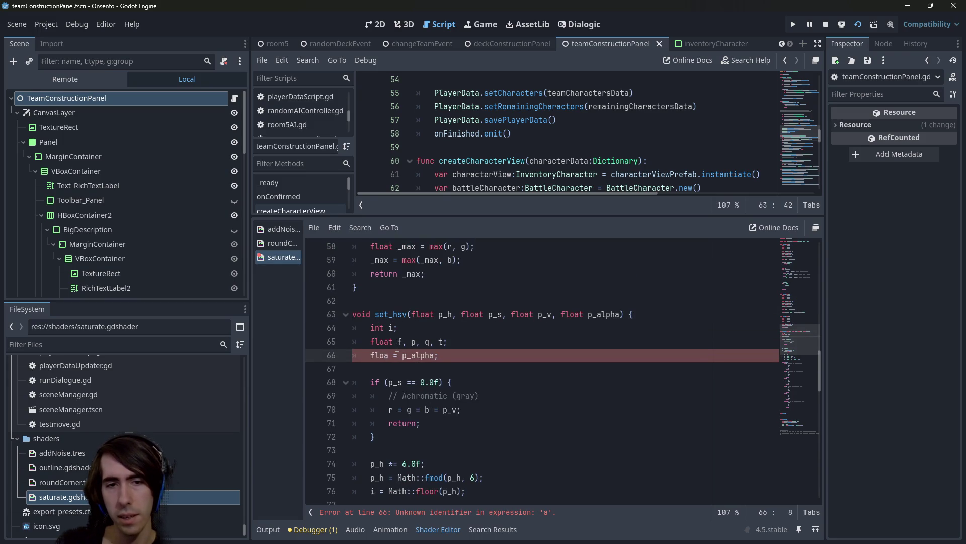
pyautogui.hotkey('ctrl', 'z')
pyautogui.write('float')
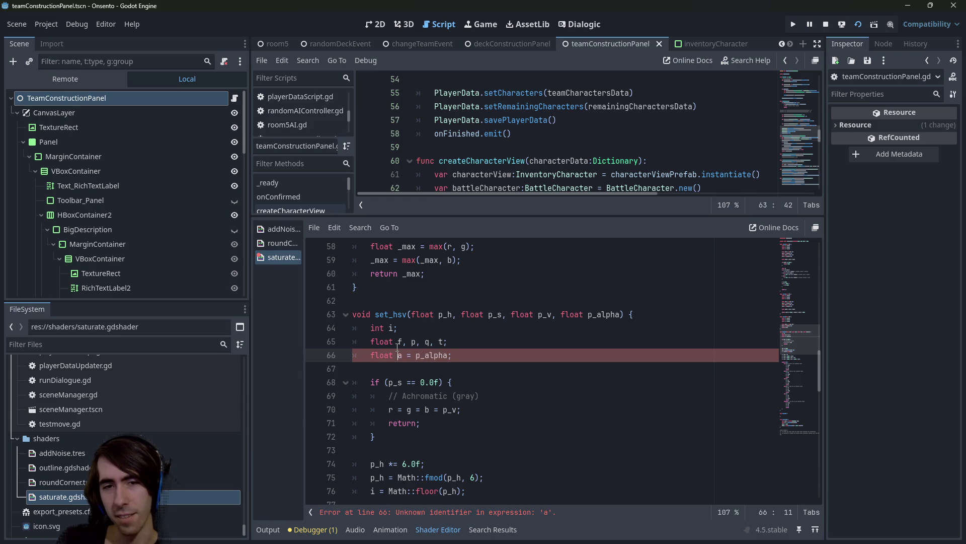
pyautogui.hotkey('ctrl', 's')
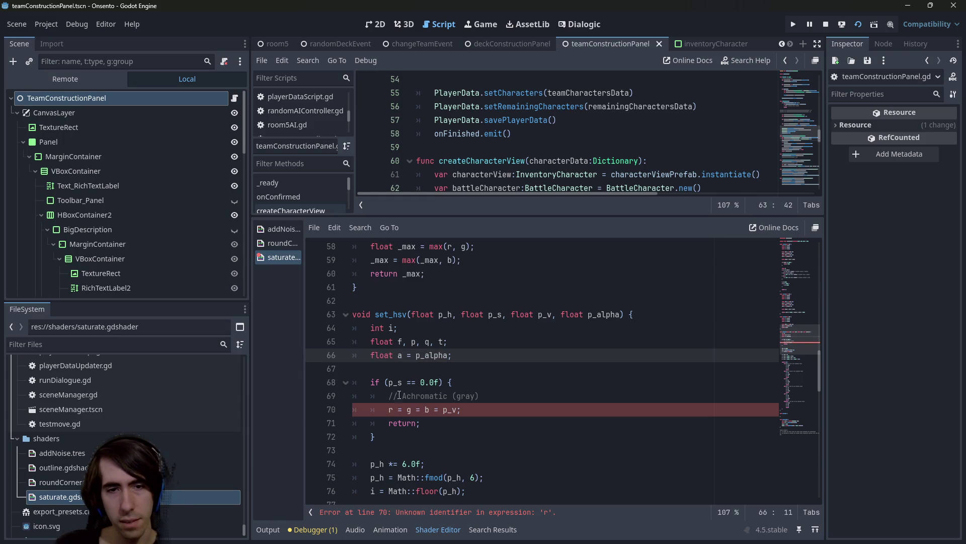
# Drop the float from the a line and add a float rgba line above int i
pyautogui.click(390, 410)
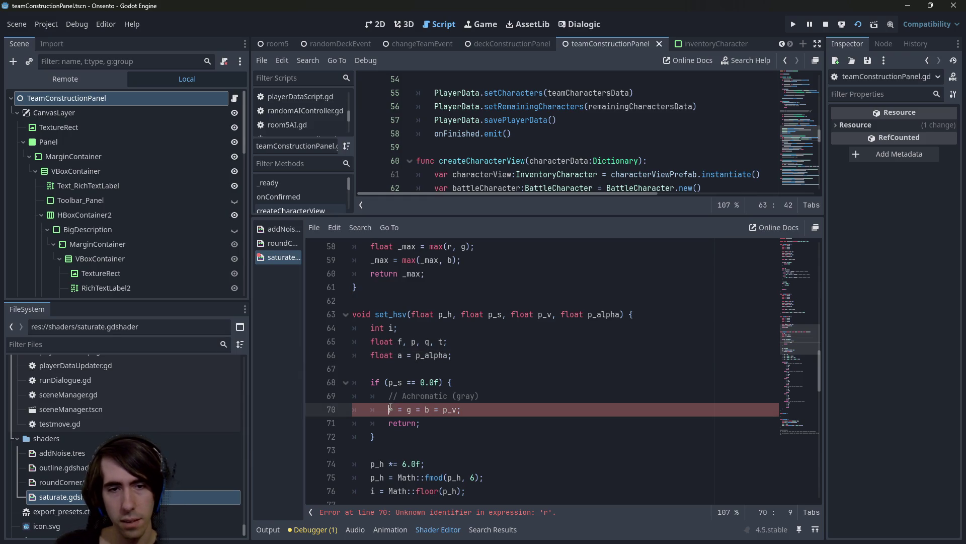
pyautogui.click(452, 357)
pyautogui.press('Home')
pyautogui.hotkey('ctrl', 'Delete')
pyautogui.press('Up')
pyautogui.press('Up')
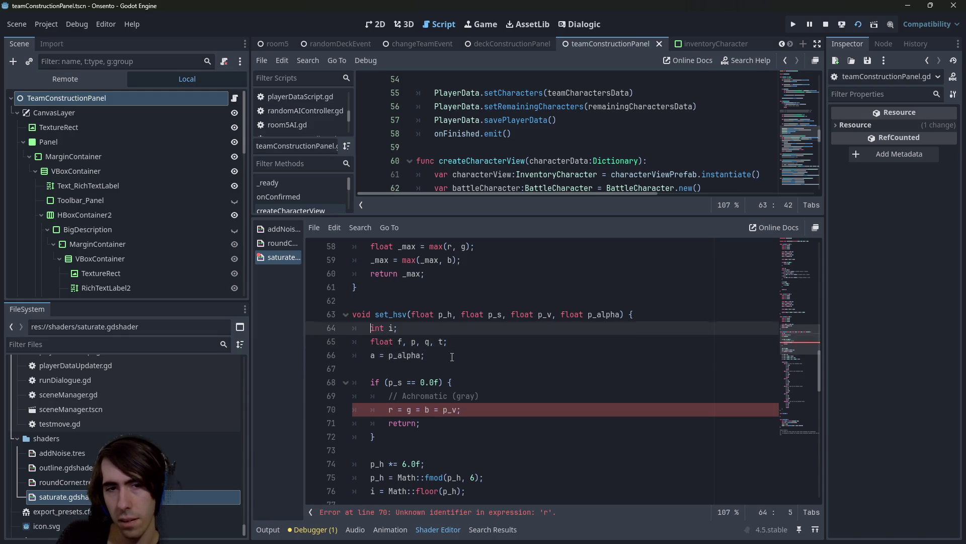
pyautogui.press('Return')
pyautogui.press('Return')
pyautogui.press('Up')
pyautogui.press('Up')
pyautogui.write('float rgba')
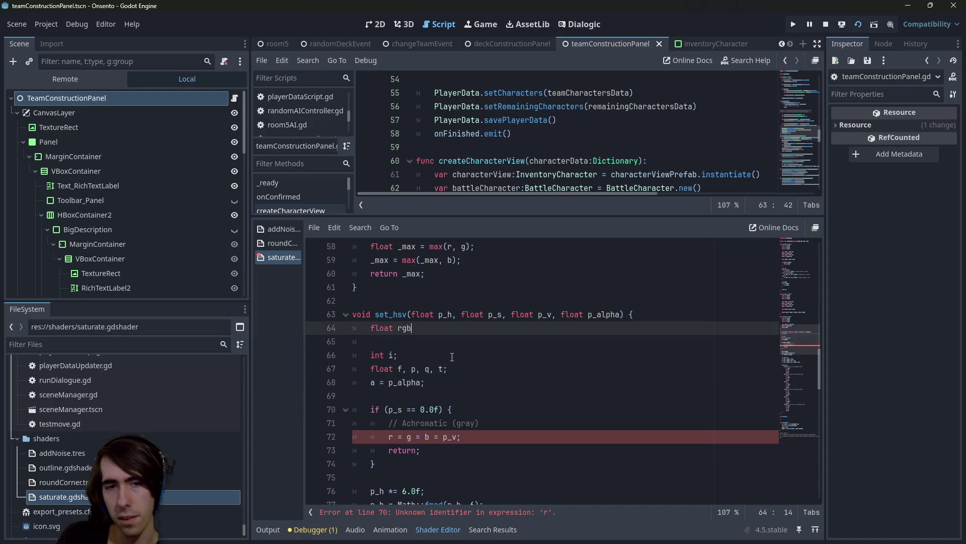
# Remove the p_alpha parameter from set_hsv and the float rgba line, then save
pyautogui.doubleClick(607, 314)
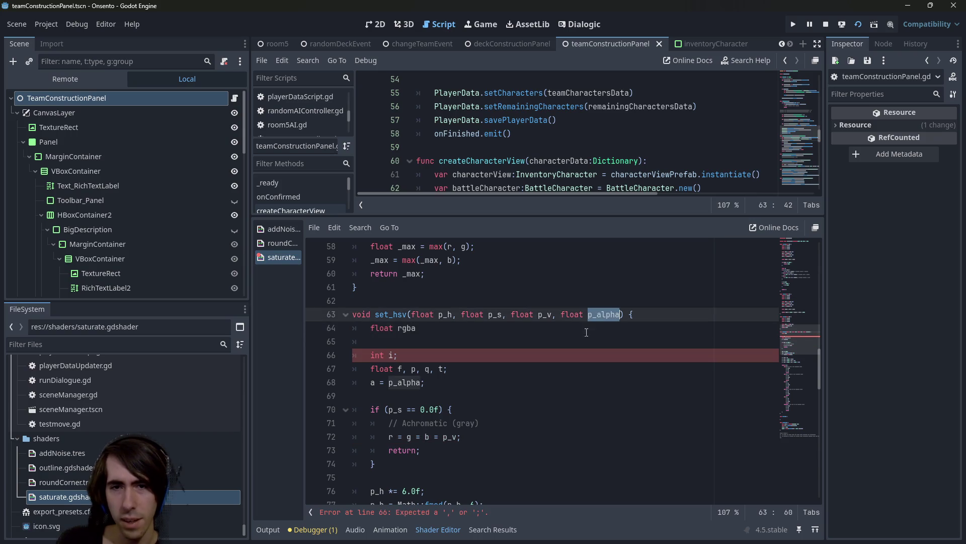
pyautogui.scroll(-15, 554, 363)
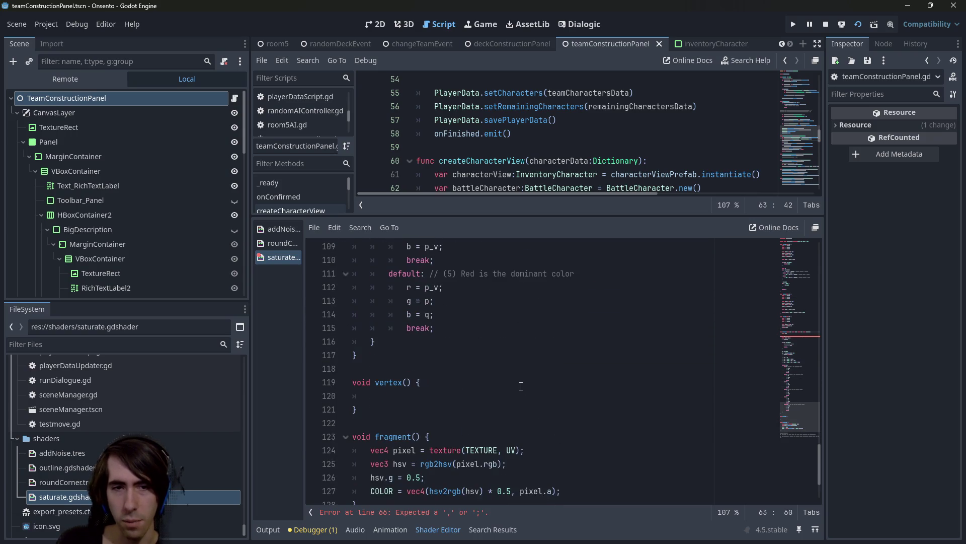
pyautogui.scroll(15, 523, 390)
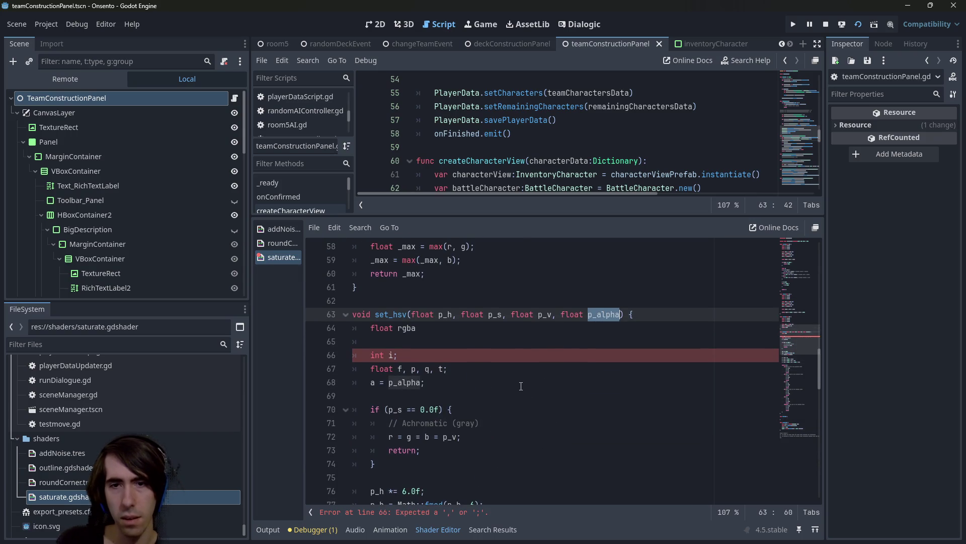
pyautogui.press('BackSpace')
pyautogui.press('BackSpace')
pyautogui.press('BackSpace')
pyautogui.press('Down')
pyautogui.press('Down')
pyautogui.press('Down')
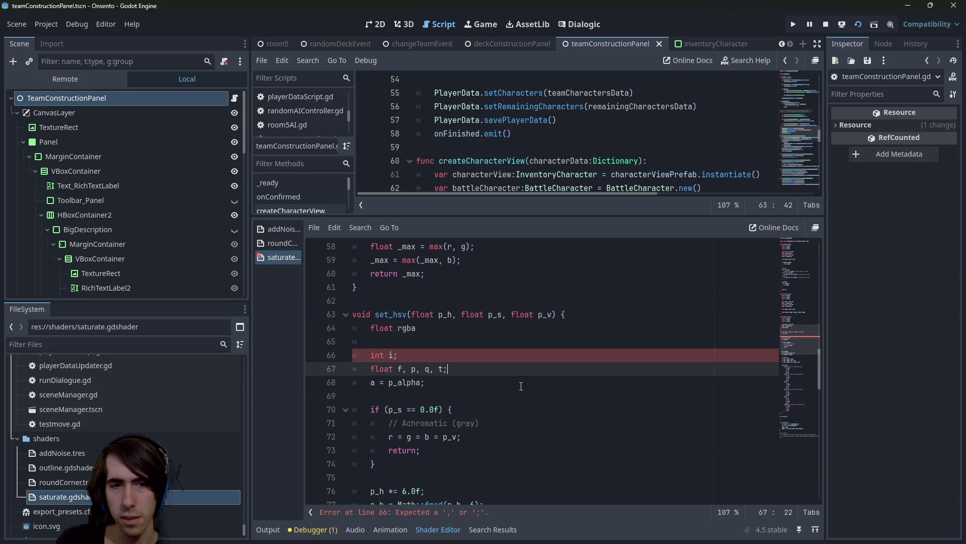
pyautogui.press('Up')
pyautogui.press('Up')
pyautogui.press('Up')
pyautogui.press('BackSpace')
pyautogui.press('BackSpace')
pyautogui.press('BackSpace')
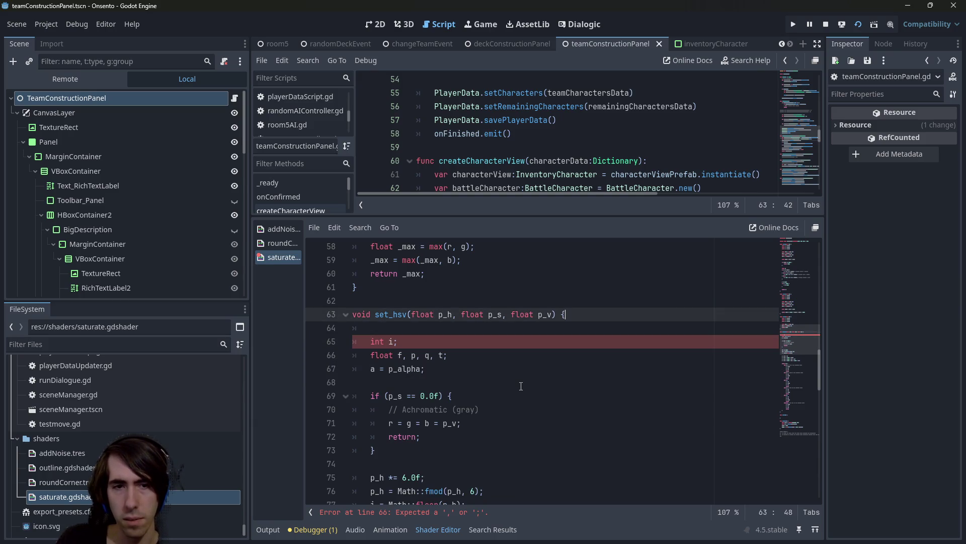
pyautogui.press('Delete')
pyautogui.hotkey('ctrl', 's')
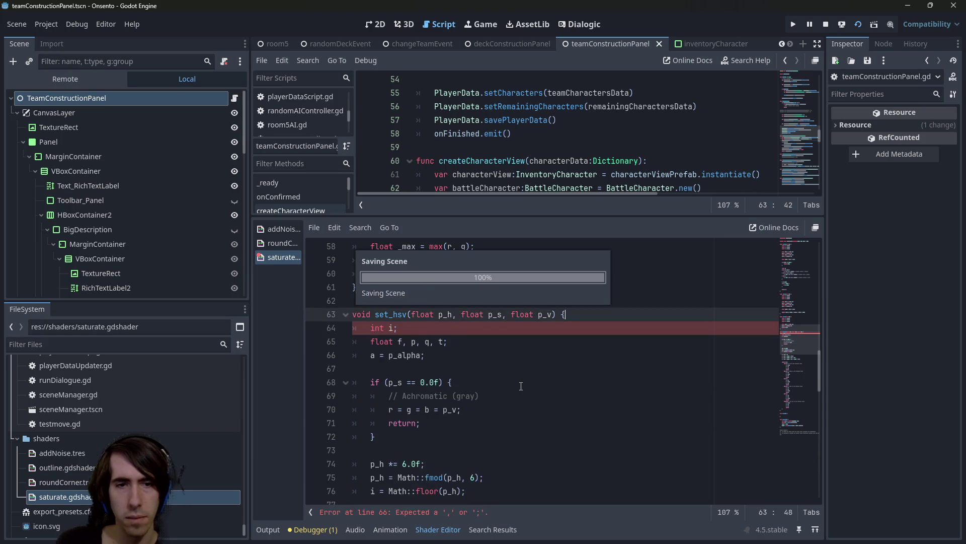
# Delete the a = p_alpha line and change set_hsv's return type to vec3
pyautogui.press('Down')
pyautogui.press('Down')
pyautogui.hotkey('shift', 'Down')
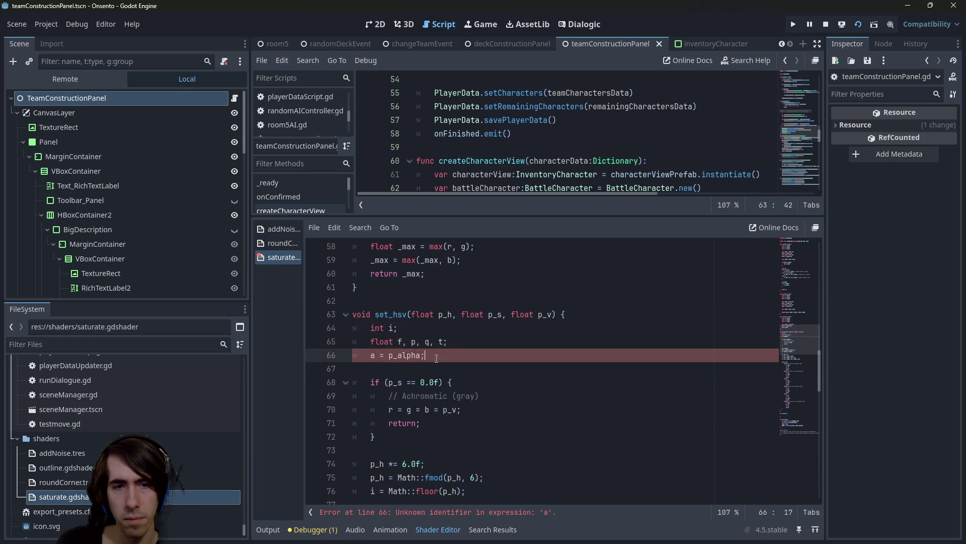
pyautogui.press('Delete')
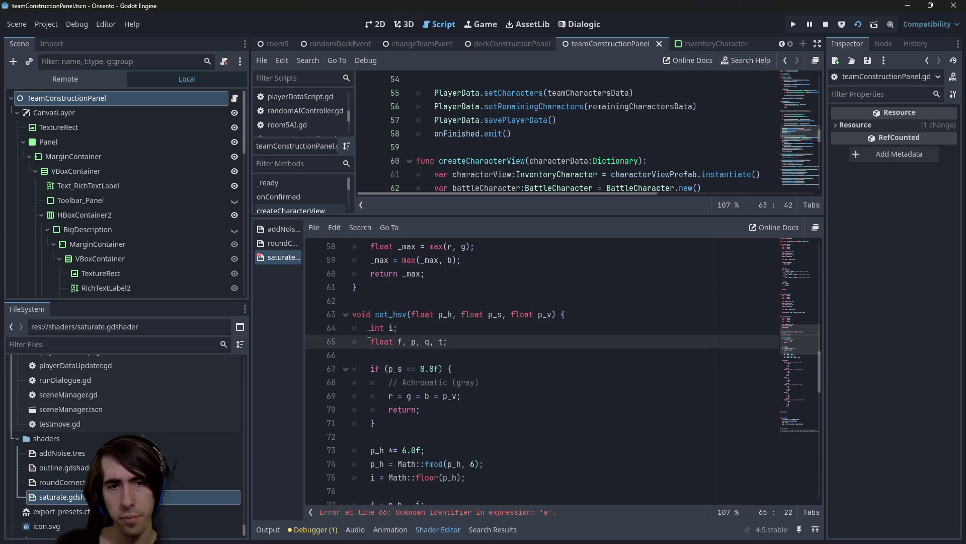
pyautogui.doubleClick(361, 314)
pyautogui.write('vec3')
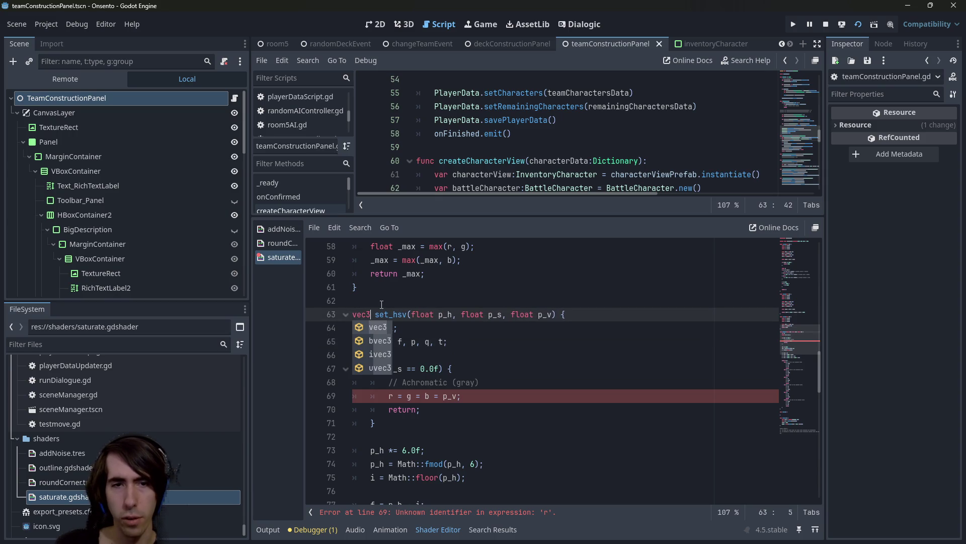
# Make the gray branch return vec3(p_v);
pyautogui.click(460, 396)
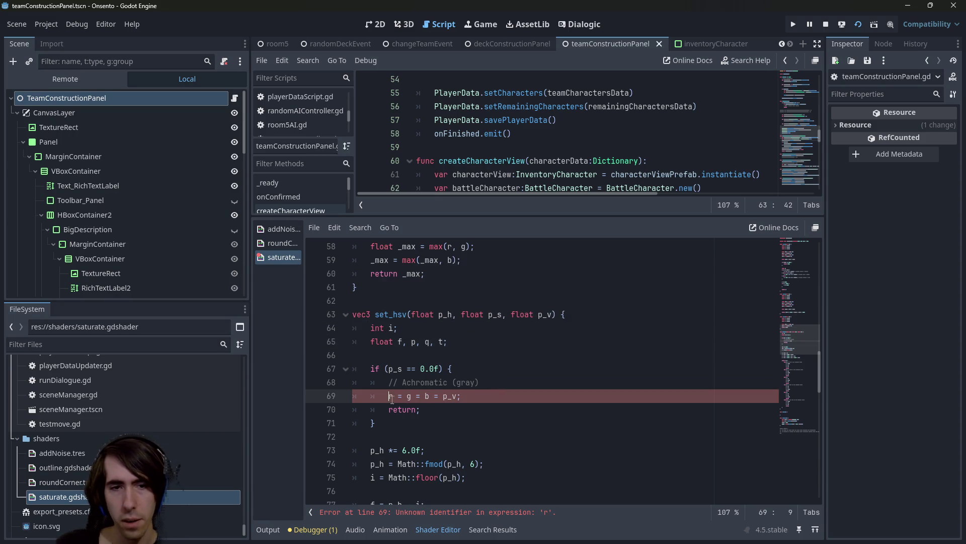
pyautogui.click(460, 396)
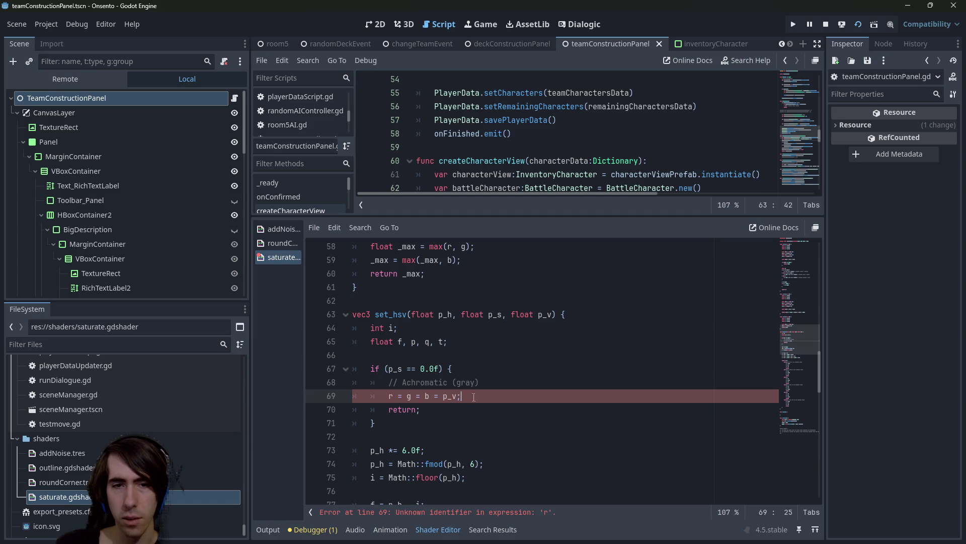
pyautogui.doubleClick(451, 396)
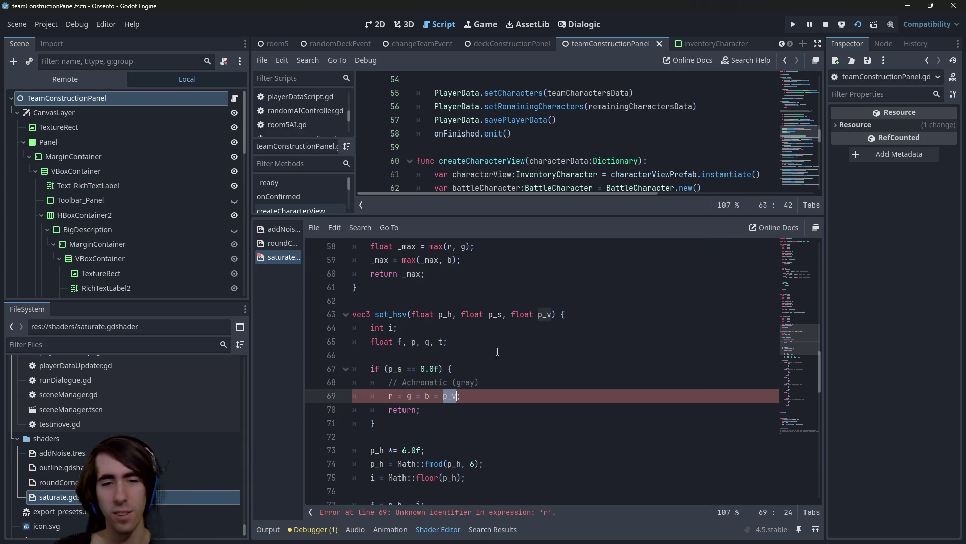
pyautogui.click(418, 410)
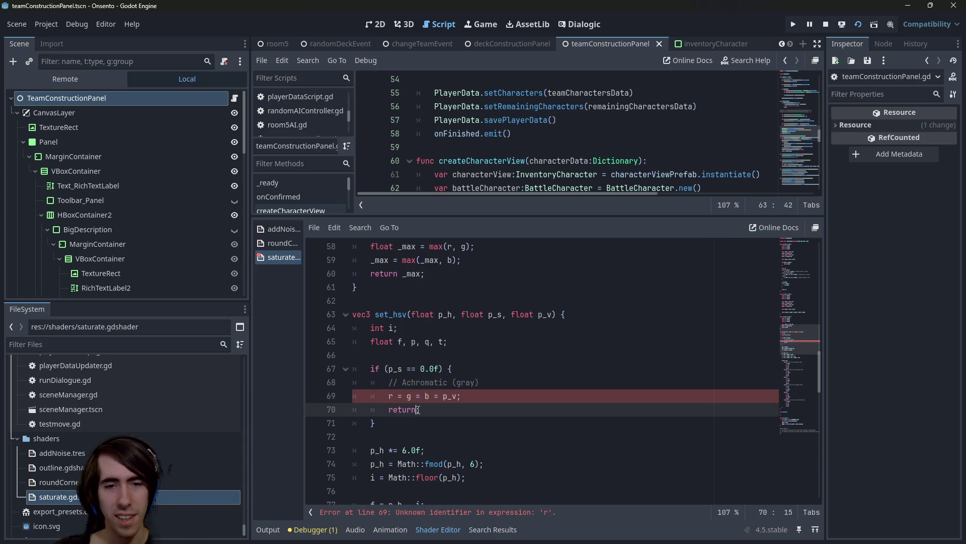
pyautogui.write(' vec3();')
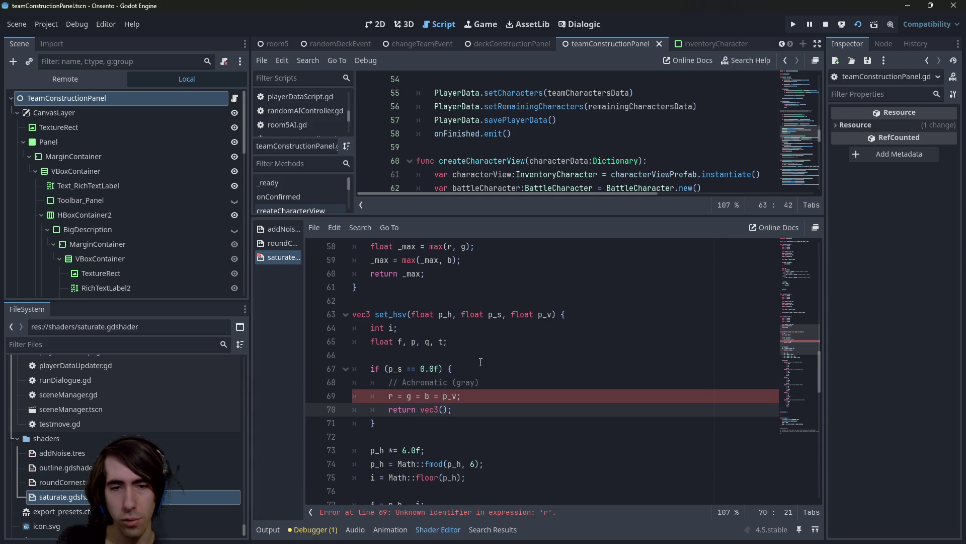
pyautogui.press('Up')
pyautogui.press('Down')
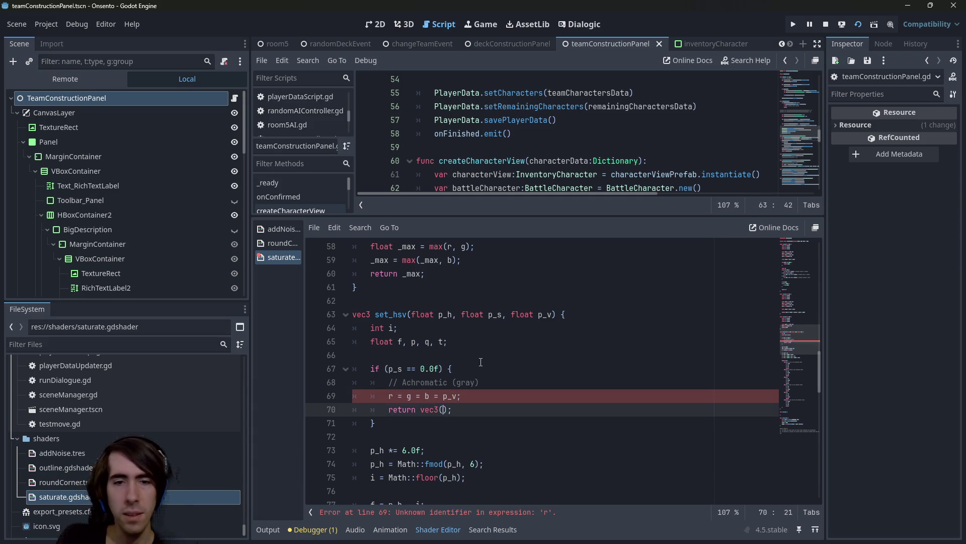
pyautogui.write('p_v, p_v,')
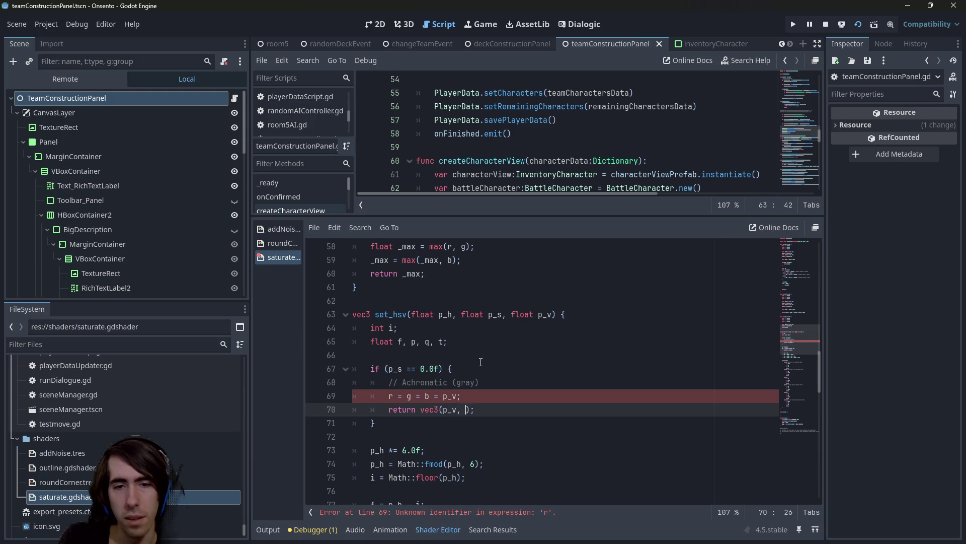
pyautogui.press('BackSpace')
pyautogui.press('BackSpace')
pyautogui.press('BackSpace')
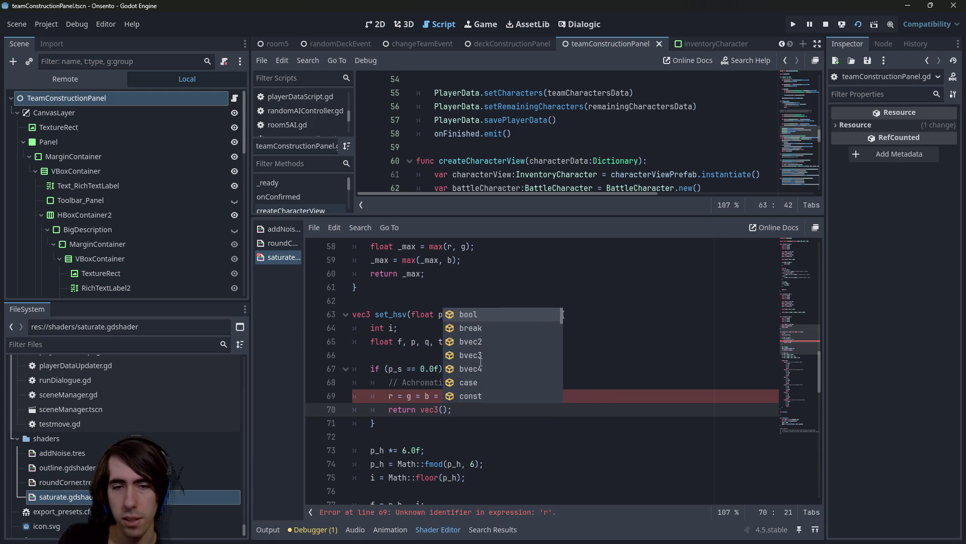
pyautogui.write('p_v')
# Delete the obsolete r = g = b = p_v; line and save
pyautogui.press('Up')
pyautogui.hotkey('shift', 'Left')
pyautogui.hotkey('shift', 'Left')
pyautogui.hotkey('shift', 'Left')
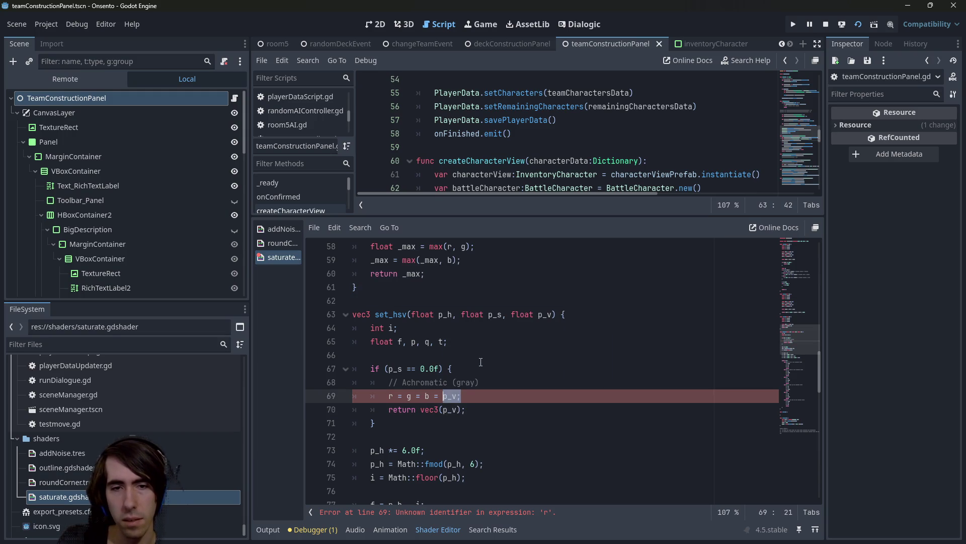
pyautogui.hotkey('ctrl', 'shift', 'Left')
pyautogui.hotkey('ctrl', 'shift', 'Left')
pyautogui.hotkey('ctrl', 'shift', 'Left')
pyautogui.press('BackSpace')
pyautogui.press('BackSpace')
pyautogui.hotkey('ctrl', 's')
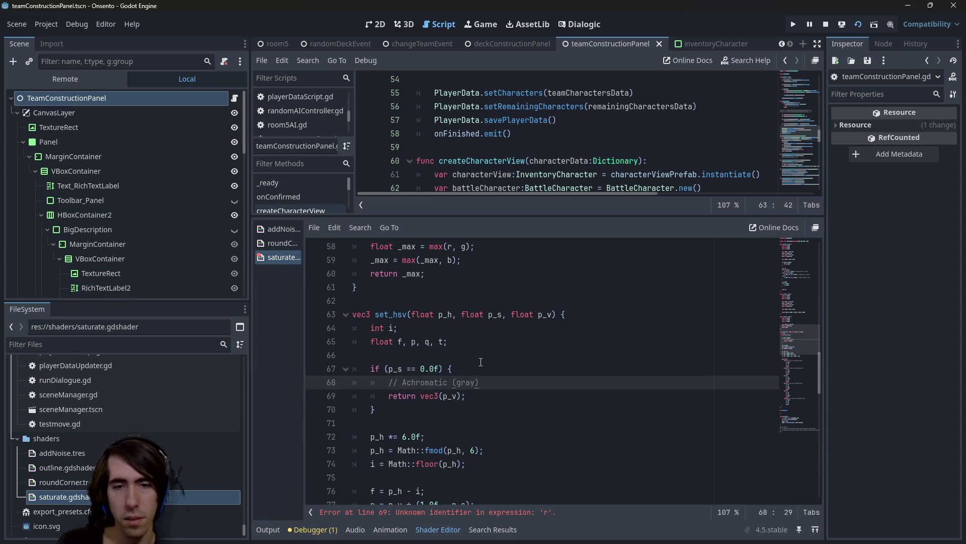
pyautogui.scroll(-2, 480, 362)
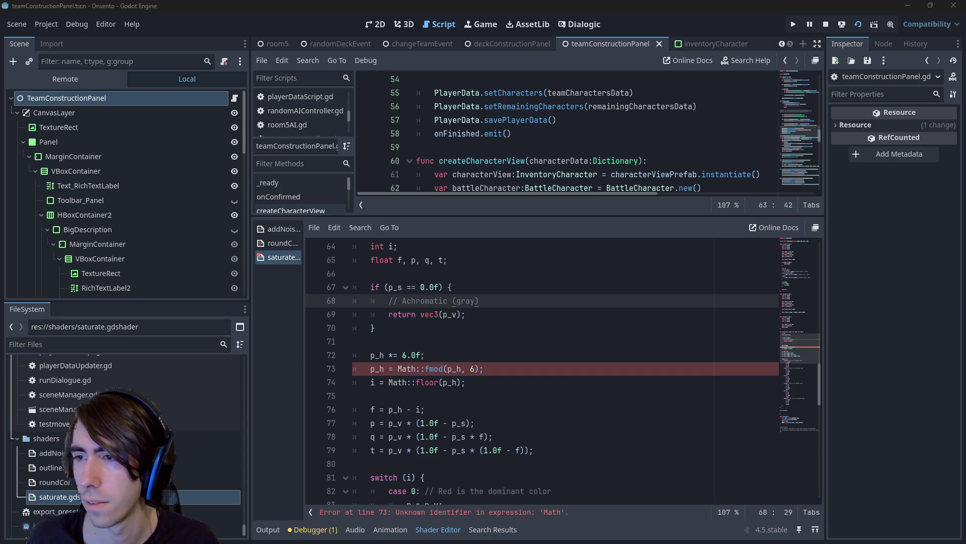
# Check the GLSL fmod search results in Chrome, then return to the shader
pyautogui.hotkey('alt', 'Tab')
pyautogui.hotkey('ctrl', '+')
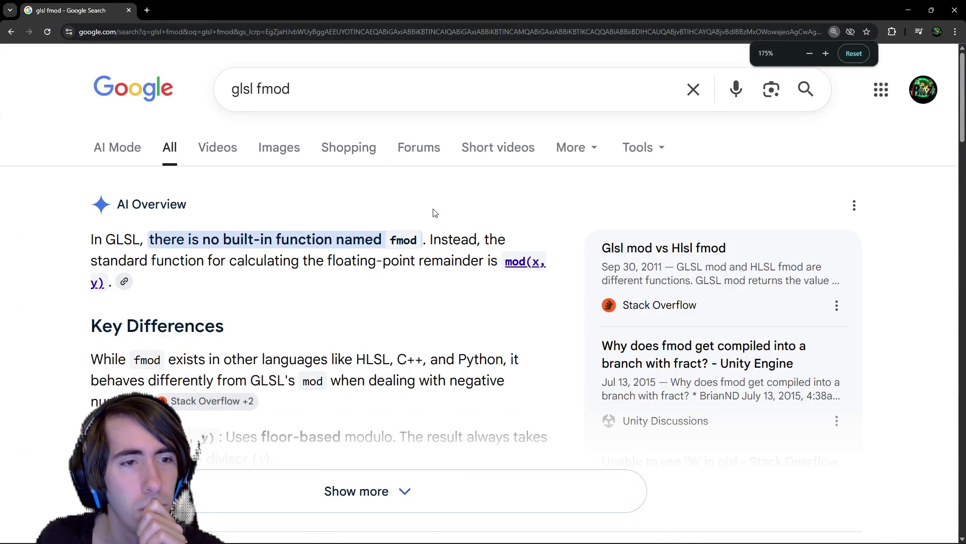
pyautogui.hotkey('alt', 'Tab')
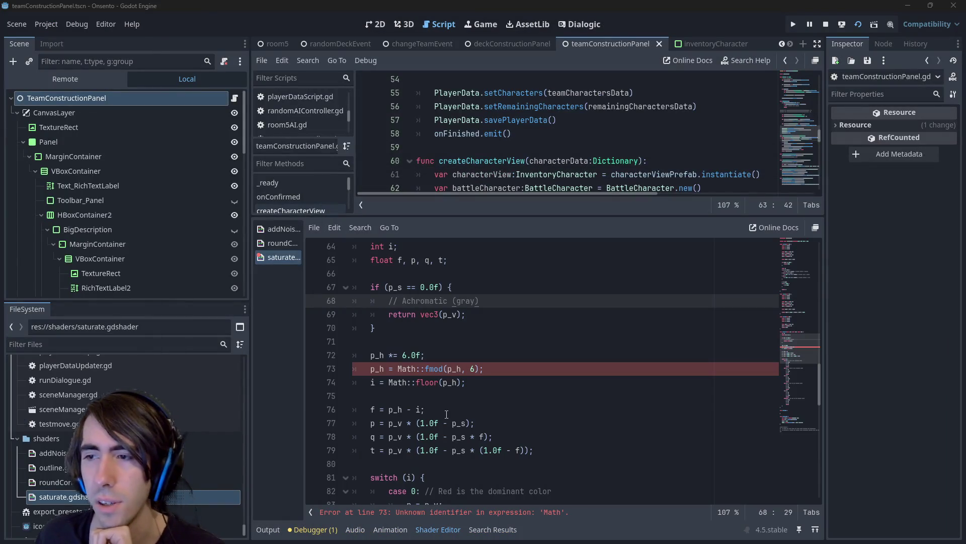
# Replace Math::fmod on line 73 with GLSL mod using 6.0, and save
pyautogui.click(447, 368)
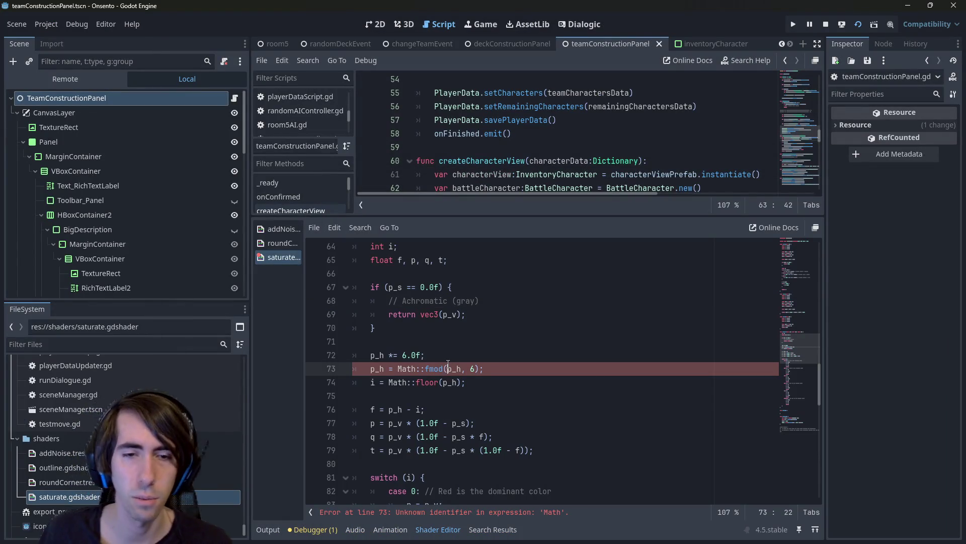
pyautogui.hotkey('ctrl', 'shift', 'Left')
pyautogui.hotkey('ctrl', 'shift', 'Left')
pyautogui.hotkey('ctrl', 'shift', 'Left')
pyautogui.write('mod')
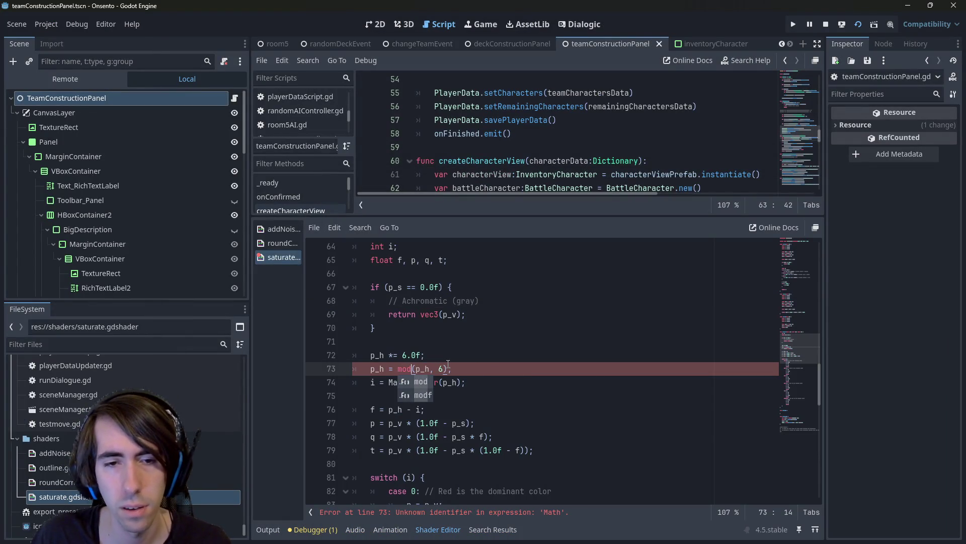
pyautogui.write('(')
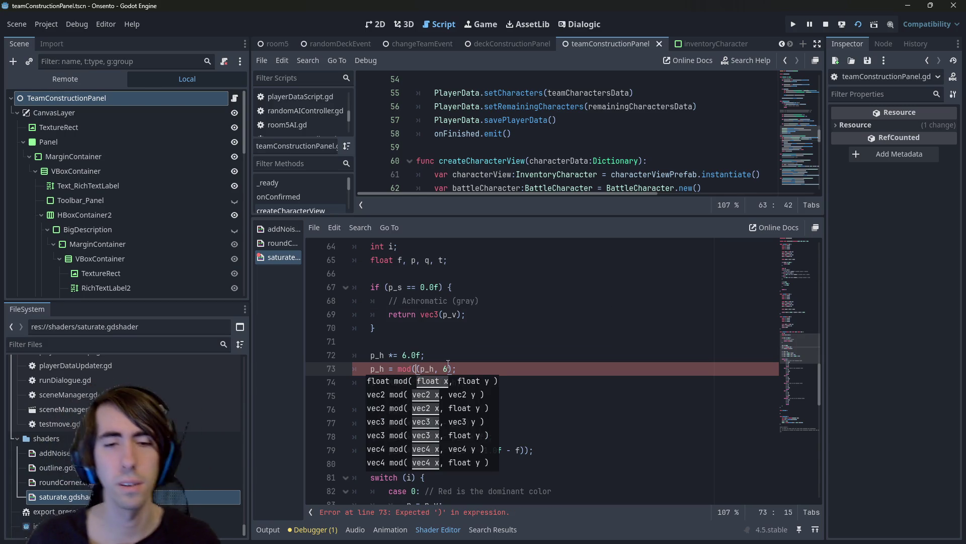
pyautogui.press('Delete')
pyautogui.hotkey('ctrl', 's')
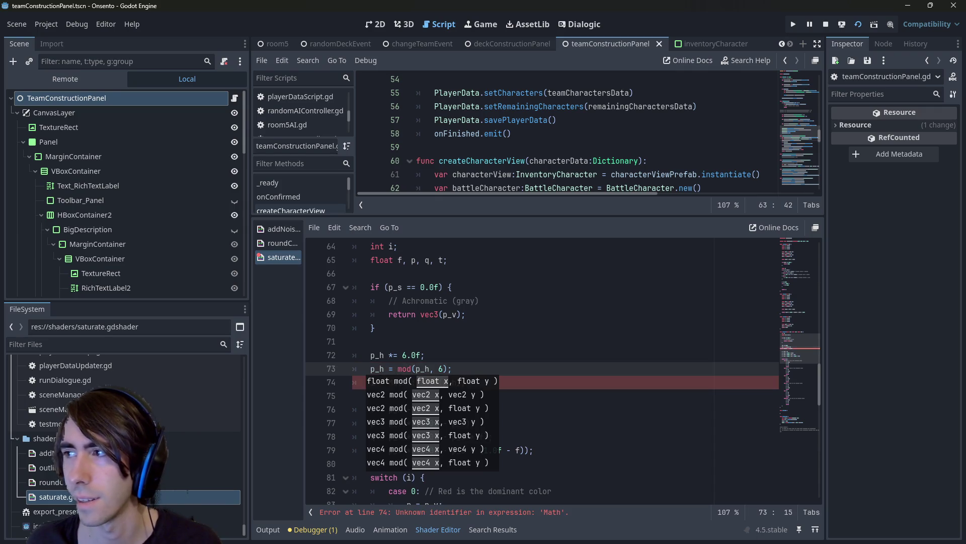
pyautogui.click(444, 369)
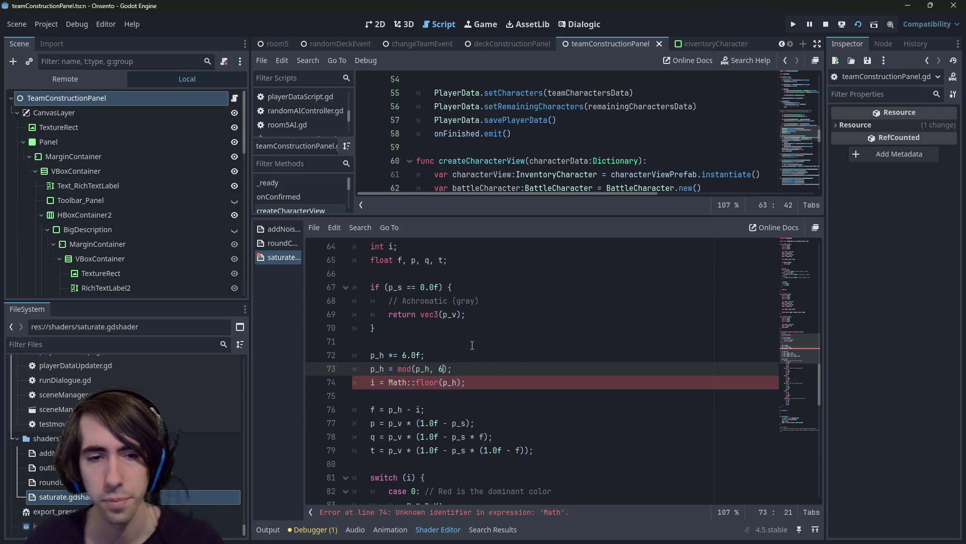
pyautogui.write('.0')
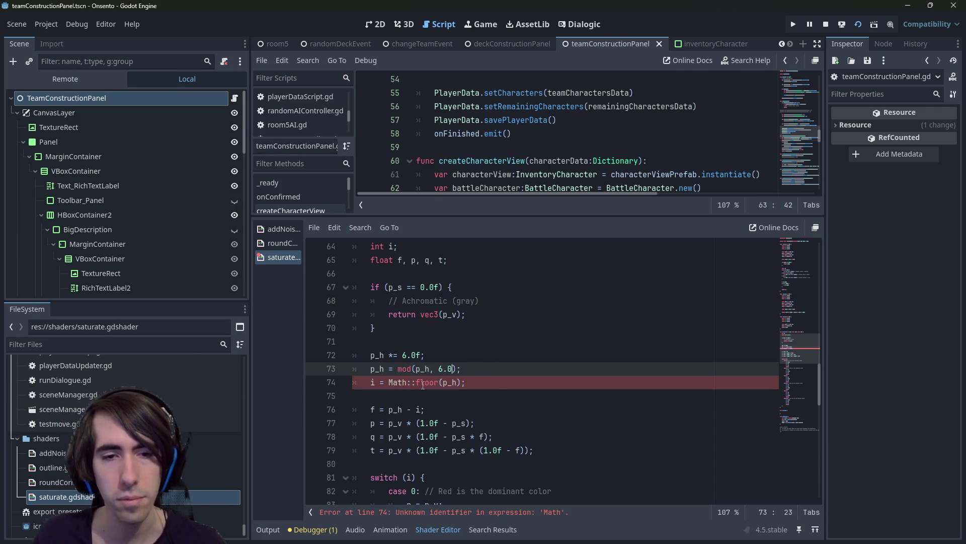
# Change Math::floor to floor wrapped in int() on line 74, and save
pyautogui.doubleClick(422, 383)
pyautogui.press('BackSpace')
pyautogui.press('BackSpace')
pyautogui.press('BackSpace')
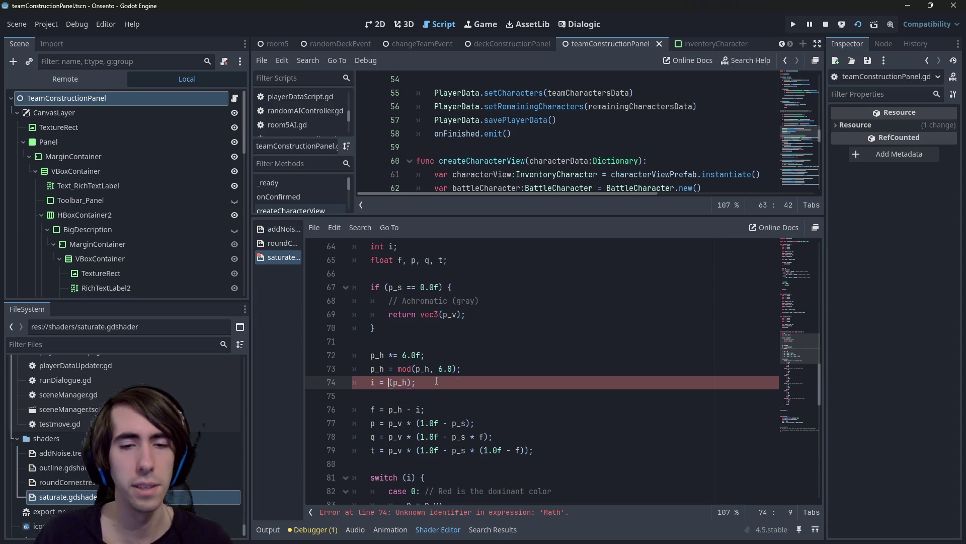
pyautogui.write('floor')
pyautogui.scroll(-1, 436, 381)
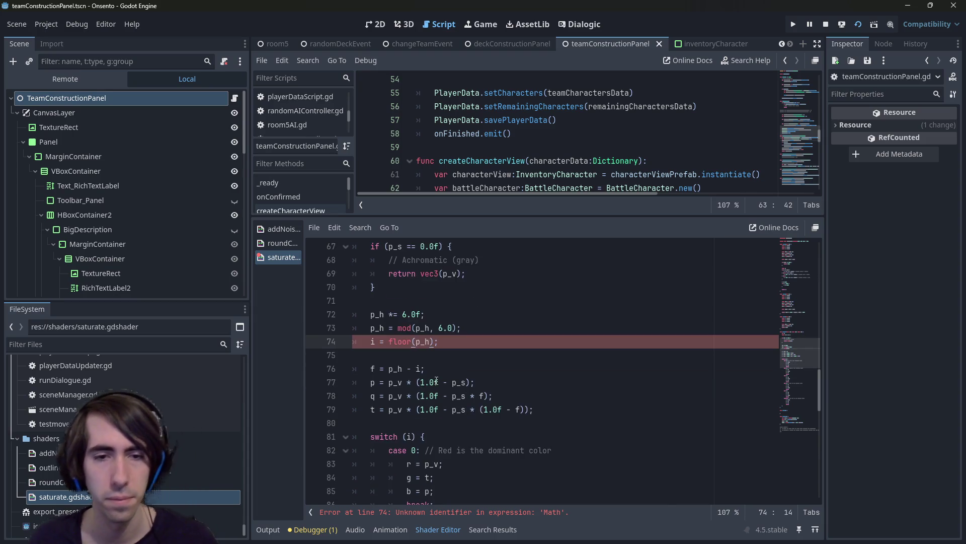
pyautogui.scroll(-1, 436, 381)
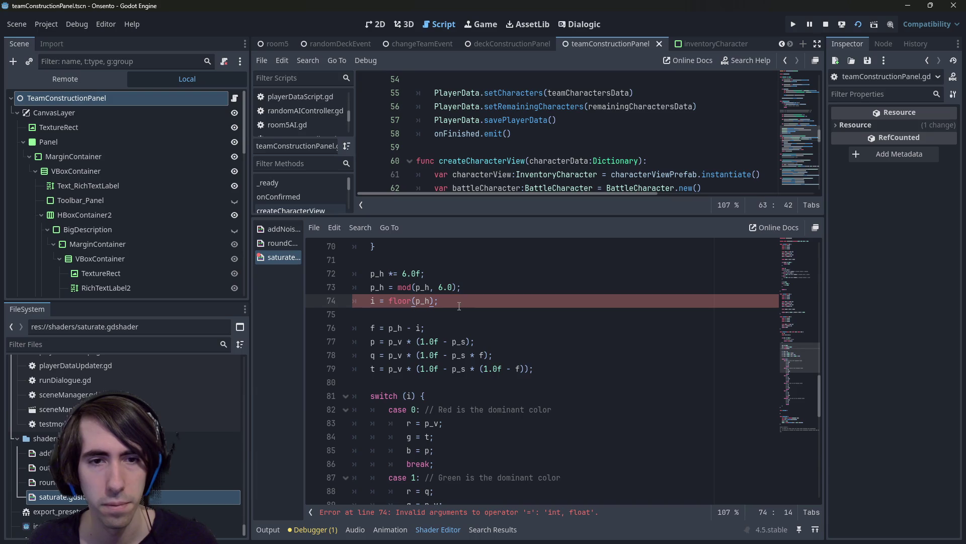
pyautogui.click(375, 300)
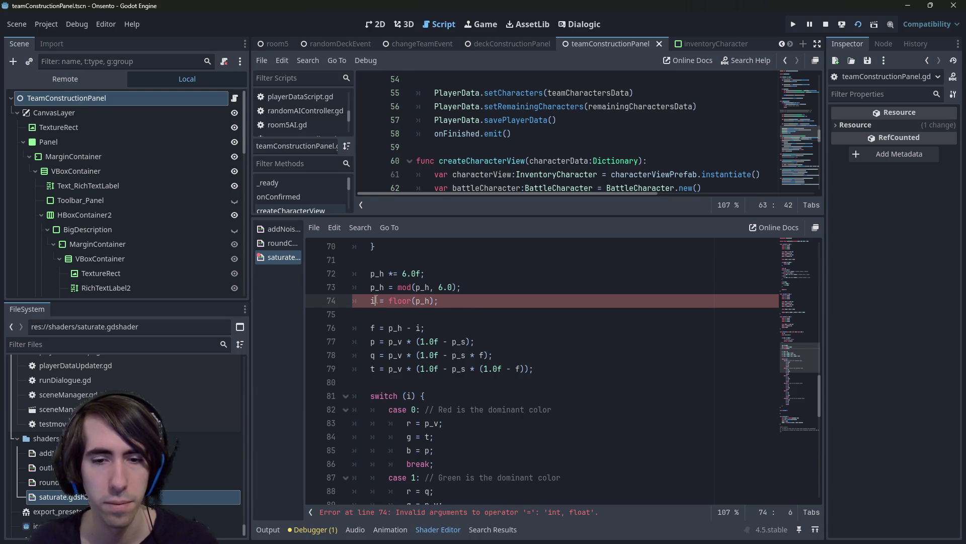
pyautogui.write('int(')
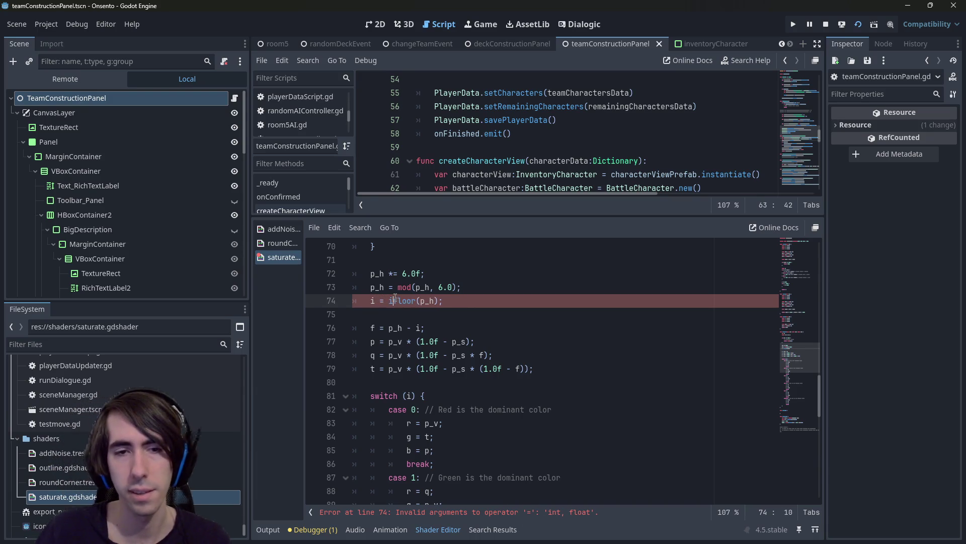
pyautogui.write(')')
pyautogui.hotkey('ctrl', 's')
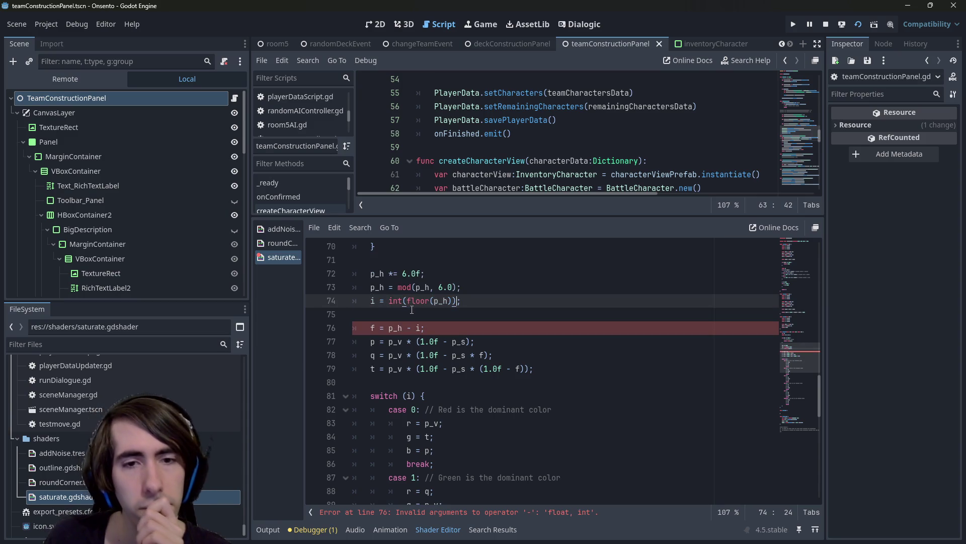
# Convert i to float() in the fractional-part line 76, and save
pyautogui.click(420, 328)
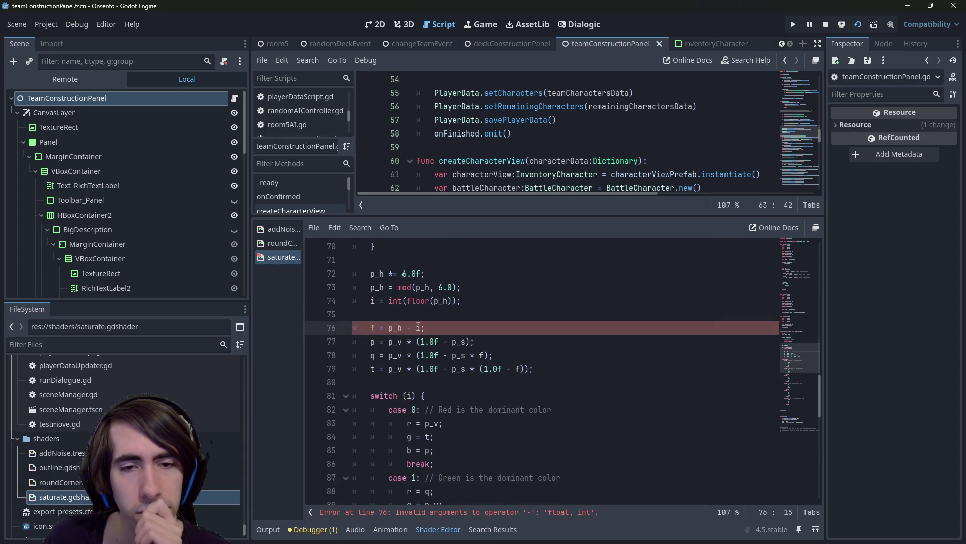
pyautogui.doubleClick(373, 301)
pyautogui.scroll(-8, 379, 309)
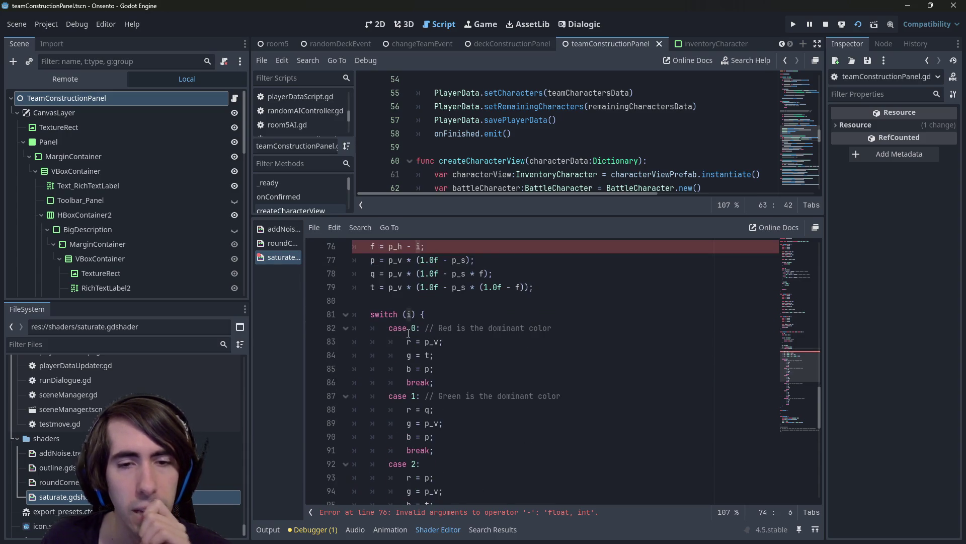
pyautogui.scroll(8, 414, 344)
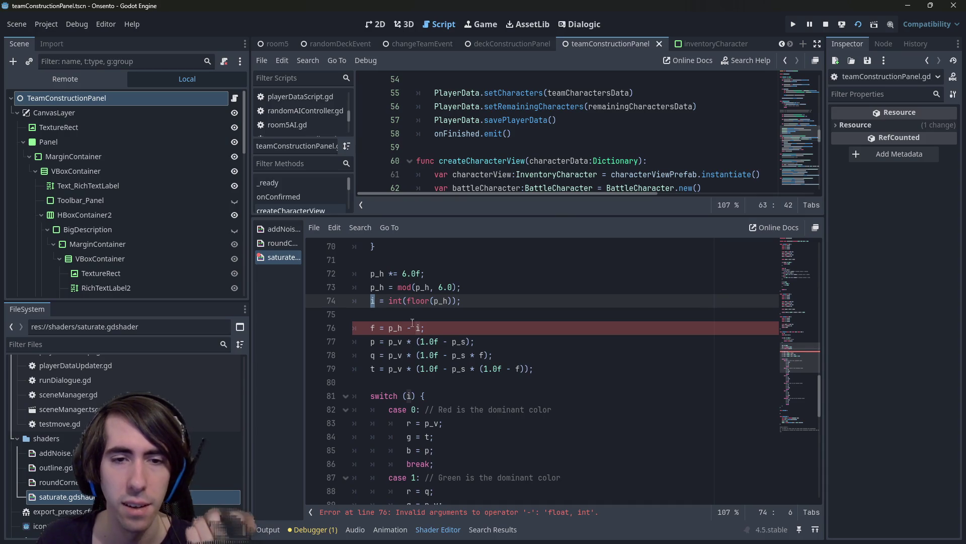
pyautogui.click(416, 326)
pyautogui.write('float(')
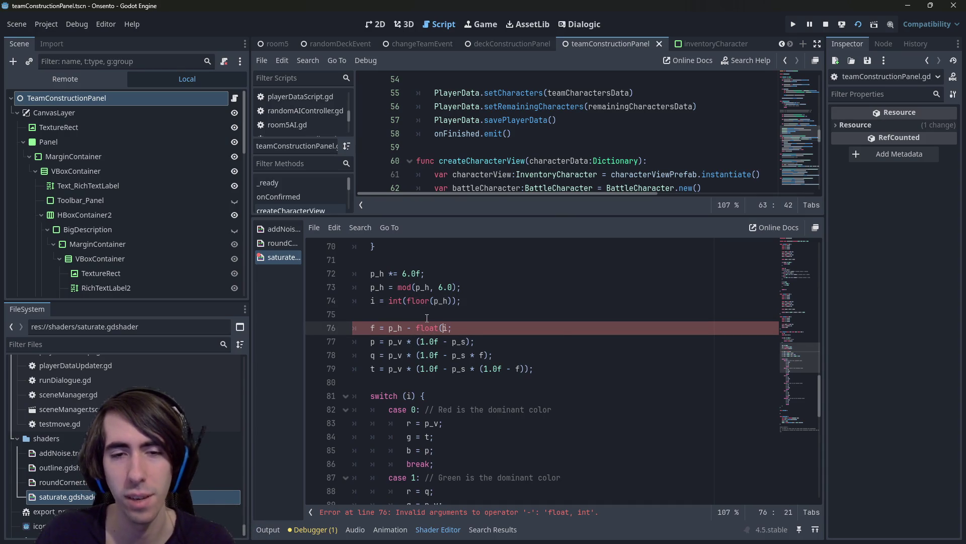
pyautogui.press('Right')
pyautogui.write(')')
pyautogui.hotkey('ctrl', 's')
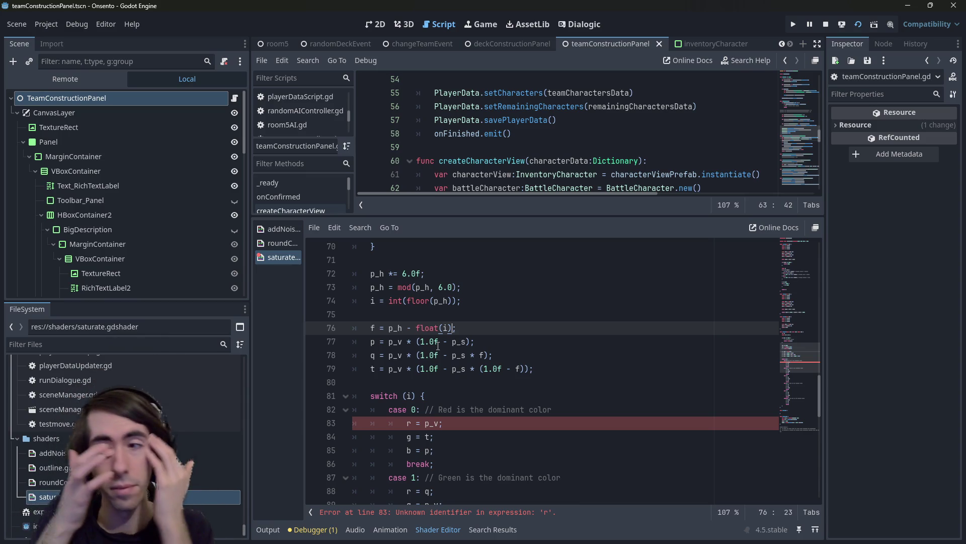
# Add a line 'return vec3(p_v,' under case 0, above the r = p_v assignment
pyautogui.scroll(-2, 430, 396)
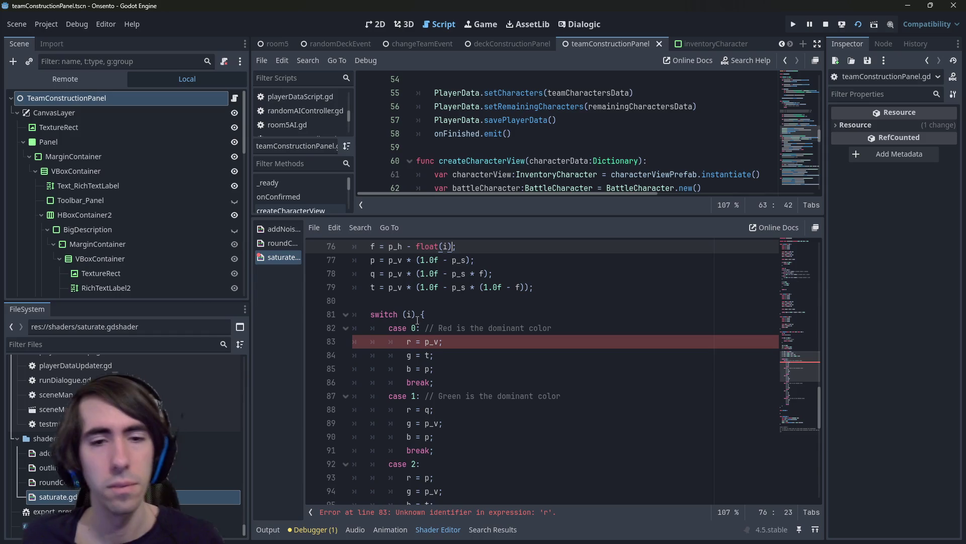
pyautogui.scroll(-2, 445, 351)
pyautogui.scroll(2, 454, 369)
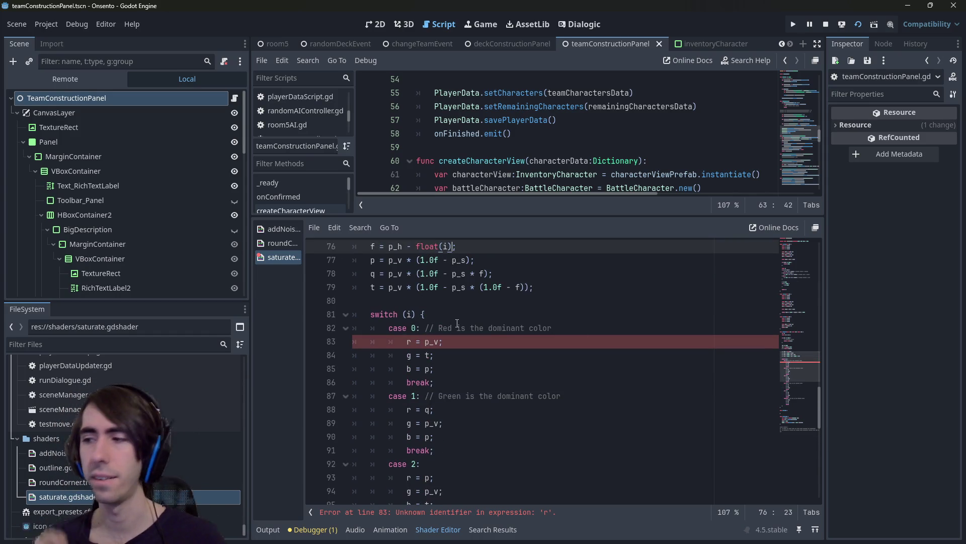
pyautogui.click(433, 343)
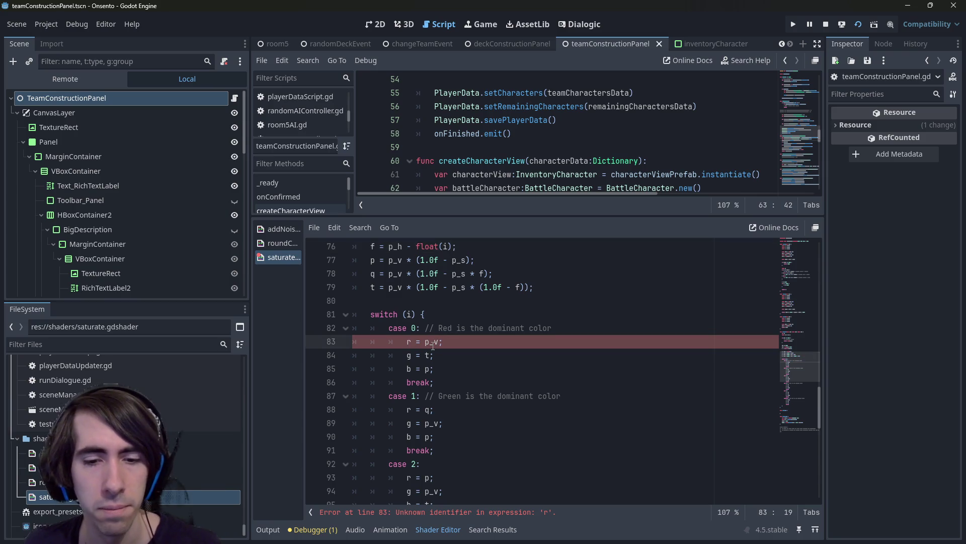
pyautogui.doubleClick(433, 342)
pyautogui.scroll(1, 404, 371)
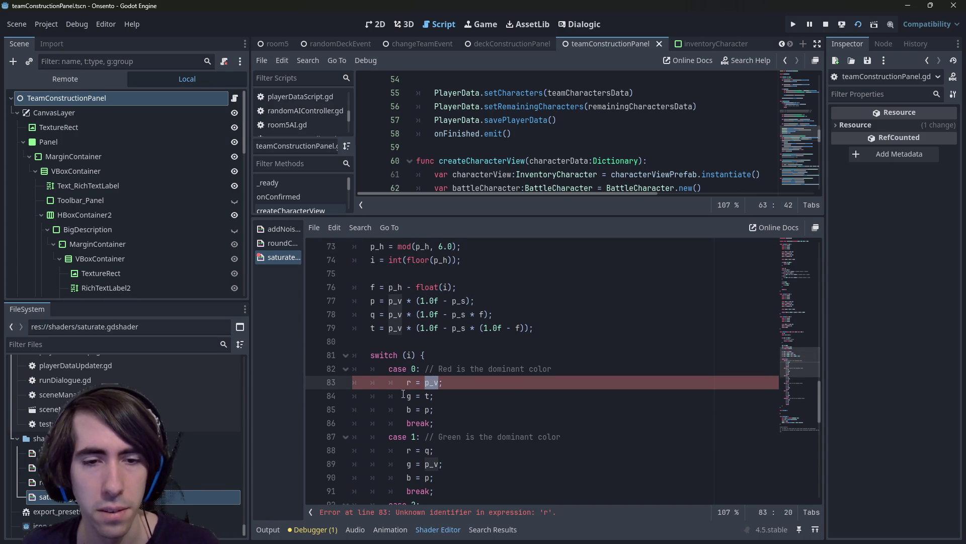
pyautogui.press('Home')
pyautogui.scroll(-9, 405, 382)
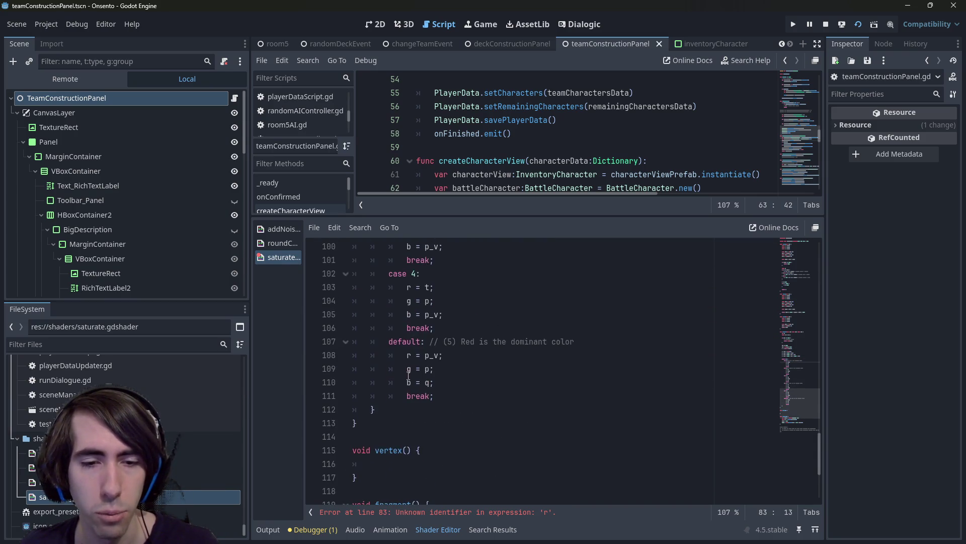
pyautogui.scroll(7, 408, 375)
pyautogui.click(481, 338)
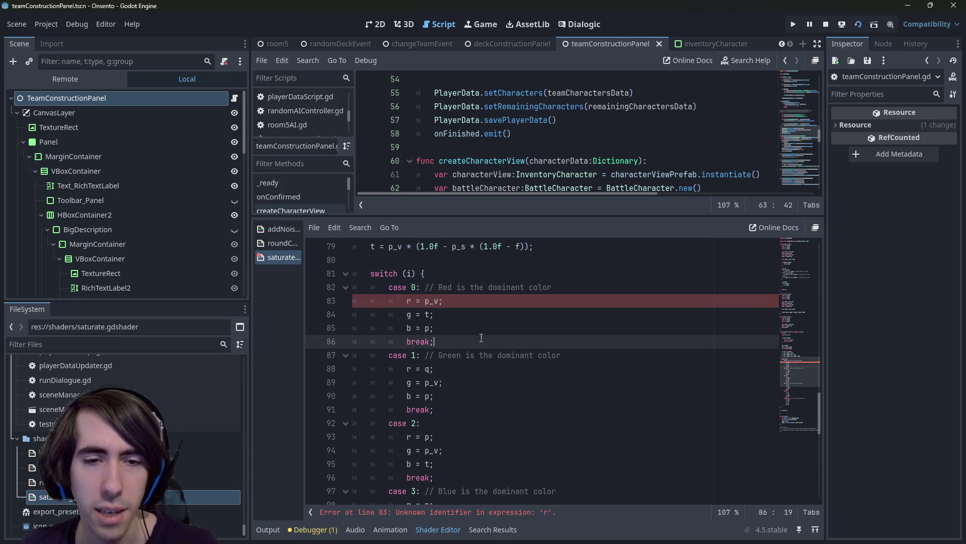
pyautogui.click(571, 291)
pyautogui.press('Return')
pyautogui.write('return ')
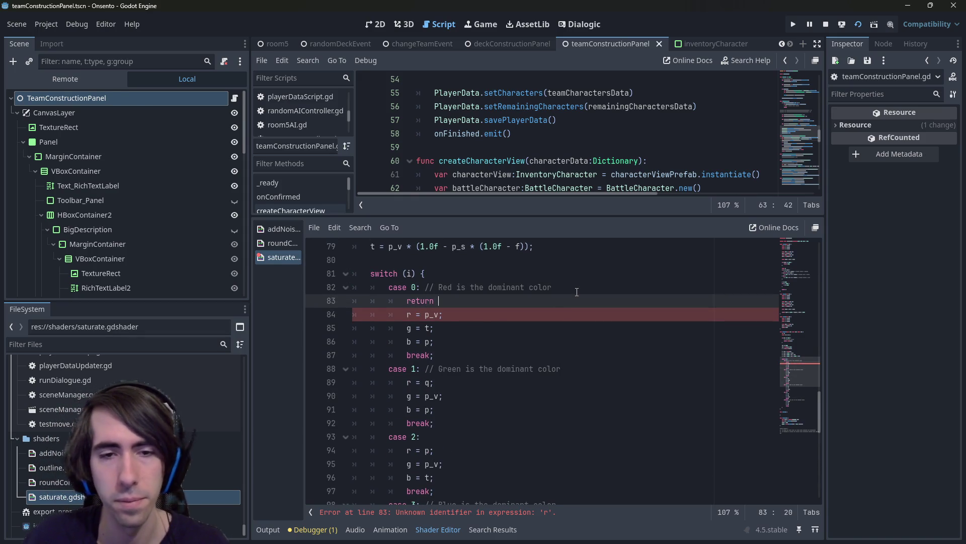
pyautogui.write('vec3(p_v,')
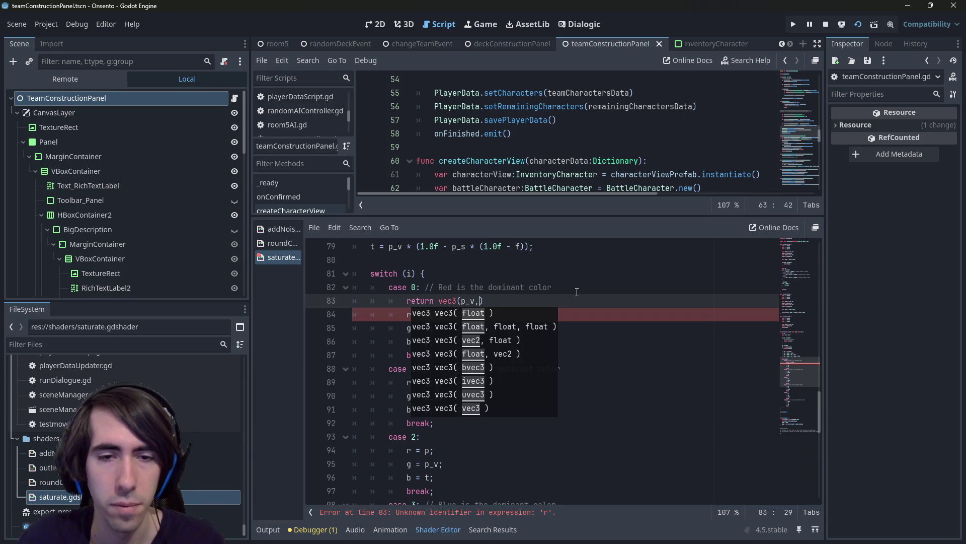
# Finish case 0 as return vec3(p_v, t, p) and delete its old r, g, b assignments
pyautogui.press('Escape')
pyautogui.press('Escape')
pyautogui.write('t, p);')
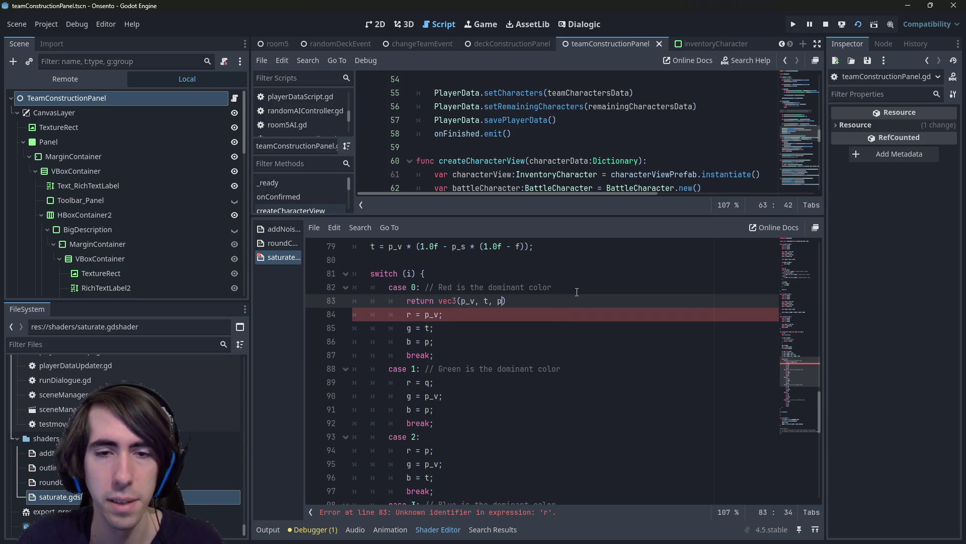
pyautogui.moveTo(463, 359); pyautogui.dragTo(330, 315)
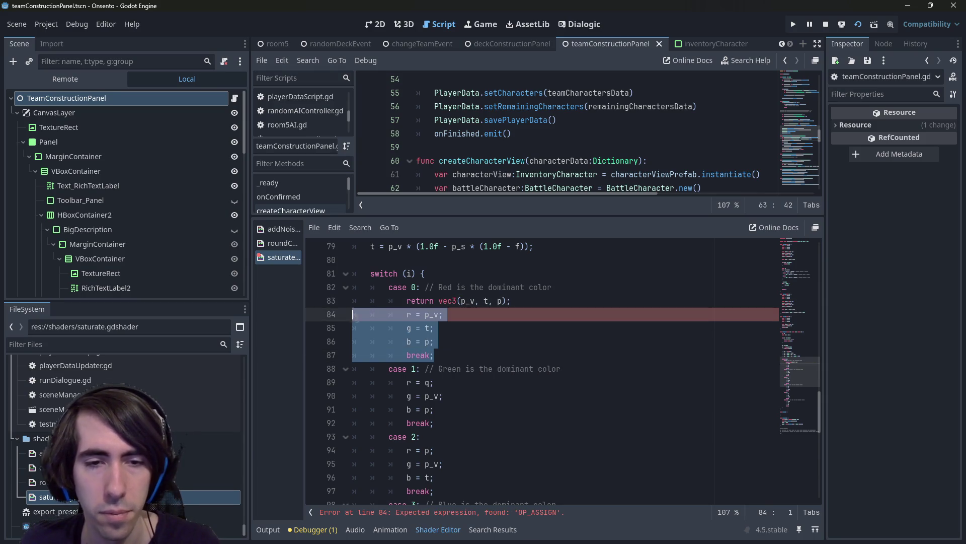
pyautogui.press('BackSpace')
pyautogui.press('BackSpace')
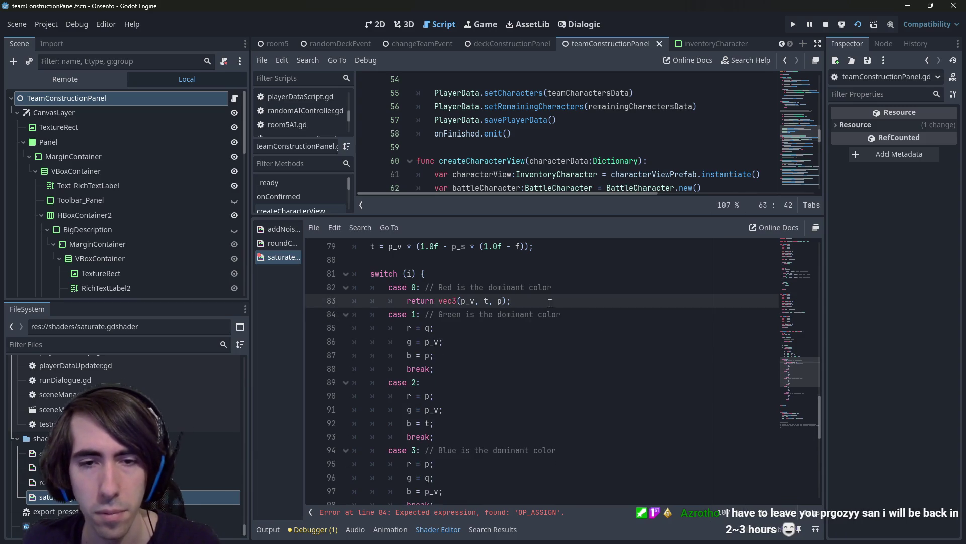
# Make case 1 return vec3(q, p_v, p) and remove its old assignments
pyautogui.moveTo(466, 375)
pyautogui.mouseDown()
pyautogui.moveTo(362, 328)
pyautogui.moveTo(466, 375)
pyautogui.mouseUp()
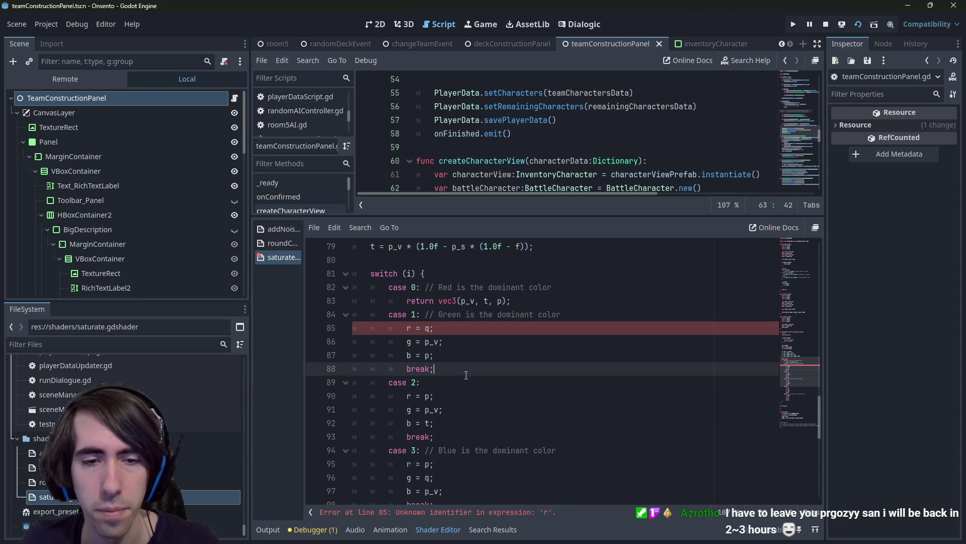
pyautogui.press('Return')
pyautogui.write('return vec3(p_v, t, p);')
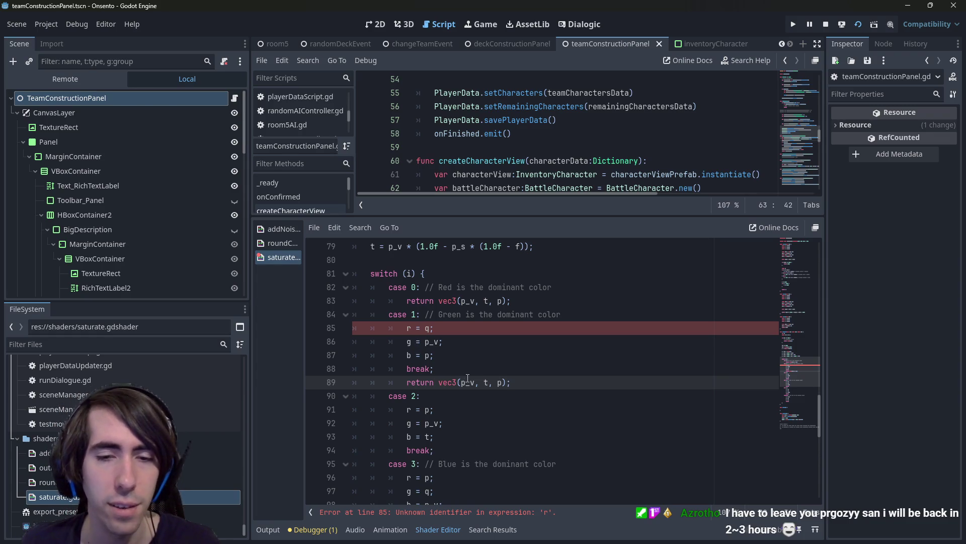
pyautogui.doubleClick(467, 382)
pyautogui.write('q')
pyautogui.press('BackSpace')
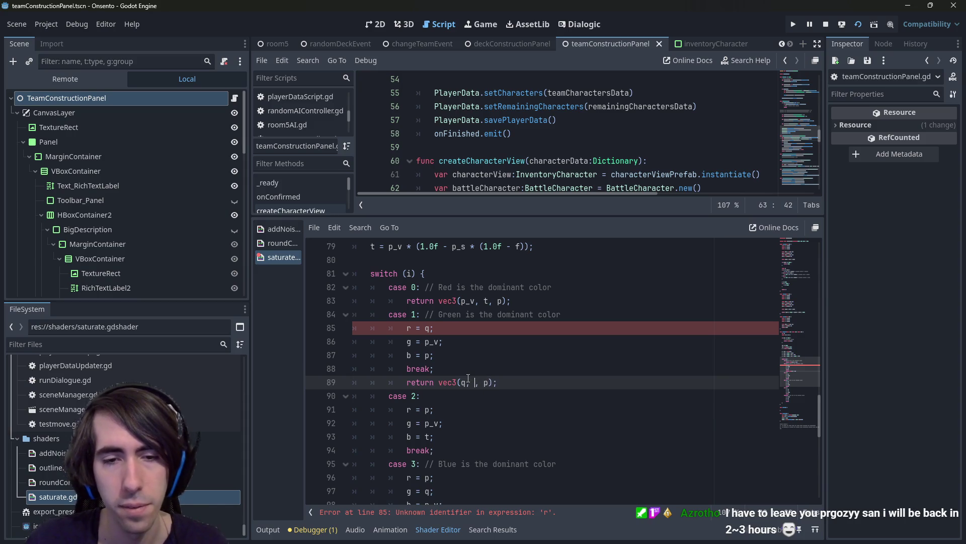
pyautogui.write('p_v')
pyautogui.press('Right')
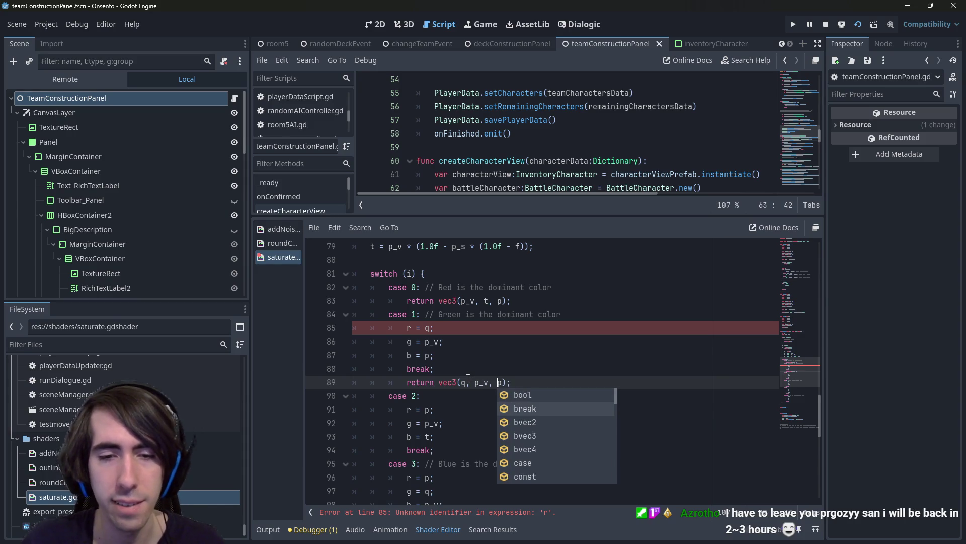
pyautogui.moveTo(434, 368)
pyautogui.mouseDown()
pyautogui.moveTo(352, 328)
pyautogui.moveTo(291, 330)
pyautogui.mouseUp()
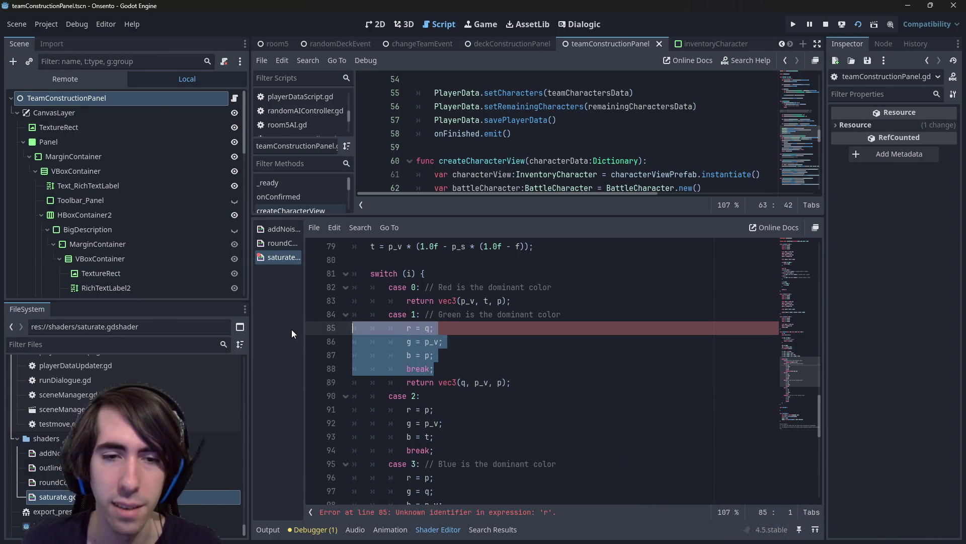
pyautogui.press('Delete')
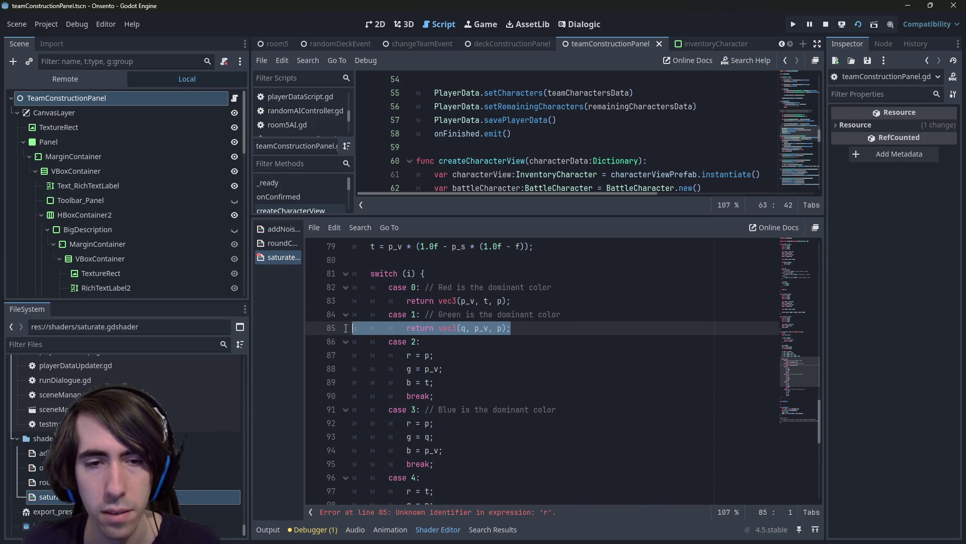
# Make case 2 return vec3(p, p_v, t), remove its old assignments, and save
pyautogui.hotkey('ctrl', 'c')
pyautogui.click(469, 347)
pyautogui.hotkey('ctrl', 'v')
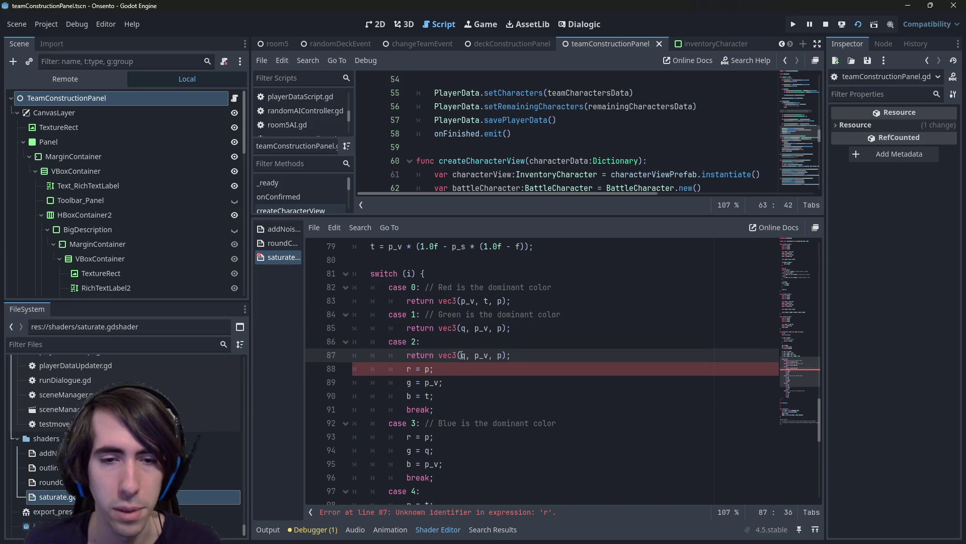
pyautogui.click(467, 356)
pyautogui.press('BackSpace')
pyautogui.write('p')
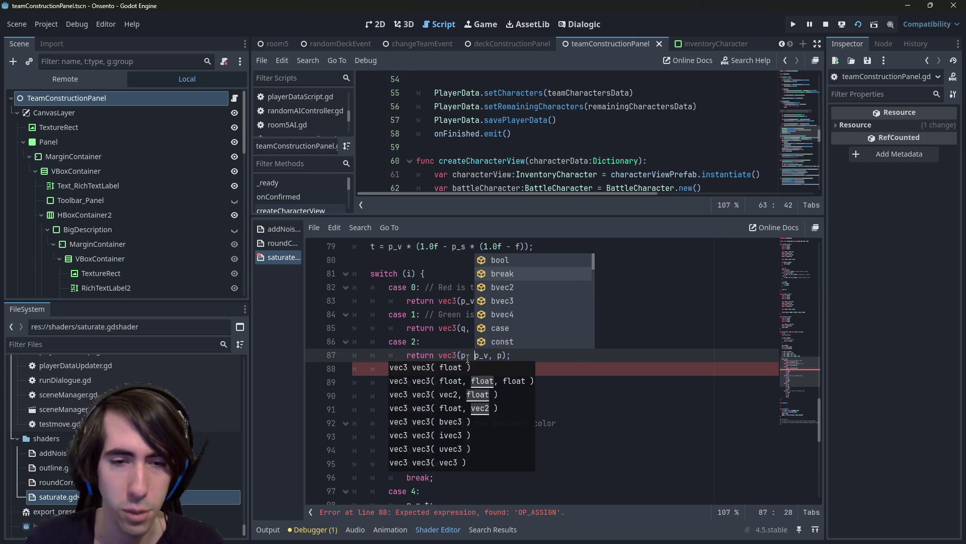
pyautogui.press('Right')
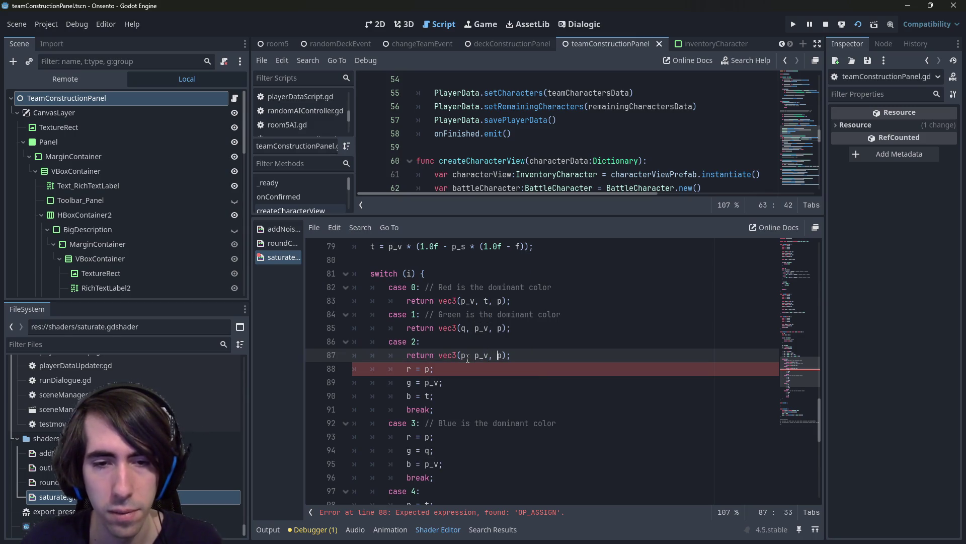
pyautogui.press('Delete')
pyautogui.write('t')
pyautogui.press('End')
pyautogui.hotkey('shift', 'Down')
pyautogui.hotkey('shift', 'Down')
pyautogui.hotkey('shift', 'Down')
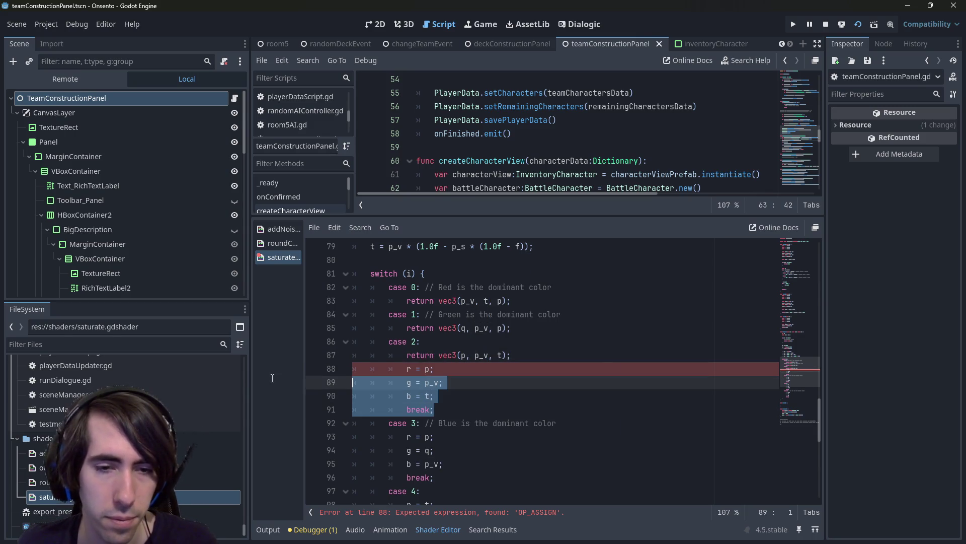
pyautogui.press('BackSpace')
pyautogui.hotkey('ctrl', 's')
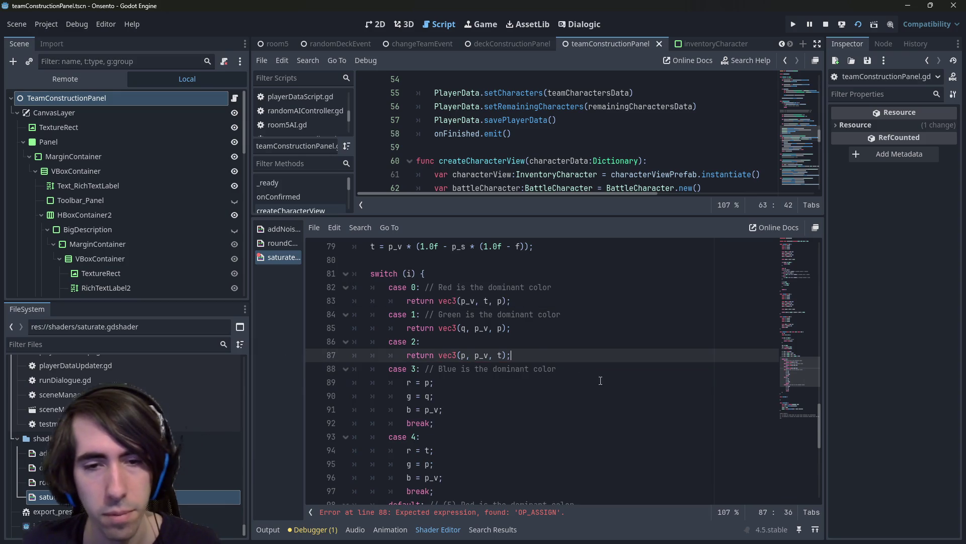
# Make case 3 return vec3(p, q, p_v) and remove its old assignments
pyautogui.hotkey('shift', 'Home')
pyautogui.hotkey('shift', 'Home')
pyautogui.hotkey('ctrl', 'c')
pyautogui.press('Down')
pyautogui.press('End')
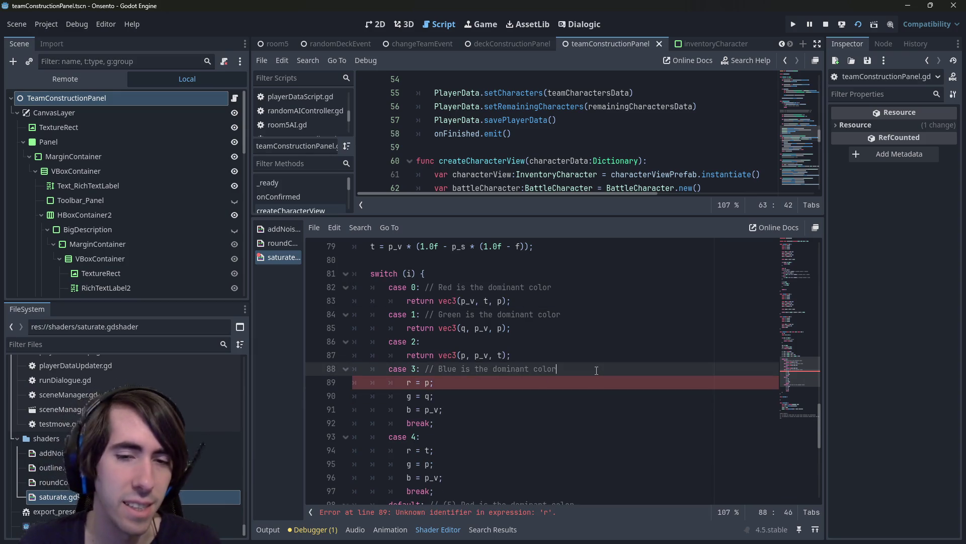
pyautogui.press('Return')
pyautogui.hotkey('ctrl', 'v')
pyautogui.doubleClick(482, 382)
pyautogui.write('q')
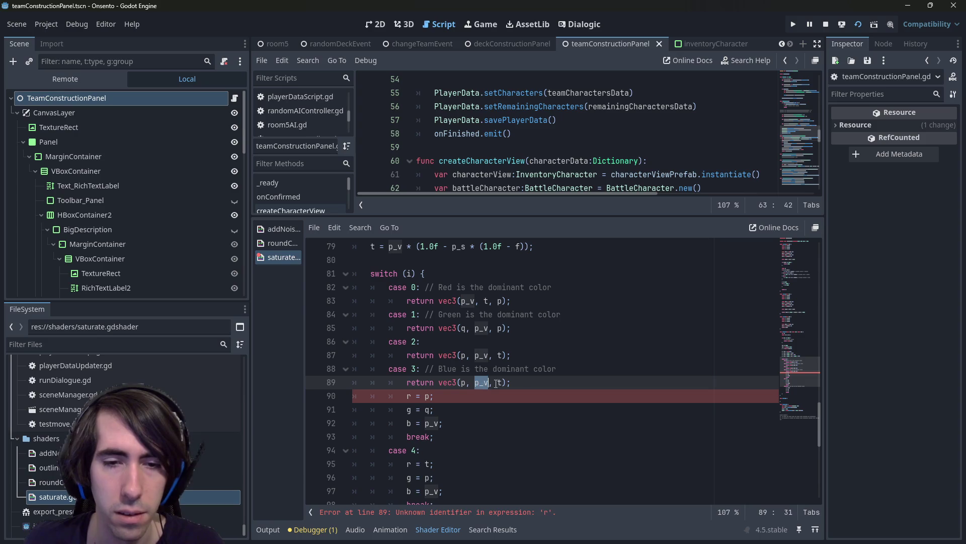
pyautogui.press('Right')
pyautogui.press('Right')
pyautogui.press('Delete')
pyautogui.write('p+_')
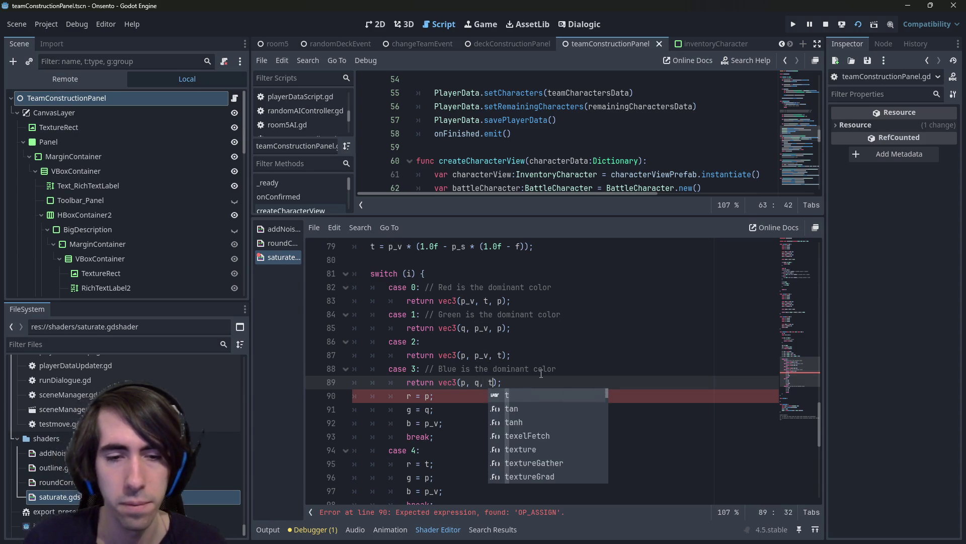
pyautogui.write('v')
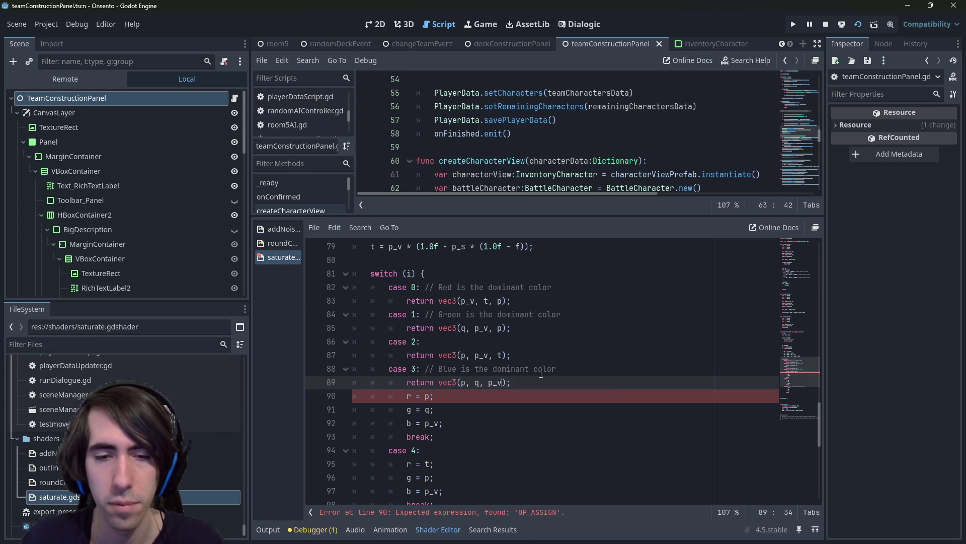
pyautogui.press('End')
pyautogui.hotkey('shift', 'Down')
pyautogui.hotkey('shift', 'Down')
pyautogui.hotkey('shift', 'Down')
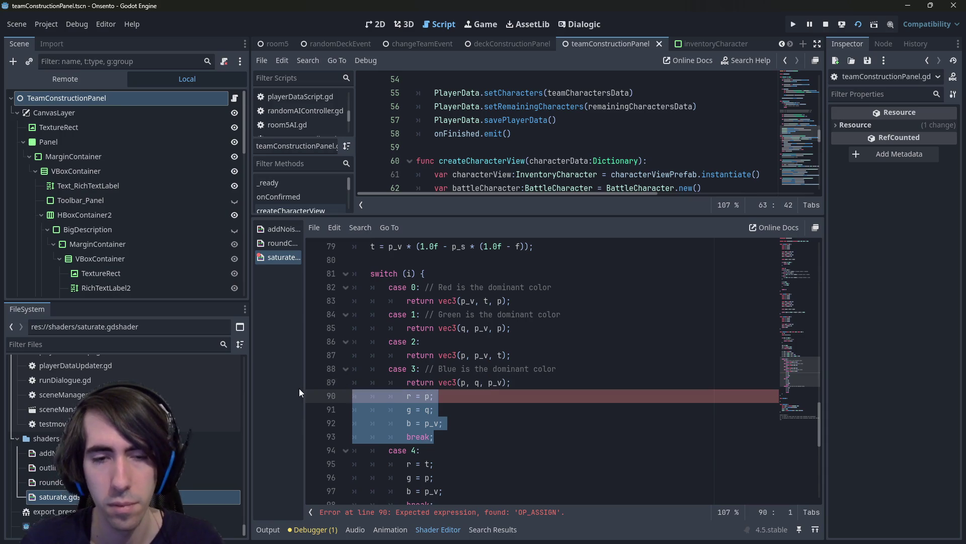
pyautogui.press('Delete')
pyautogui.scroll(-1, 327, 372)
# Make case 4 return vec3(t, p, p_v), delete its old assignments, and save
pyautogui.hotkey('shift', 'Home')
pyautogui.hotkey('shift', 'Home')
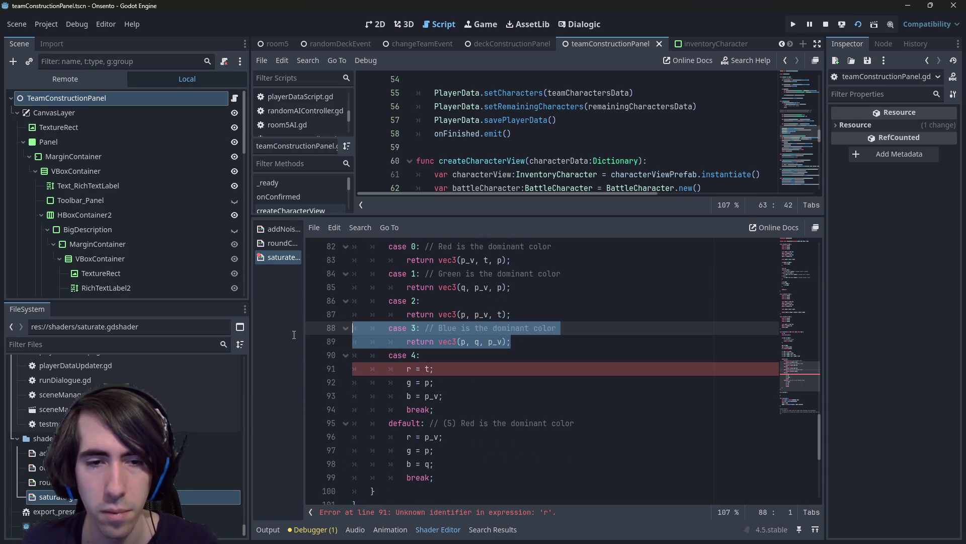
pyautogui.hotkey('ctrl', 'c')
pyautogui.click(457, 358)
pyautogui.press('Return')
pyautogui.hotkey('ctrl', 'v')
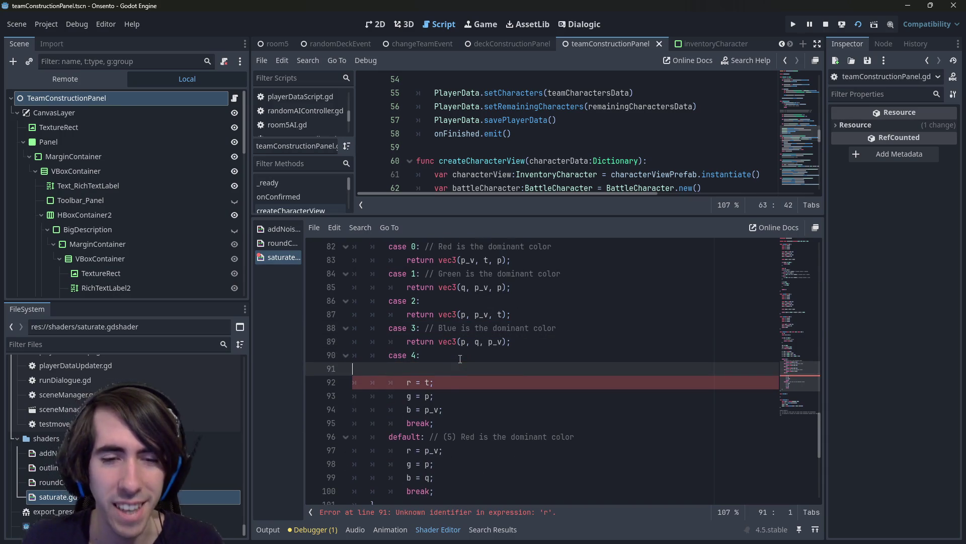
pyautogui.click(464, 368)
pyautogui.press('Delete')
pyautogui.press('Delete')
pyautogui.press('Delete')
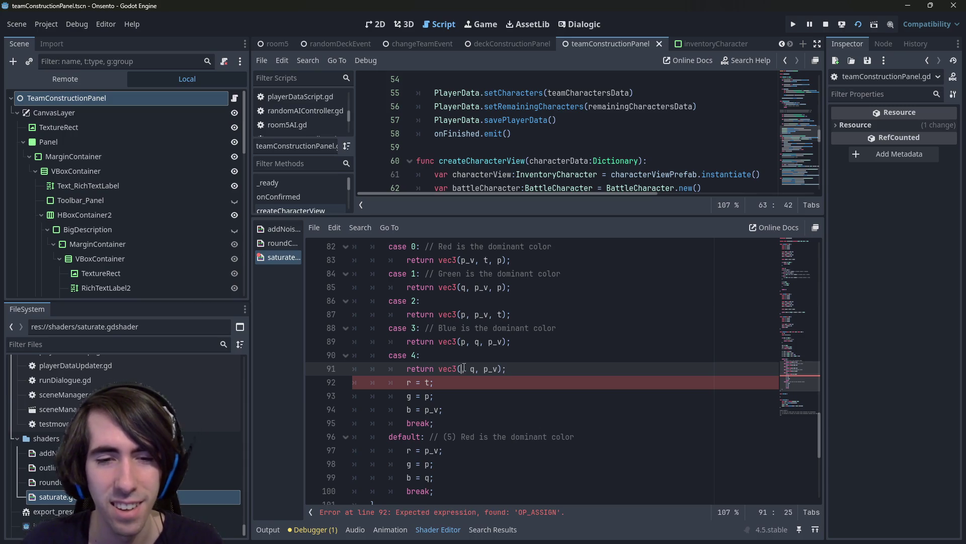
pyautogui.write('t, p,')
pyautogui.press('Right')
pyautogui.press('Right')
pyautogui.press('Right')
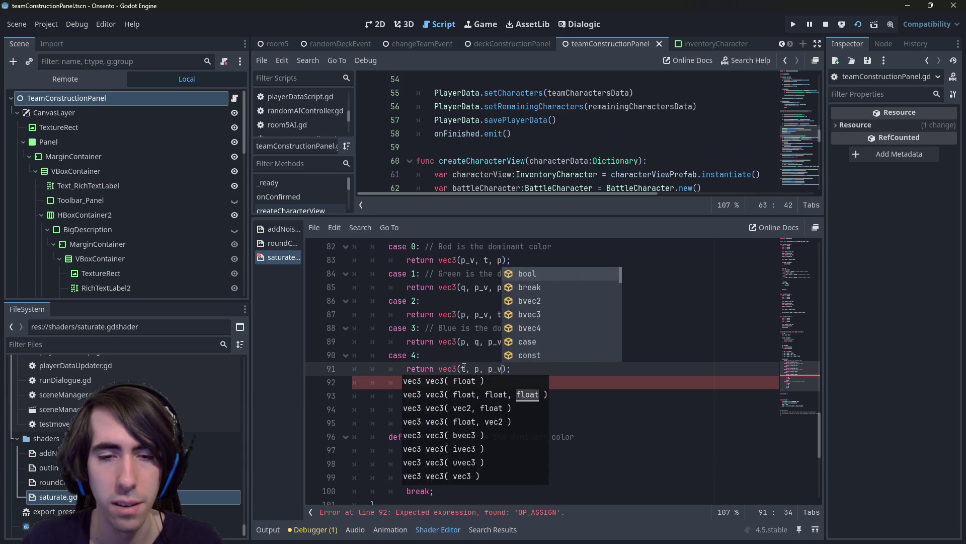
pyautogui.press('BackSpace')
pyautogui.press('BackSpace')
pyautogui.press('BackSpace')
pyautogui.write('q')
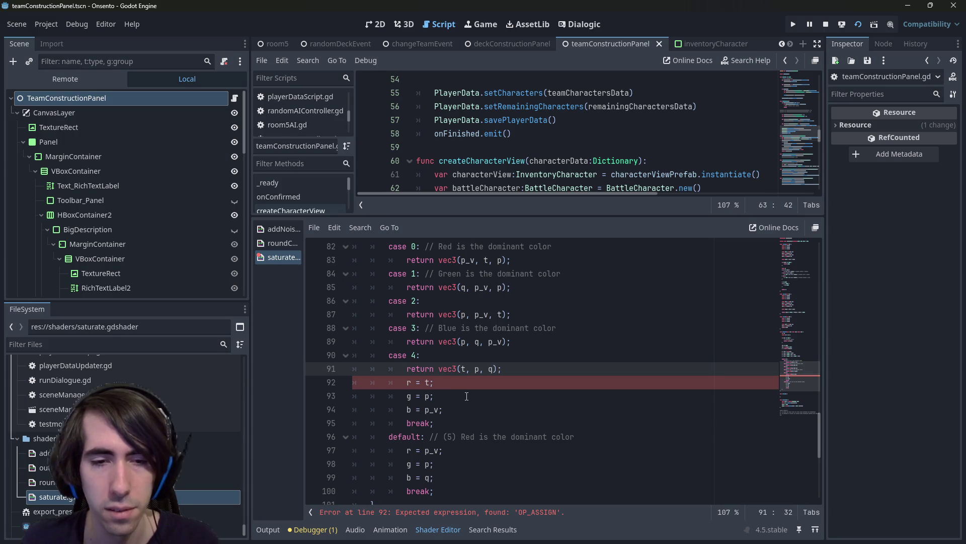
pyautogui.press('BackSpace')
pyautogui.write('p_v')
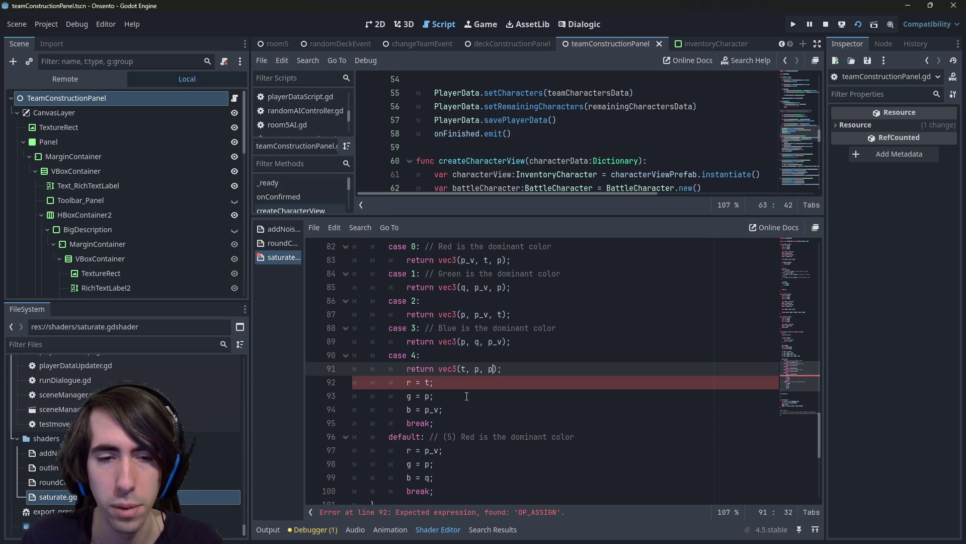
pyautogui.moveTo(463, 422); pyautogui.dragTo(279, 373)
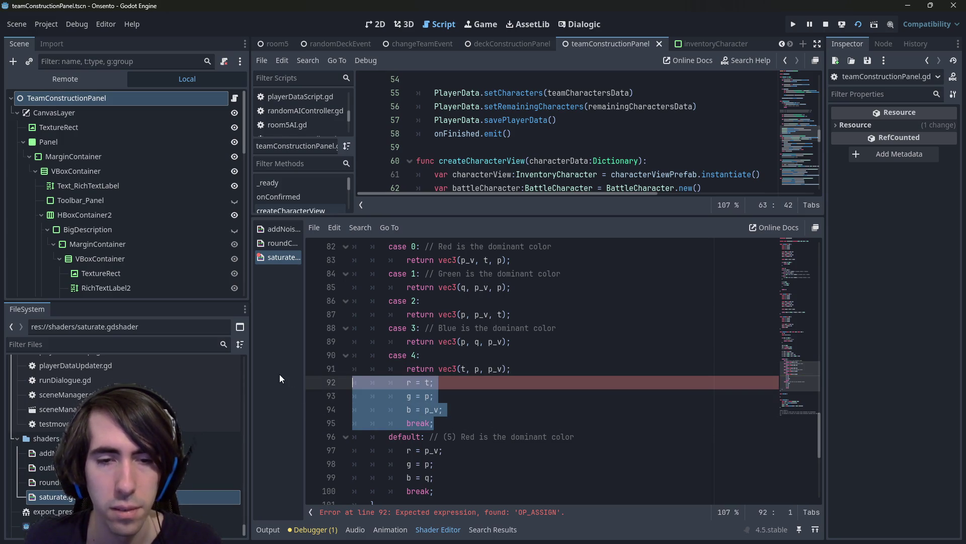
pyautogui.press('BackSpace')
pyautogui.press('BackSpace')
pyautogui.hotkey('ctrl', 's')
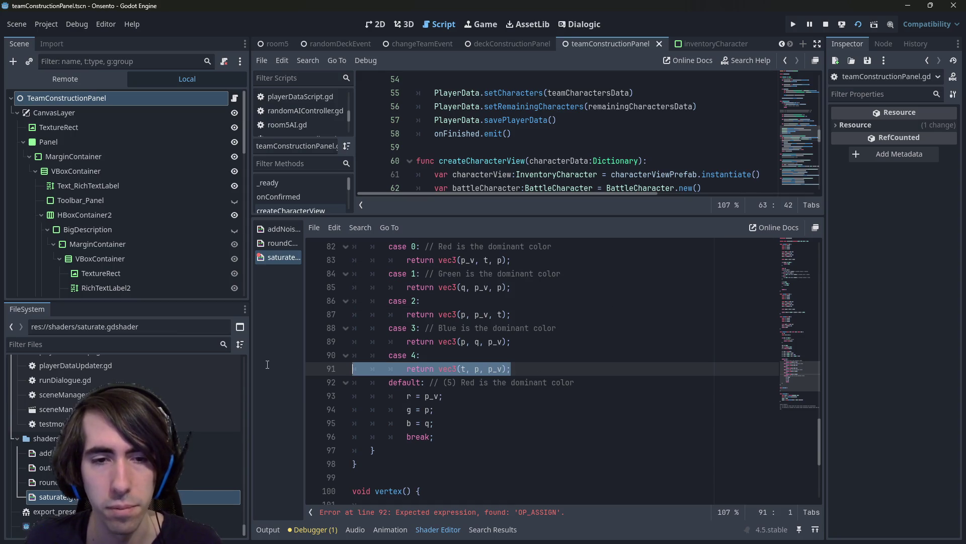
# Make the default case return vec3(p_v, p, q), delete its old assignments, and save
pyautogui.click(615, 382)
pyautogui.press('Return')
pyautogui.hotkey('ctrl', 'v')
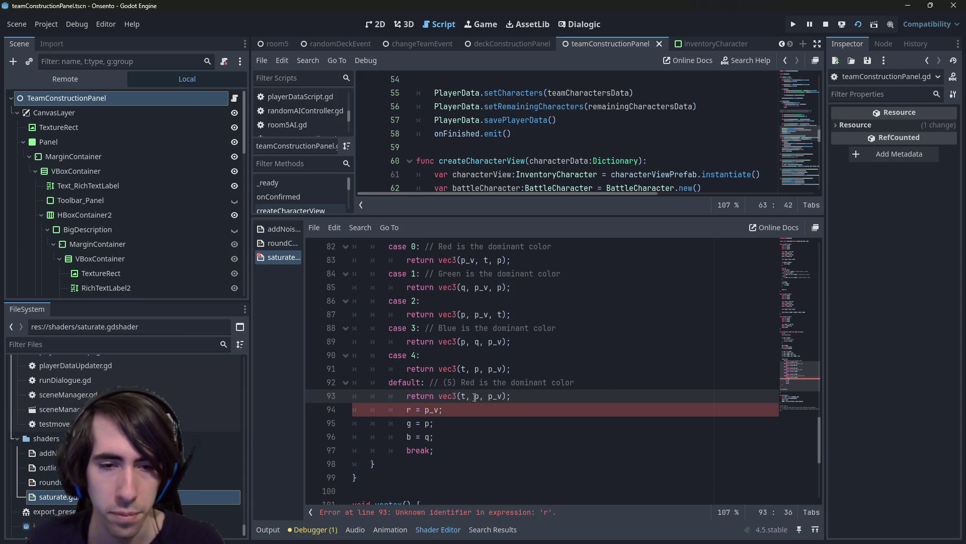
pyautogui.click(461, 398)
pyautogui.press('Delete')
pyautogui.press('Delete')
pyautogui.press('Delete')
pyautogui.write('p_v, p')
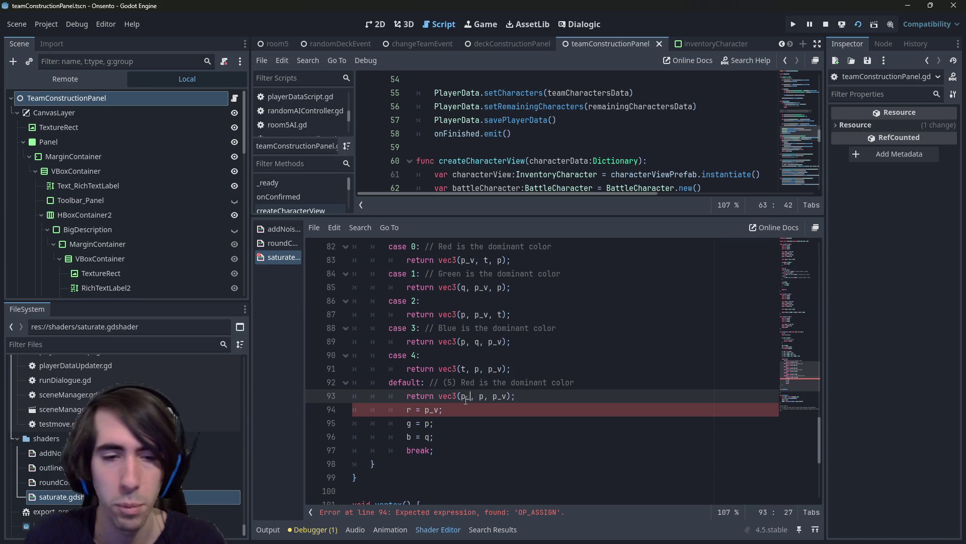
pyautogui.press('Right')
pyautogui.press('Right')
pyautogui.press('Right')
pyautogui.press('BackSpace')
pyautogui.press('BackSpace')
pyautogui.press('BackSpace')
pyautogui.write('q')
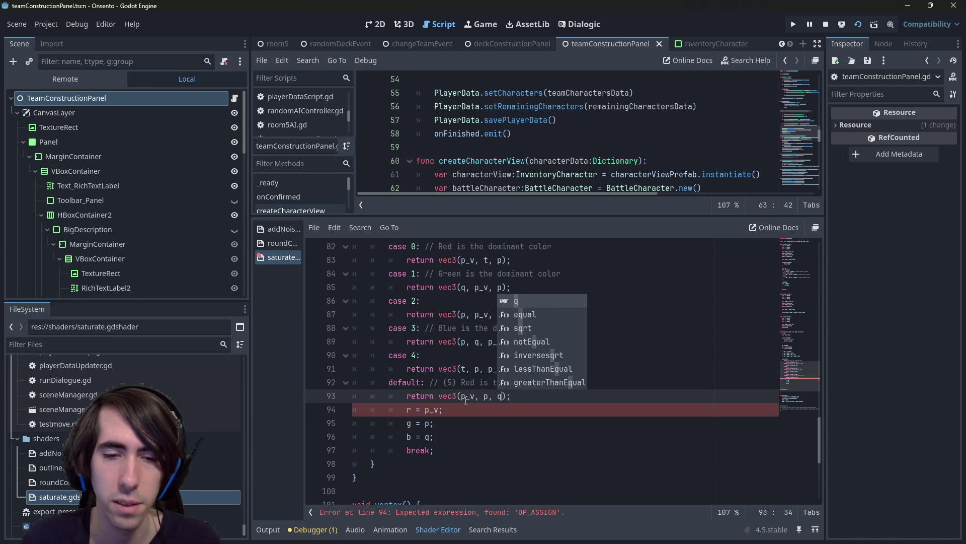
pyautogui.hotkey('ctrl', 's')
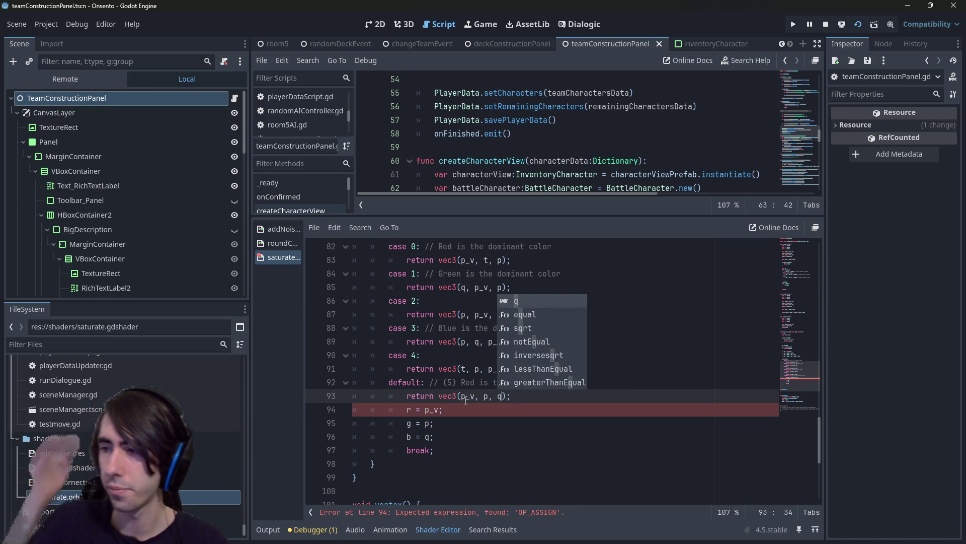
pyautogui.click(466, 438)
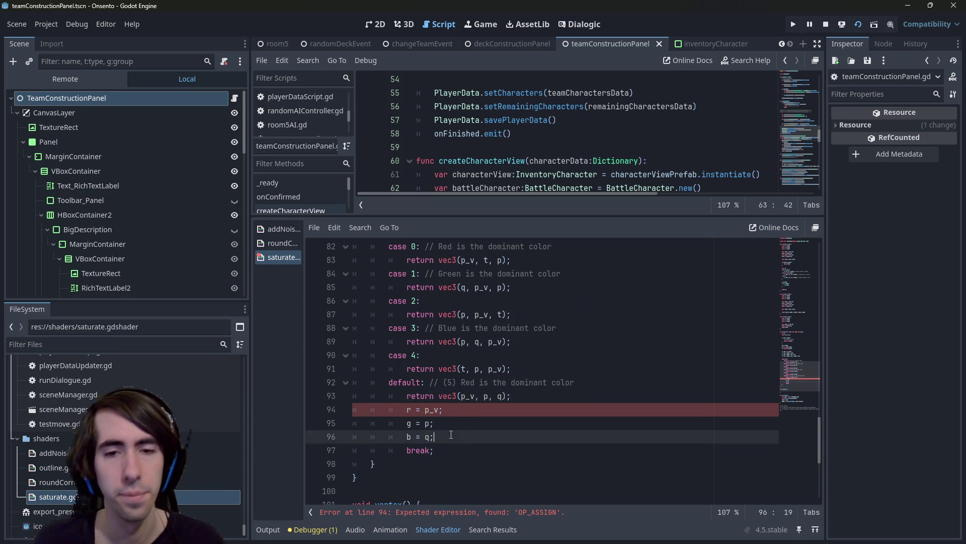
pyautogui.click(467, 445)
pyautogui.moveTo(467, 445); pyautogui.dragTo(346, 413)
pyautogui.press('BackSpace')
pyautogui.press('BackSpace')
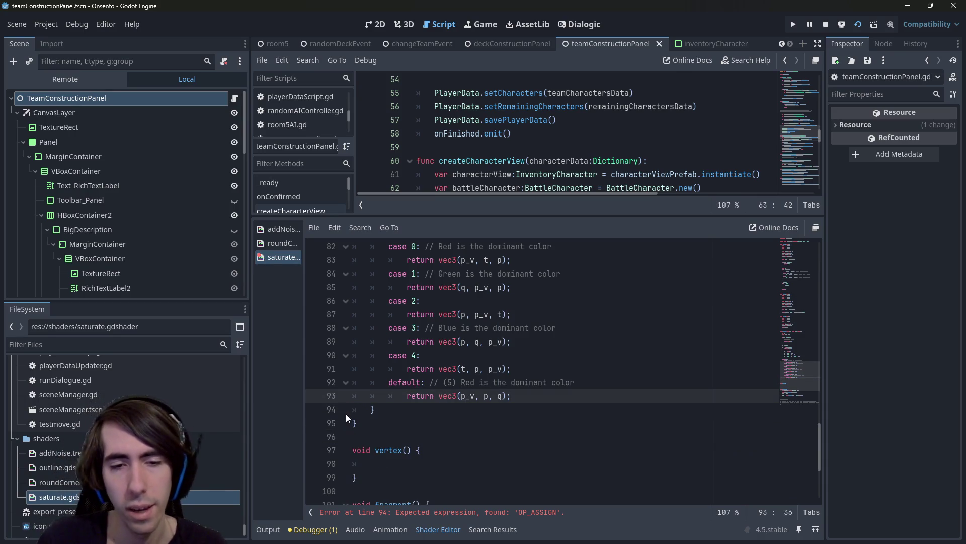
pyautogui.hotkey('ctrl', 's')
# On line 103, replace rgb2hsv(pixel.rgb) with vec3(get_h(pixel.rgb), get_s(pixel.rgb), get_v(pixel.rgb)), and save
pyautogui.scroll(-3, 438, 369)
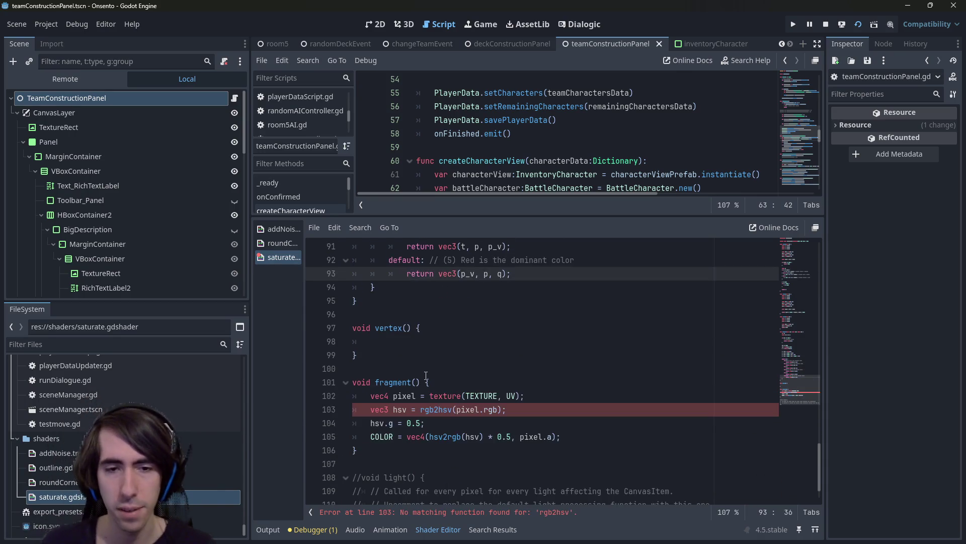
pyautogui.scroll(17, 438, 369)
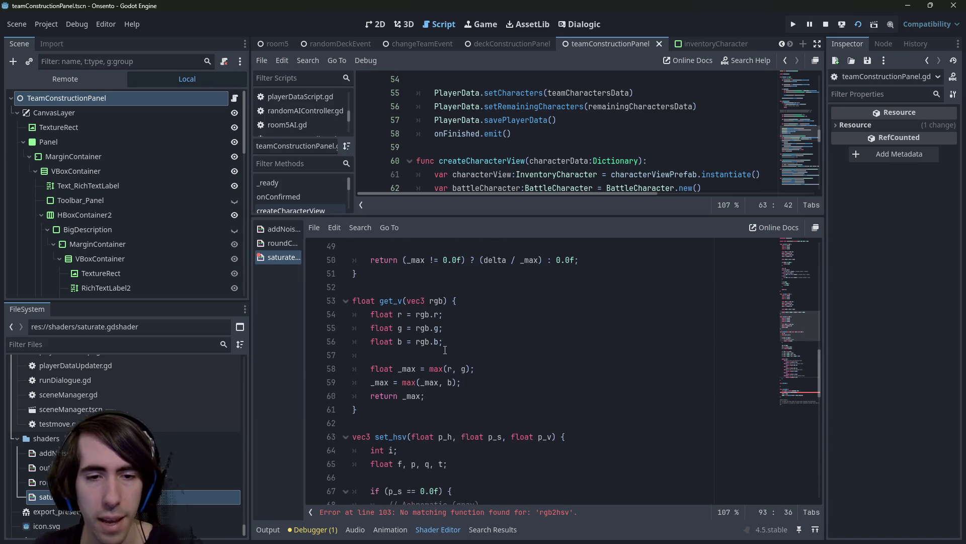
pyautogui.scroll(5, 439, 352)
pyautogui.scroll(-12, 438, 351)
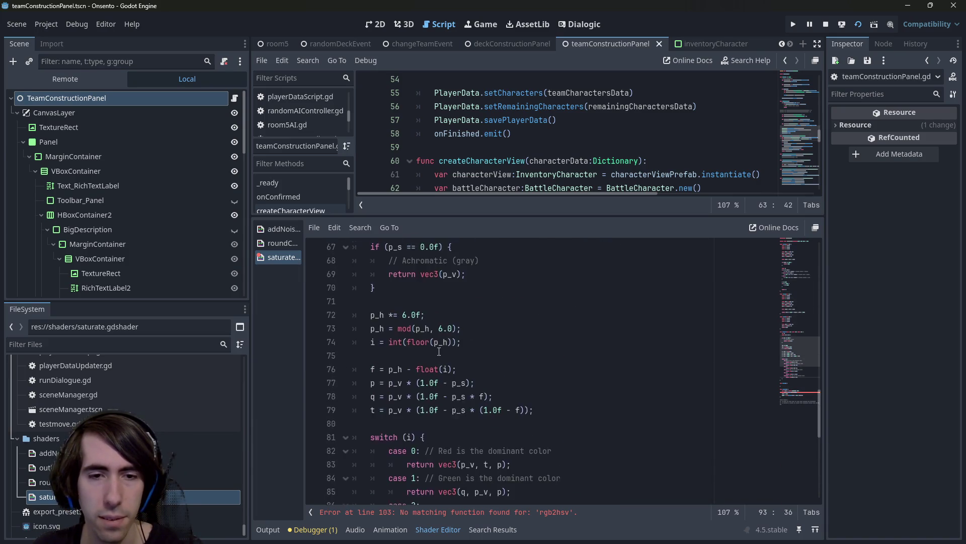
pyautogui.scroll(4, 438, 352)
pyautogui.scroll(-14, 439, 351)
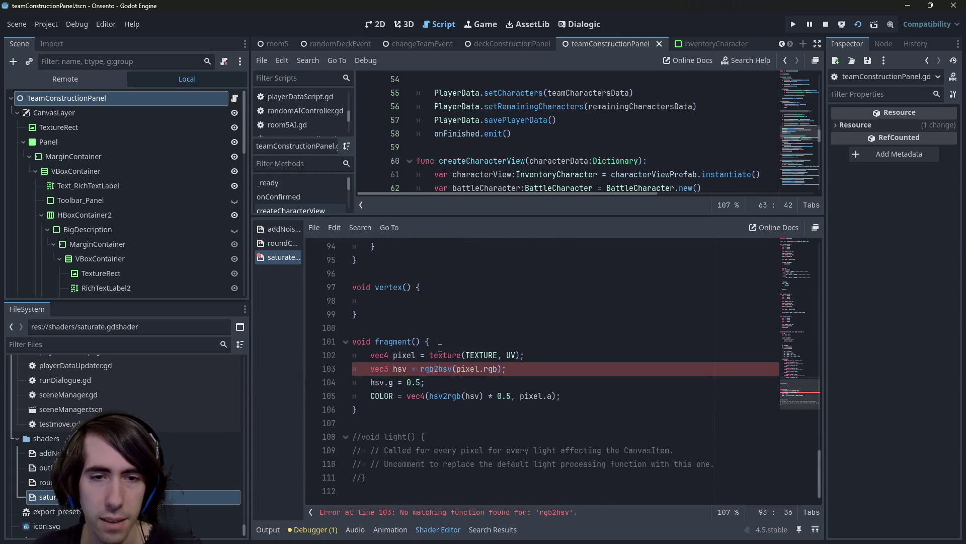
pyautogui.click(542, 379)
pyautogui.click(420, 369)
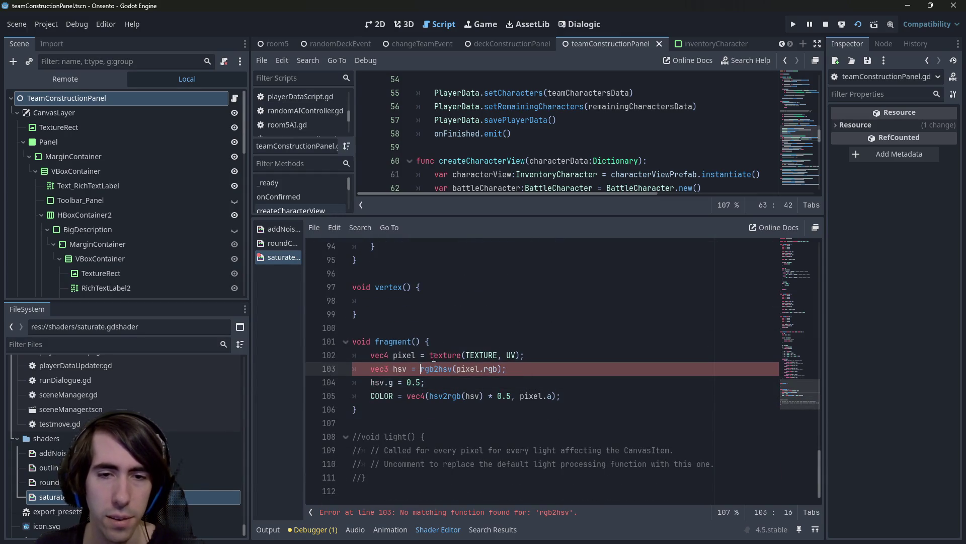
pyautogui.write('ge')
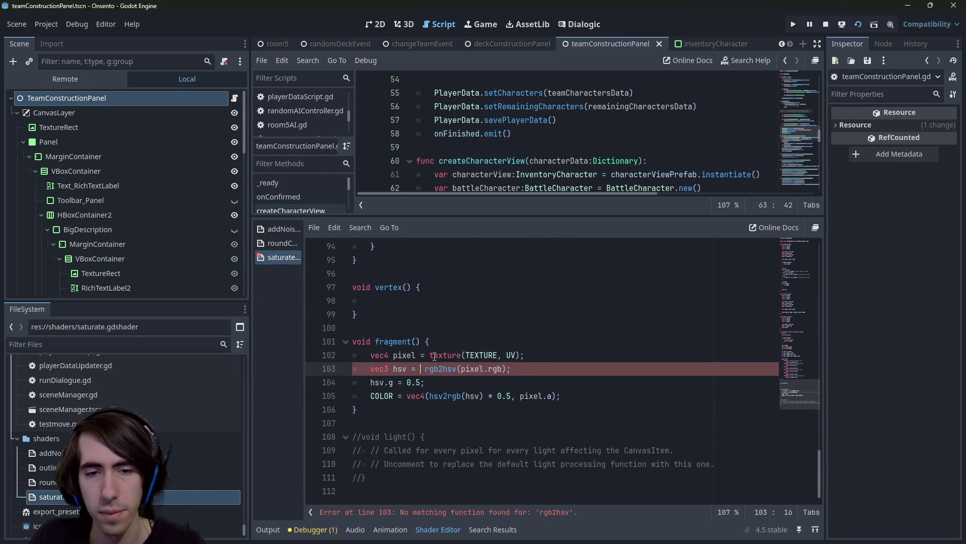
pyautogui.press('BackSpace')
pyautogui.press('BackSpace')
pyautogui.write('vec3(')
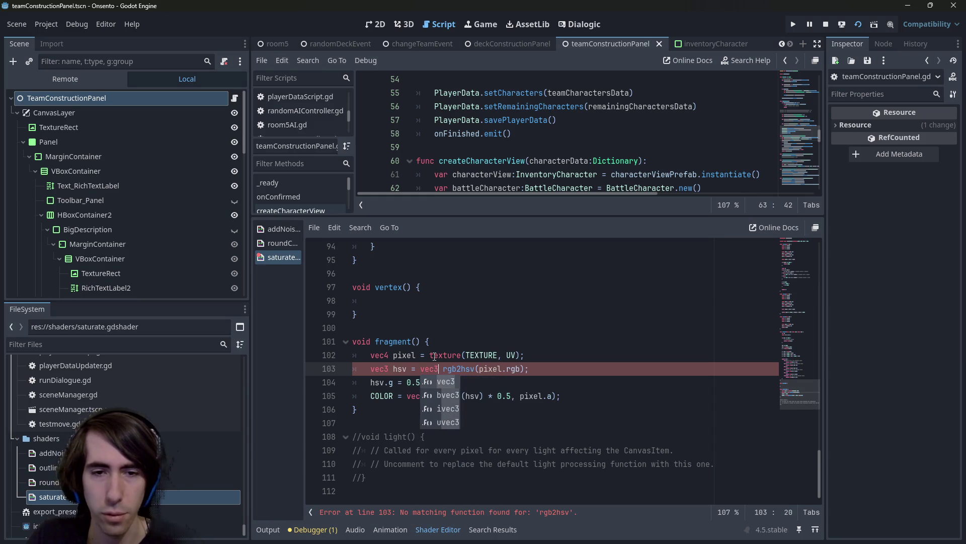
pyautogui.write('get_h(')
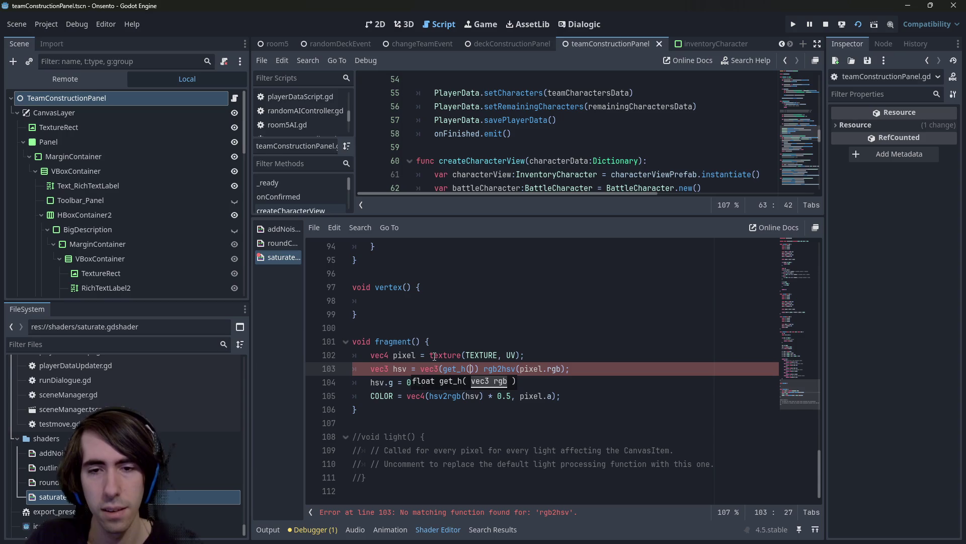
pyautogui.press('Right')
pyautogui.press('Right')
pyautogui.press('Right')
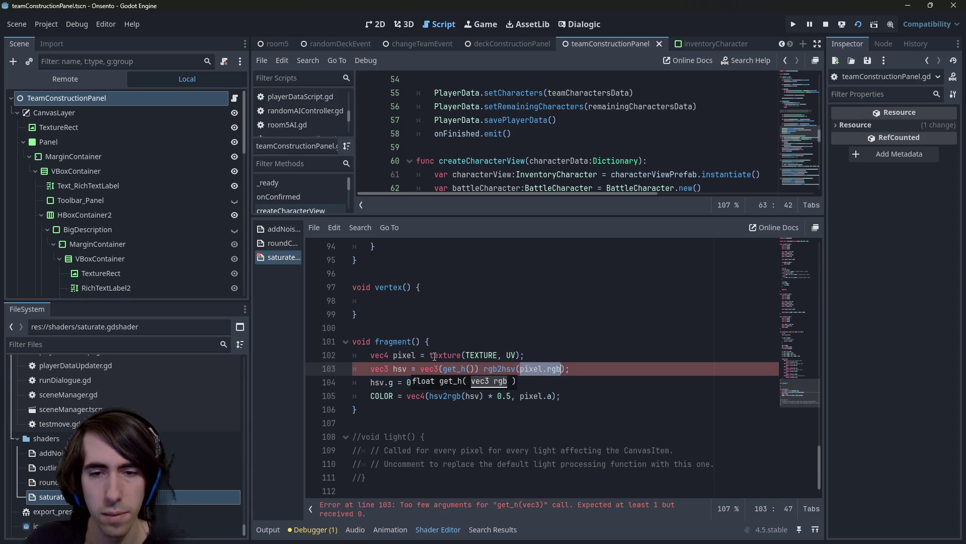
pyautogui.press('Left')
pyautogui.press('Left')
pyautogui.press('Left')
pyautogui.write('pixel.rgb')
pyautogui.press('Right')
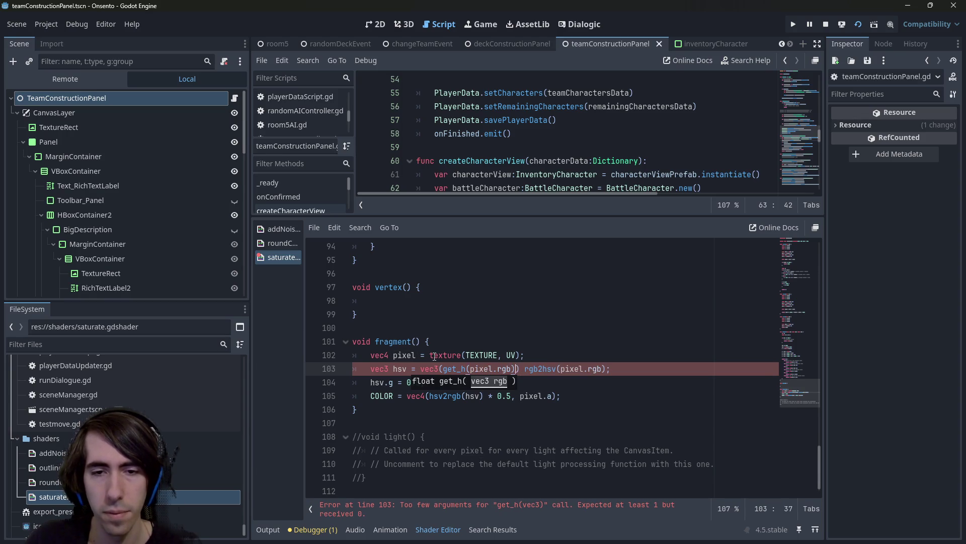
pyautogui.write(', get')
pyautogui.write('_s')
pyautogui.press('Return')
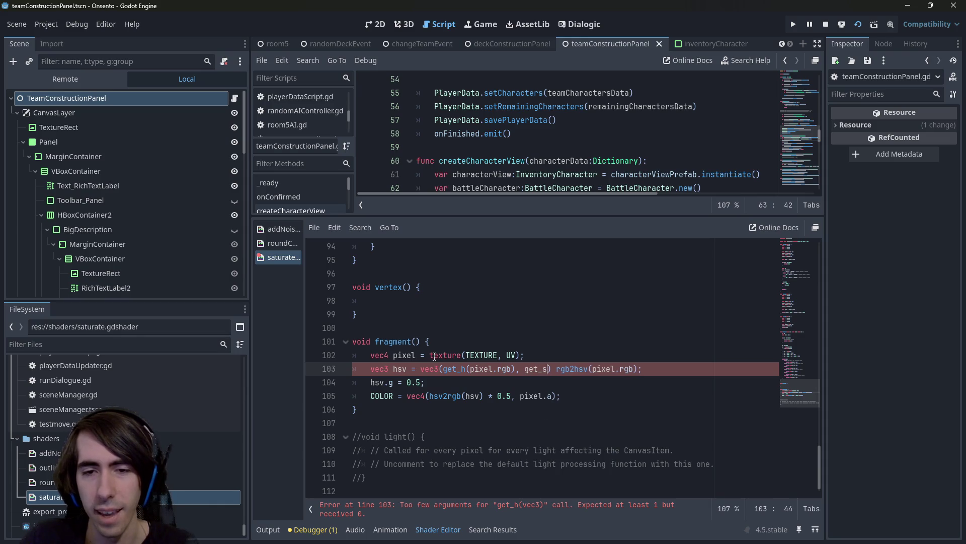
pyautogui.write('pixel.rgb')
pyautogui.press('Right')
pyautogui.write(', get_')
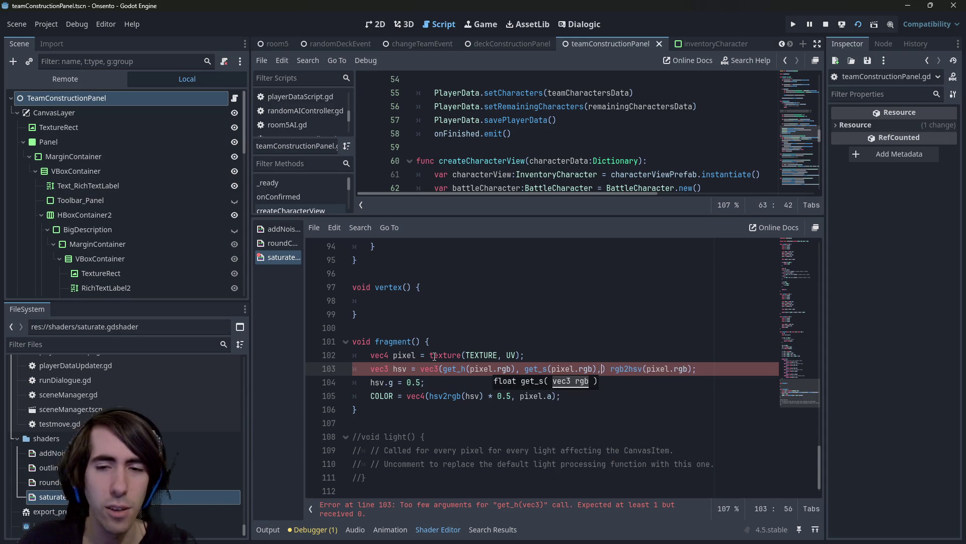
pyautogui.write('v ')
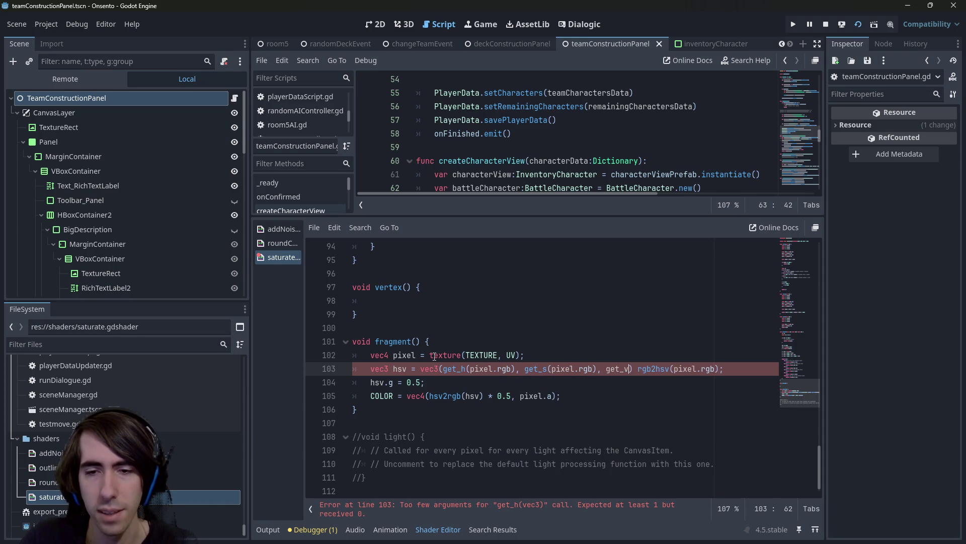
pyautogui.write('(pixel.rgb')
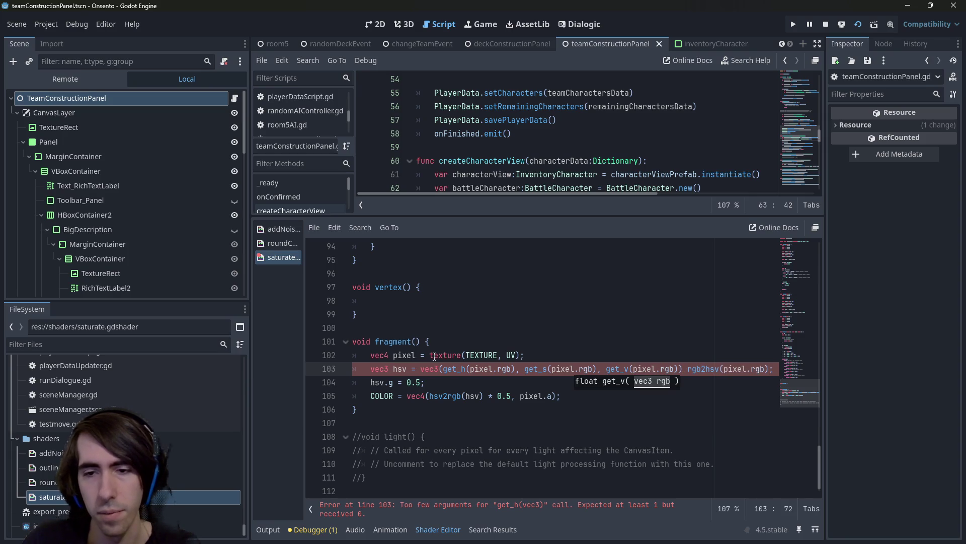
pyautogui.hotkey('shift', 'End')
pyautogui.press('Delete')
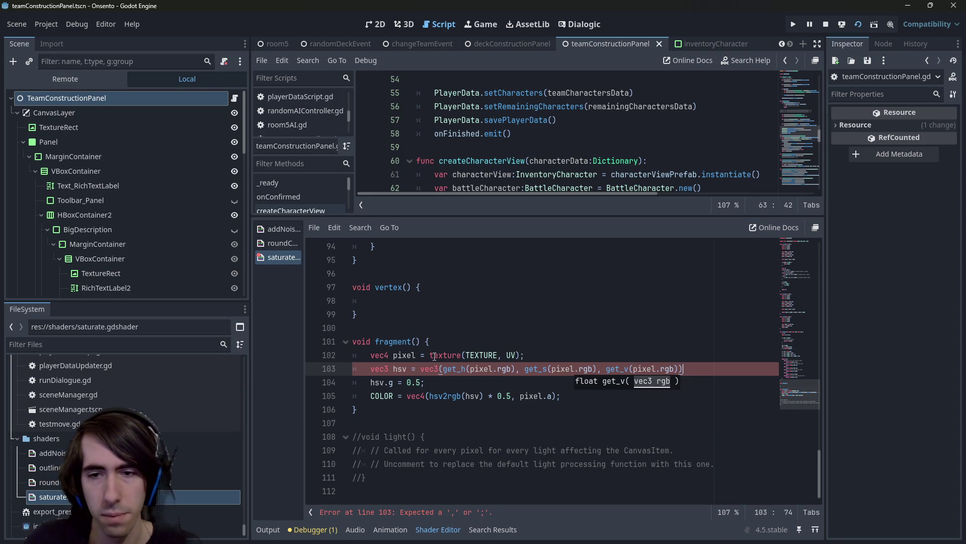
pyautogui.write(';')
pyautogui.hotkey('ctrl', 's')
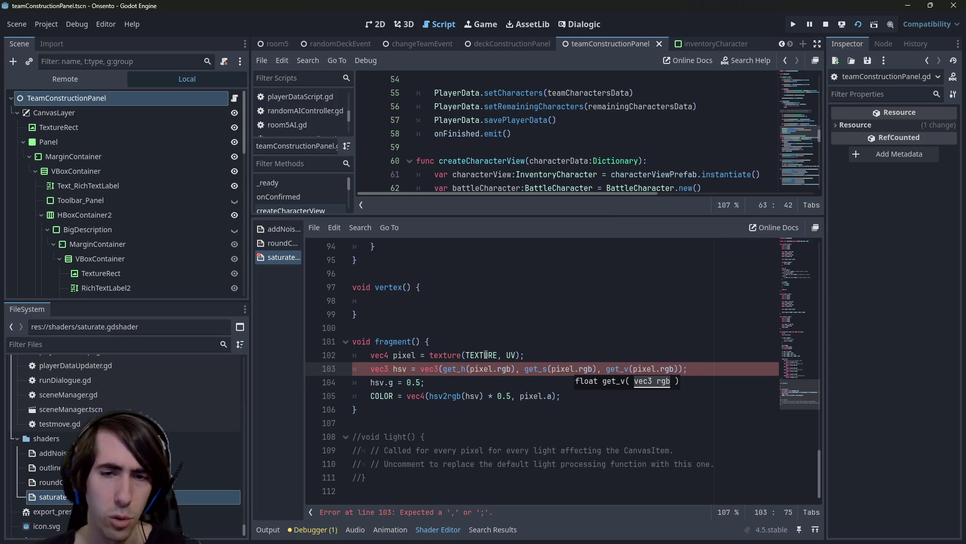
pyautogui.doubleClick(395, 369)
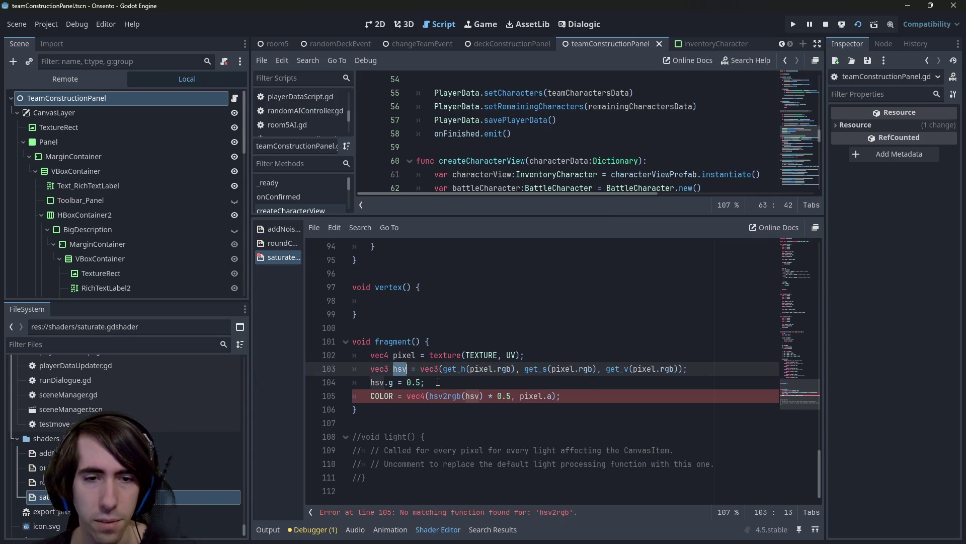
# Change the channel on line 104 from hsv.g to hsv.s, keeping the 0.5 value
pyautogui.click(384, 385)
pyautogui.click(417, 382)
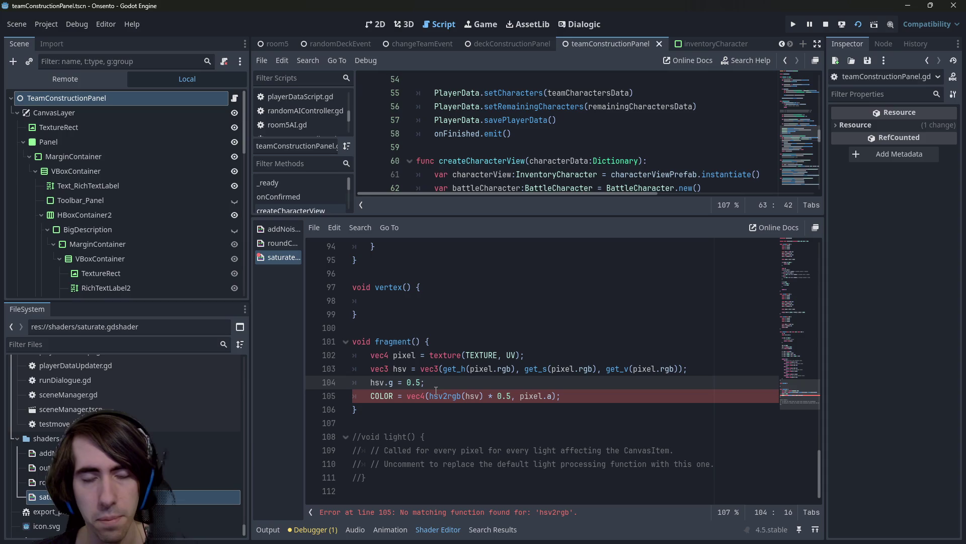
pyautogui.doubleClick(402, 370)
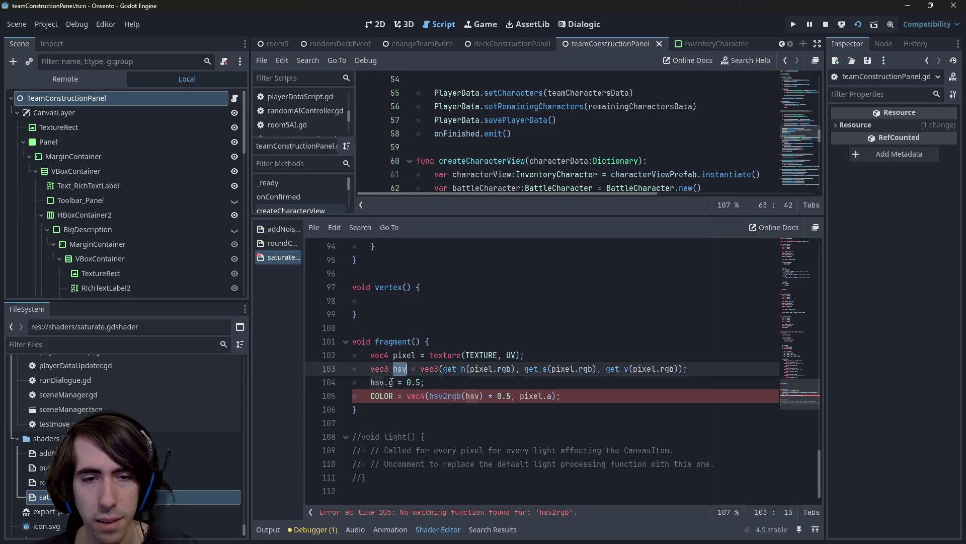
pyautogui.click(394, 382)
pyautogui.press('BackSpace')
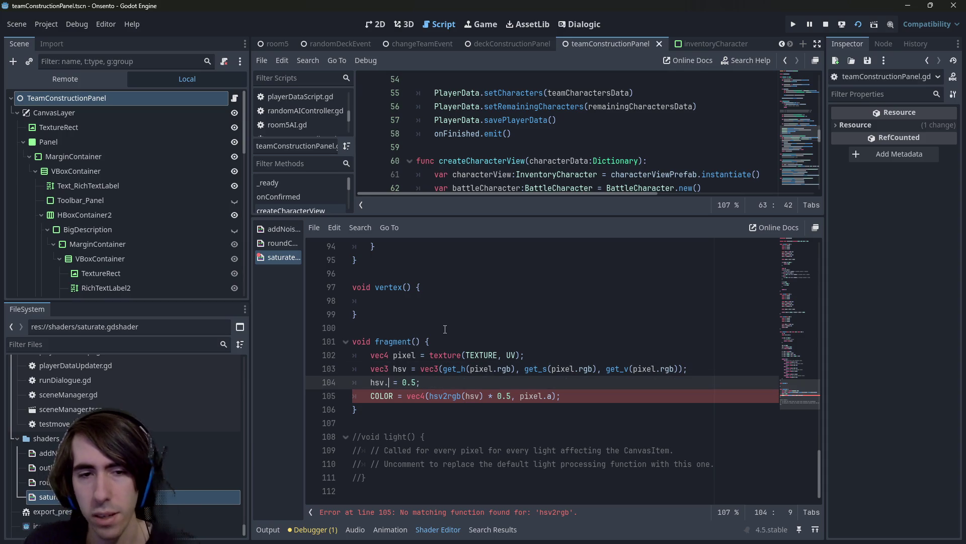
pyautogui.write('s')
pyautogui.click(435, 385)
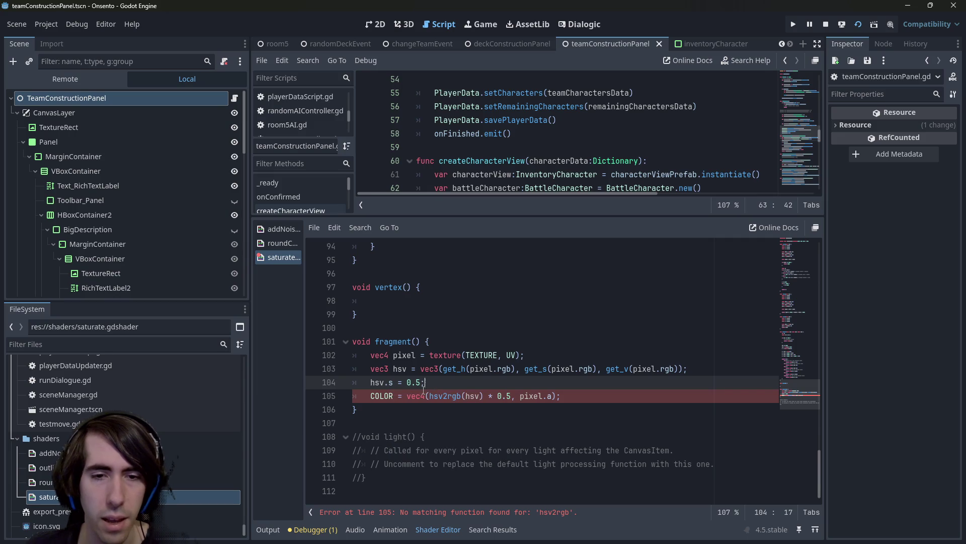
# Check the set_hsv function's parameters near line 63, then return to line 105
pyautogui.scroll(15, 423, 352)
pyautogui.scroll(-3, 418, 348)
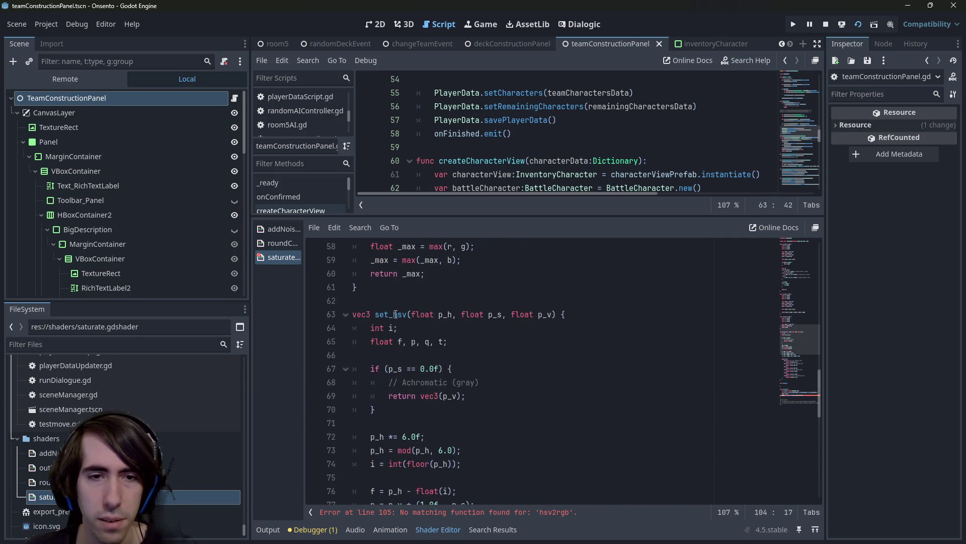
pyautogui.doubleClick(390, 314)
pyautogui.hotkey('ctrl', 'c')
pyautogui.scroll(-4, 389, 360)
pyautogui.scroll(-4, 398, 382)
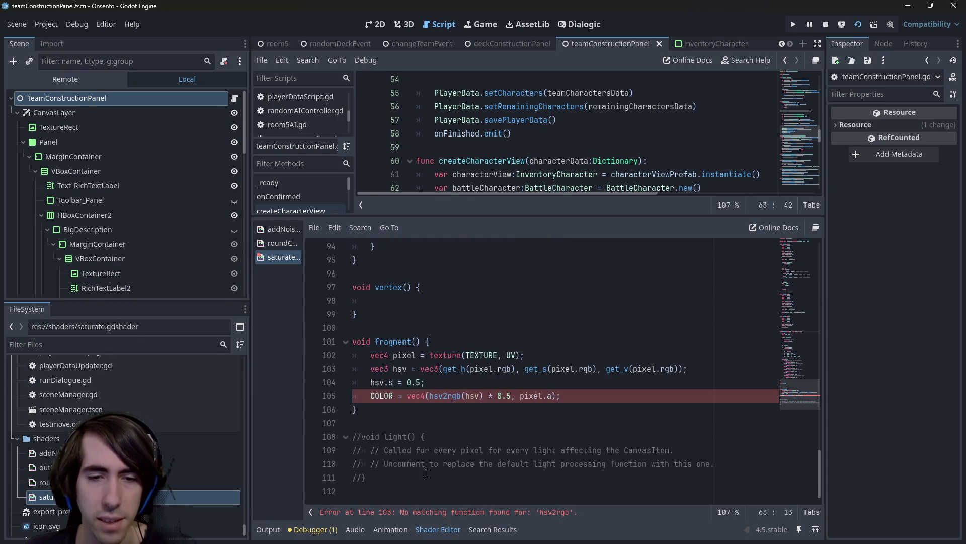
pyautogui.click(409, 396)
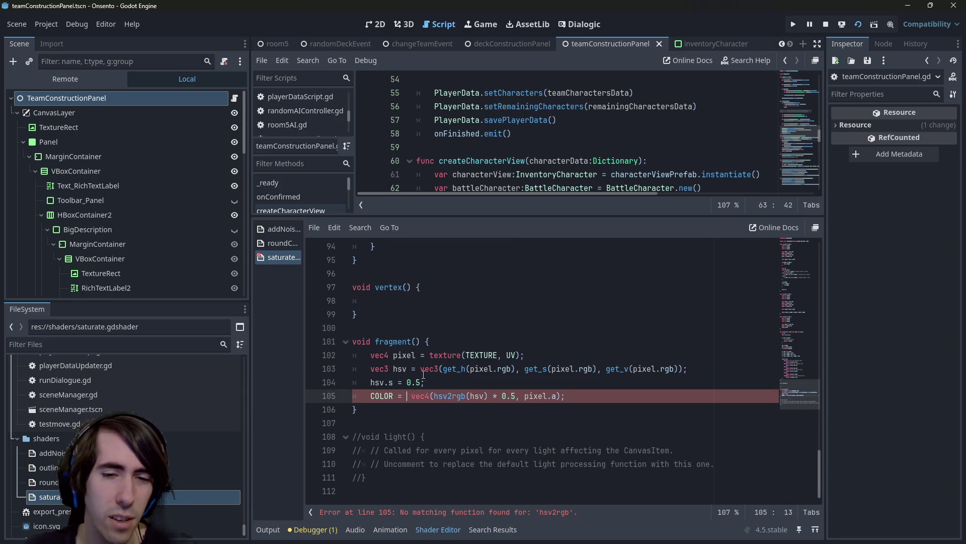
# Replace hsv2rgb with set_hsv on line 105 and save
pyautogui.press('Delete')
pyautogui.hotkey('ctrl', 'Right')
pyautogui.hotkey('ctrl', 'shift', 'Right')
pyautogui.hotkey('ctrl', 'v')
pyautogui.hotkey('ctrl', 's')
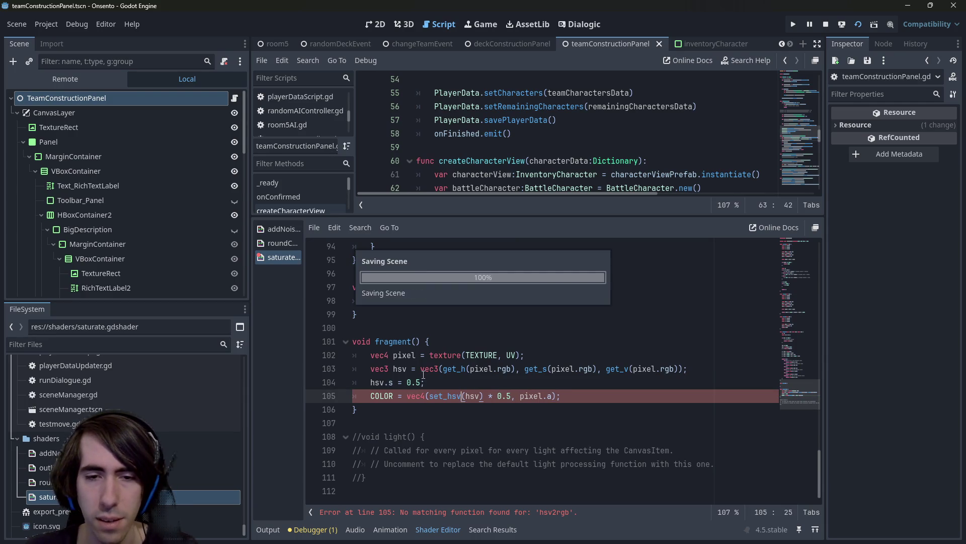
# Remove the * 0.5 multiplier from line 105 and save
pyautogui.moveTo(506, 395); pyautogui.dragTo(489, 395)
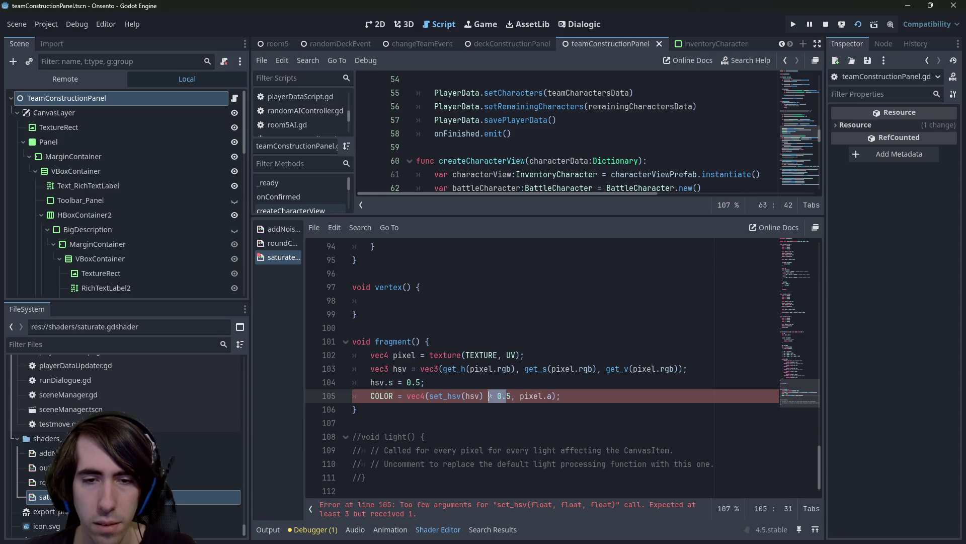
pyautogui.hotkey('shift', 'Left')
pyautogui.press('BackSpace')
pyautogui.press('Delete')
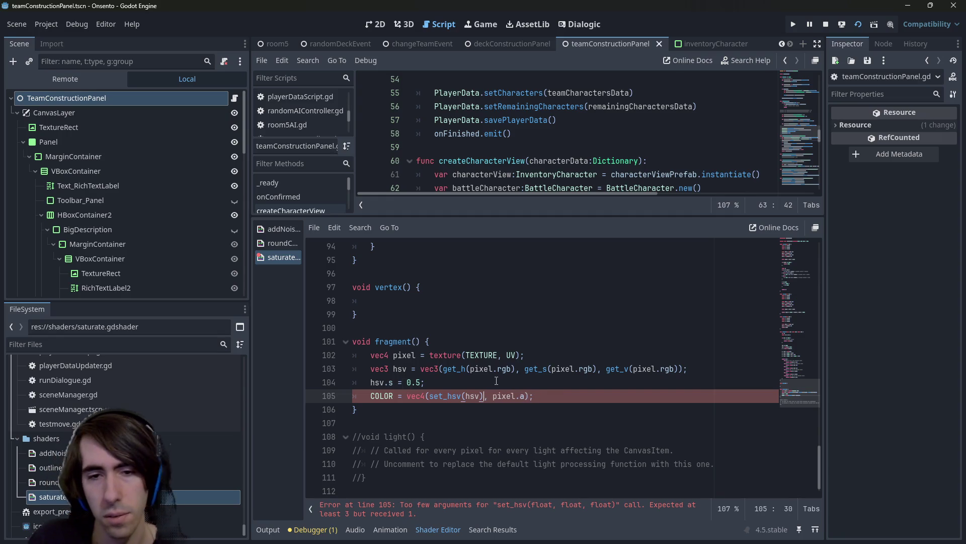
pyautogui.hotkey('ctrl', 's')
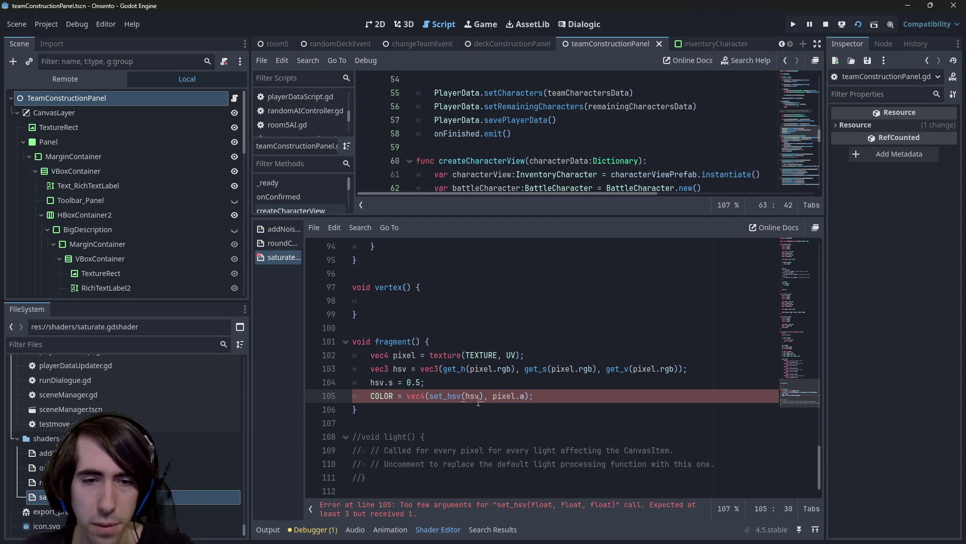
# Pass hsv.h, hsv.s, hsv.v as the set_hsv arguments and save
pyautogui.scroll(-1, 502, 469)
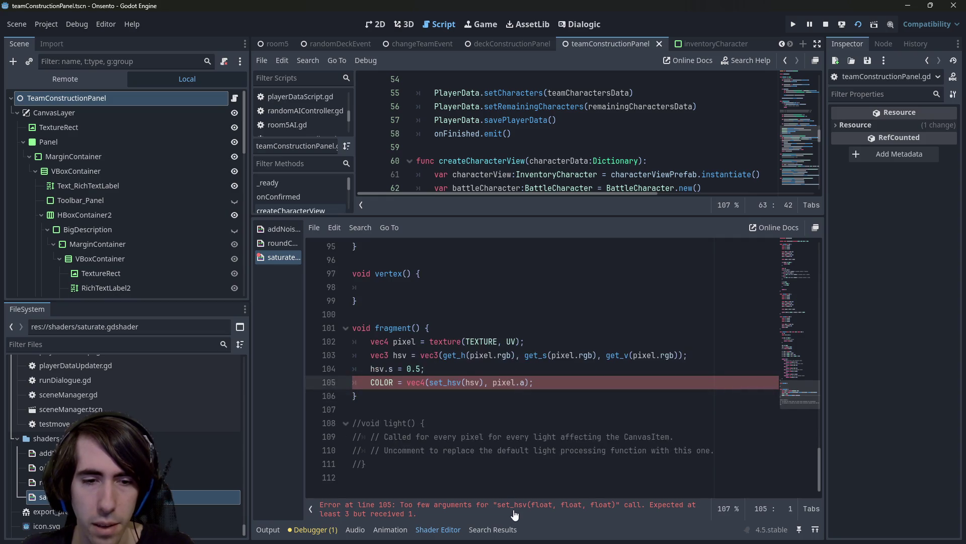
pyautogui.doubleClick(473, 383)
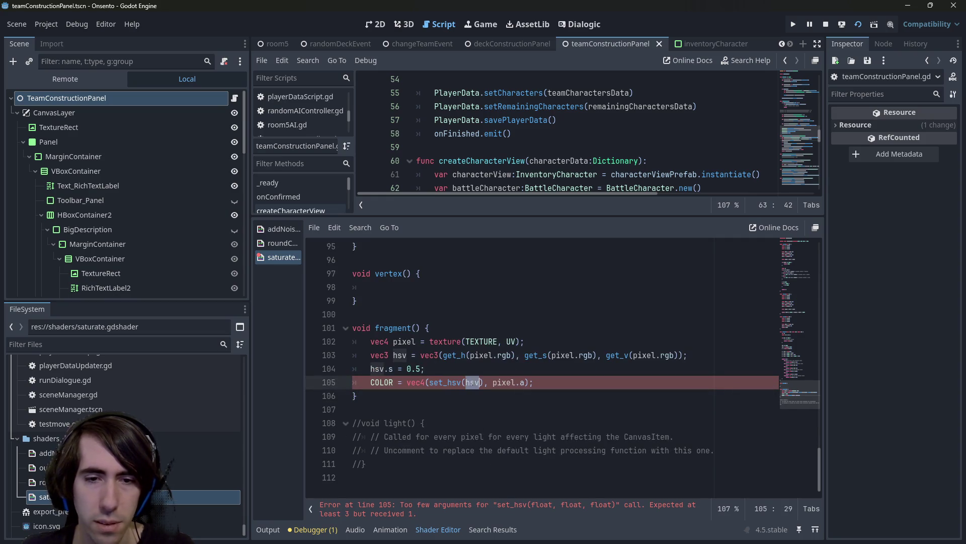
pyautogui.write('hsv.h, ')
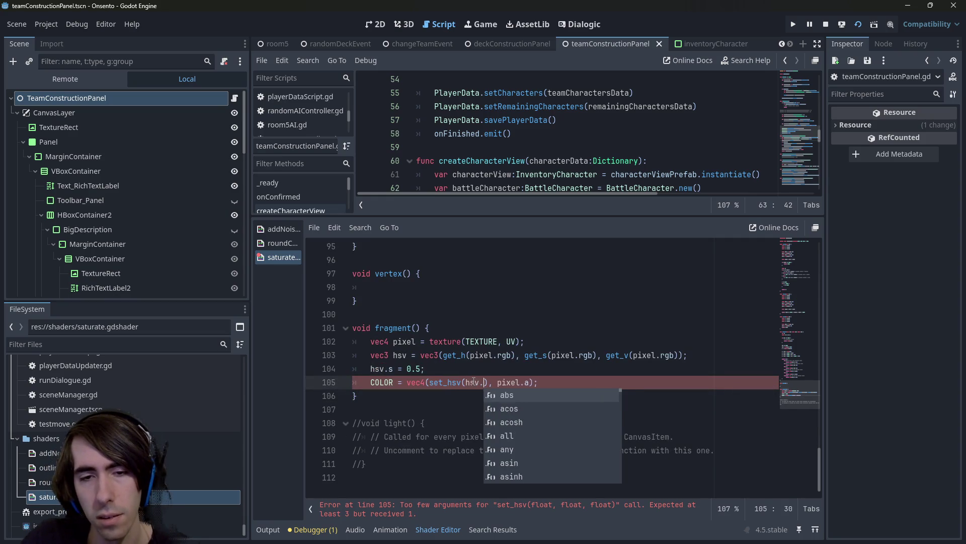
pyautogui.write('hsv.')
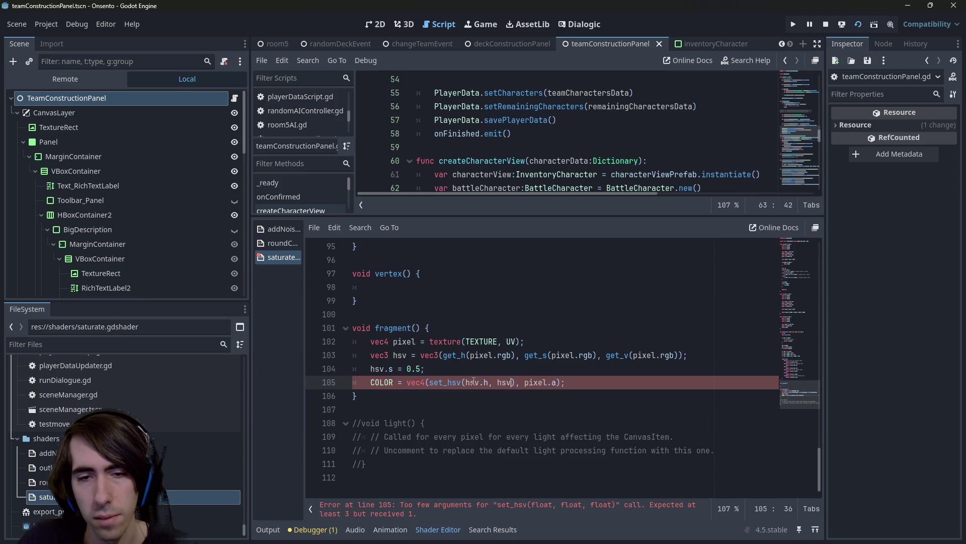
pyautogui.write('s')
pyautogui.write(', hsv.v')
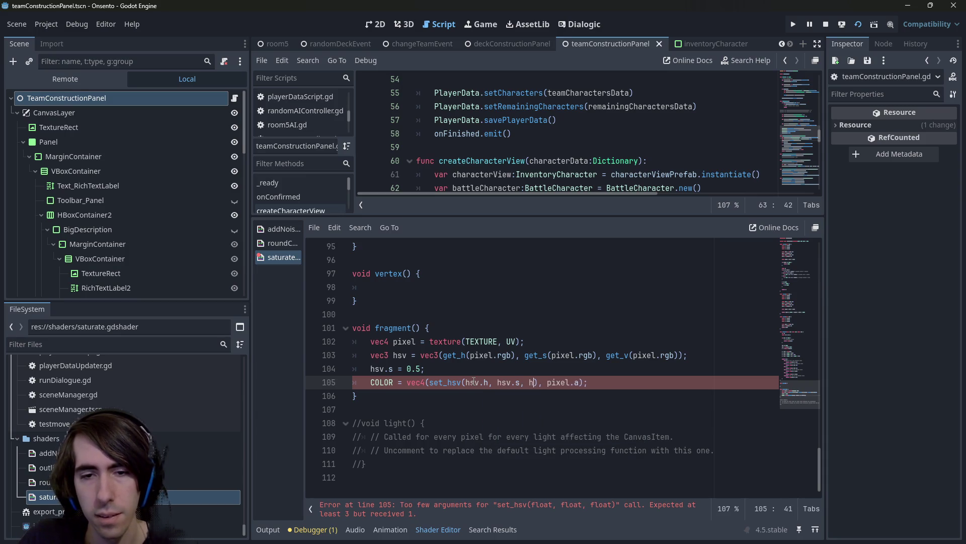
pyautogui.hotkey('ctrl', 's')
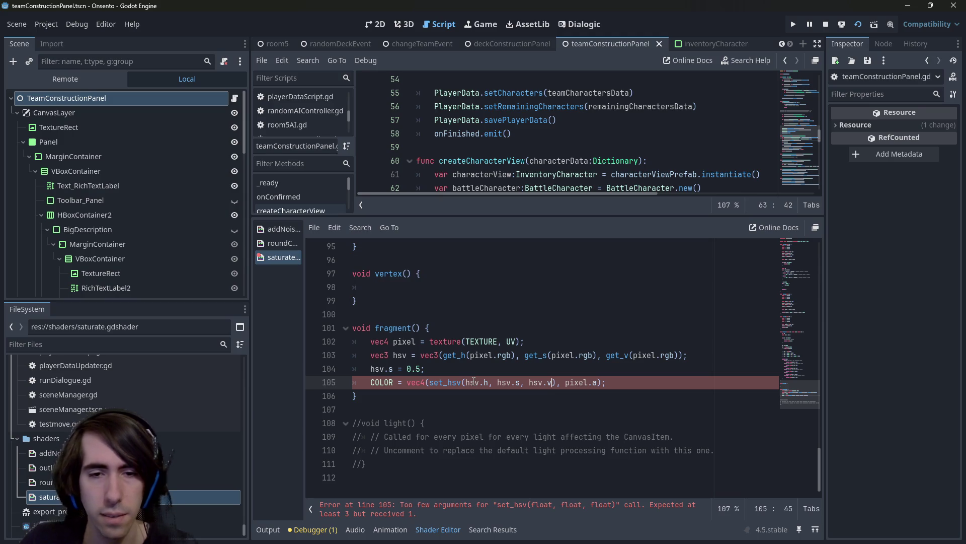
# Change the set_hsv arguments to hsv.r, hsv.g, hsv.b and save the shader
pyautogui.press('Left')
pyautogui.press('Left')
pyautogui.press('Left')
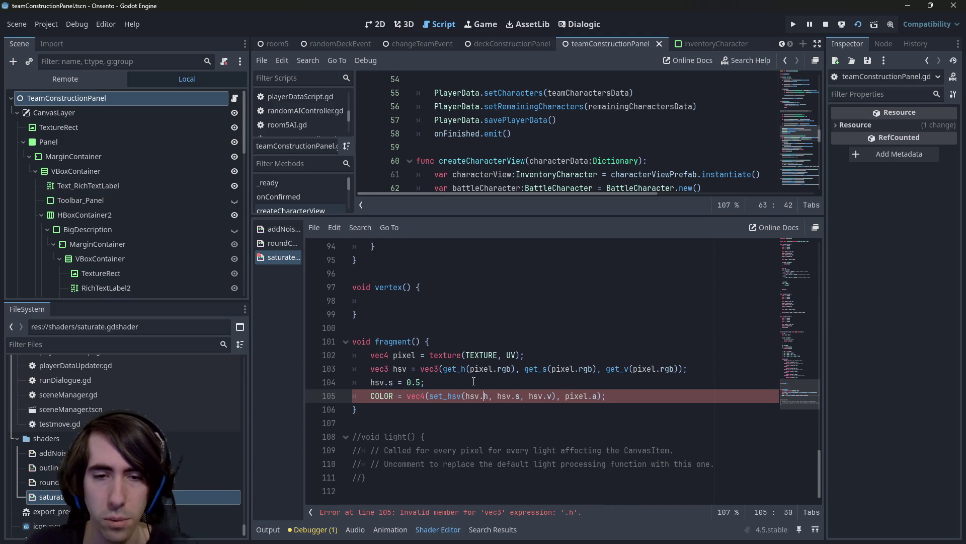
pyautogui.press('Right')
pyautogui.press('Right')
pyautogui.press('Right')
pyautogui.press('BackSpace')
pyautogui.write('g')
pyautogui.press('Right')
pyautogui.press('Right')
pyautogui.press('Right')
pyautogui.press('BackSpace')
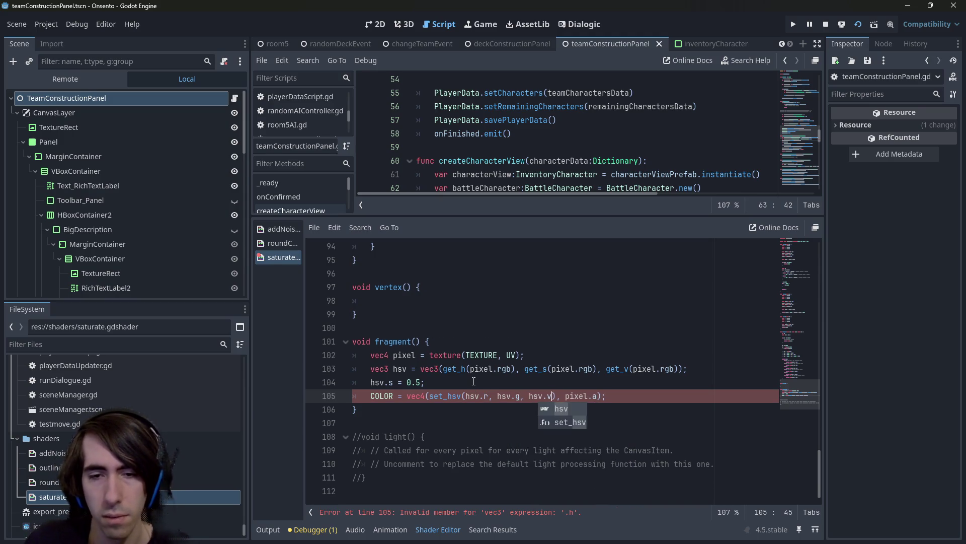
pyautogui.write('b')
pyautogui.hotkey('ctrl', 's')
pyautogui.press('Escape')
pyautogui.press('Down')
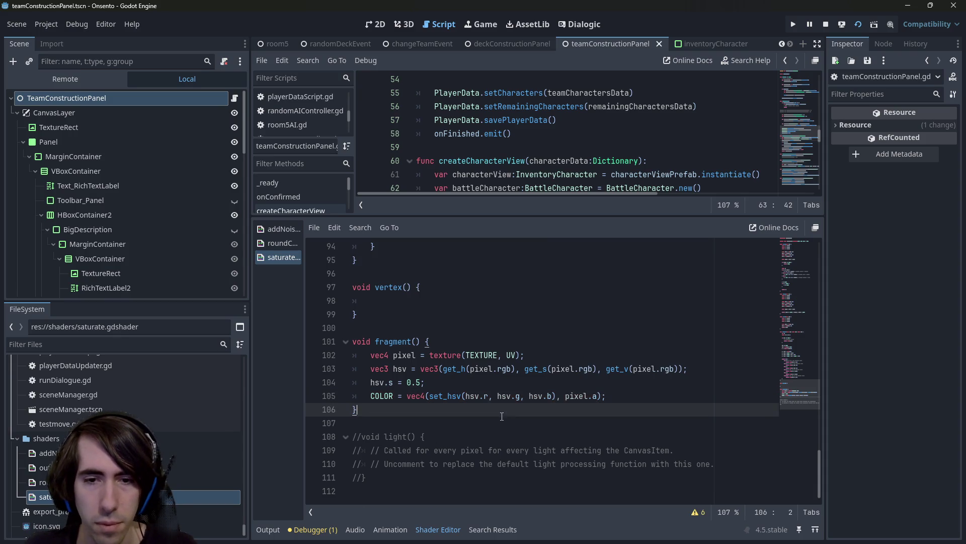
pyautogui.hotkey('ctrl', 's')
# Show the Make your team preview and toggle line 104's comment to compare character colours
pyautogui.click(384, 22)
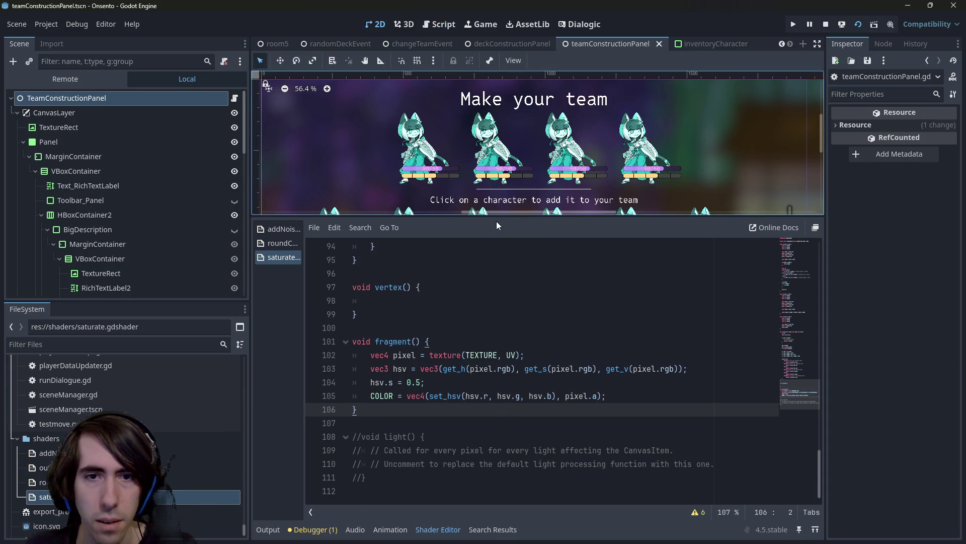
pyautogui.moveTo(491, 217)
pyautogui.mouseDown()
pyautogui.moveTo(485, 340)
pyautogui.moveTo(481, 227)
pyautogui.mouseUp()
pyautogui.click(469, 391)
pyautogui.hotkey('ctrl', 'k')
pyautogui.hotkey('ctrl', 's')
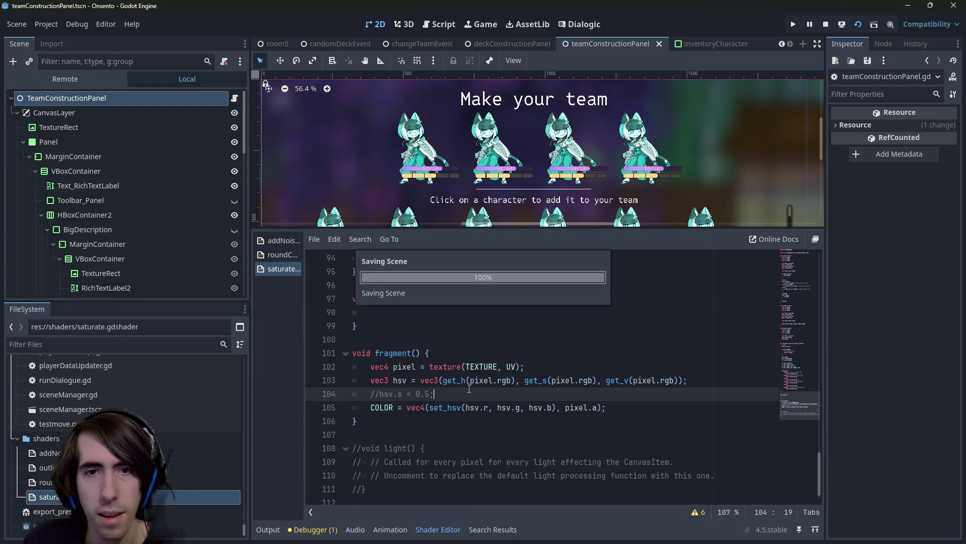
pyautogui.hotkey('ctrl', 'k')
pyautogui.hotkey('ctrl', 's')
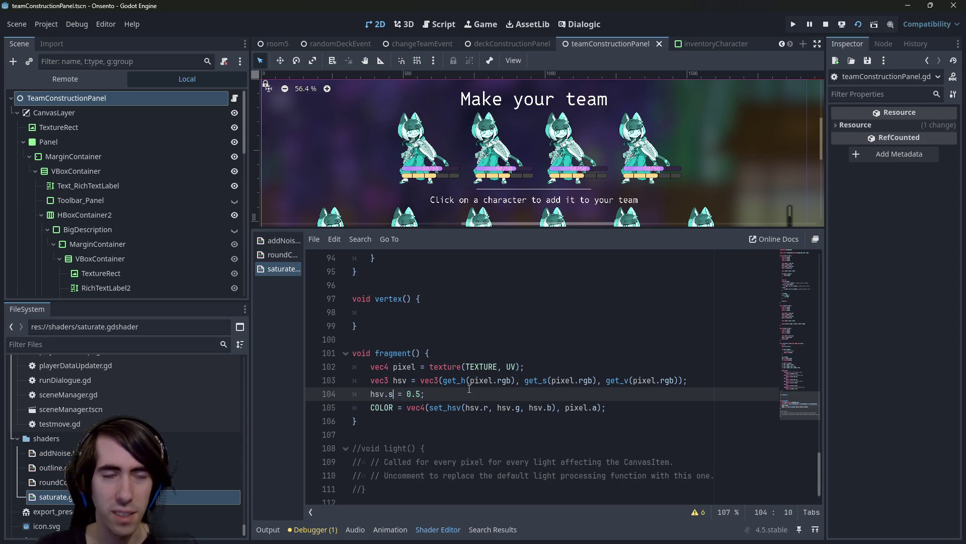
# Try the r, g and s channels on line 104, saving to preview hsv.r
pyautogui.press('BackSpace')
pyautogui.write('r')
pyautogui.hotkey('ctrl', 's')
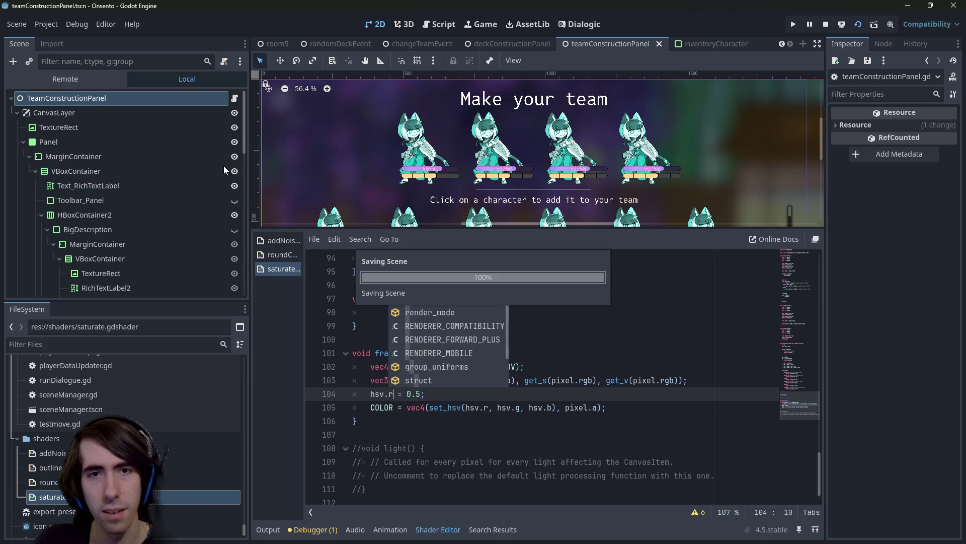
pyautogui.press('BackSpace')
pyautogui.write('g')
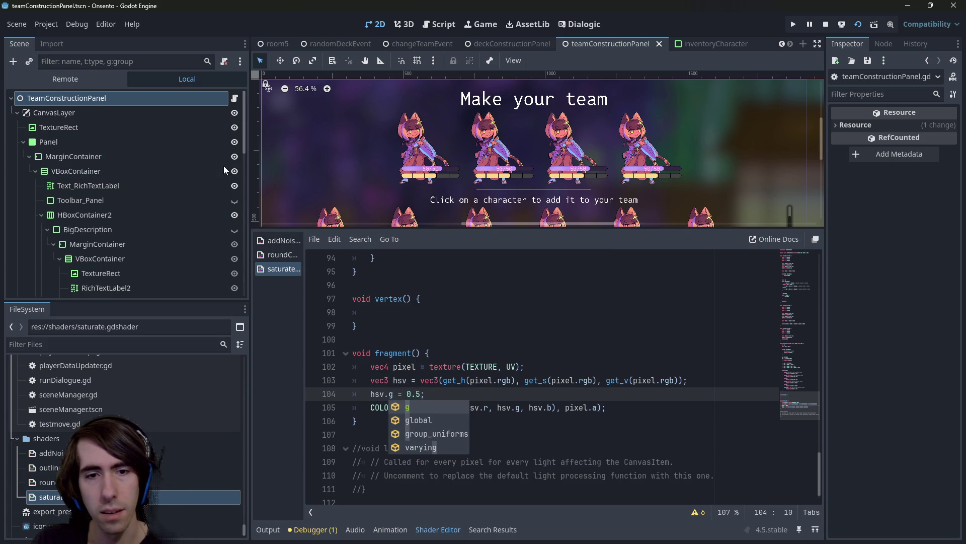
pyautogui.press('BackSpace')
pyautogui.write('s')
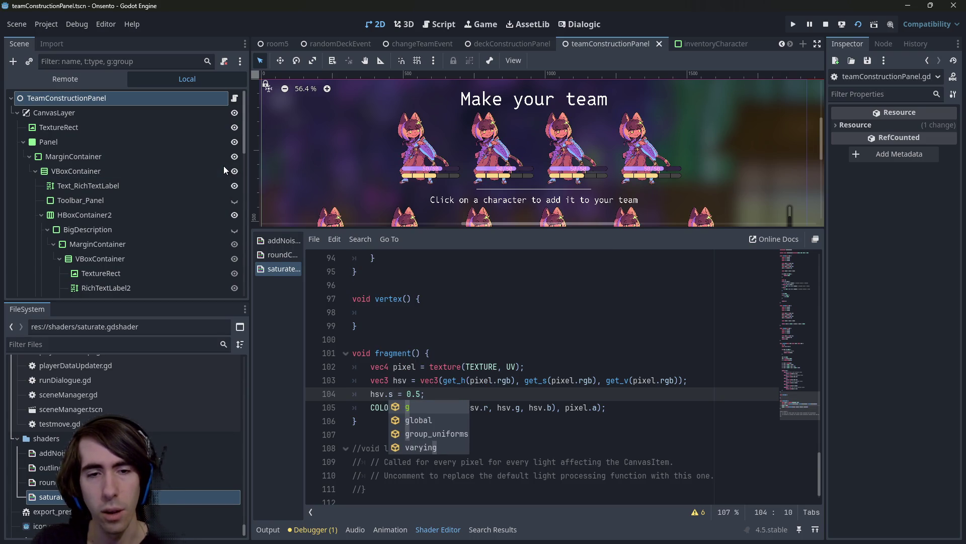
# Settle on hsv.g for line 104 and select its trailing 0.5; value
pyautogui.press('BackSpace')
pyautogui.write('r')
pyautogui.press('BackSpace')
pyautogui.write('g')
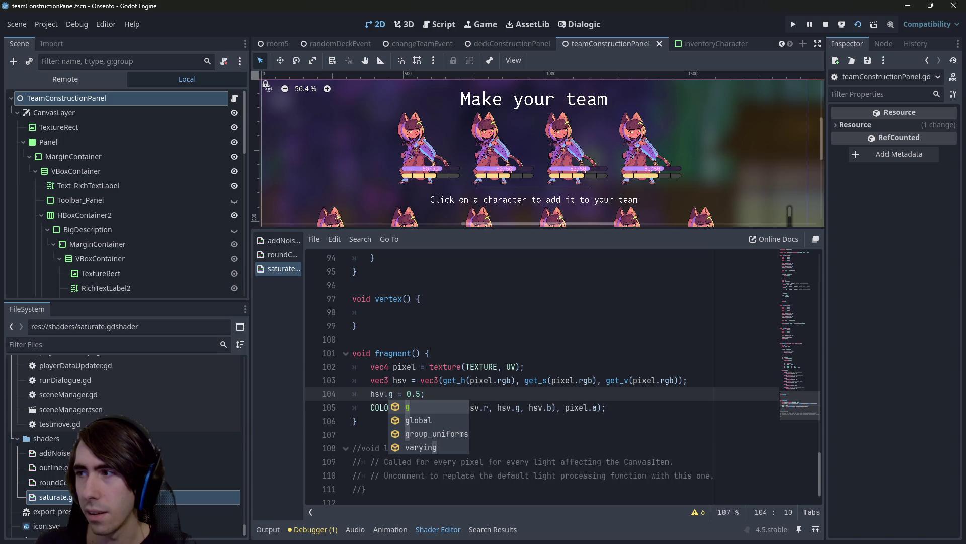
pyautogui.click(398, 394)
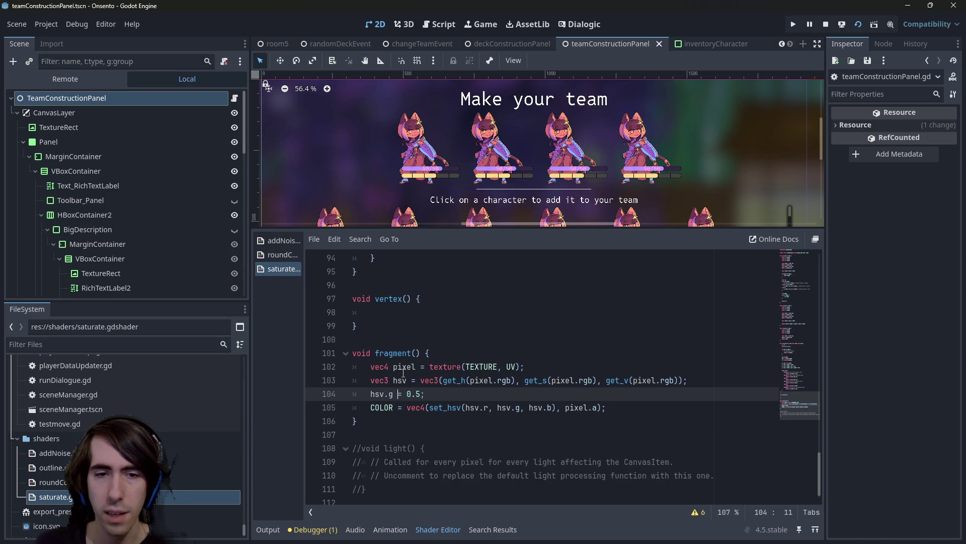
pyautogui.write('/')
pyautogui.hotkey('shift', 'End')
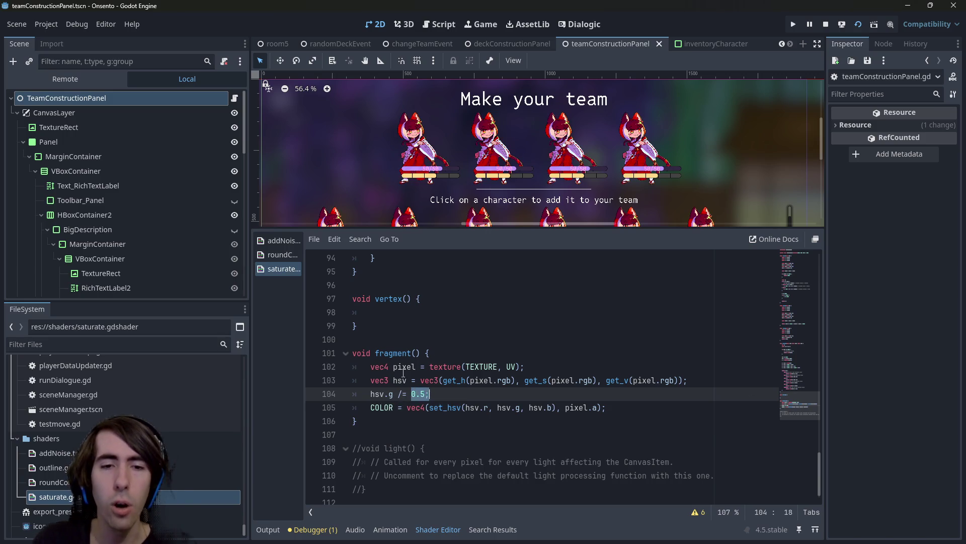
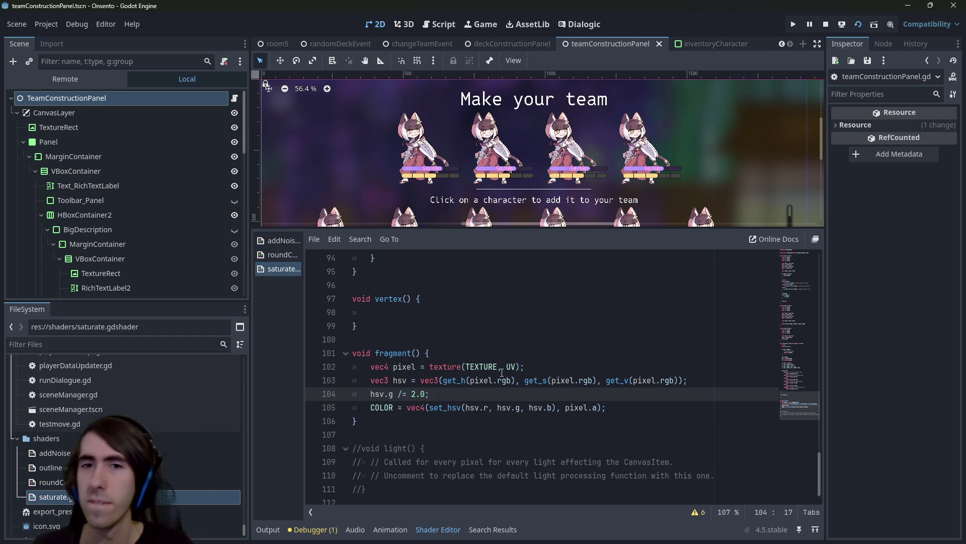
# Undo the saturate shader through earlier versions until the rgb2hsv function disappears
pyautogui.scroll(15, 502, 372)
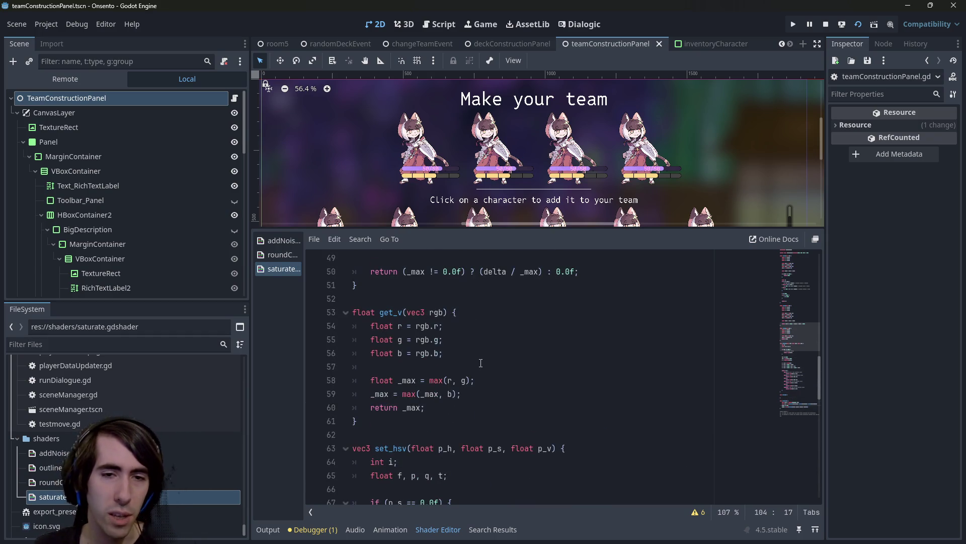
pyautogui.scroll(16, 481, 363)
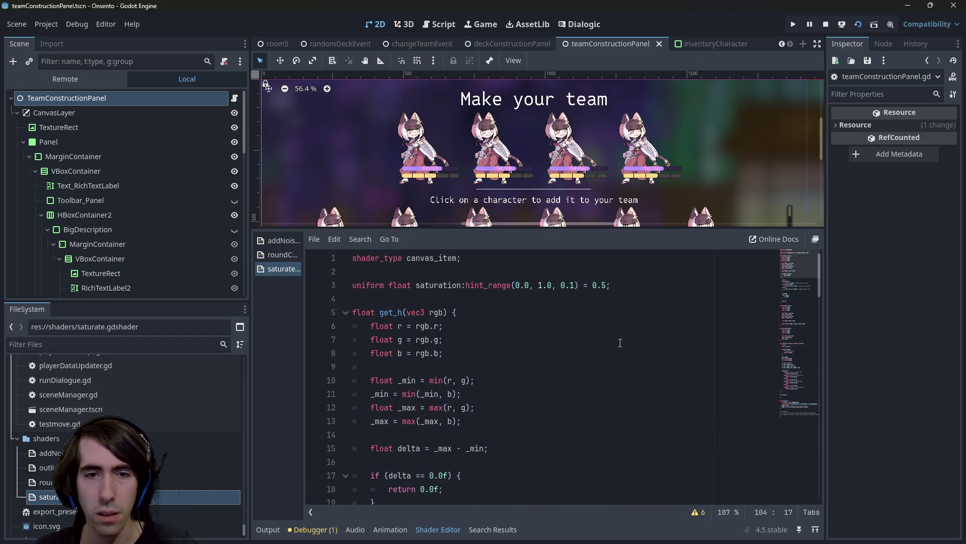
pyautogui.scroll(-5, 621, 342)
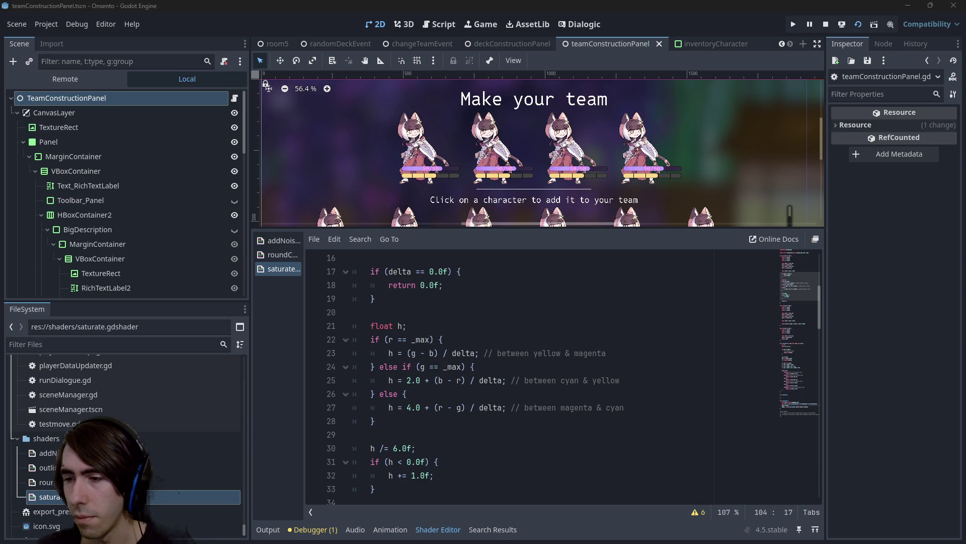
pyautogui.click(504, 393)
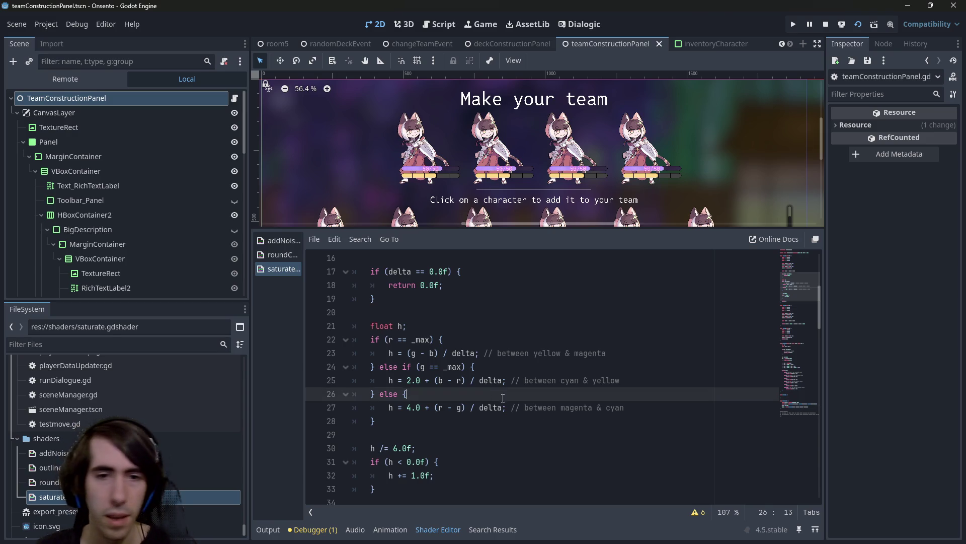
pyautogui.click(493, 433)
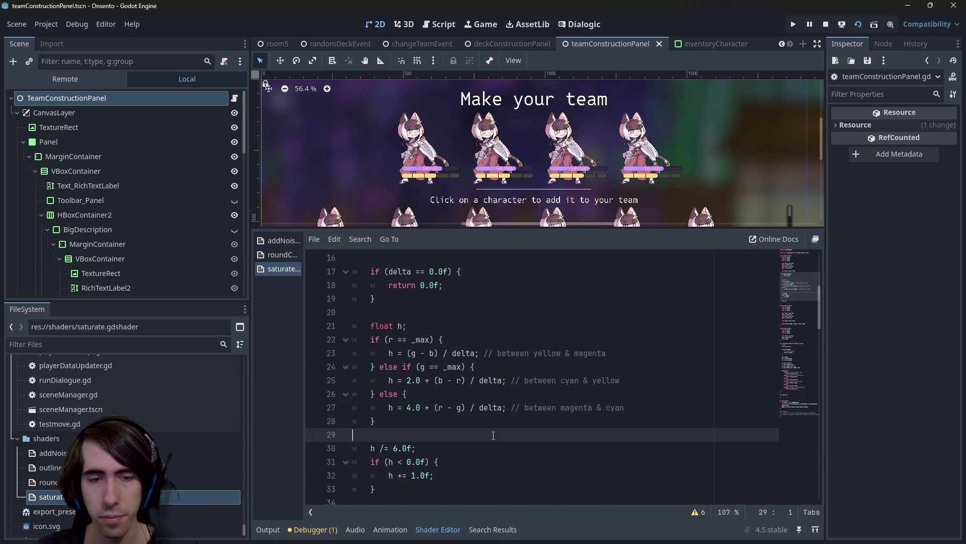
pyautogui.hotkey('ctrl', 'z')
pyautogui.hotkey('ctrl', 'a')
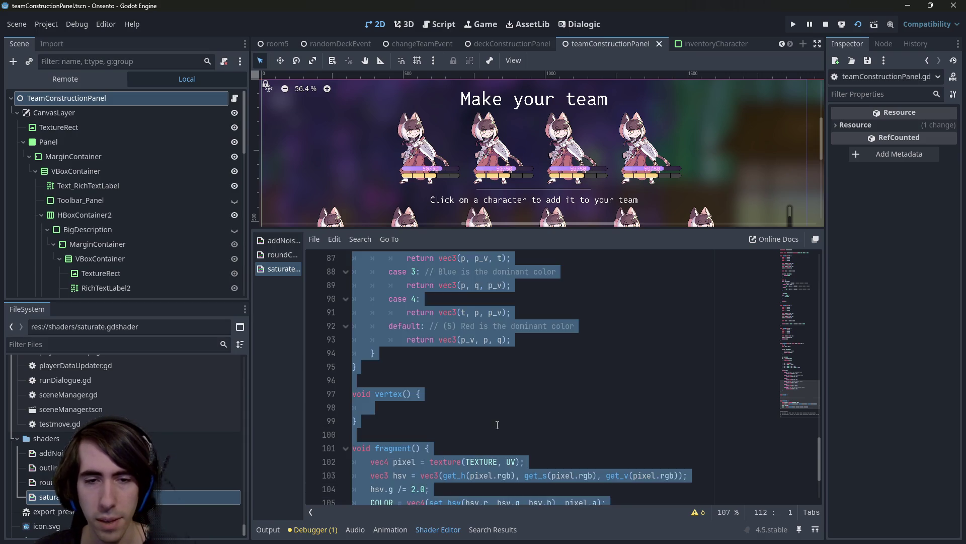
pyautogui.hotkey('ctrl', 'z')
pyautogui.hotkey('ctrl', 'z')
pyautogui.hotkey('ctrl', 'z')
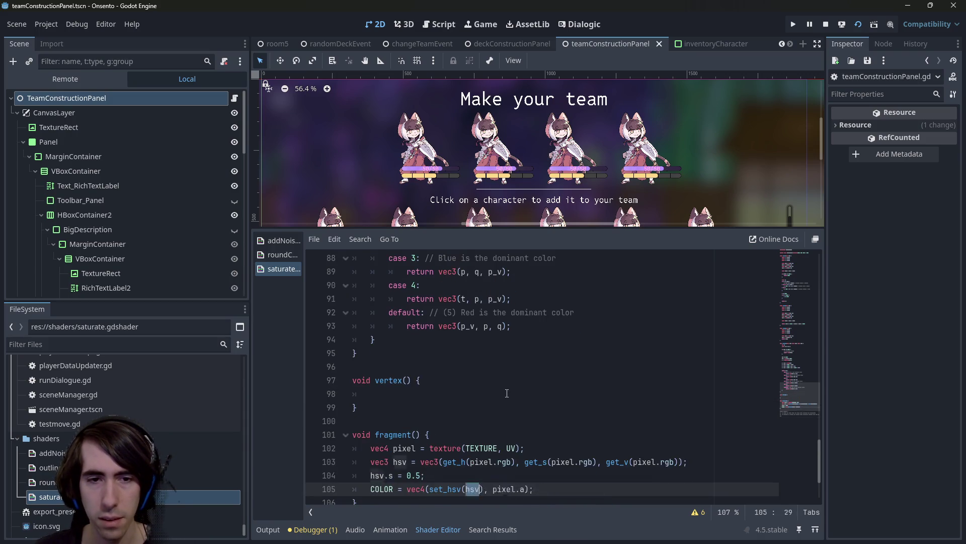
pyautogui.hotkey('ctrl', 'z')
pyautogui.hotkey('ctrl', 'z')
pyautogui.hotkey('ctrl', 'z')
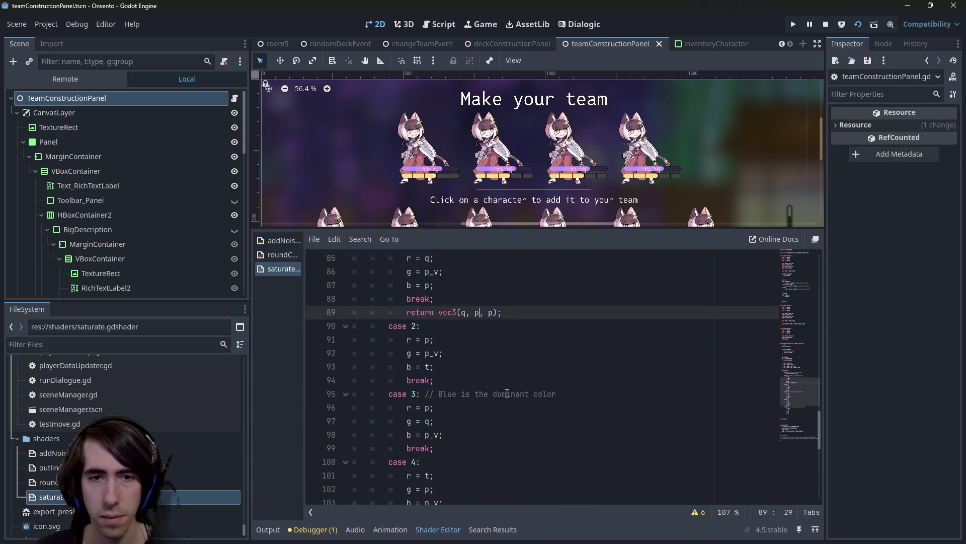
pyautogui.hotkey('ctrl', 'z')
pyautogui.hotkey('ctrl', 'z')
pyautogui.hotkey('ctrl', 'z')
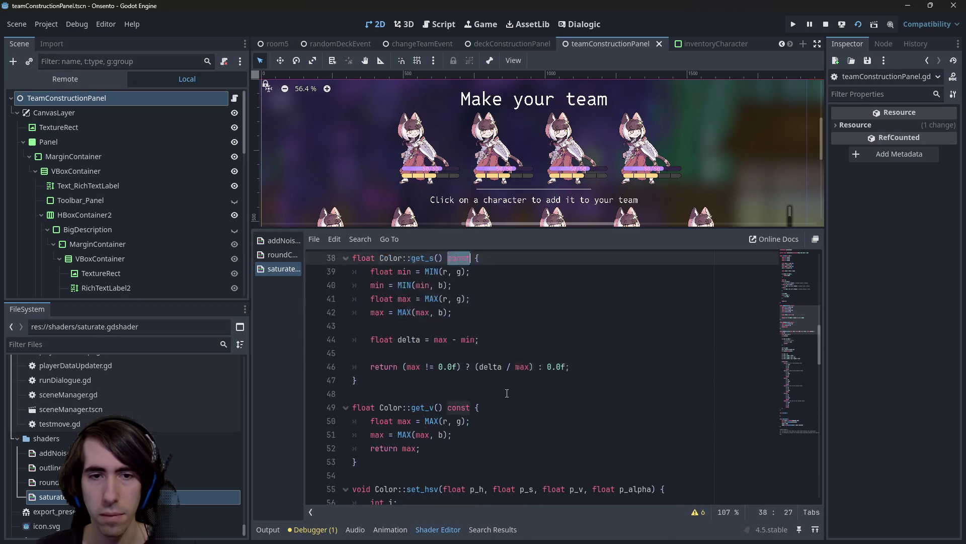
pyautogui.hotkey('ctrl', 'z')
pyautogui.hotkey('ctrl', 'z')
pyautogui.hotkey('ctrl', 'z')
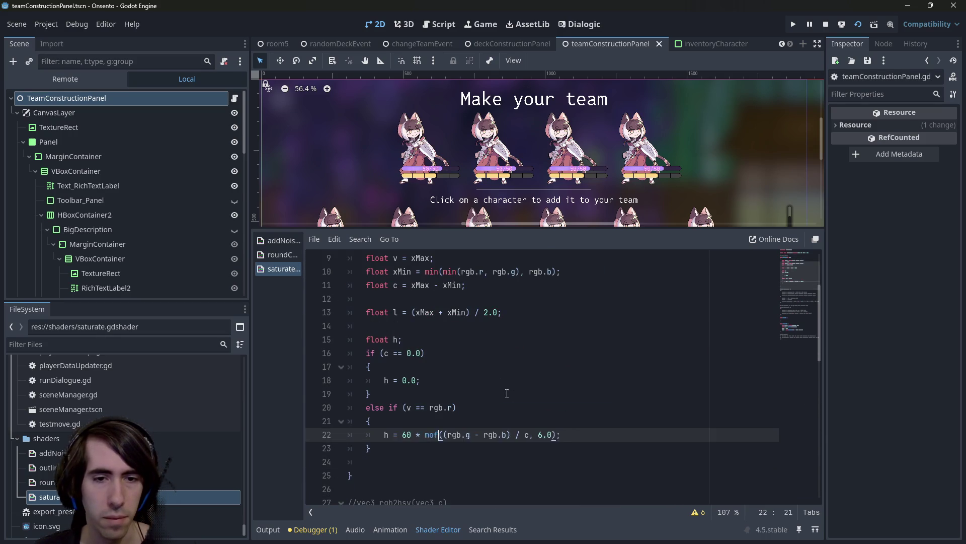
pyautogui.hotkey('ctrl', 'z')
pyautogui.hotkey('ctrl', 'z')
pyautogui.hotkey('ctrl', 'z')
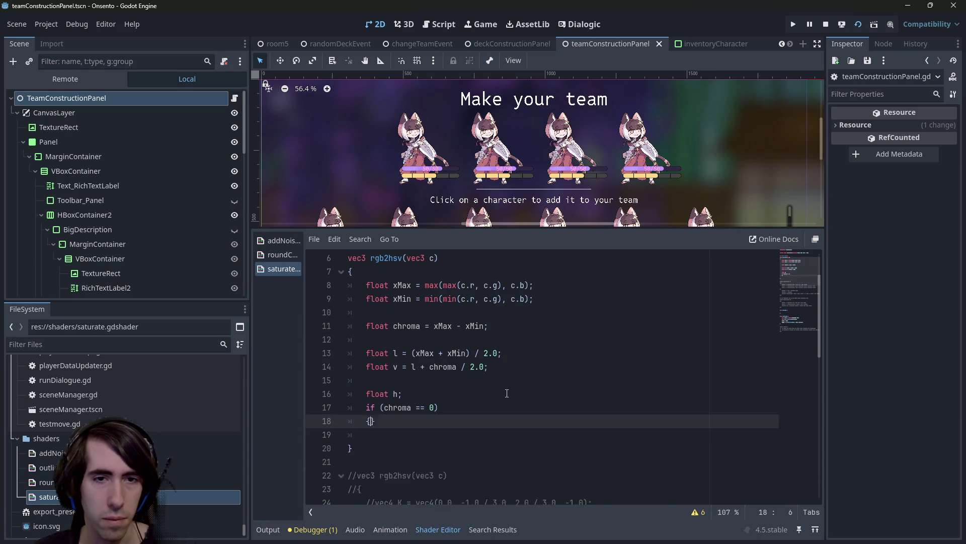
pyautogui.hotkey('ctrl', 'z')
pyautogui.hotkey('ctrl', 'z')
pyautogui.hotkey('ctrl', 'z')
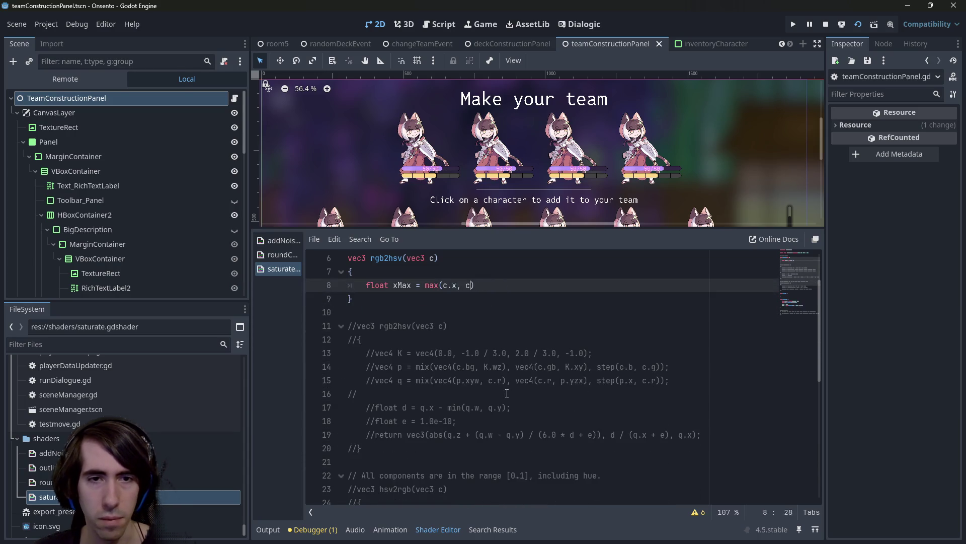
pyautogui.hotkey('ctrl', 'z')
pyautogui.hotkey('ctrl', 'z')
# Redo the shader edits forward until the commented rgb2hsv and hsv2rgb blocks return, and select them
pyautogui.scroll(2, 508, 394)
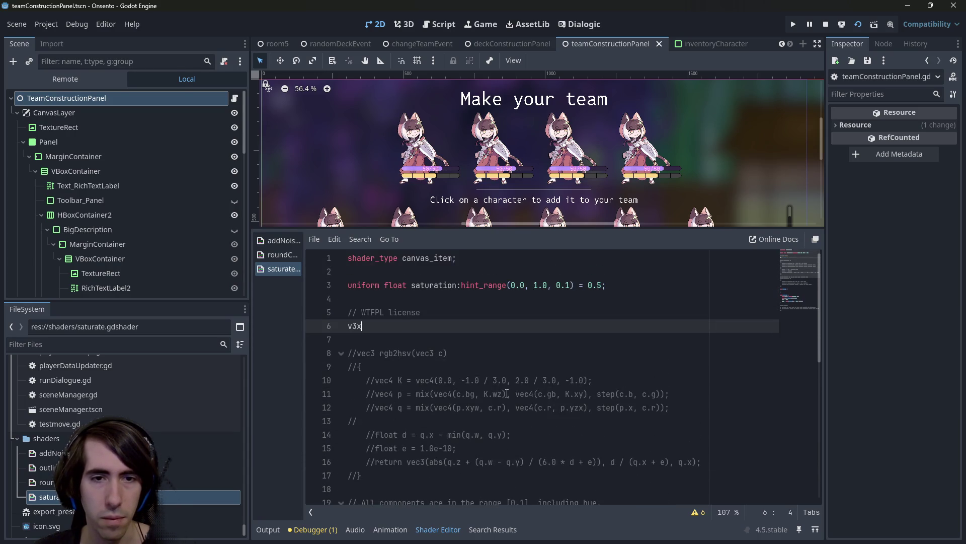
pyautogui.scroll(-8, 456, 408)
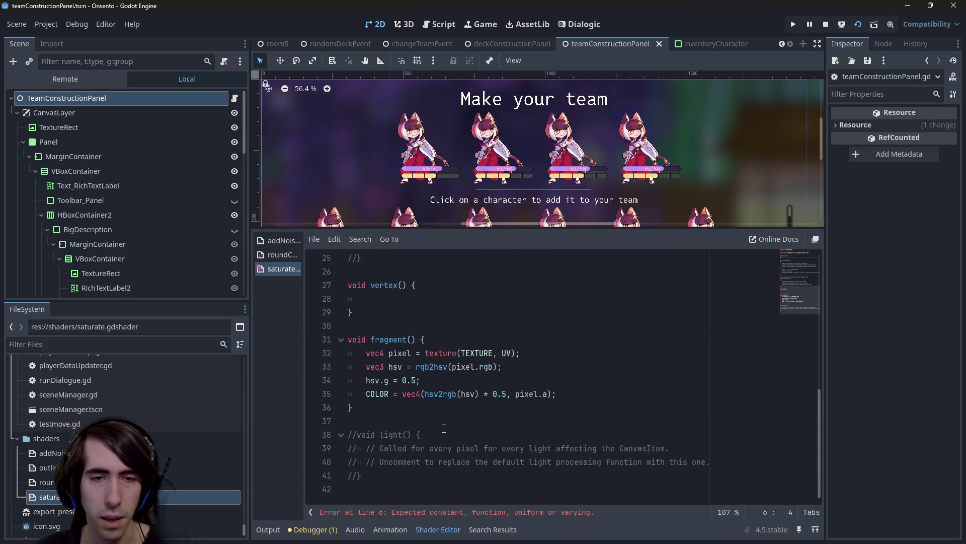
pyautogui.scroll(8, 439, 461)
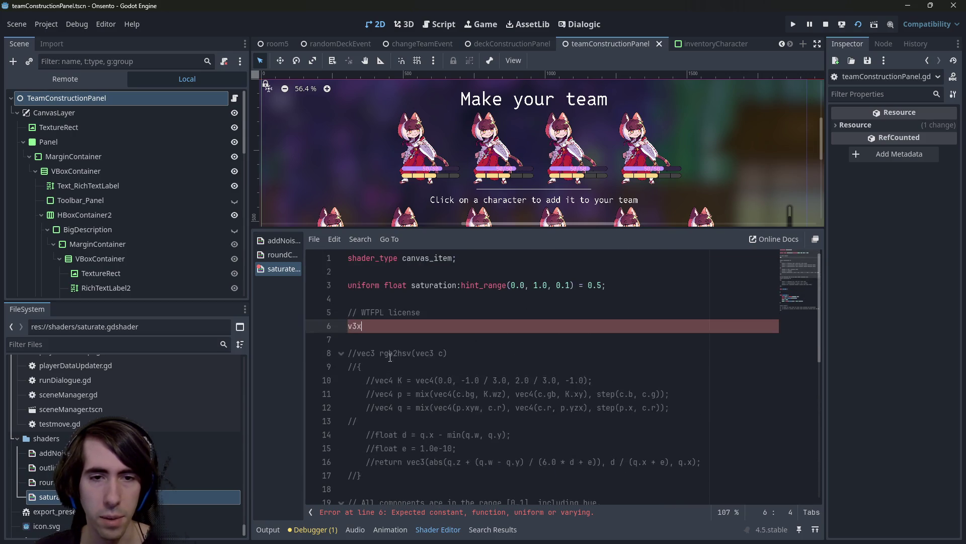
pyautogui.scroll(-3, 378, 429)
pyautogui.moveTo(393, 465); pyautogui.dragTo(341, 322)
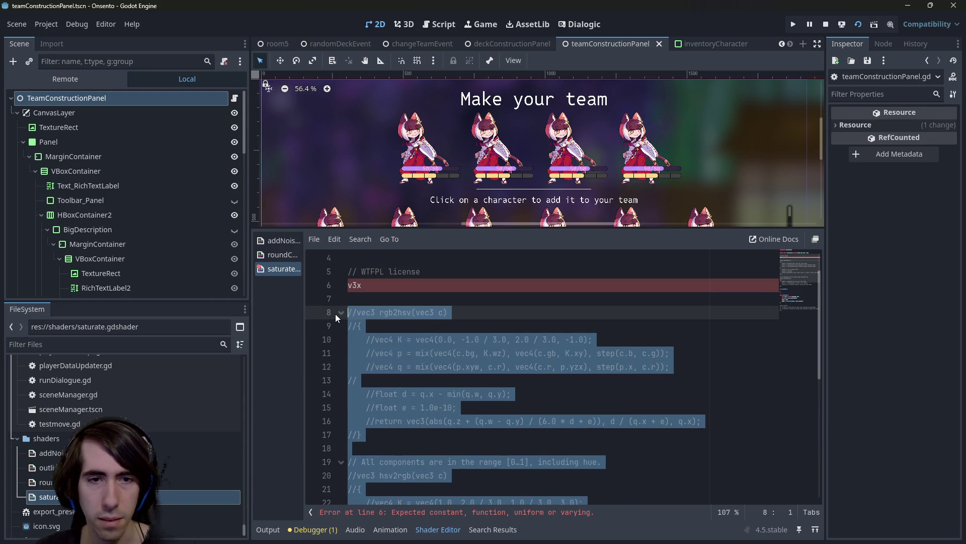
pyautogui.click(502, 320)
pyautogui.hotkey('ctrl', 'z')
pyautogui.hotkey('ctrl', 'y')
pyautogui.hotkey('ctrl', 'y')
pyautogui.hotkey('ctrl', 'y')
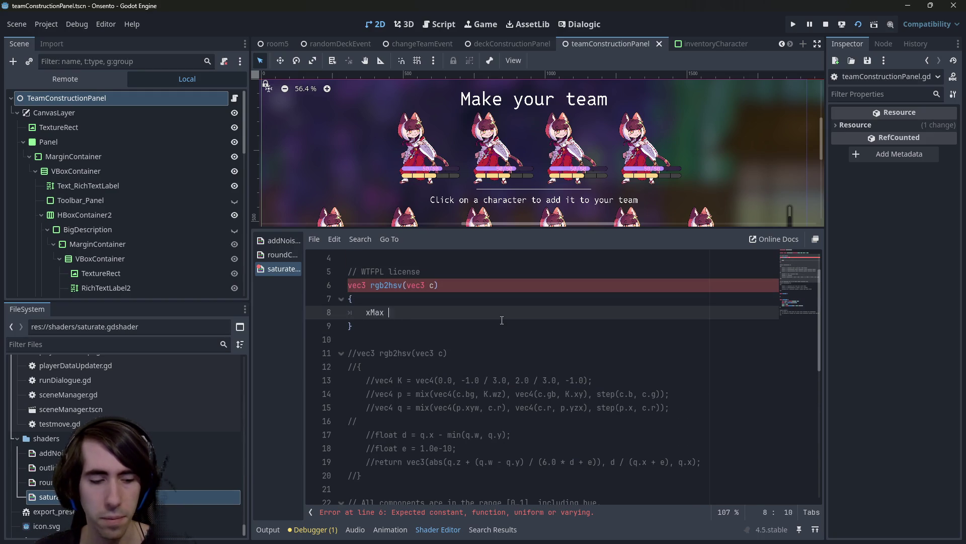
pyautogui.hotkey('ctrl', 'y')
pyautogui.hotkey('ctrl', 'y')
pyautogui.hotkey('ctrl', 'y')
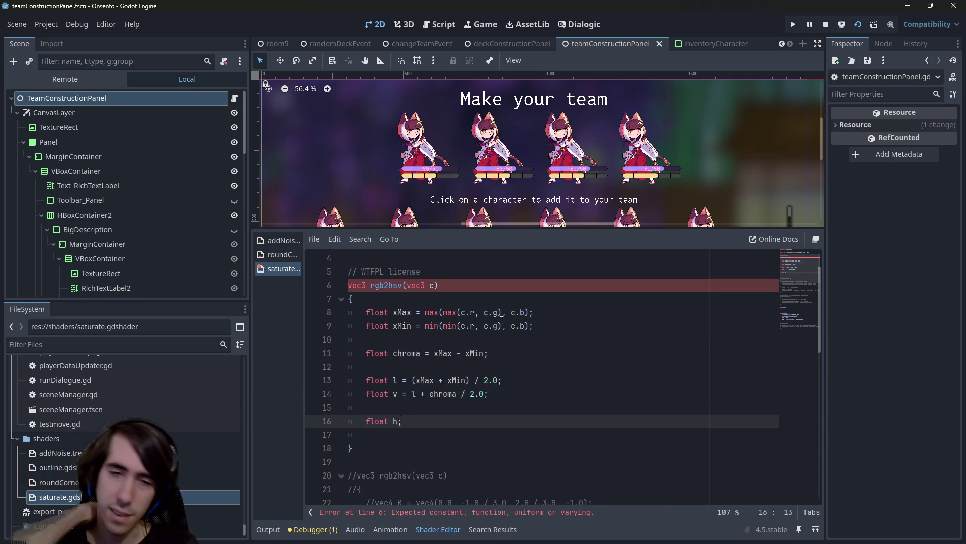
pyautogui.hotkey('ctrl', 'y')
pyautogui.hotkey('ctrl', 'y')
pyautogui.hotkey('ctrl', 'y')
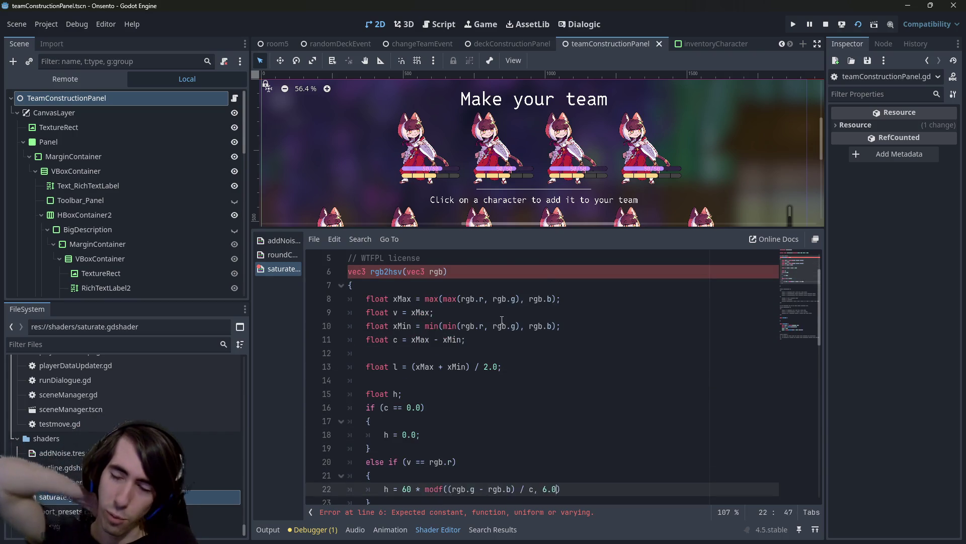
pyautogui.hotkey('ctrl', 'y')
pyautogui.hotkey('ctrl', 'y')
pyautogui.hotkey('ctrl', 'y')
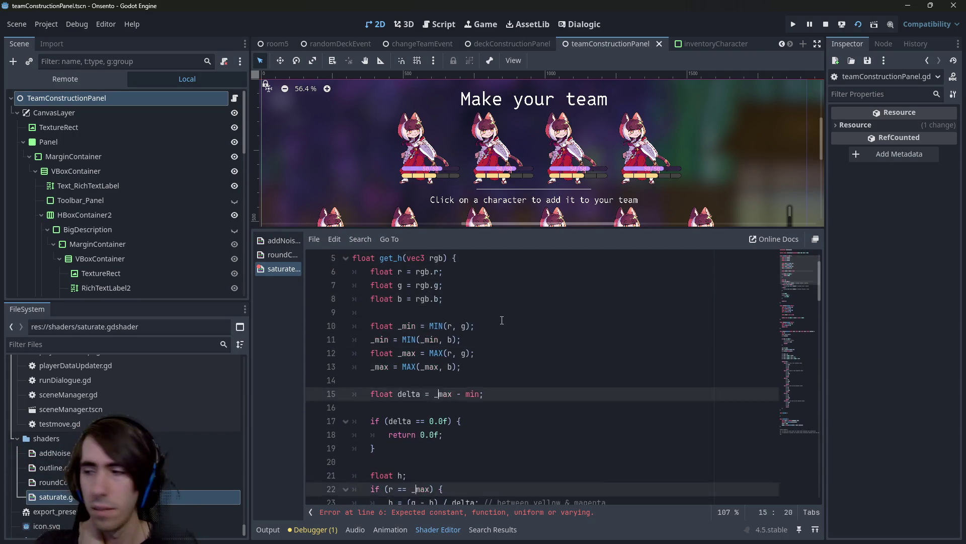
pyautogui.hotkey('ctrl', 'y')
pyautogui.hotkey('ctrl', 'y')
pyautogui.hotkey('ctrl', 'y')
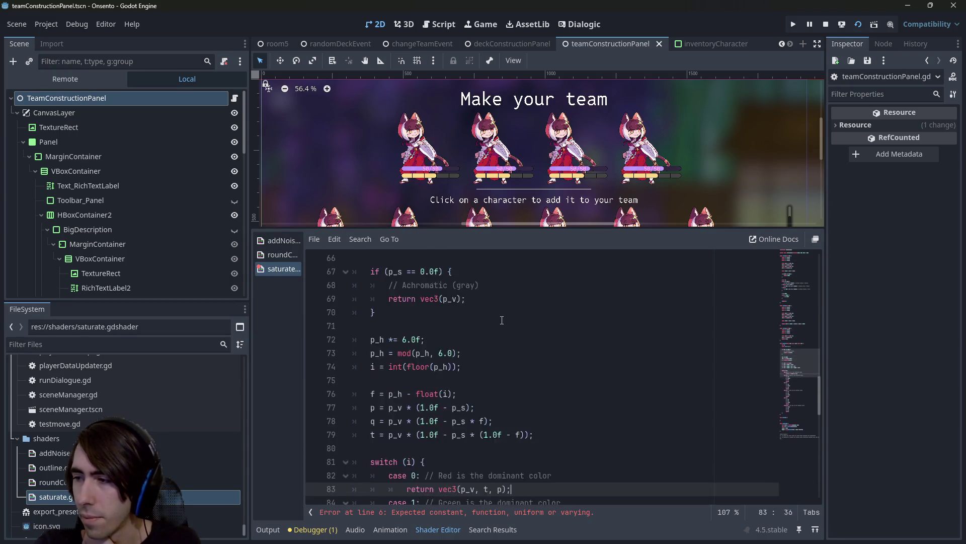
pyautogui.hotkey('ctrl', 'y')
pyautogui.hotkey('ctrl', 'y')
pyautogui.hotkey('ctrl', 'y')
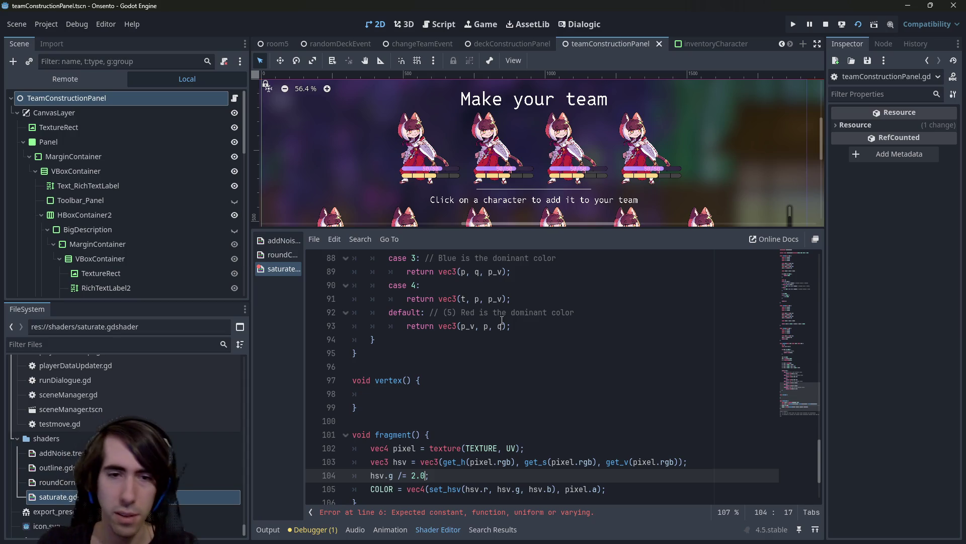
pyautogui.hotkey('ctrl', 'y')
pyautogui.hotkey('ctrl', 'y')
pyautogui.hotkey('ctrl', 'y')
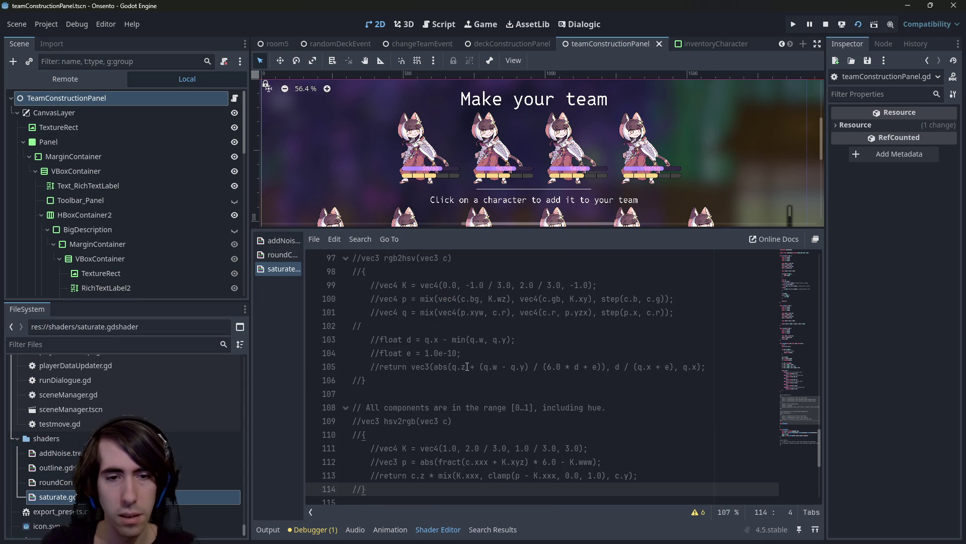
pyautogui.moveTo(373, 489); pyautogui.dragTo(346, 340)
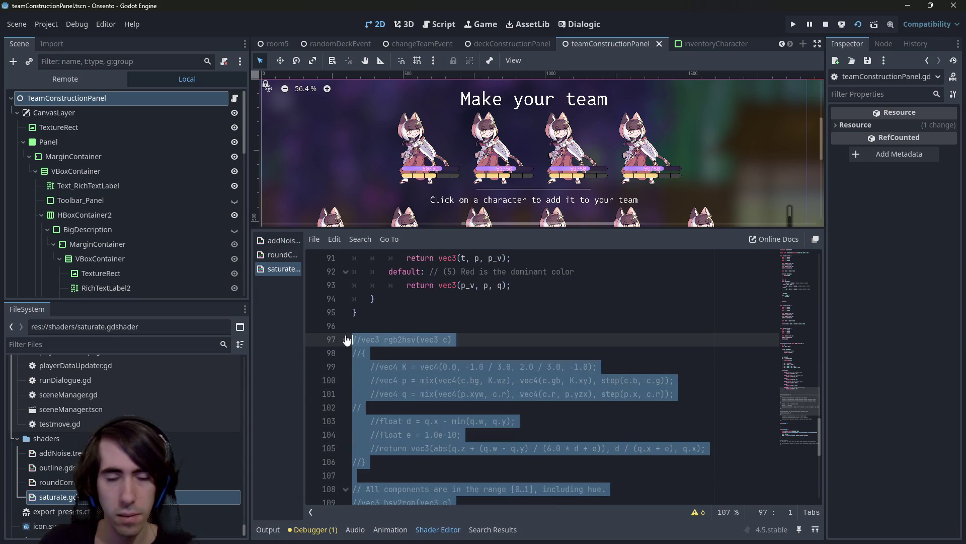
# Uncomment rgb2hsv and hsv2rgb, comment out the newer get_h/set_hsv helpers, and save
pyautogui.hotkey('ctrl', 'k')
pyautogui.scroll(20, 363, 333)
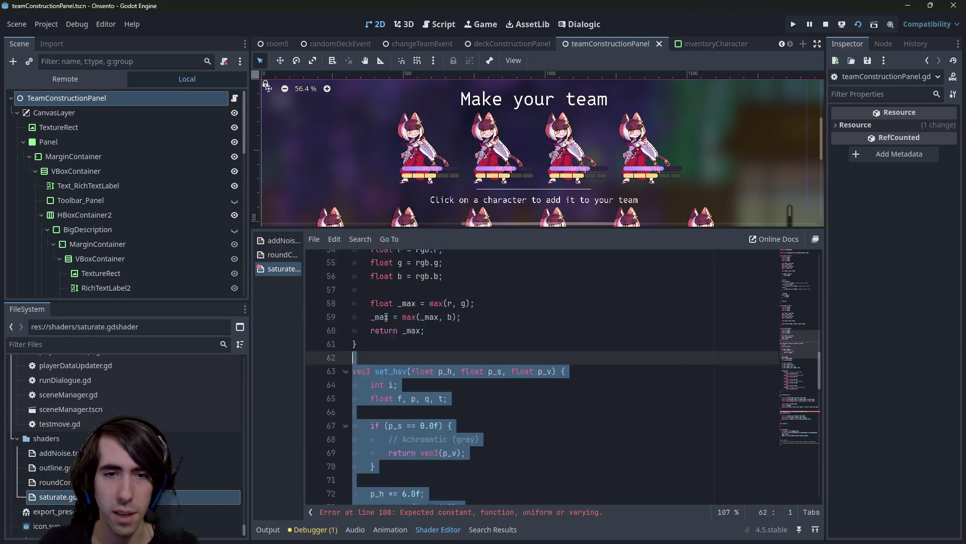
pyautogui.keyDown('shift'); pyautogui.click(361, 361); pyautogui.keyUp('shift')
pyautogui.scroll(5, 361, 362)
pyautogui.keyDown('shift'); pyautogui.click(353, 312); pyautogui.keyUp('shift')
pyautogui.hotkey('ctrl', 'k')
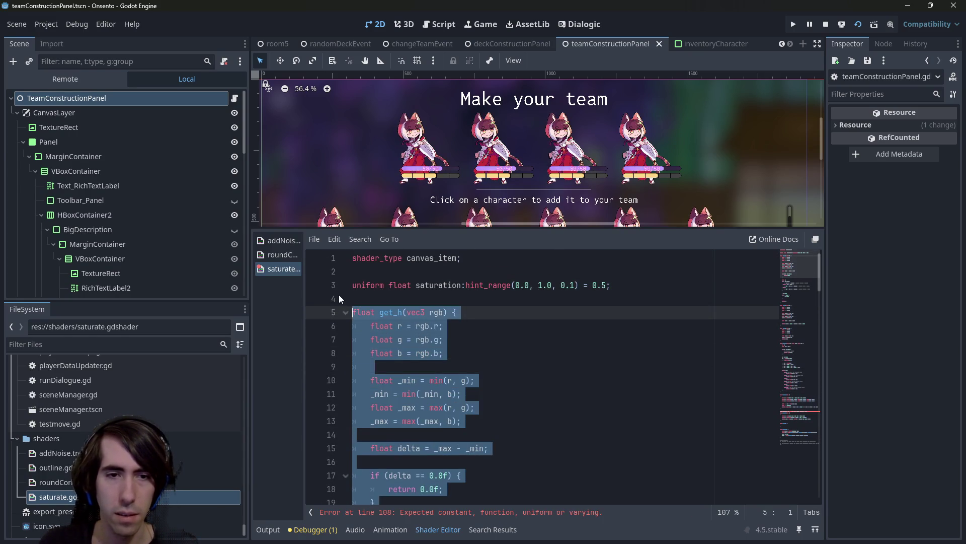
pyautogui.hotkey('ctrl', 's')
# Comment out the stray text on line 108, save, and select the rgb2hsv helper name
pyautogui.scroll(-20, 577, 399)
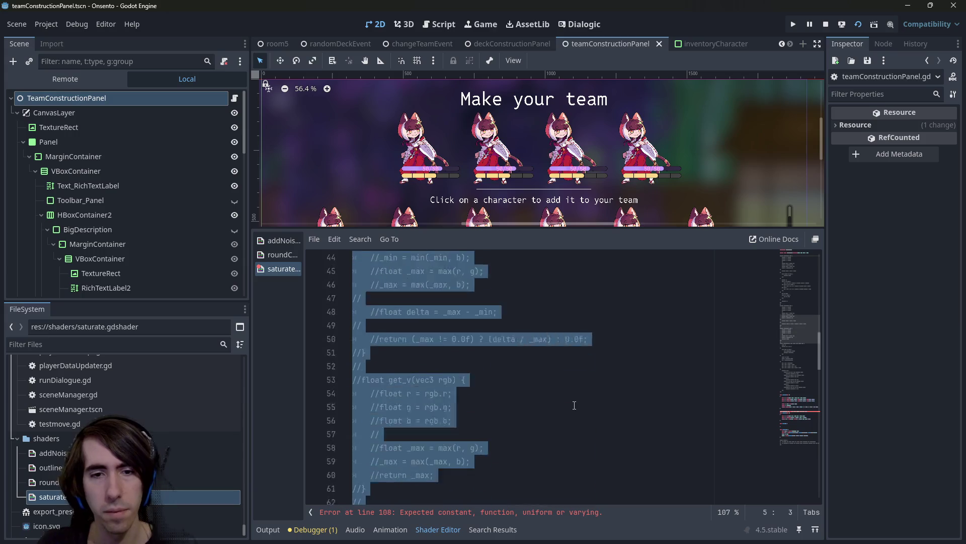
pyautogui.scroll(-4, 517, 420)
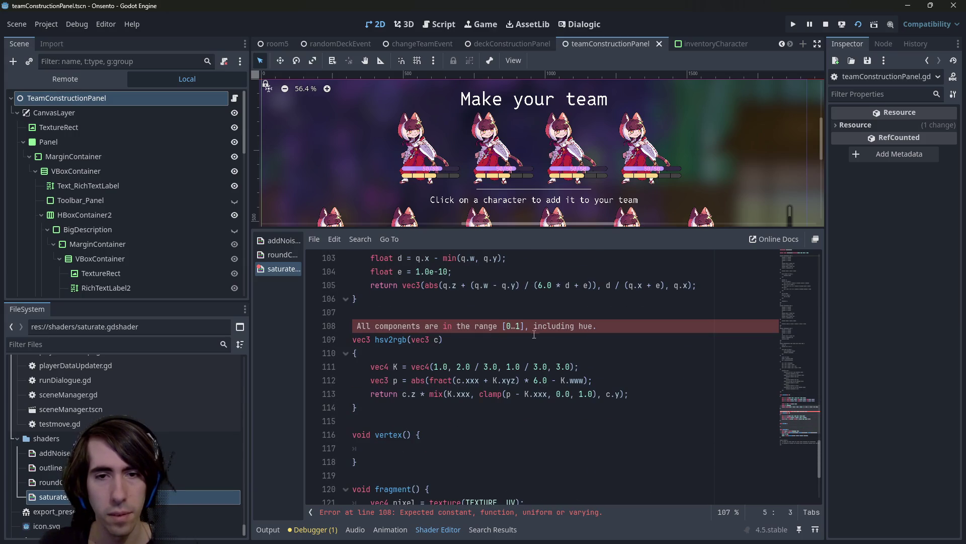
pyautogui.click(356, 327)
pyautogui.hotkey('ctrl', 'k')
pyautogui.hotkey('ctrl', 's')
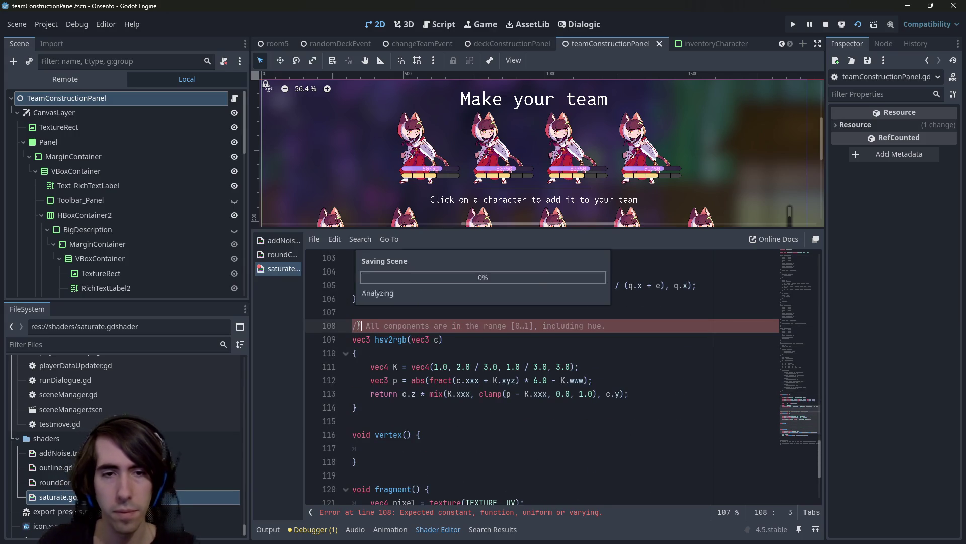
pyautogui.scroll(4, 397, 369)
pyautogui.doubleClick(391, 340)
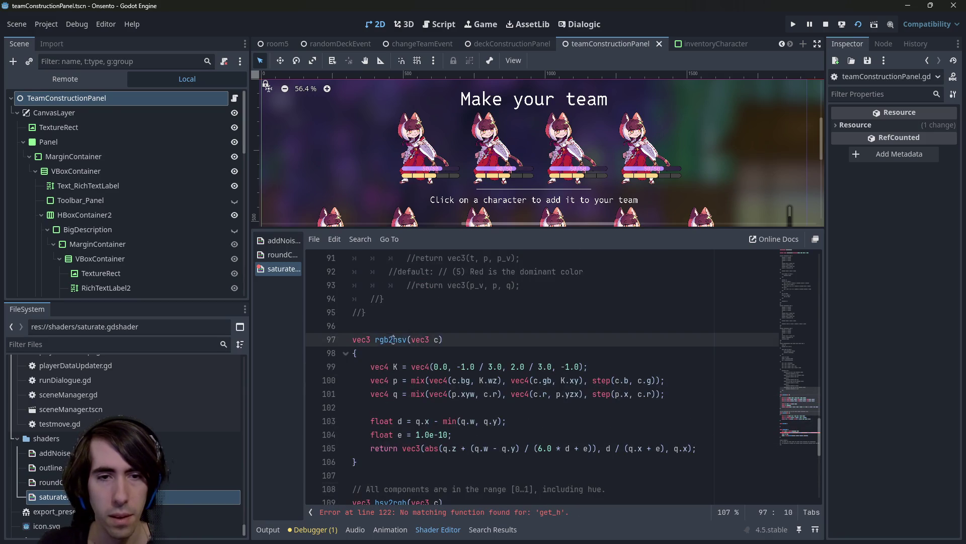
pyautogui.scroll(-8, 442, 398)
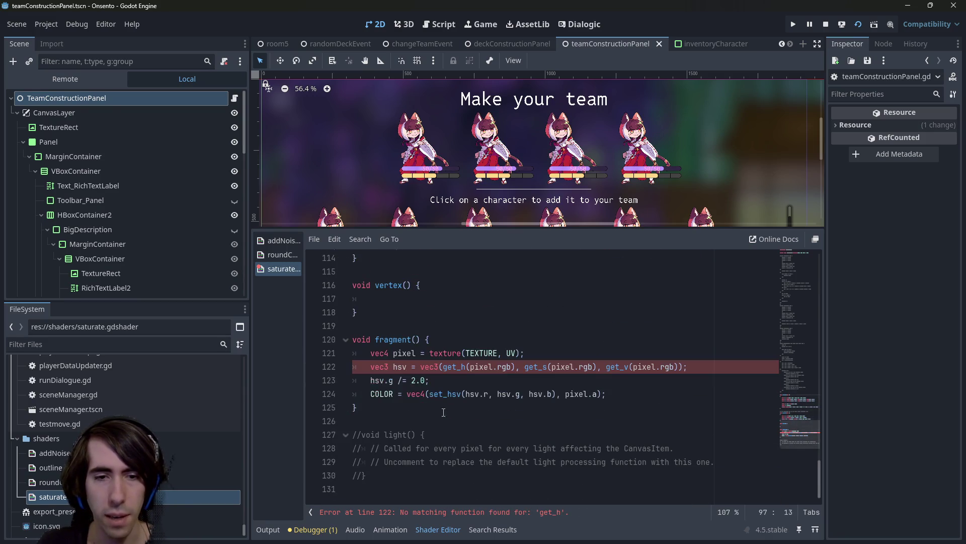
# On line 122, insert rgb2hsv(pixel.rgb);// before the old get_h expression and save
pyautogui.click(426, 368)
pyautogui.write('rgb2hsv(pixel')
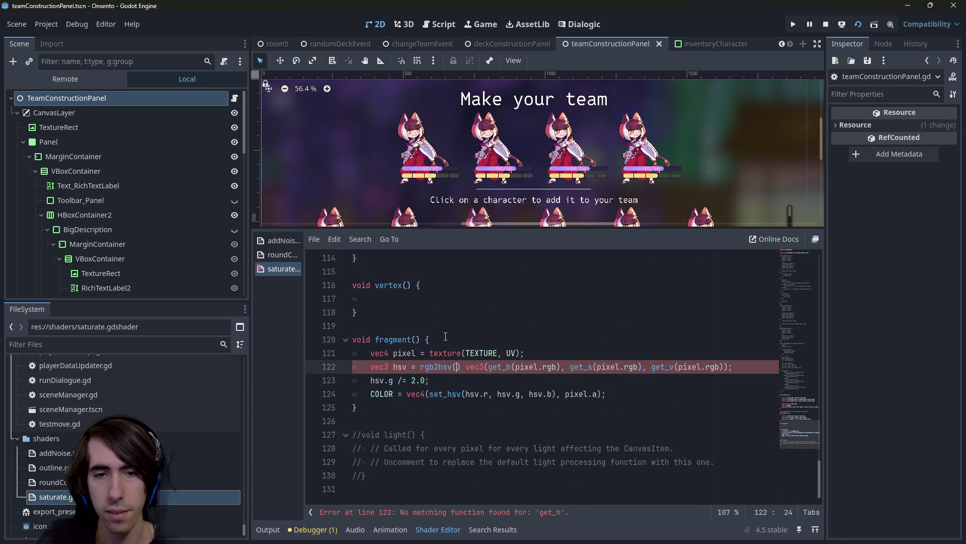
pyautogui.write('.rgb')
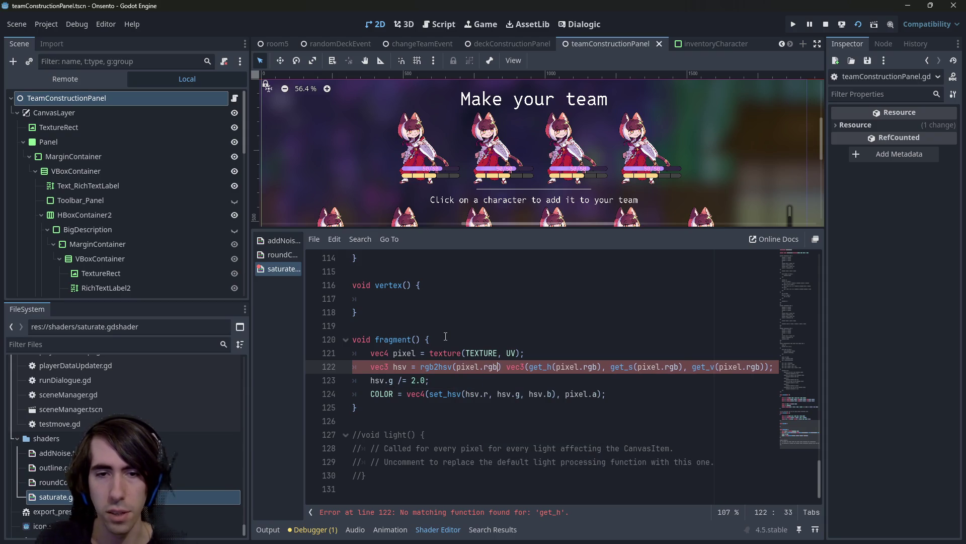
pyautogui.hotkey('ctrl', 'Right')
pyautogui.hotkey('ctrl', 'shift', 'Right')
pyautogui.hotkey('ctrl', 'shift', 'Right')
pyautogui.hotkey('ctrl', 'shift', 'Right')
pyautogui.press('Left')
pyautogui.press('Left')
pyautogui.write(';//')
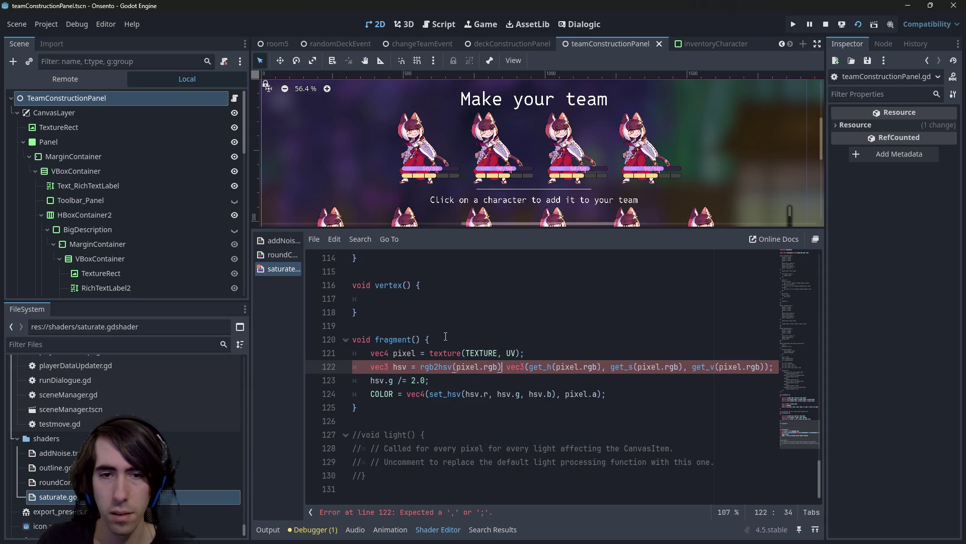
pyautogui.hotkey('ctrl', 's')
# Change line 124 to call hsv2rgb(hsv) with the whole vector and save
pyautogui.scroll(3, 446, 336)
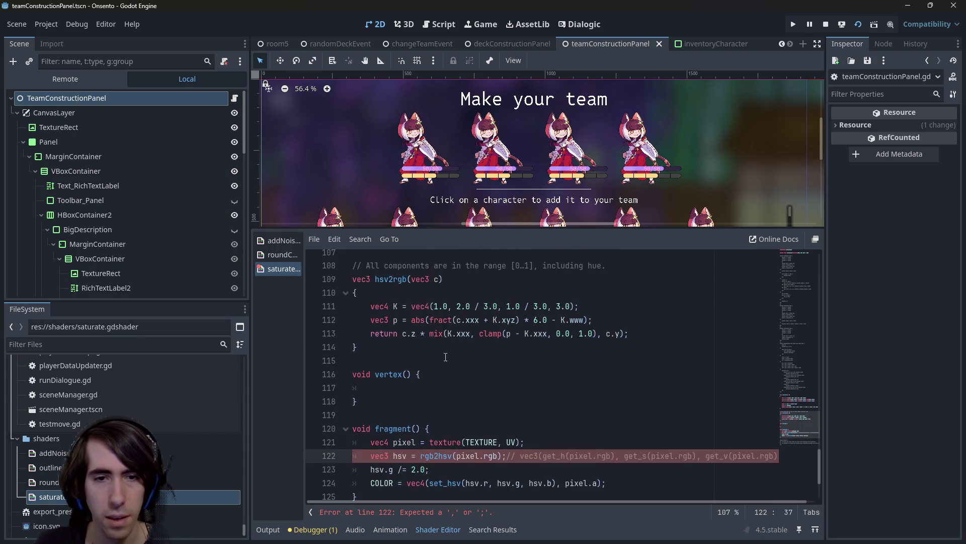
pyautogui.doubleClick(391, 319)
pyautogui.scroll(-2, 451, 381)
pyautogui.click(449, 442)
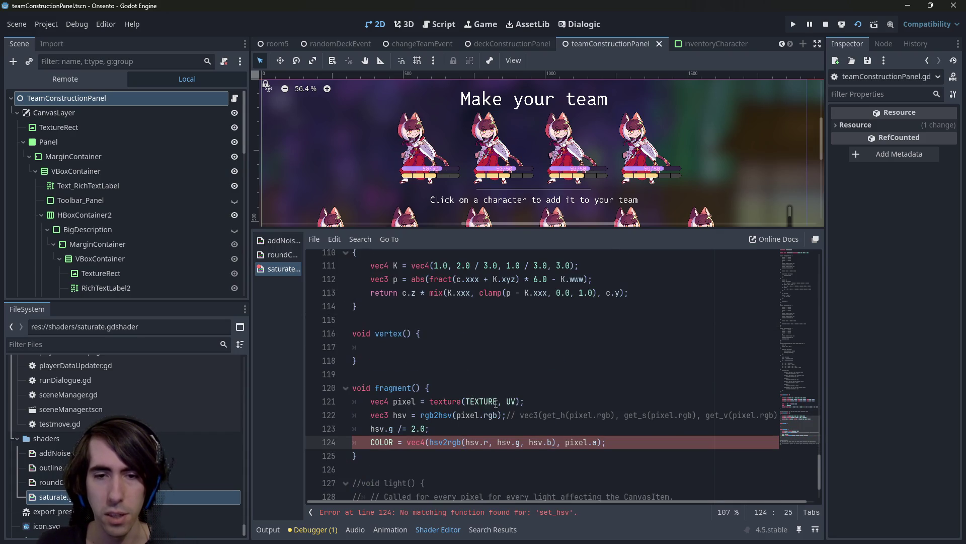
pyautogui.moveTo(480, 447); pyautogui.dragTo(553, 448)
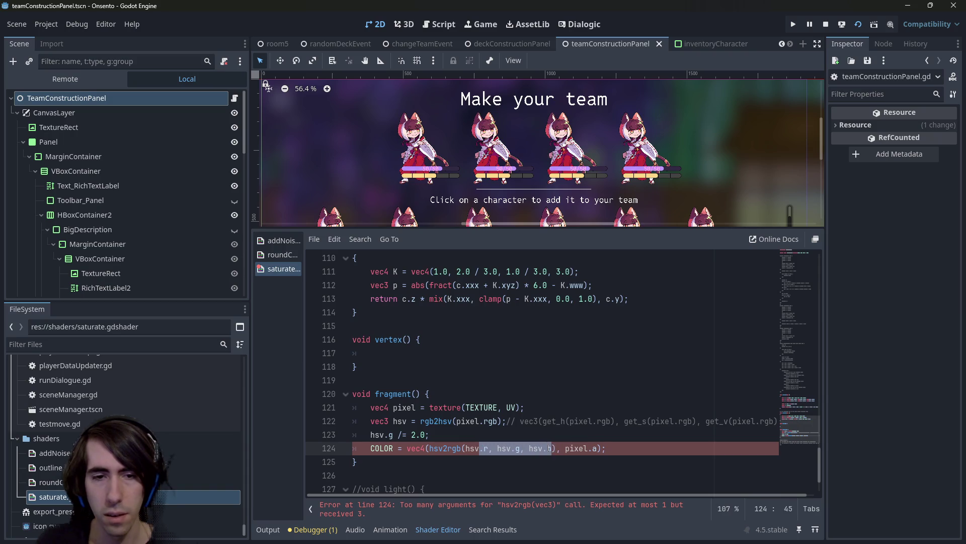
pyautogui.press('BackSpace')
pyautogui.hotkey('ctrl', 's')
pyautogui.press('Up')
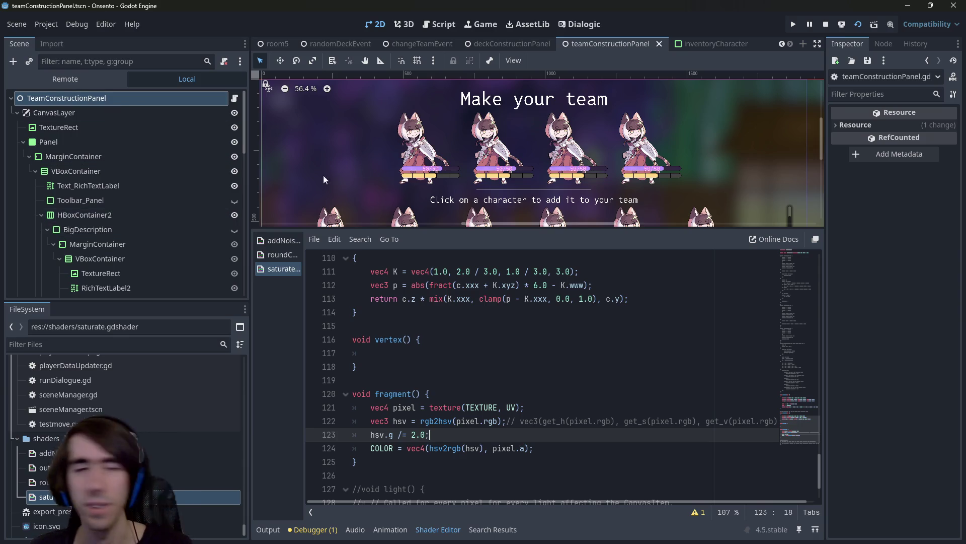
# Open the inventoryCharacter scene and drag its TextureRect material's Saturation from 0.5 to 0.8
pyautogui.click(409, 137)
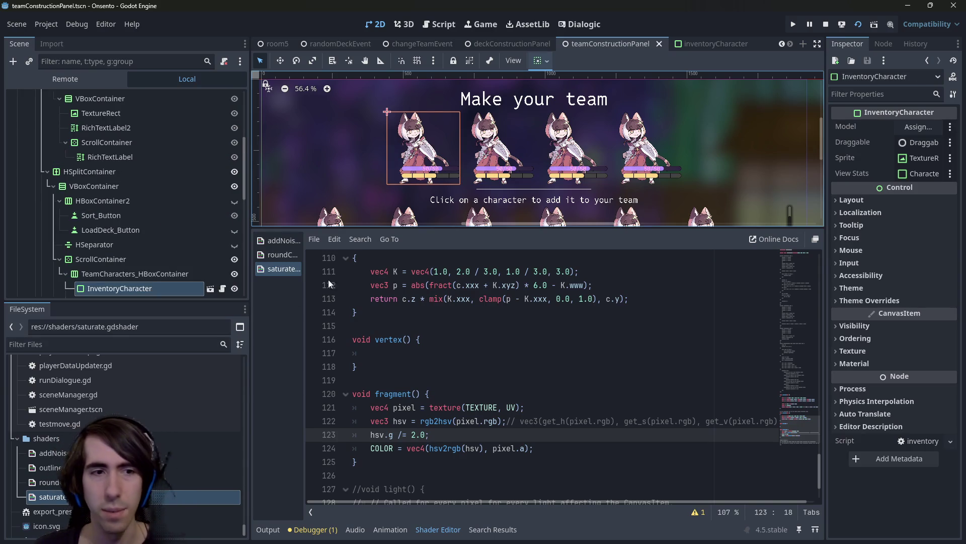
pyautogui.scroll(-3, 170, 259)
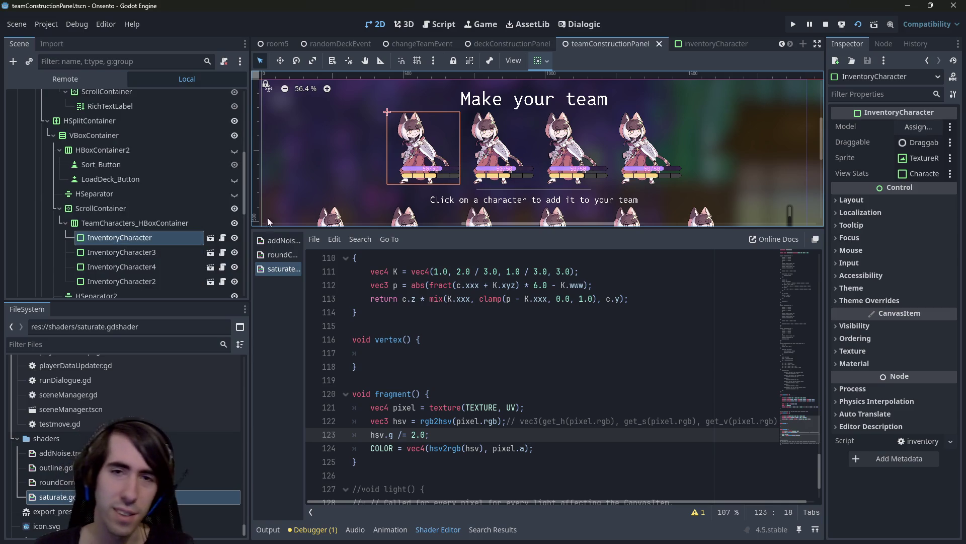
pyautogui.click(708, 42)
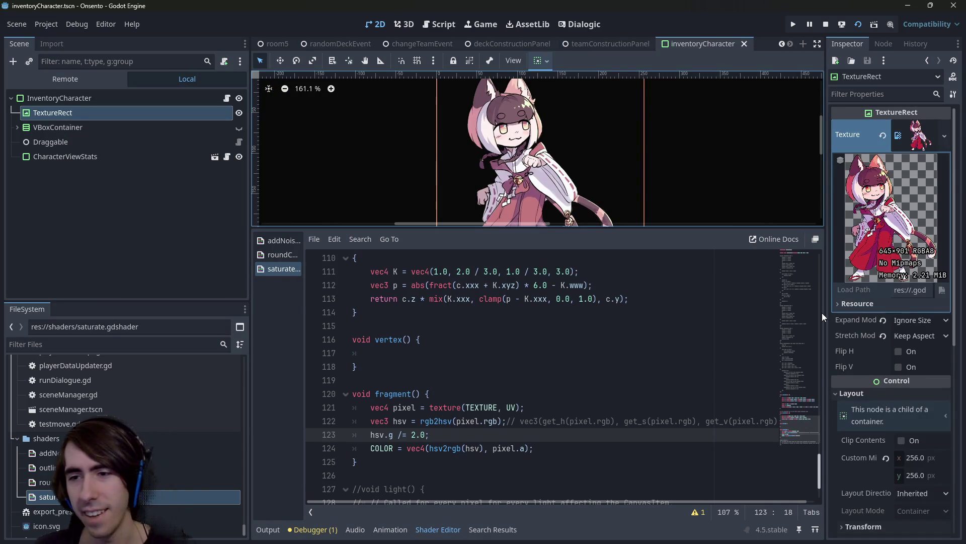
pyautogui.scroll(-6, 845, 411)
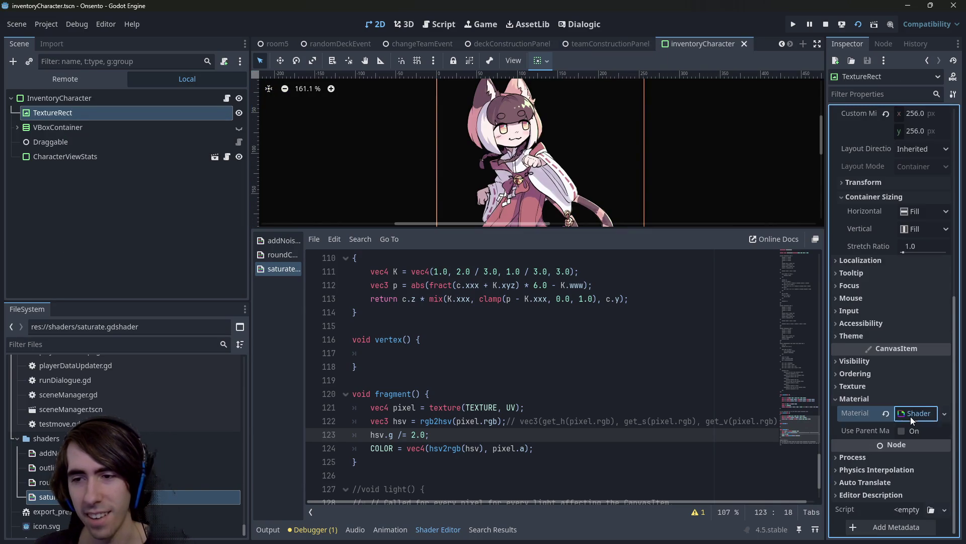
pyautogui.click(910, 416)
pyautogui.click(915, 401)
pyautogui.scroll(-1, 914, 422)
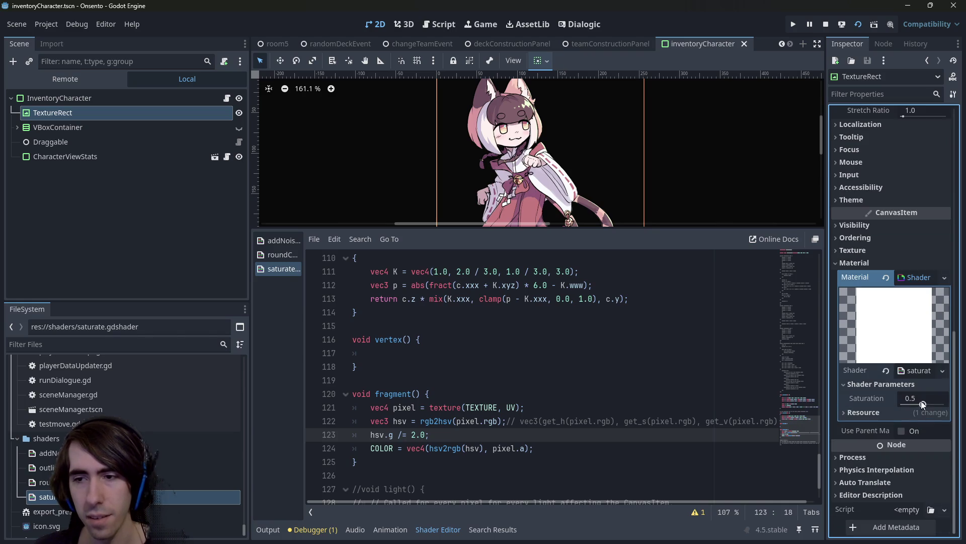
pyautogui.moveTo(921, 401); pyautogui.dragTo(947, 406)
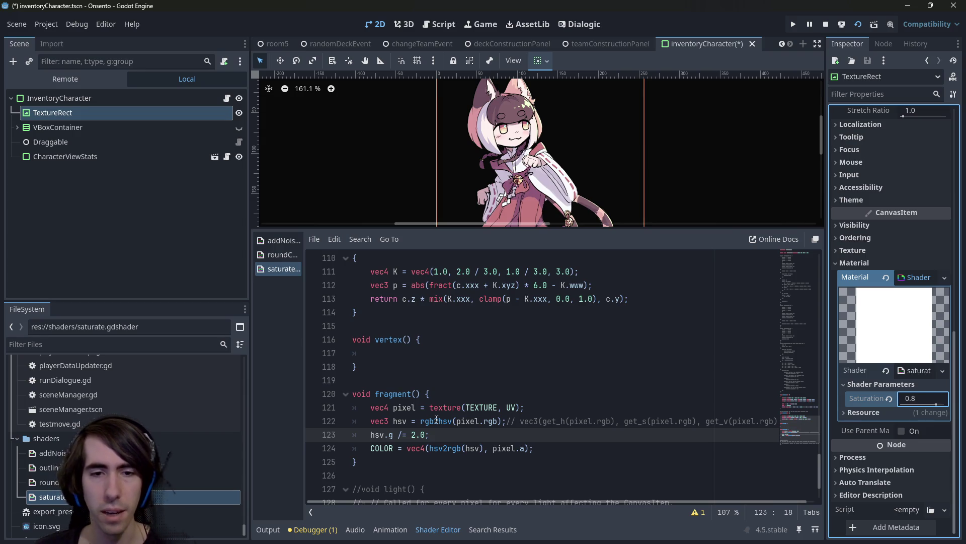
pyautogui.scroll(20, 801, 417)
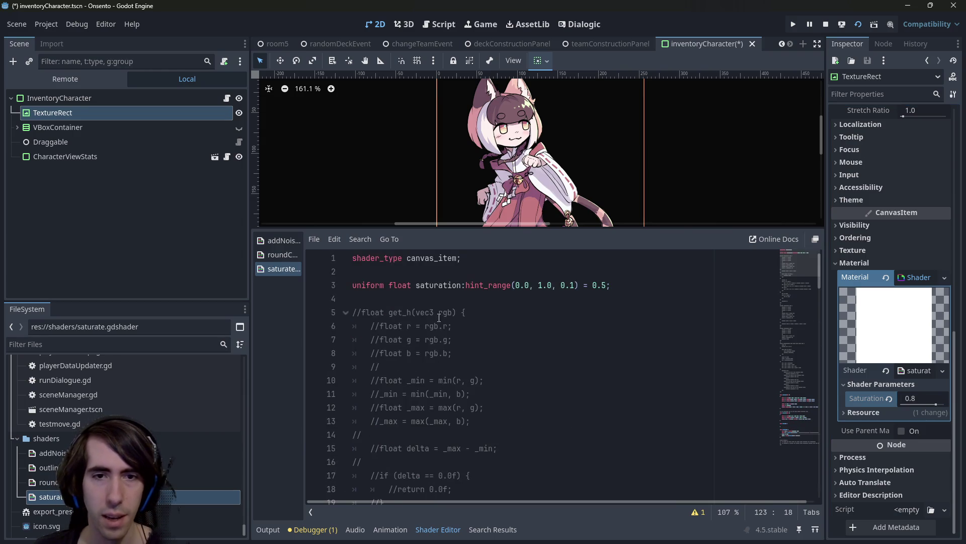
# Rename the saturation uniform on line 3 to hsvMult and change its type to vec3
pyautogui.doubleClick(437, 285)
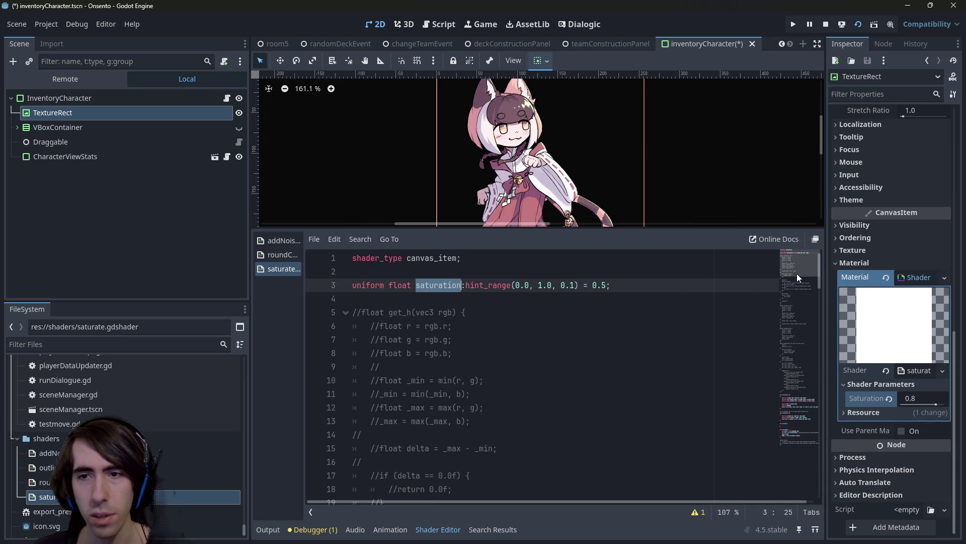
pyautogui.click(788, 425)
pyautogui.moveTo(779, 434); pyautogui.dragTo(790, 261)
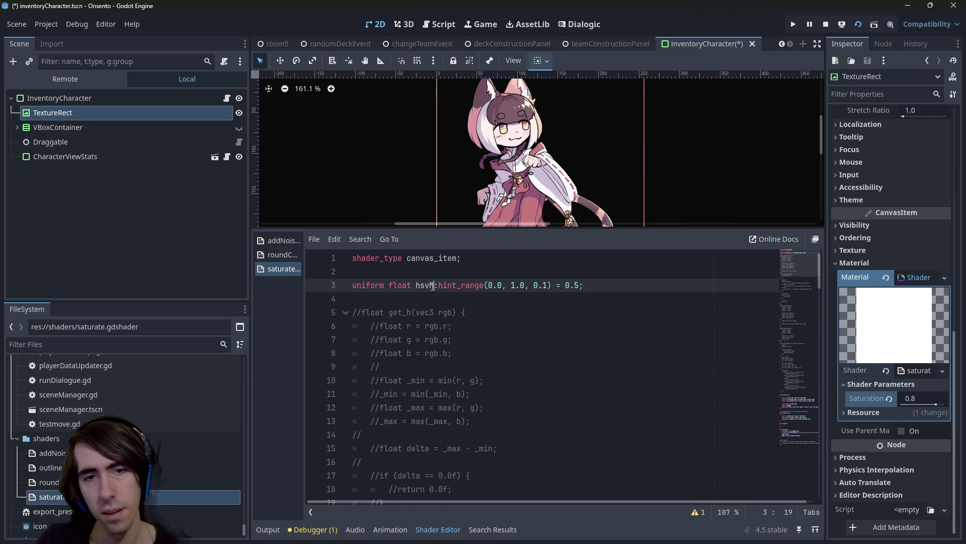
pyautogui.write('ult')
pyautogui.hotkey('ctrl', 's')
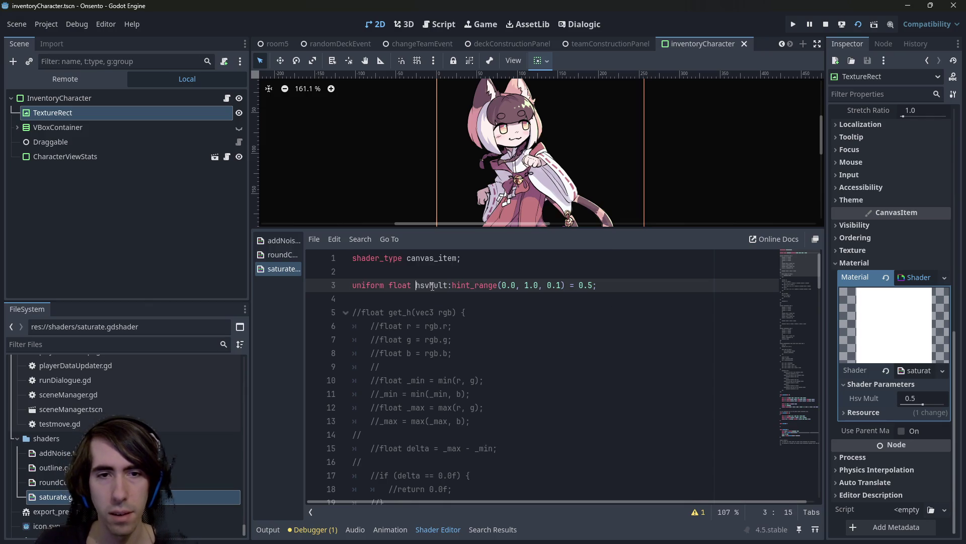
pyautogui.hotkey('ctrl', 'shift', 'Left')
pyautogui.write('vec3')
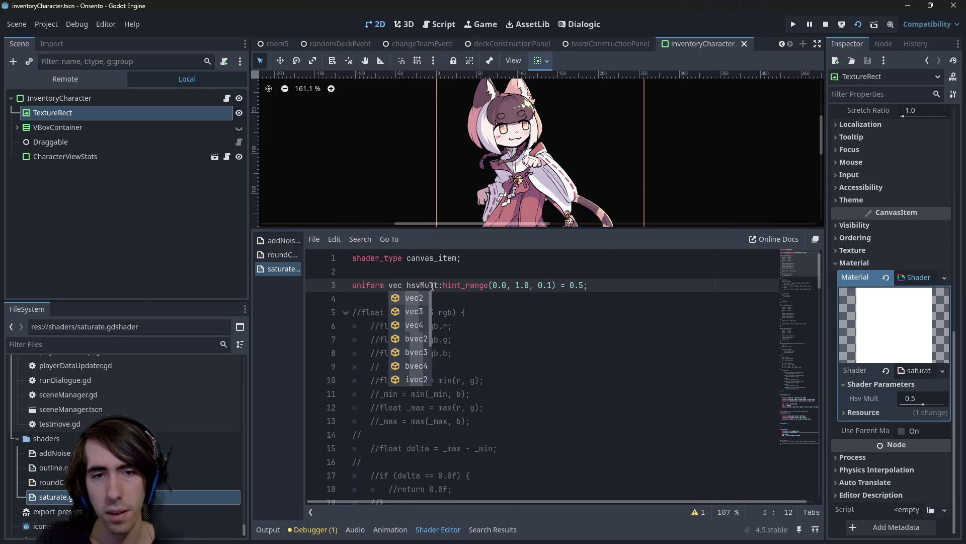
pyautogui.hotkey('ctrl', 's')
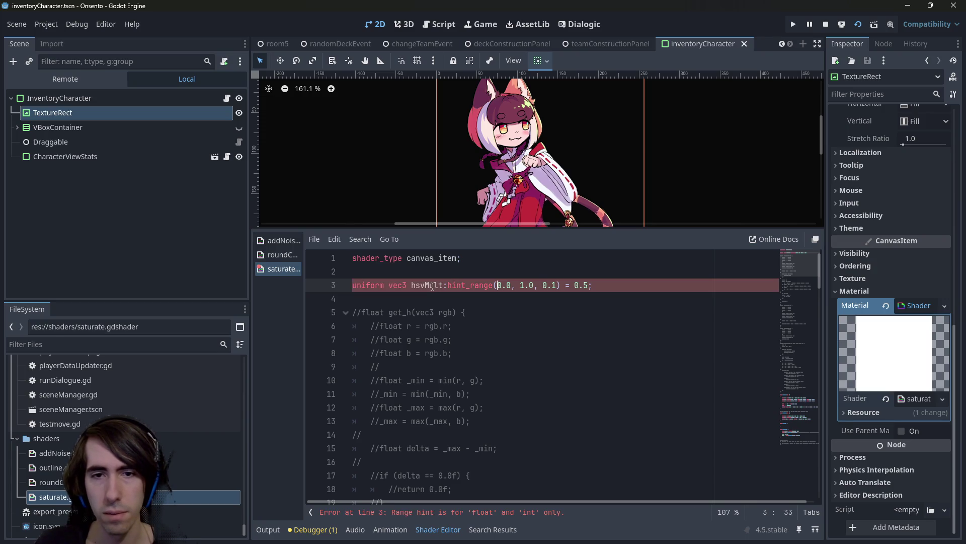
# Remove the hint_range and set the hsvMult default to vec3(1.0, 0.5, 1.0), then save
pyautogui.press('Right')
pyautogui.press('Right')
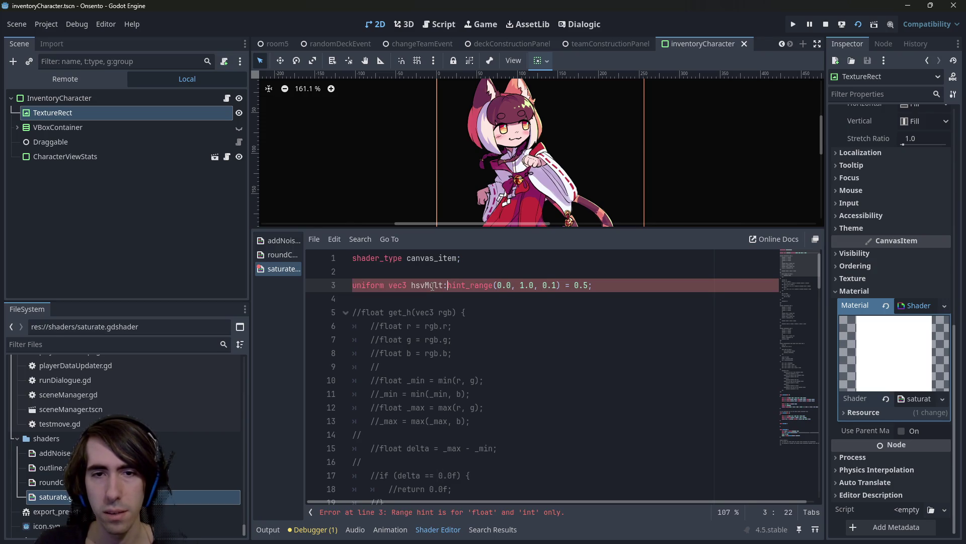
pyautogui.hotkey('ctrl', 'shift', 'Right')
pyautogui.hotkey('ctrl', 'shift', 'Right')
pyautogui.hotkey('ctrl', 'shift', 'Right')
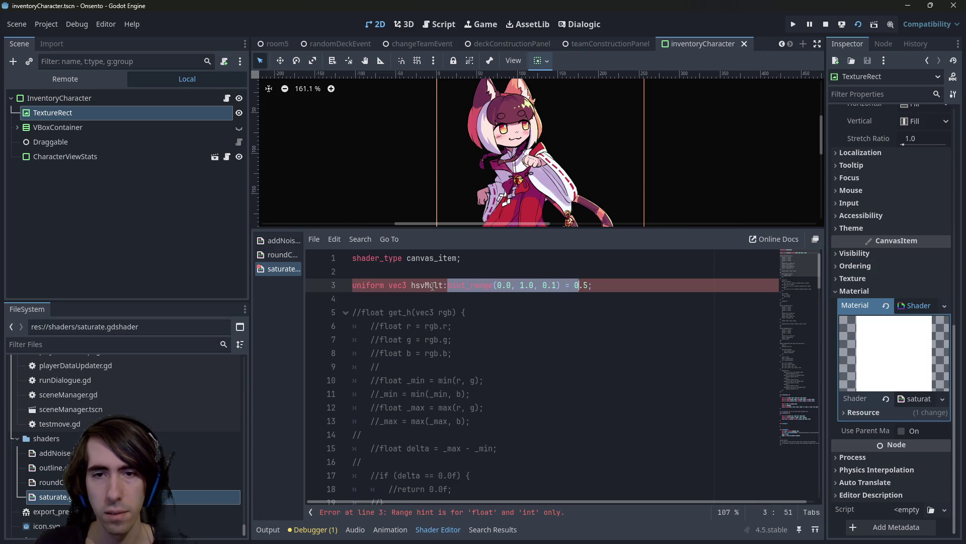
pyautogui.press('BackSpace')
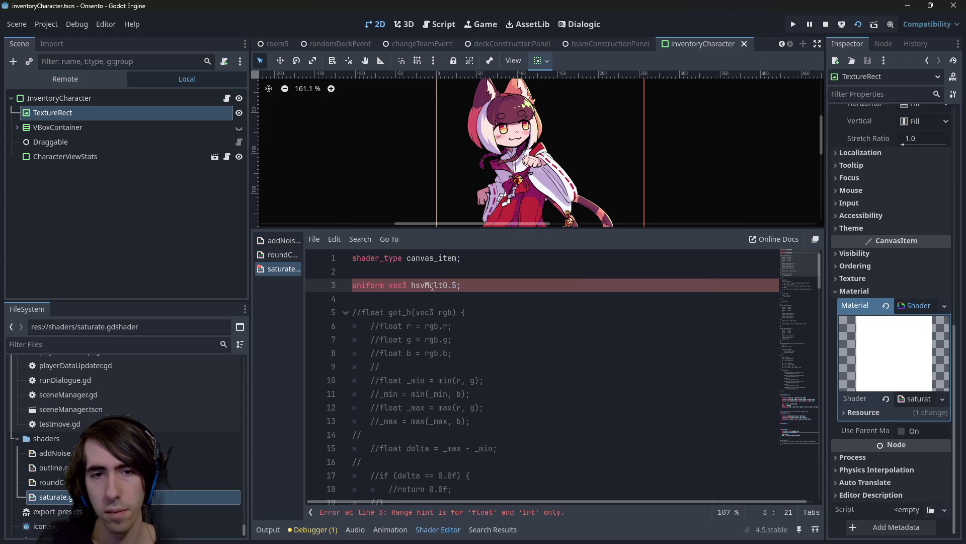
pyautogui.press('Right')
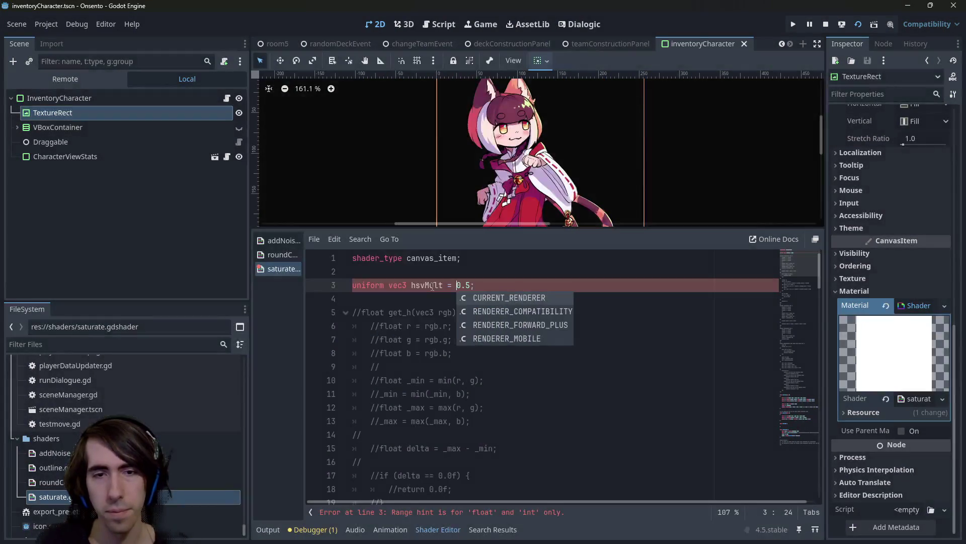
pyautogui.write('vec')
pyautogui.press('Right')
pyautogui.press('Right')
pyautogui.press('Right')
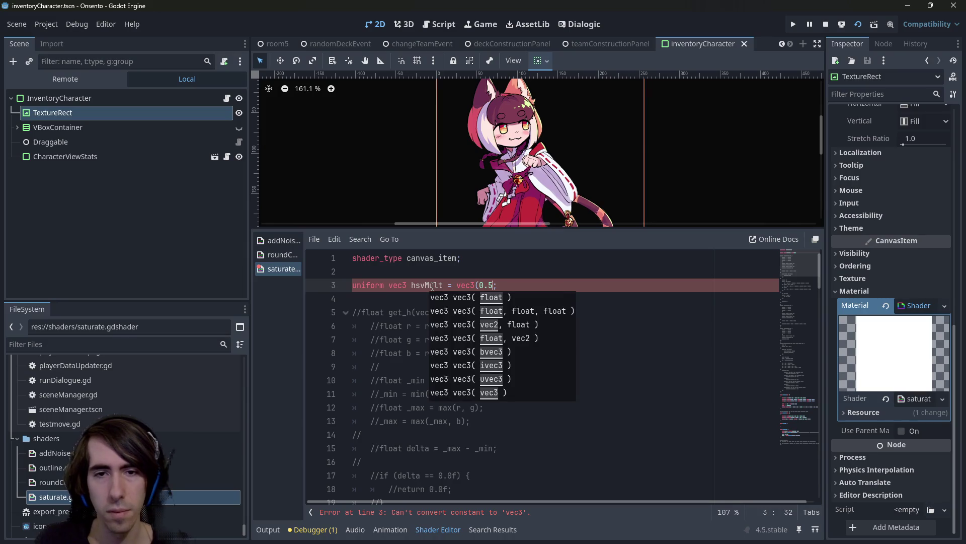
pyautogui.write(')')
pyautogui.hotkey('ctrl', 's')
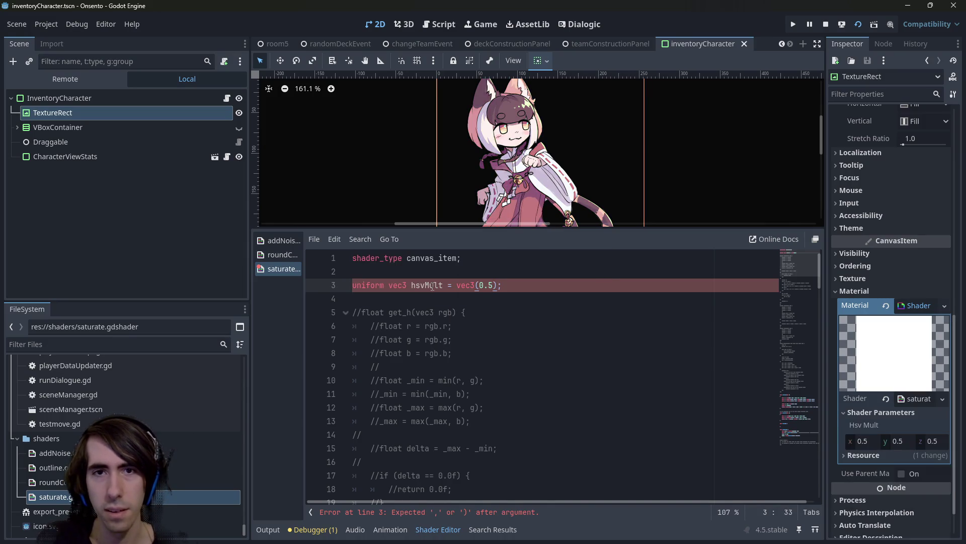
pyautogui.hotkey('ctrl', 's')
pyautogui.write('1.0,')
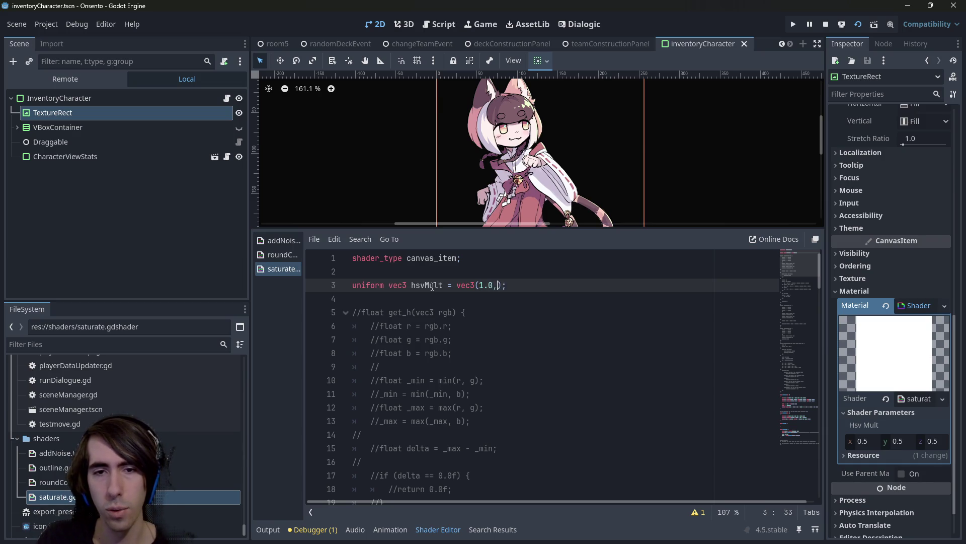
pyautogui.write('0.5, 1.0')
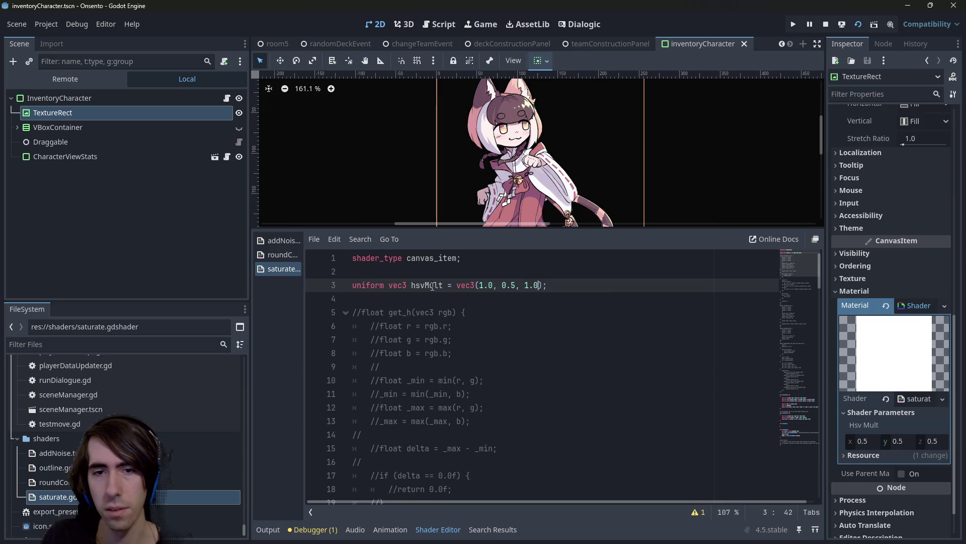
pyautogui.hotkey('ctrl', 's')
pyautogui.doubleClick(432, 286)
pyautogui.scroll(-3, 466, 326)
pyautogui.scroll(-20, 466, 326)
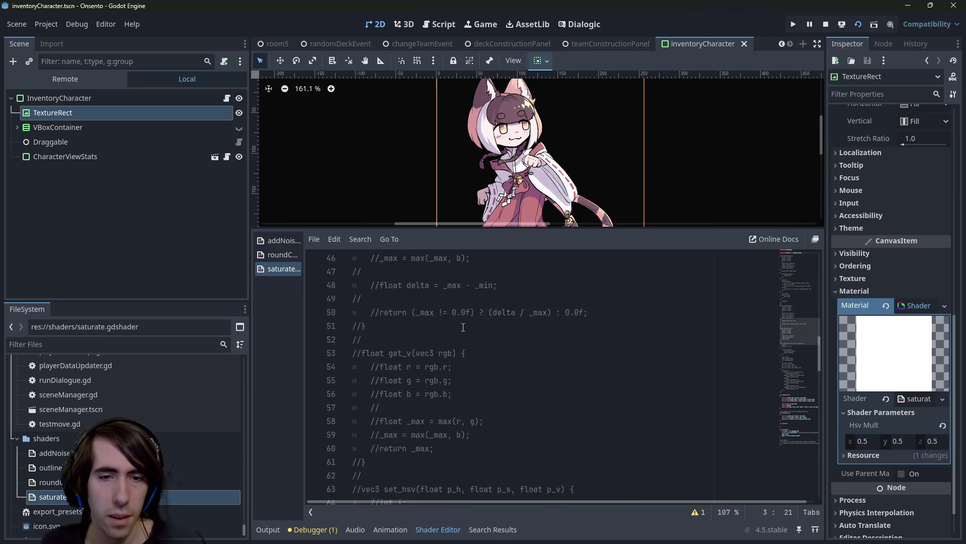
# Change line 123 from 'hsv.g /= 2.0;' to 'hsv.rgb *= hsvMult;' and save
pyautogui.scroll(-2, 424, 365)
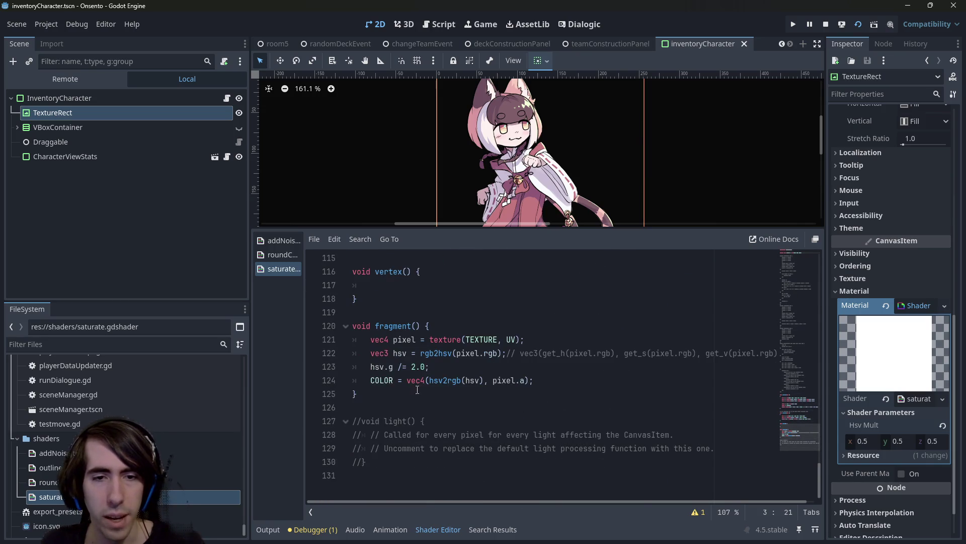
pyautogui.click(399, 366)
pyautogui.press('Delete')
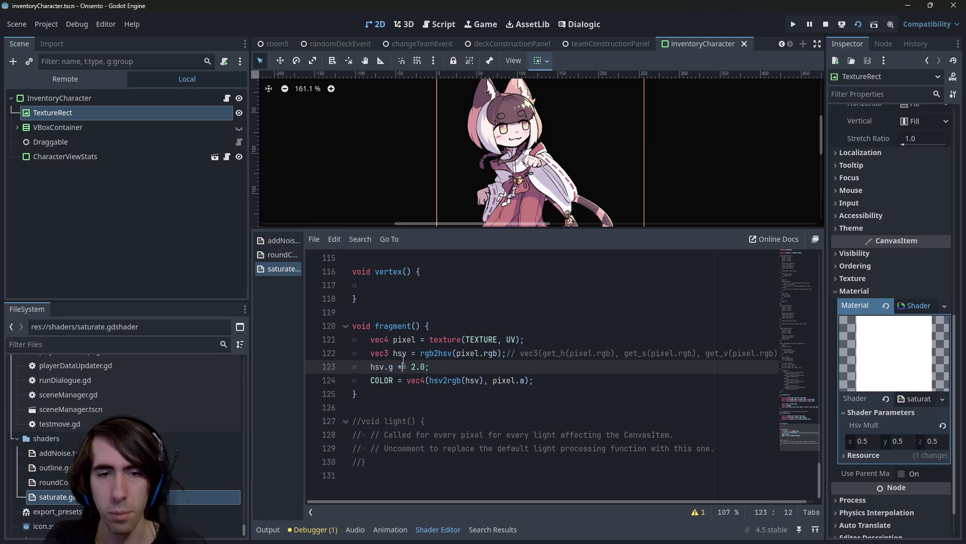
pyautogui.write('hsvMult')
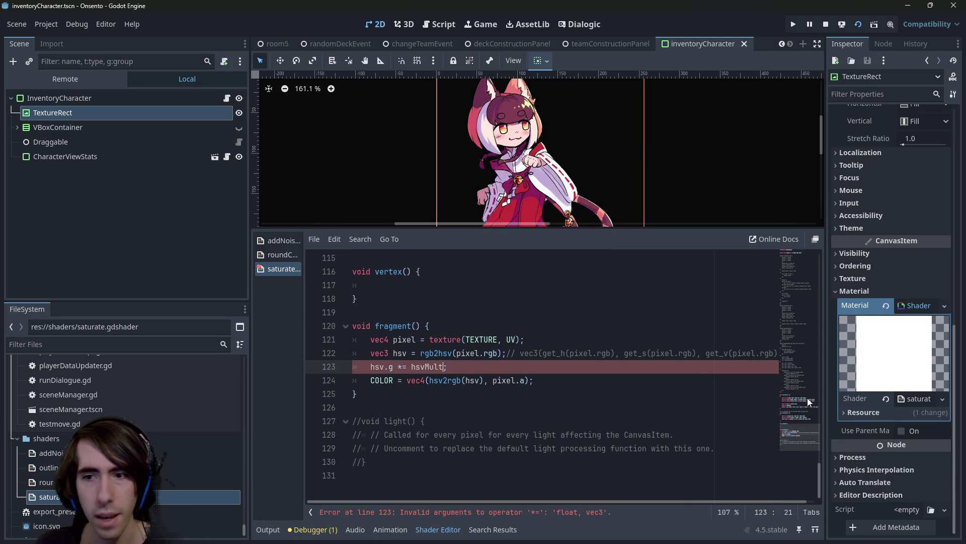
pyautogui.doubleClick(431, 366)
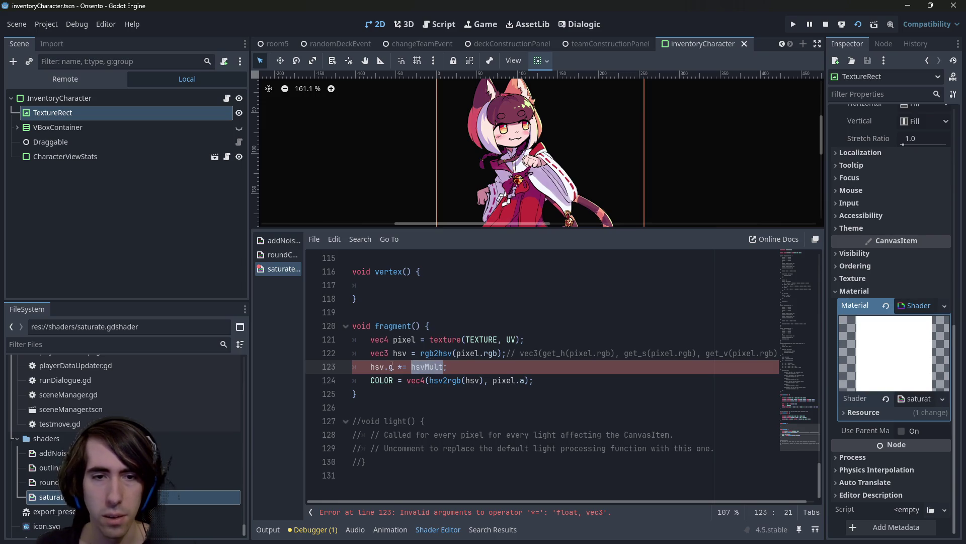
pyautogui.click(398, 367)
pyautogui.press('BackSpace')
pyautogui.write('rgb')
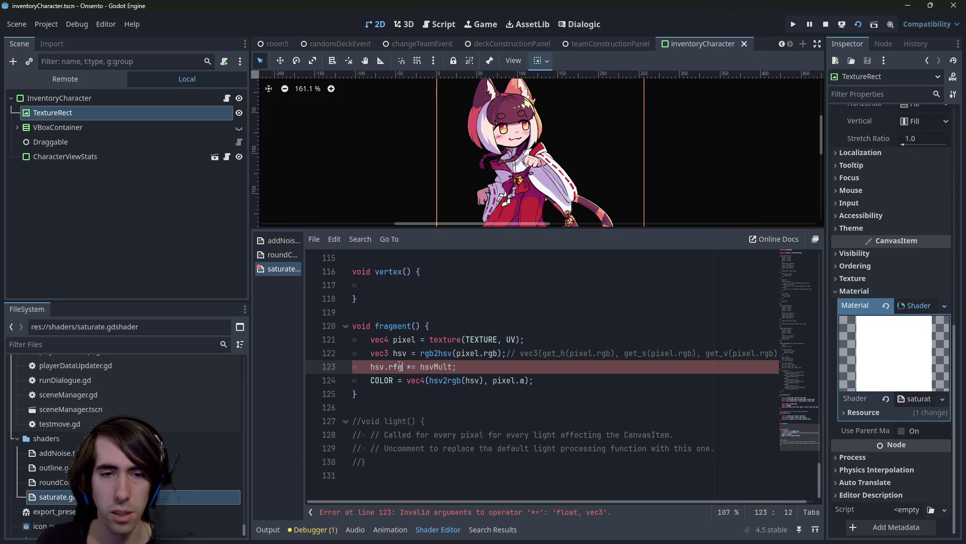
pyautogui.hotkey('ctrl', 's')
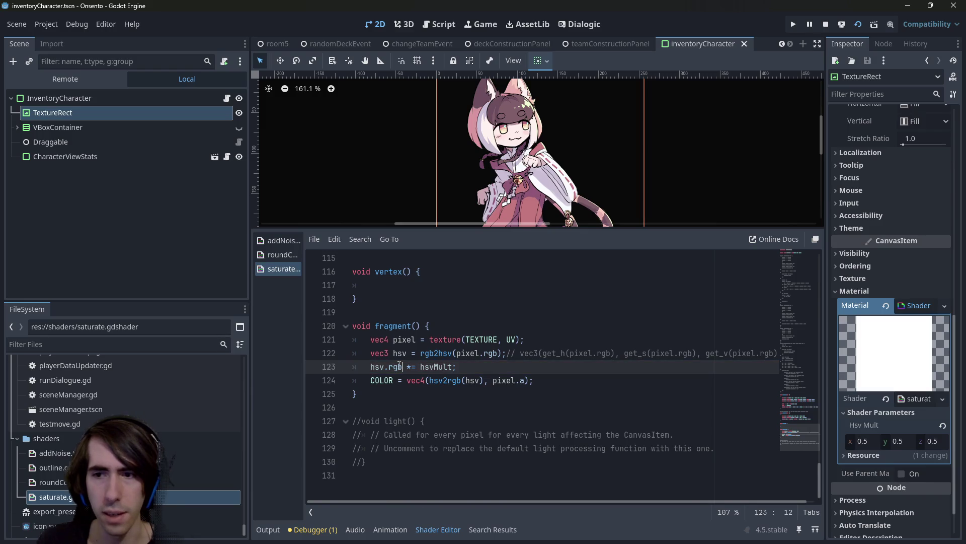
pyautogui.hotkey('ctrl', 's')
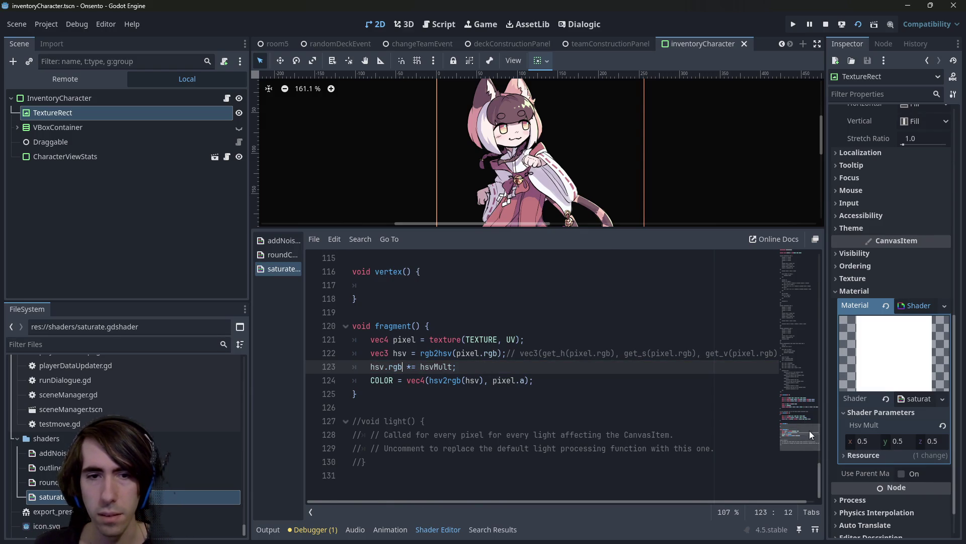
pyautogui.moveTo(810, 434); pyautogui.dragTo(812, 236)
# Experiment with the Hsv Mult hue and brightness values, resetting them to defaults afterwards
pyautogui.click(502, 285)
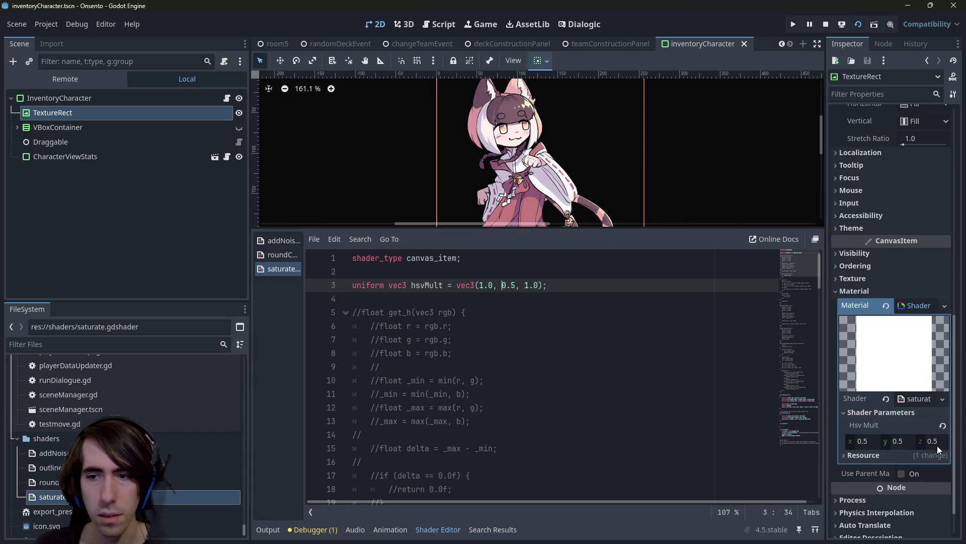
pyautogui.click(942, 425)
pyautogui.click(888, 440)
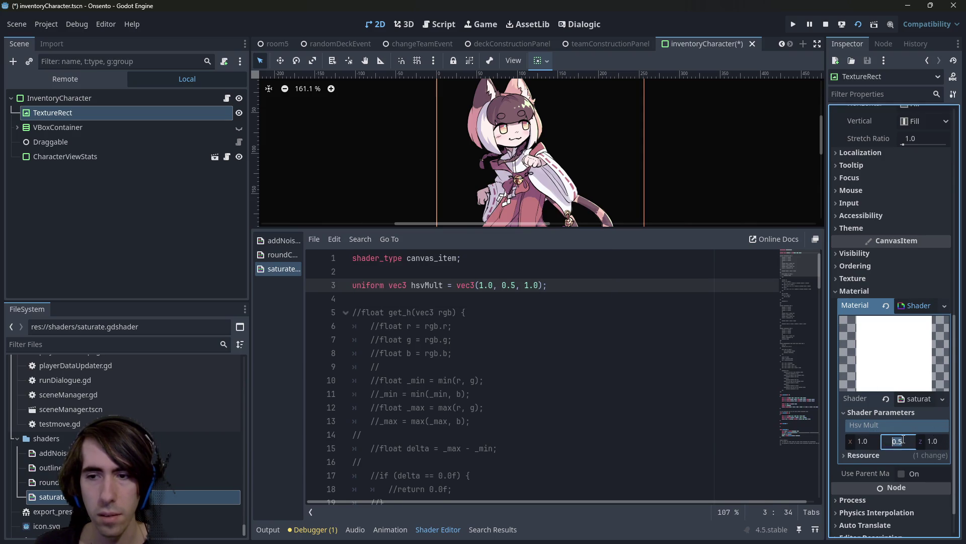
pyautogui.write('1.0')
pyautogui.click(864, 442)
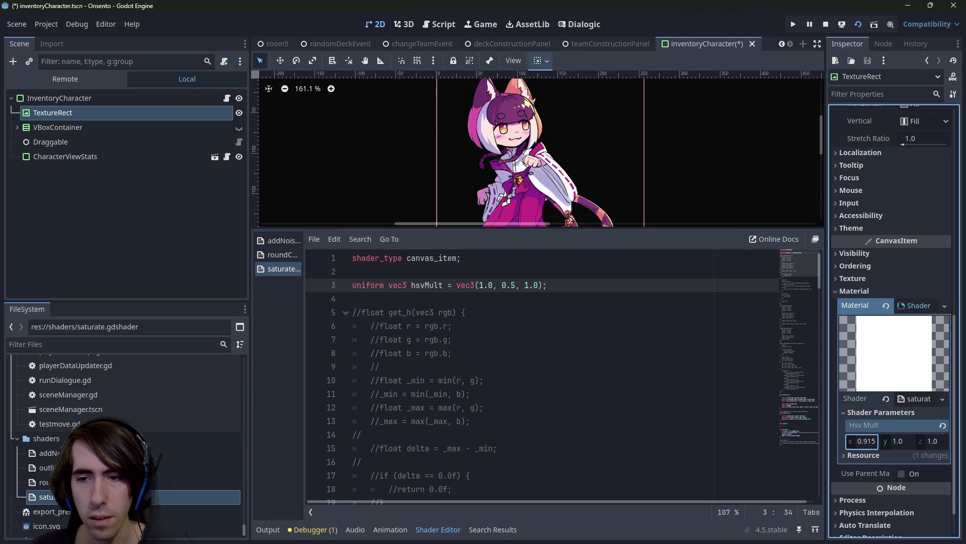
pyautogui.moveTo(865, 442)
pyautogui.mouseDown()
pyautogui.moveTo(818, 442)
pyautogui.moveTo(909, 442)
pyautogui.mouseUp()
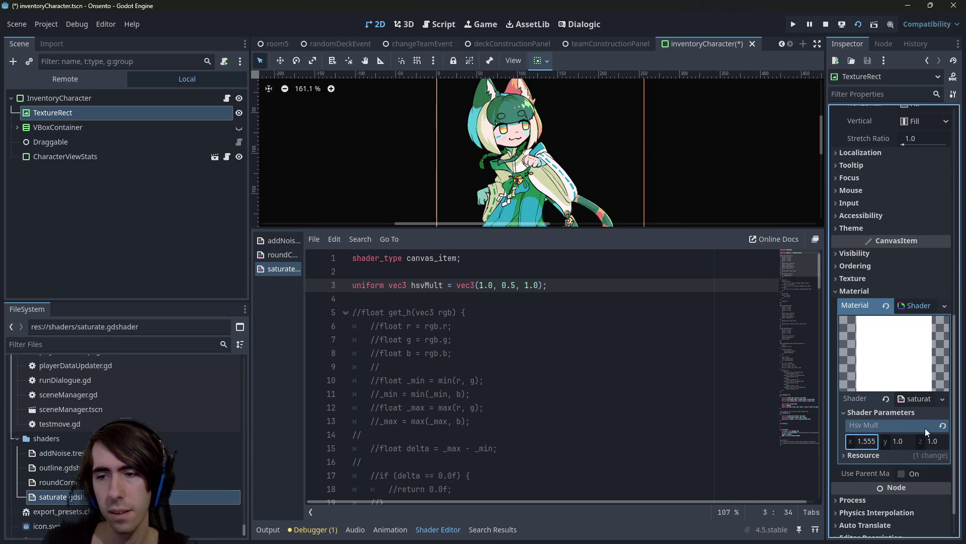
pyautogui.moveTo(865, 445)
pyautogui.mouseDown()
pyautogui.moveTo(955, 445)
pyautogui.moveTo(876, 441)
pyautogui.moveTo(940, 443)
pyautogui.moveTo(911, 443)
pyautogui.mouseUp()
pyautogui.click(943, 425)
pyautogui.moveTo(934, 441)
pyautogui.mouseDown()
pyautogui.moveTo(946, 441)
pyautogui.moveTo(936, 441)
pyautogui.mouseUp()
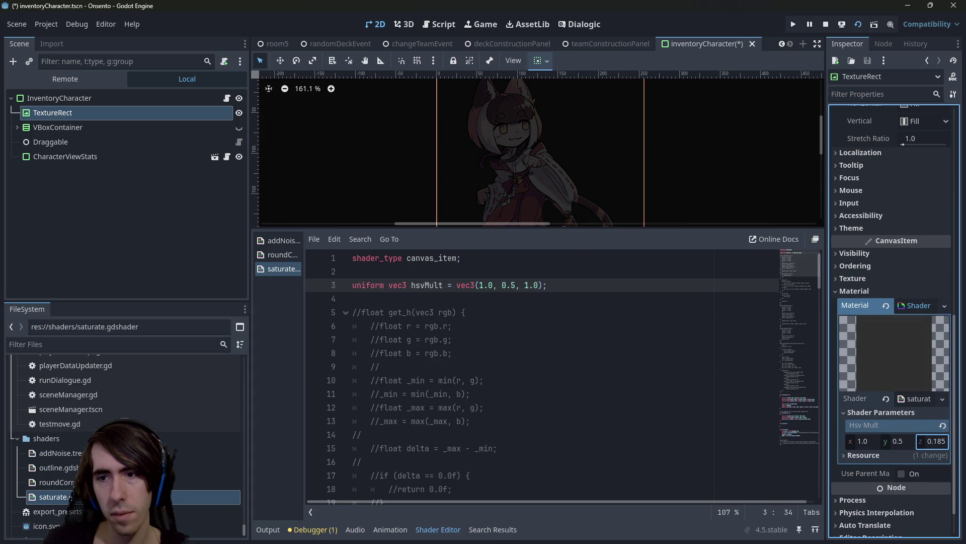
pyautogui.click(942, 427)
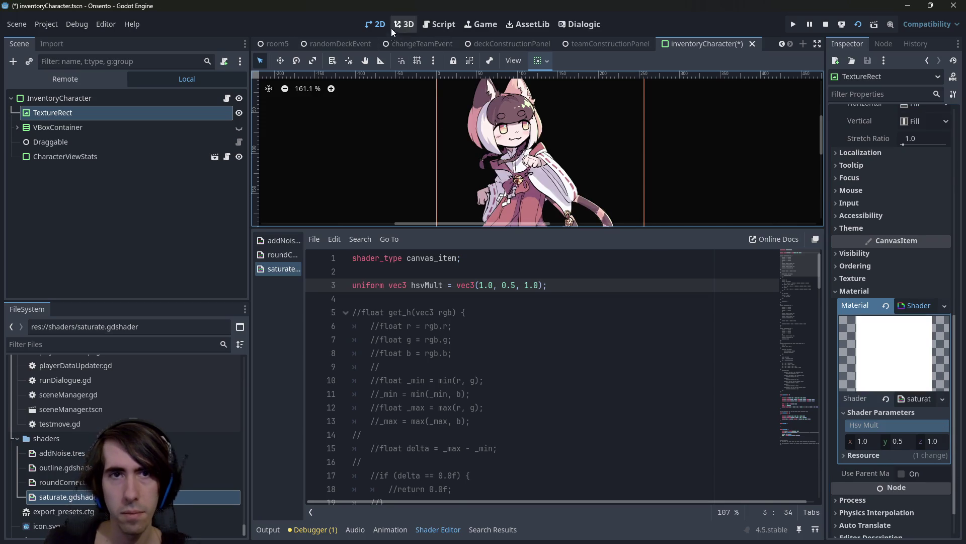
# Set the Hsv Mult saturation (y) value to 0.2, leaving x and z at 1.0
pyautogui.moveTo(897, 441); pyautogui.dragTo(895, 442)
pyautogui.click(899, 442)
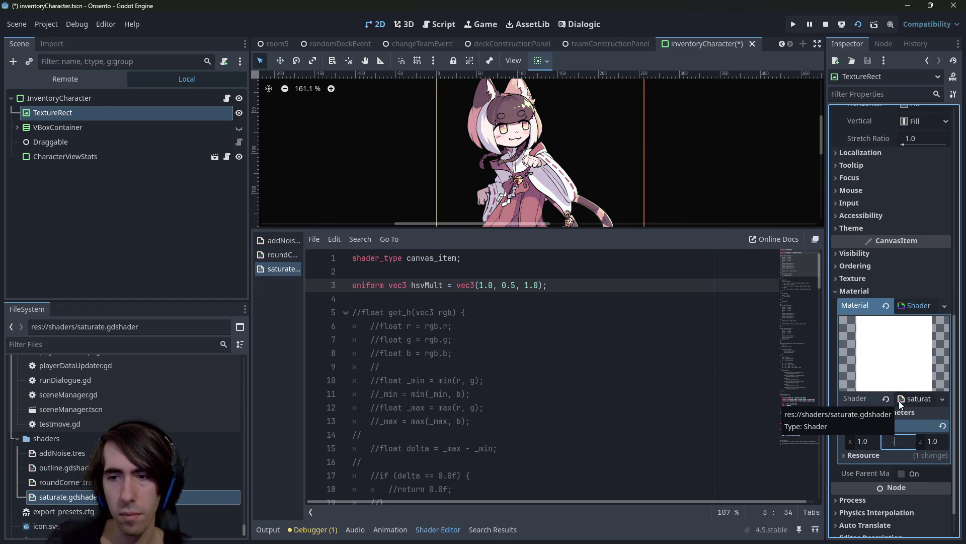
pyautogui.write('0.')
pyautogui.press('Return')
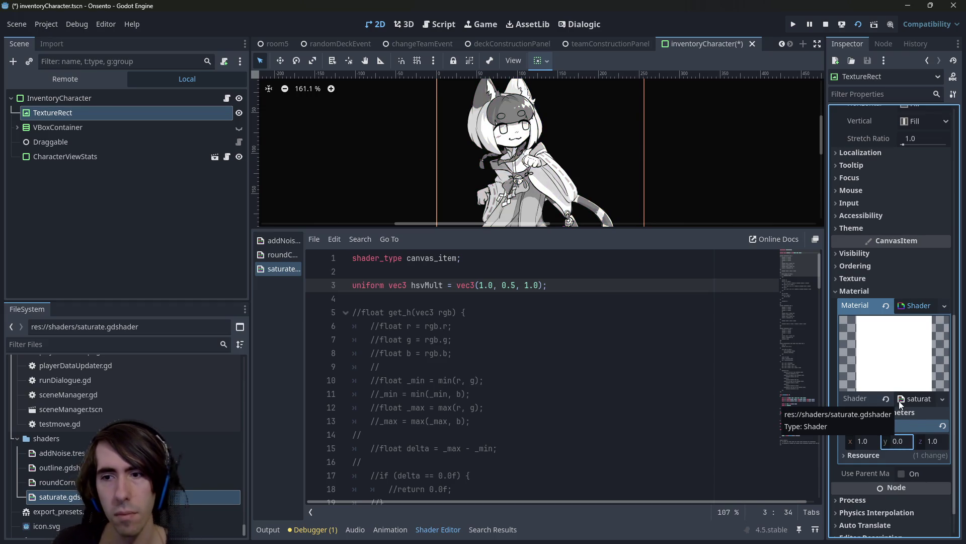
pyautogui.click(906, 435)
pyautogui.write('2')
pyautogui.press('Return')
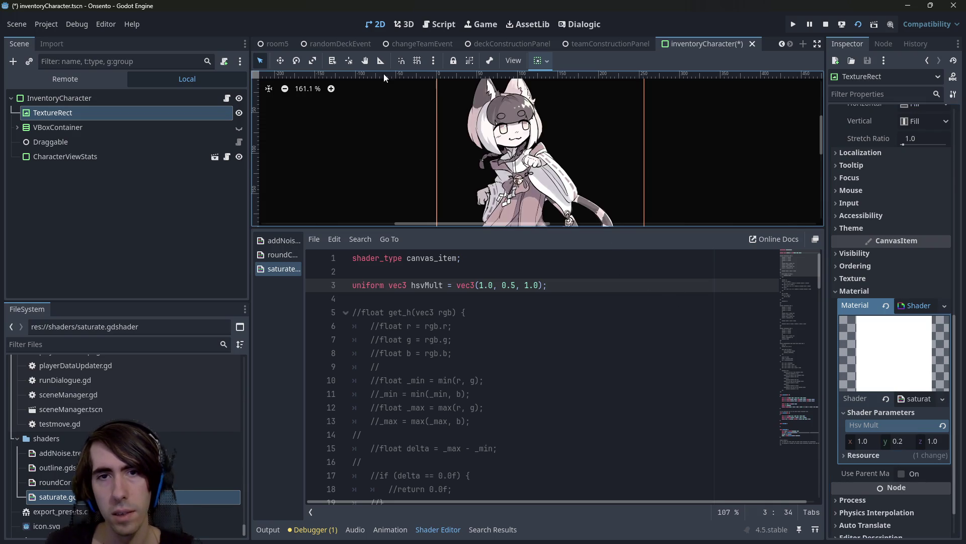
pyautogui.scroll(-20, 466, 355)
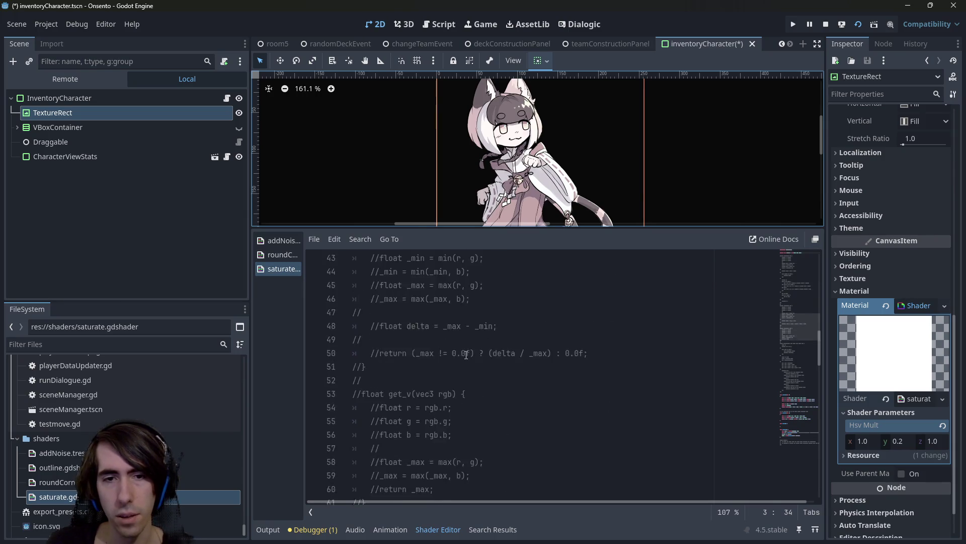
pyautogui.scroll(-1, 463, 346)
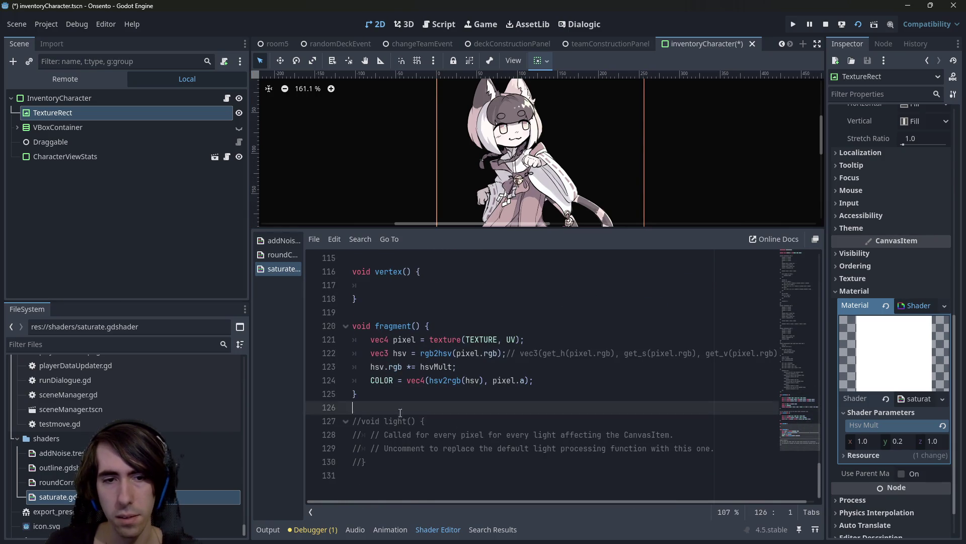
# Clear the shader material from the TextureRect and save the inventoryCharacter scene
pyautogui.hotkey('ctrl', 's')
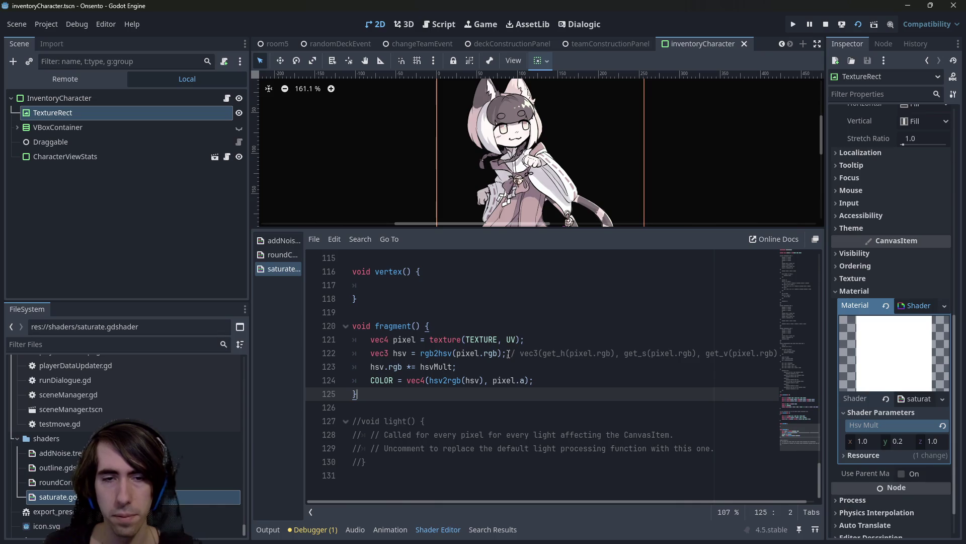
pyautogui.click(507, 353)
pyautogui.click(439, 24)
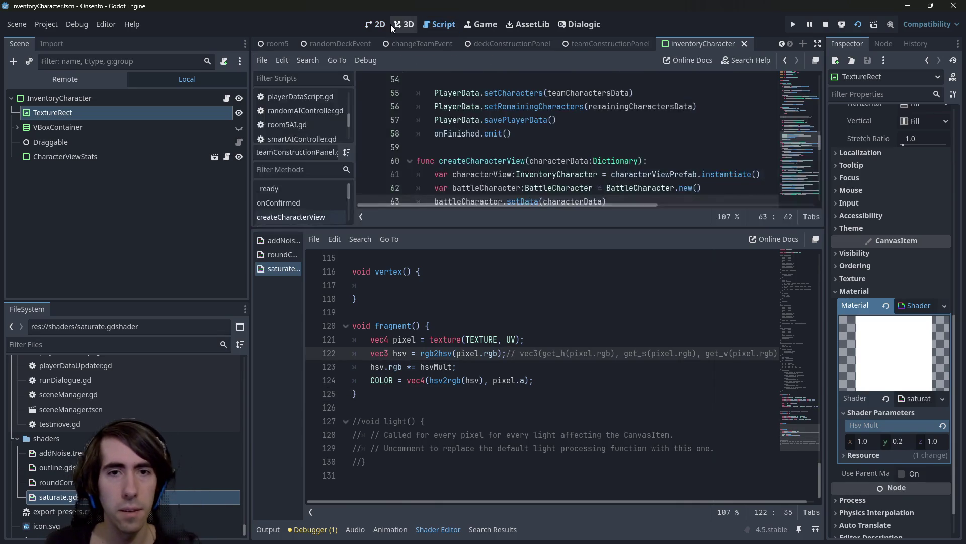
pyautogui.click(390, 24)
pyautogui.moveTo(434, 229); pyautogui.dragTo(415, 354)
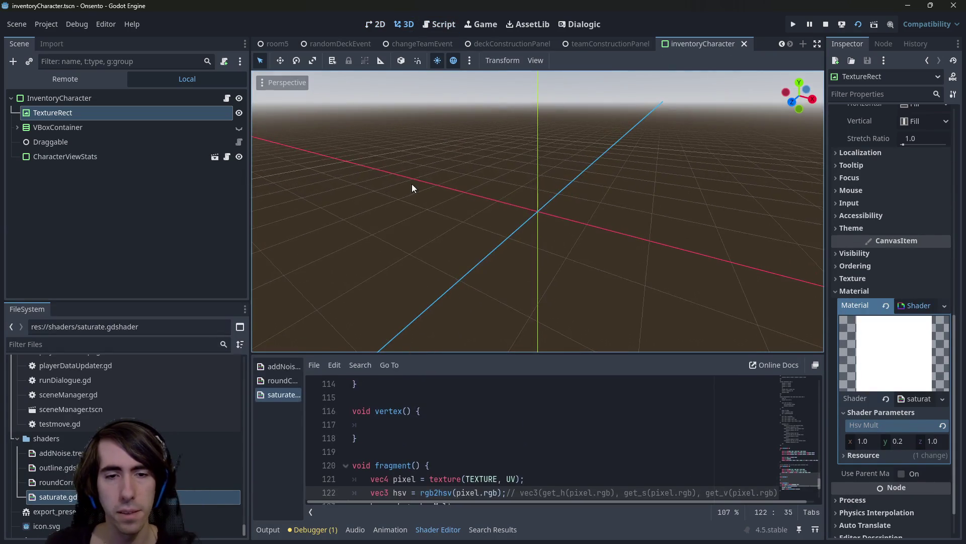
pyautogui.click(372, 25)
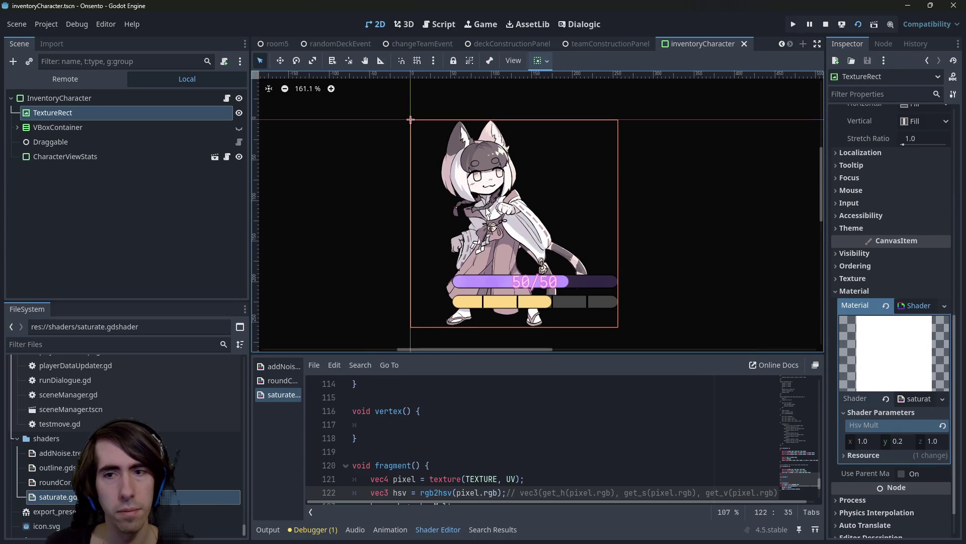
pyautogui.click(885, 305)
pyautogui.hotkey('ctrl', 's')
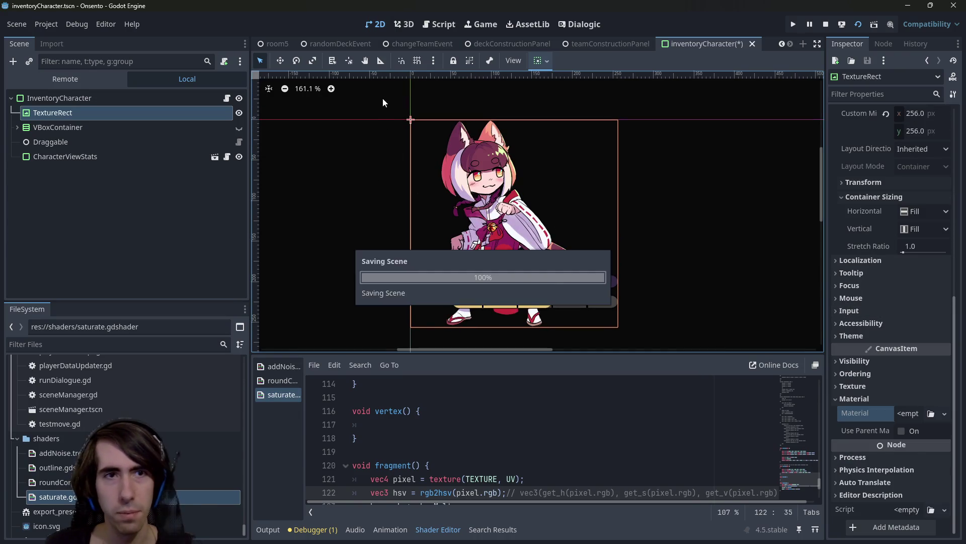
# Open the teamConstructionPanel scene's attached script
pyautogui.click(610, 43)
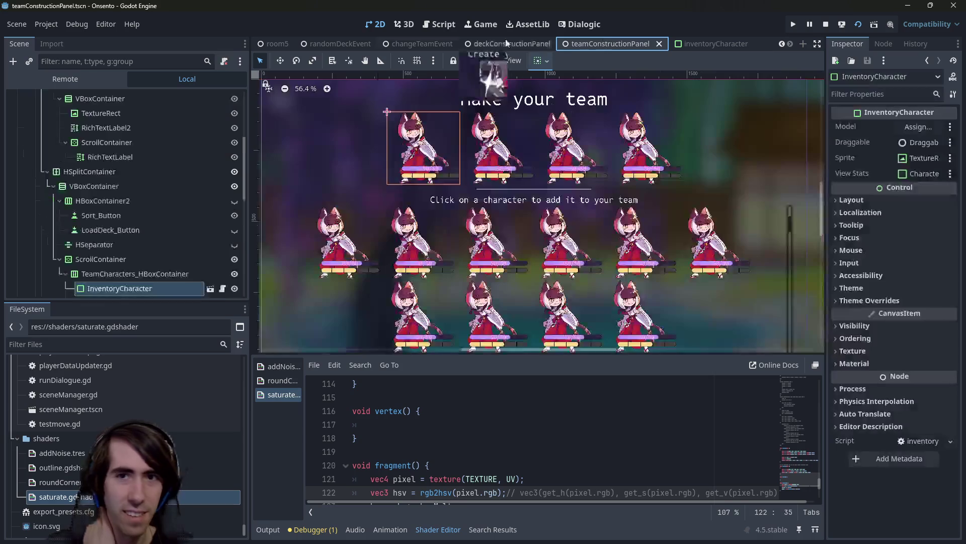
pyautogui.scroll(5, 190, 119)
pyautogui.click(235, 97)
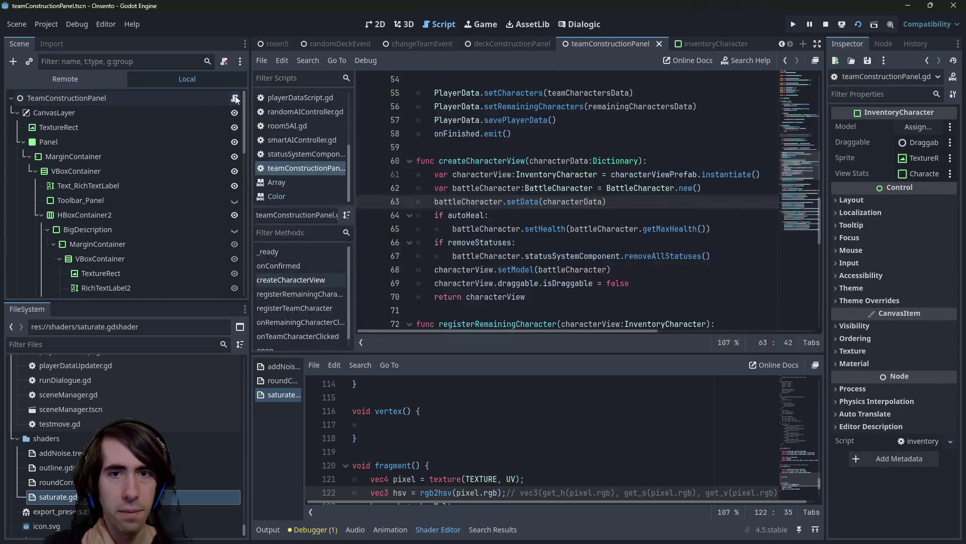
# Add line 74 in registerRemainingCharacter starting 'characterView.sprite.material ='
pyautogui.scroll(5, 467, 188)
pyautogui.scroll(-10, 471, 181)
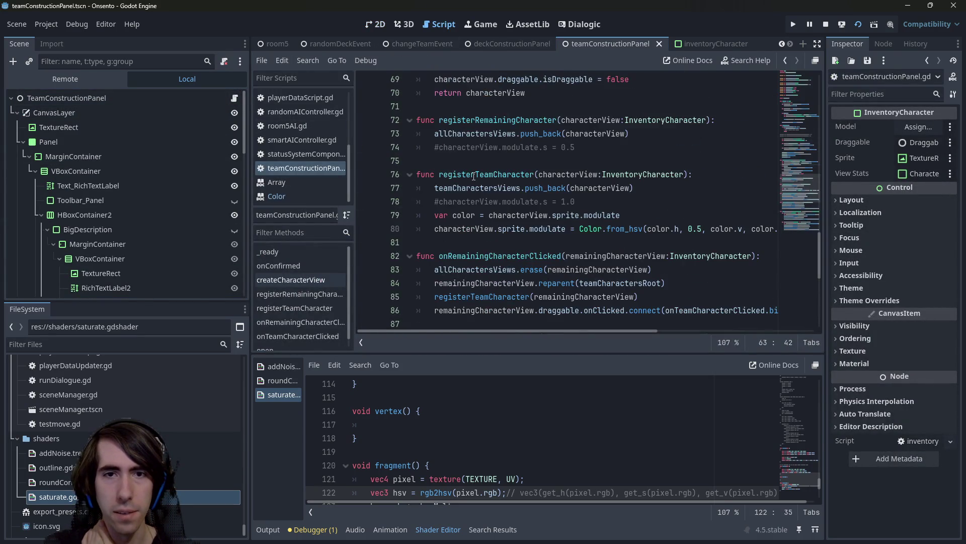
pyautogui.click(572, 147)
pyautogui.scroll(1, 603, 145)
pyautogui.doubleClick(478, 174)
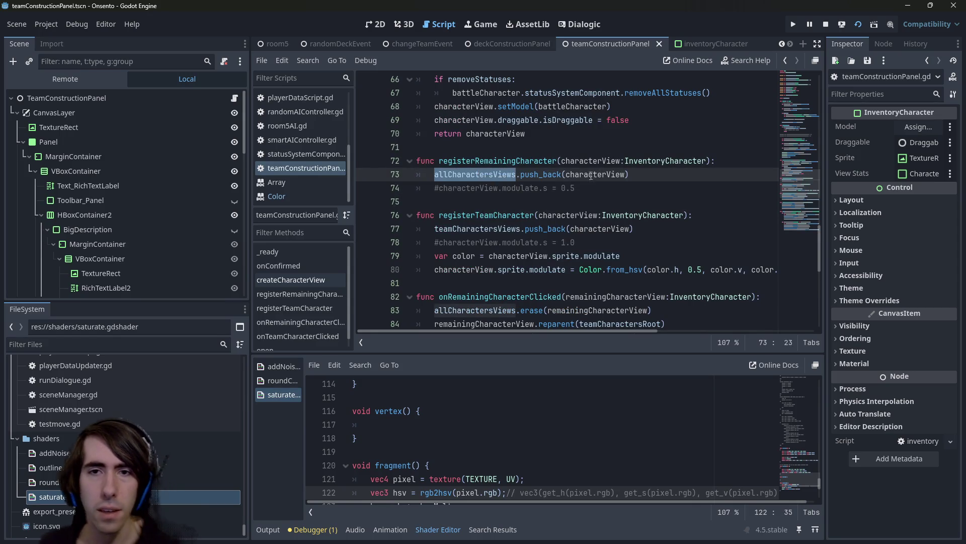
pyautogui.click(655, 174)
pyautogui.press('Return')
pyautogui.write('characterView')
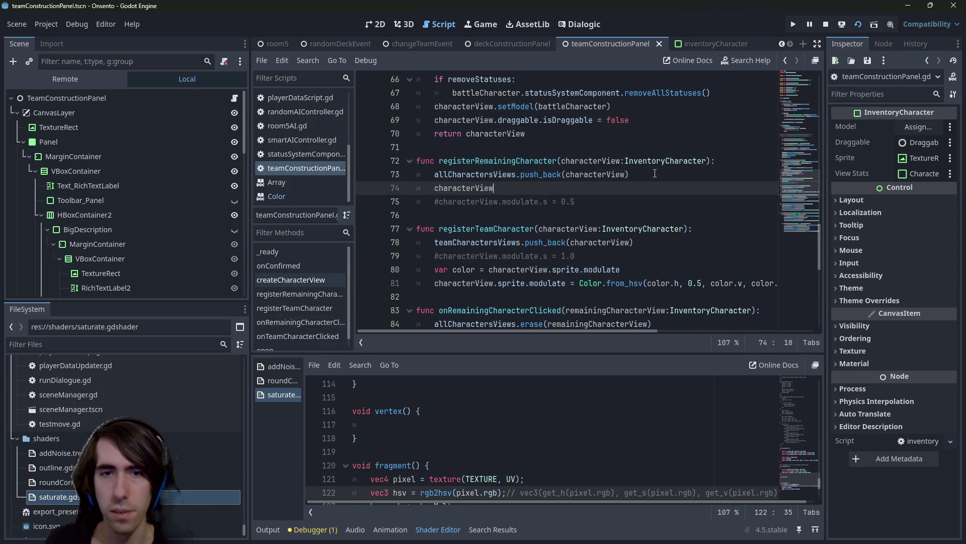
pyautogui.write('.sprite.')
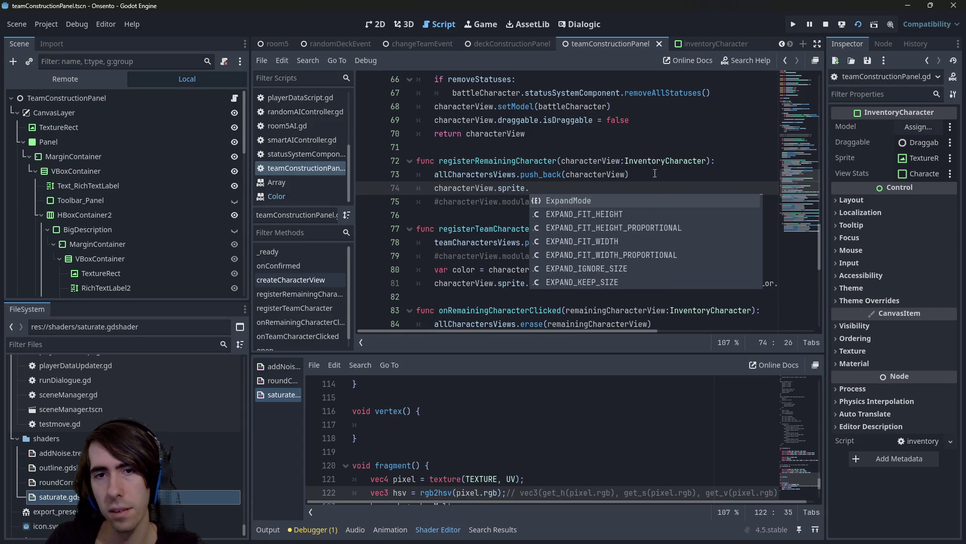
pyautogui.write('mater')
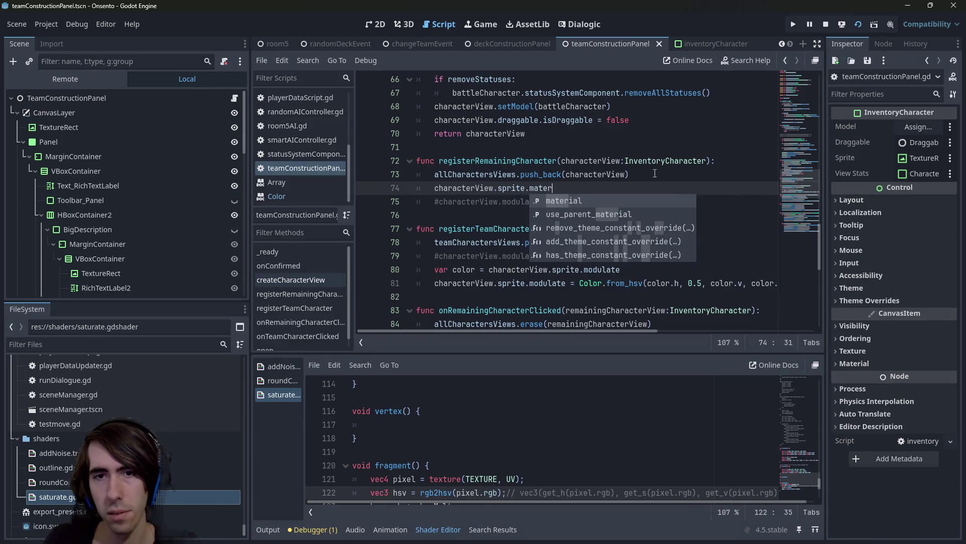
pyautogui.press('Return')
pyautogui.write('.')
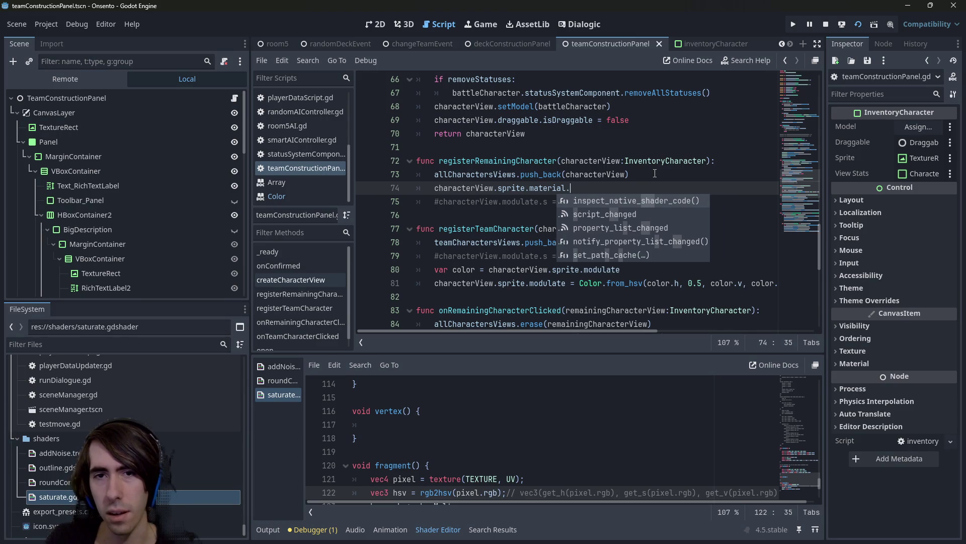
pyautogui.press('BackSpace')
pyautogui.write('=')
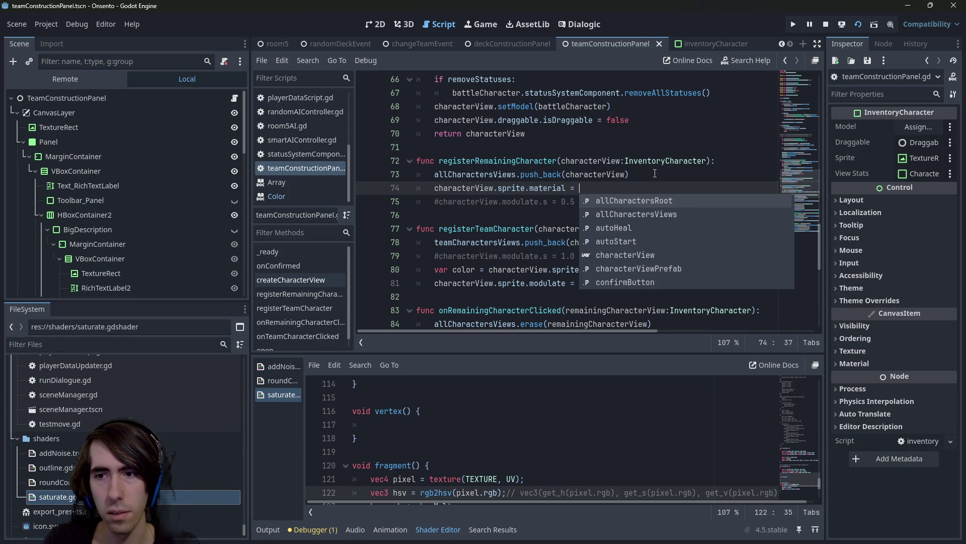
# Complete line 74 with ShaderMaterial.new() and create a new material in InventoryCharacter's Material slot
pyautogui.click(901, 360)
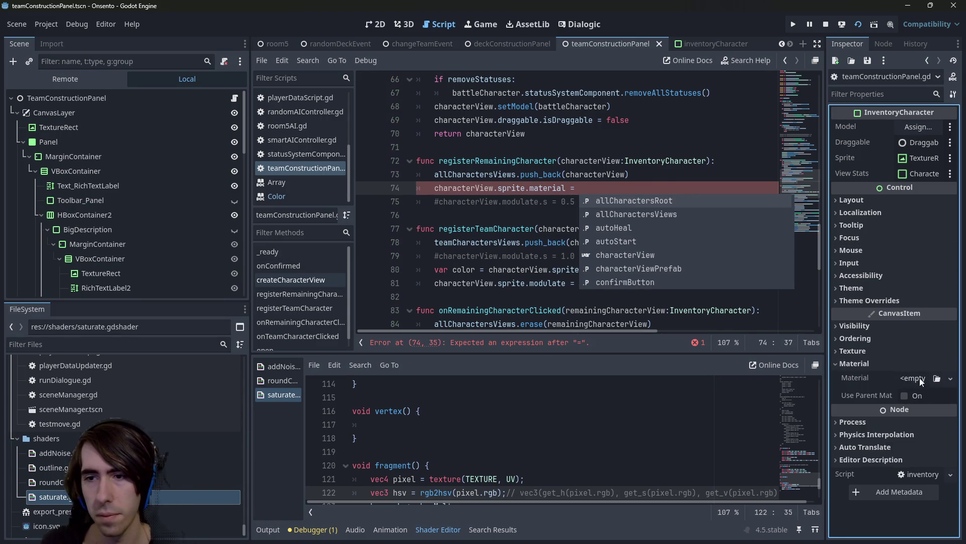
pyautogui.click(919, 378)
pyautogui.click(676, 189)
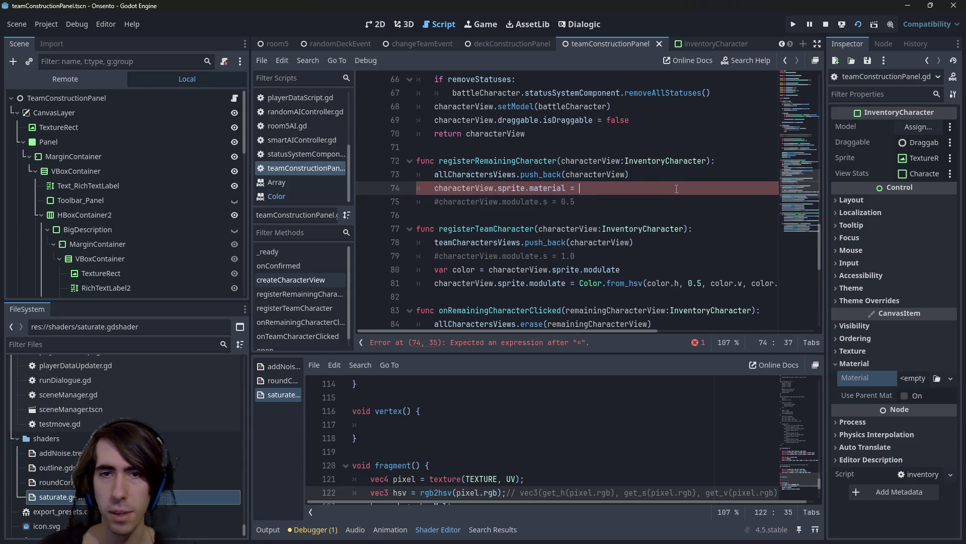
pyautogui.write('ShaderMaterial.')
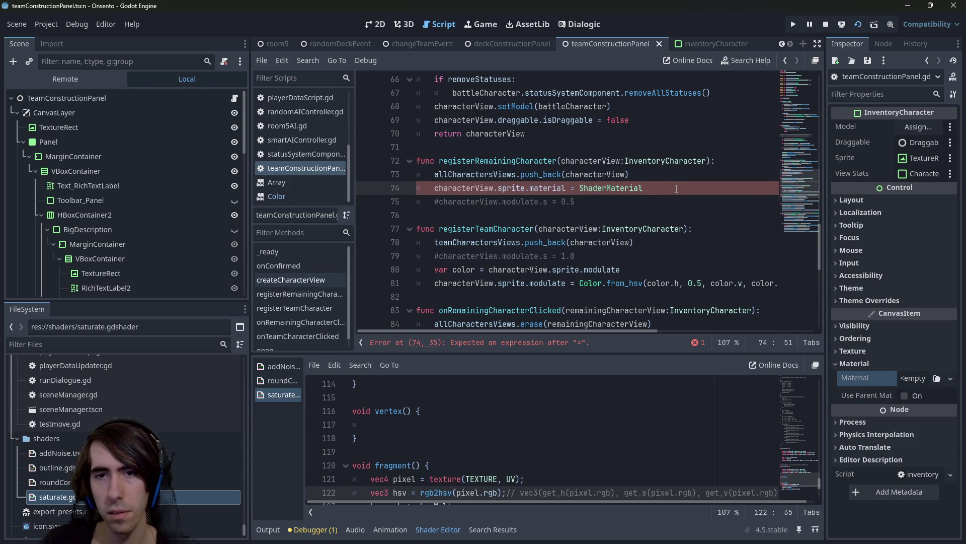
pyautogui.write('new(')
pyautogui.press('Return')
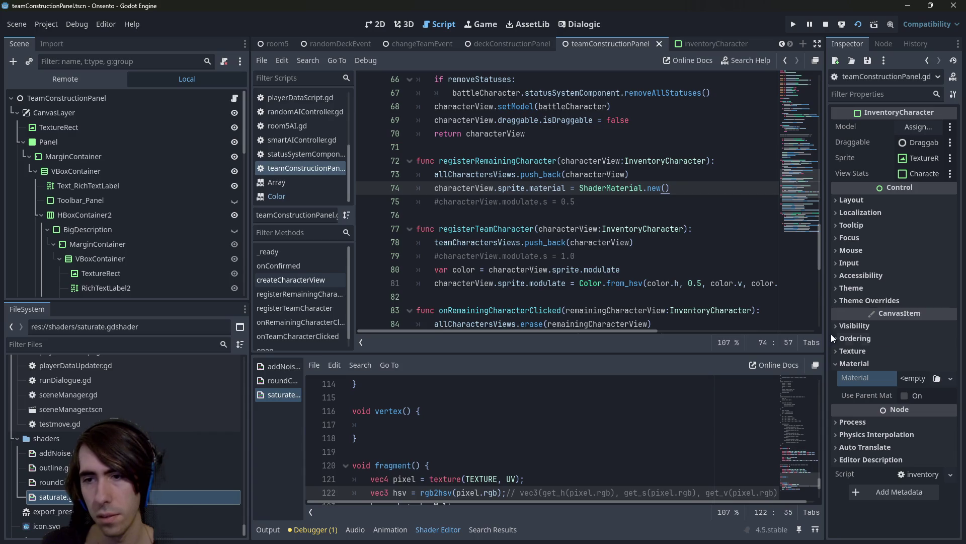
pyautogui.click(906, 377)
pyautogui.click(905, 415)
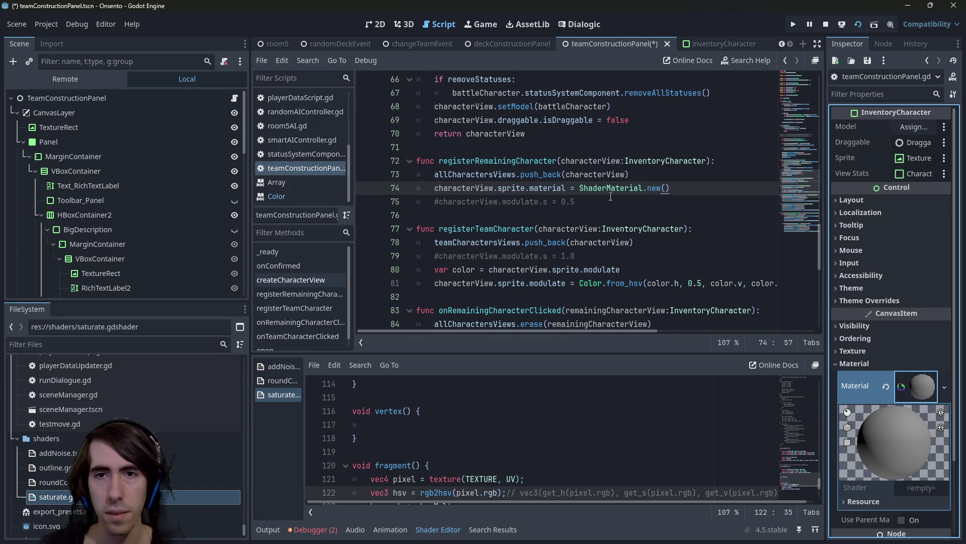
# Discard the unfinished 'var' line and save the scene
pyautogui.click(646, 174)
pyautogui.press('Return')
pyautogui.write('var shader')
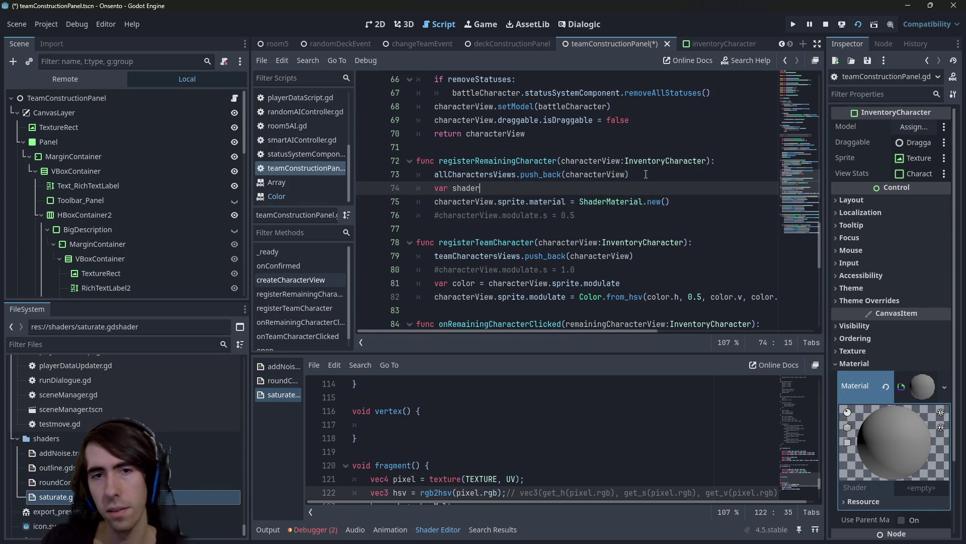
pyautogui.press('BackSpace')
pyautogui.press('BackSpace')
pyautogui.press('BackSpace')
pyautogui.press('BackSpace')
pyautogui.hotkey('ctrl', 's')
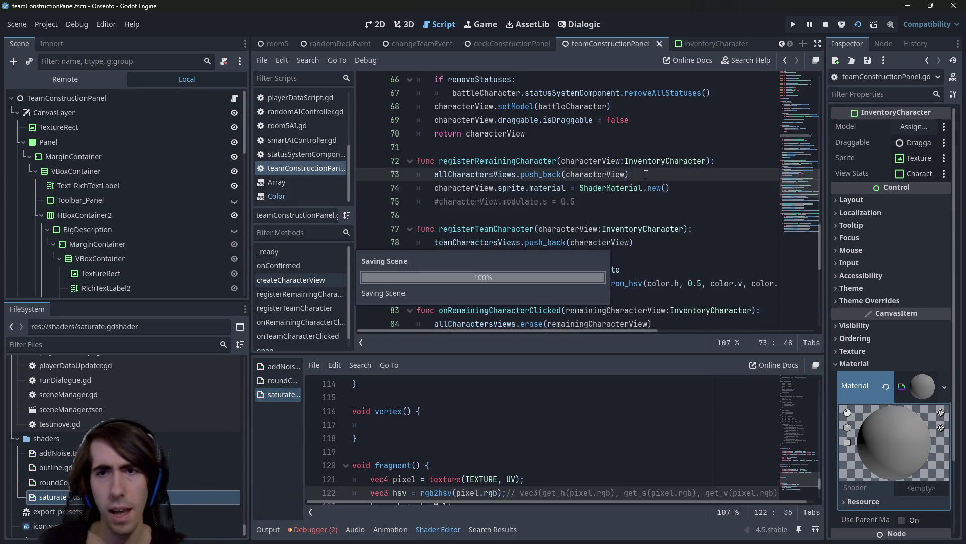
pyautogui.moveTo(809, 178); pyautogui.dragTo(814, 77)
pyautogui.scroll(-2, 556, 212)
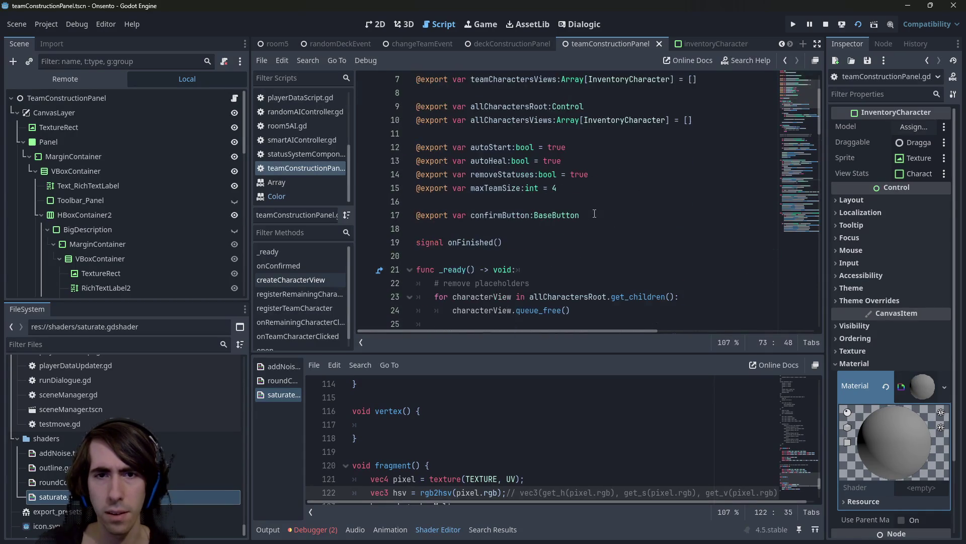
# Add an exported remainingCharactersShader ShaderMaterial variable below the confirmButton export
pyautogui.click(556, 229)
pyautogui.scroll(-2, 556, 235)
pyautogui.press('Return')
pyautogui.scroll(1, 598, 233)
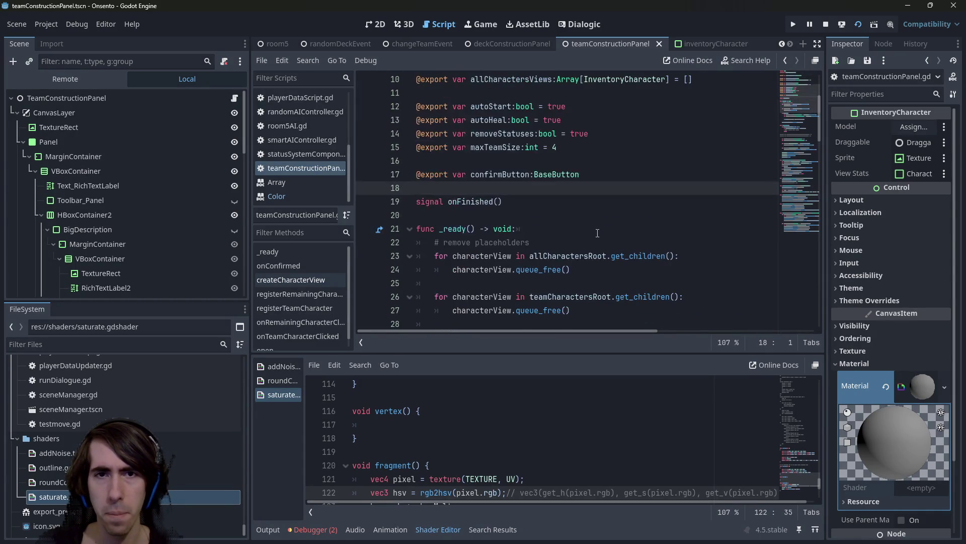
pyautogui.press('Return')
pyautogui.press('Up')
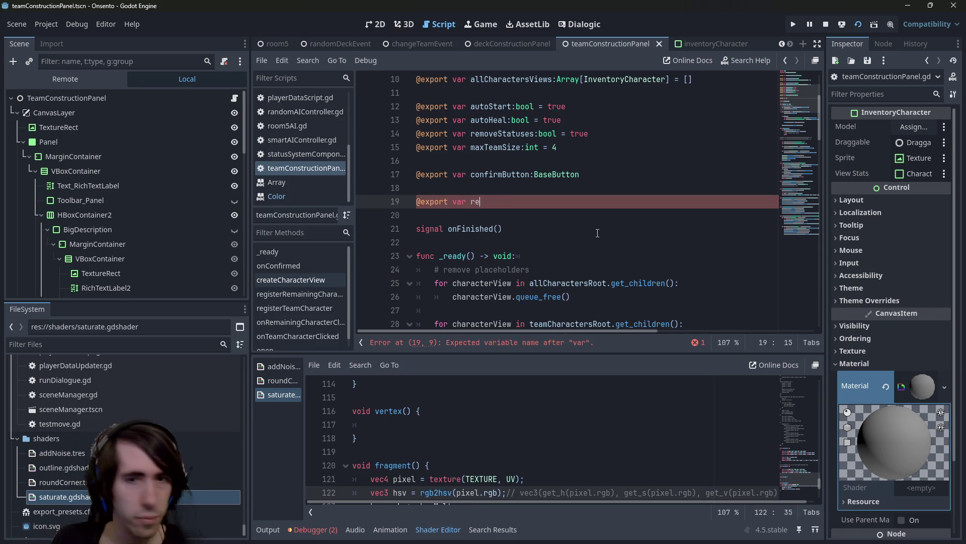
pyautogui.write('mainingCharactersShader:ShaderMaterial')
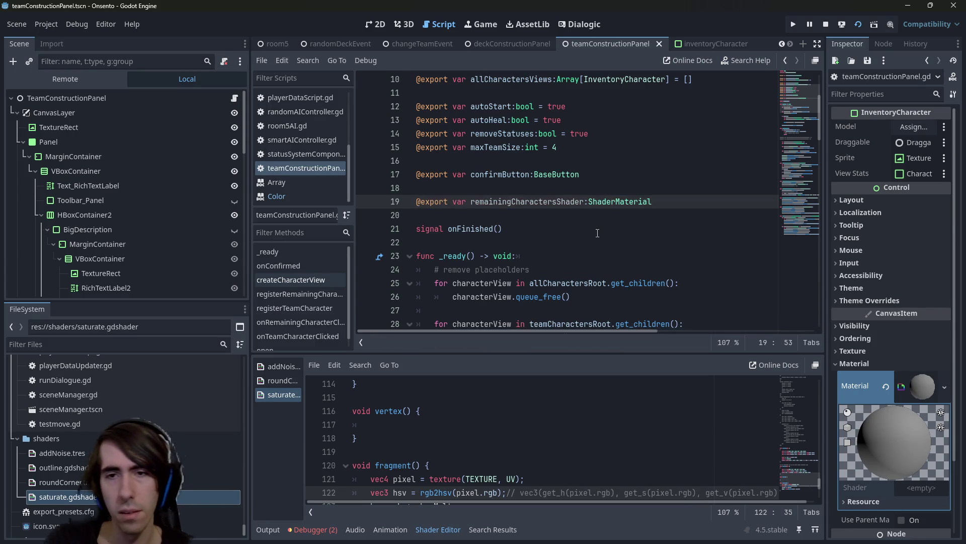
pyautogui.hotkey('ctrl', 'shift', 'Left')
pyautogui.scroll(-5, 597, 233)
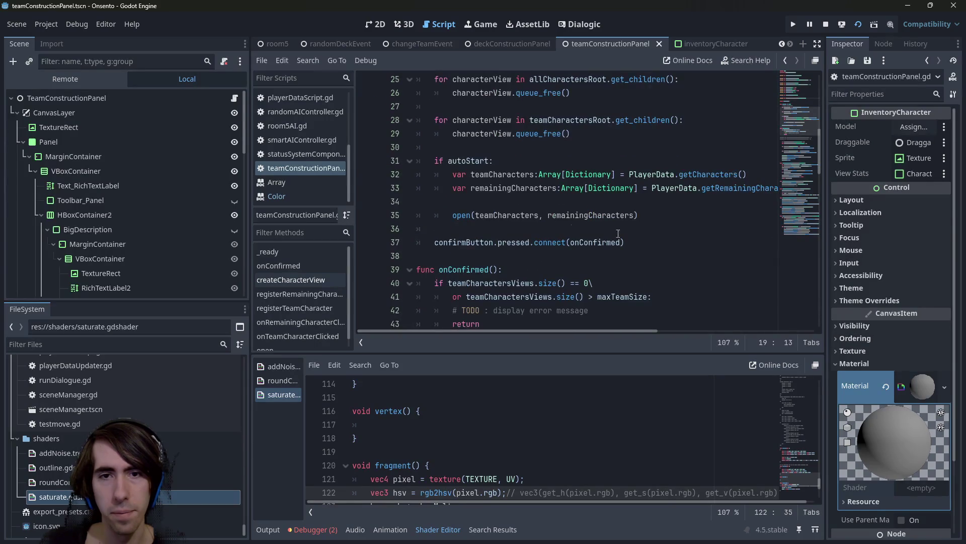
# Write remainingCharactersShader on a new line 31 in _ready
pyautogui.click(618, 233)
pyautogui.click(666, 239)
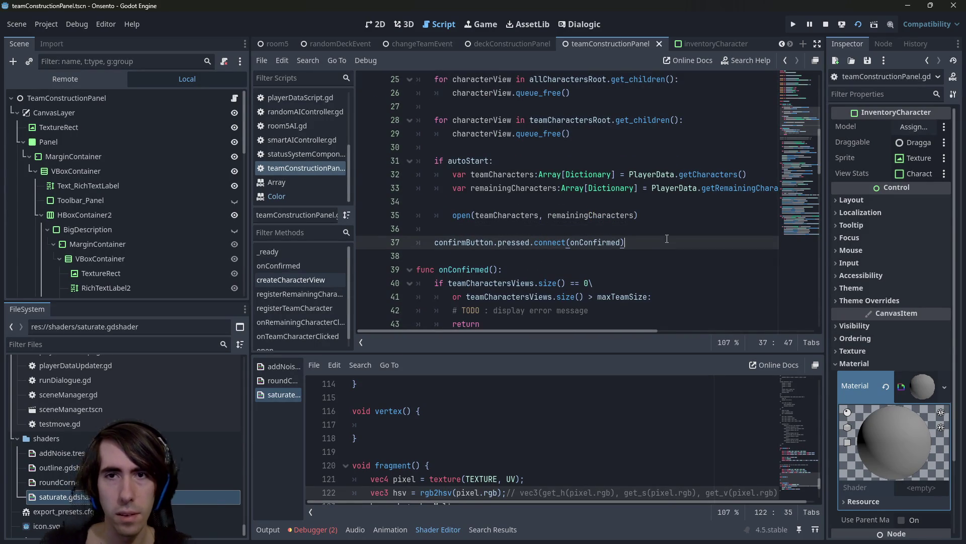
pyautogui.scroll(1, 667, 238)
pyautogui.click(635, 187)
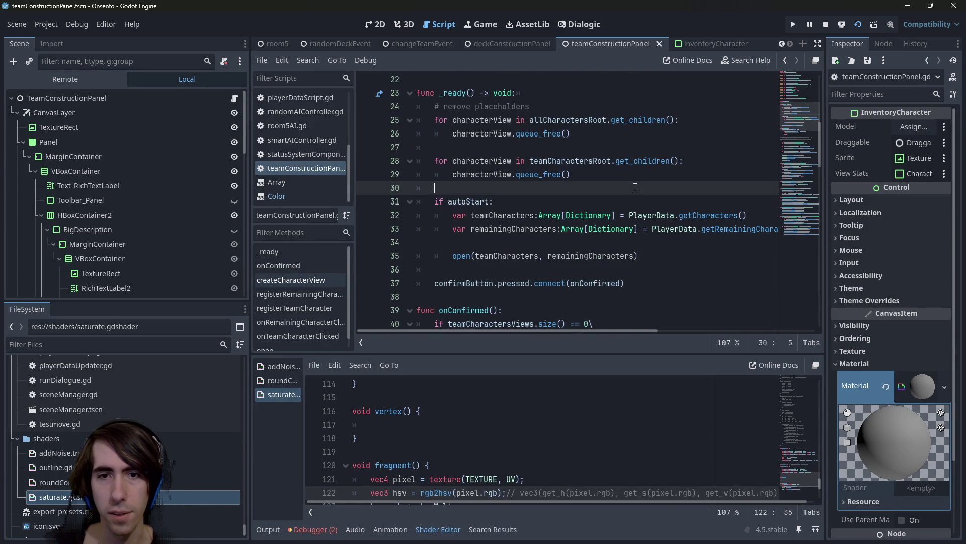
pyautogui.press('Return')
pyautogui.press('Return')
pyautogui.press('Up')
pyautogui.write('remainingCharactersShader')
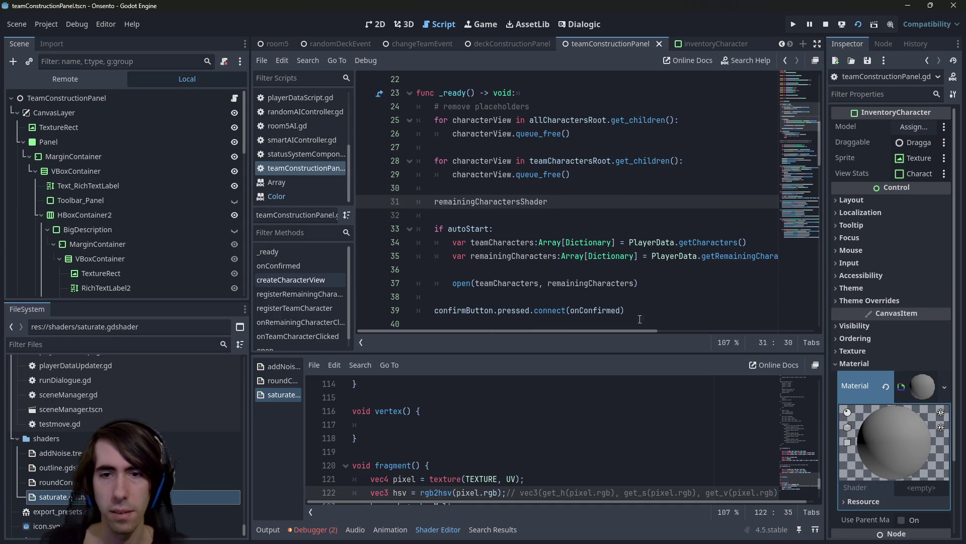
# Move the confirmButton.pressed.connect(onConfirmed) line up under line 31 with corrected indentation
pyautogui.moveTo(639, 312); pyautogui.dragTo(362, 314)
pyautogui.hotkey('ctrl', 'c')
pyautogui.press('BackSpace')
pyautogui.press('BackSpace')
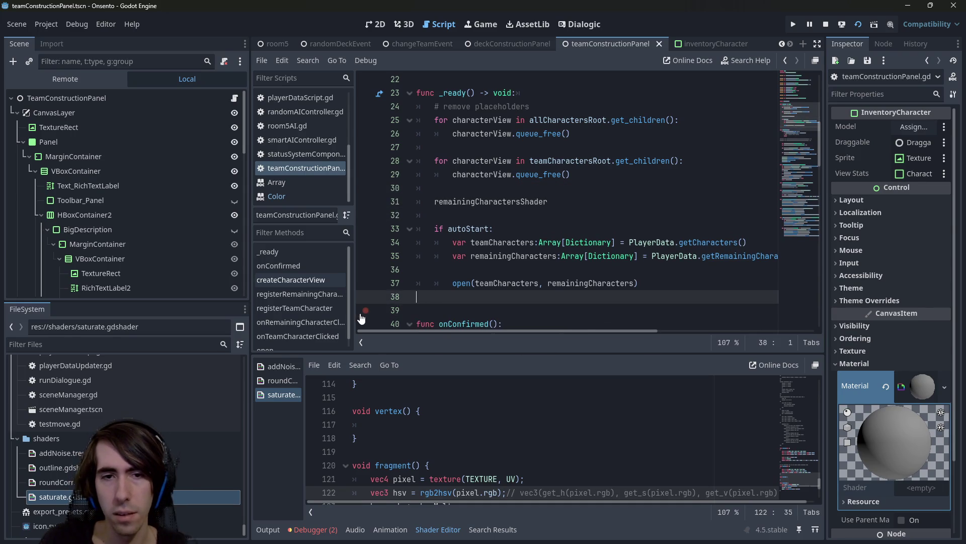
pyautogui.press('BackSpace')
pyautogui.press('Up')
pyautogui.press('Up')
pyautogui.press('Up')
pyautogui.press('Return')
pyautogui.press('Return')
pyautogui.hotkey('ctrl', 'v')
pyautogui.press('Up')
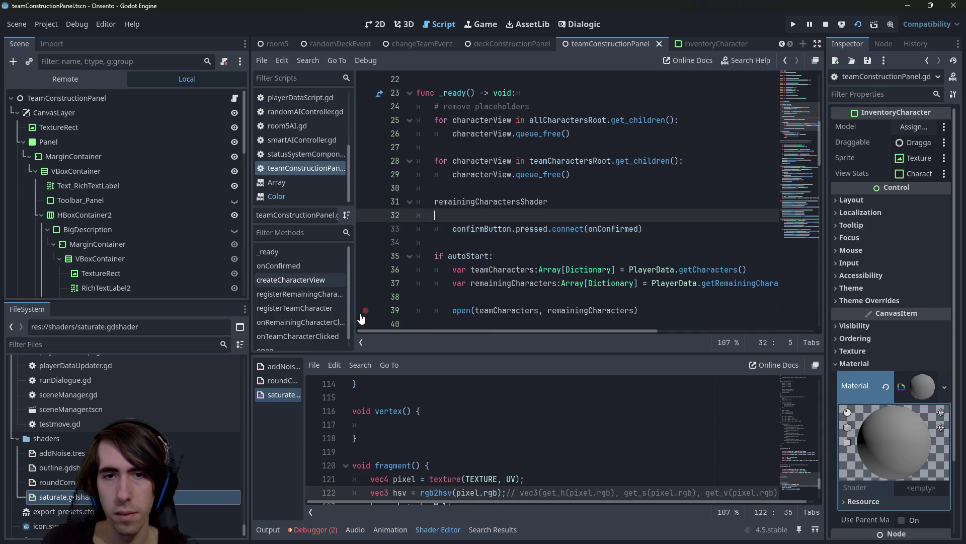
pyautogui.press('Down')
pyautogui.hotkey('shift', 'Tab')
pyautogui.press('Up')
pyautogui.press('Up')
pyautogui.press('End')
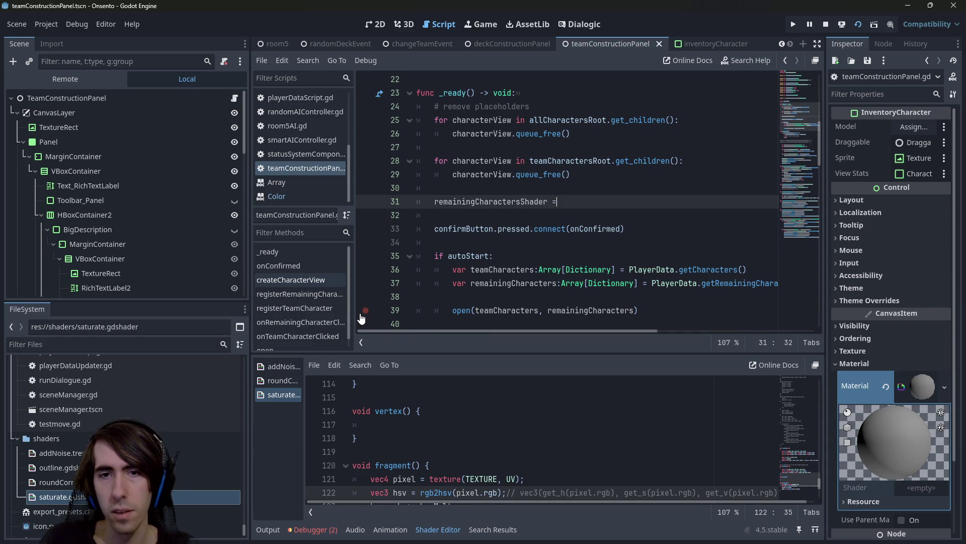
# Finish line 31 as '= ShaderMaterial.new()' and begin 'remainingCharactersShader.shader =' on line 32
pyautogui.write(' M')
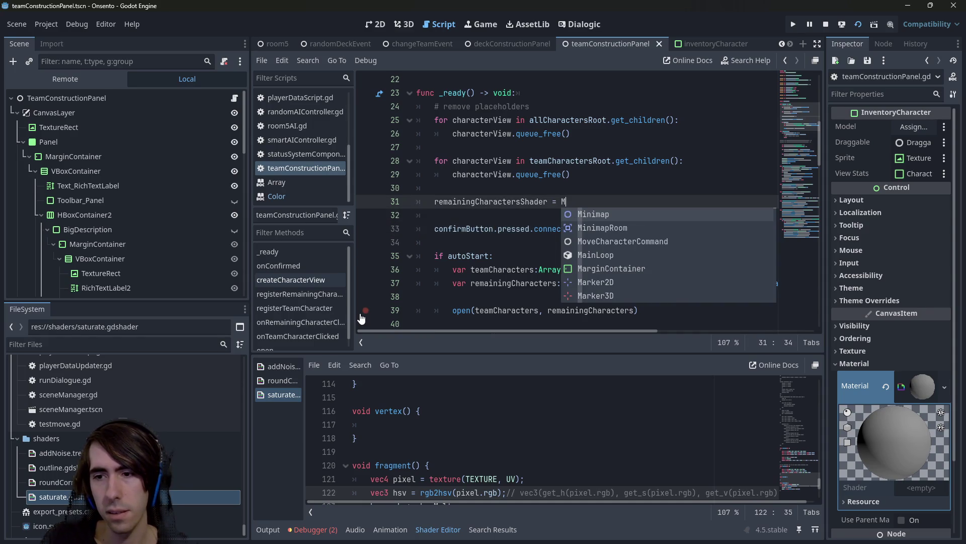
pyautogui.write('aterial')
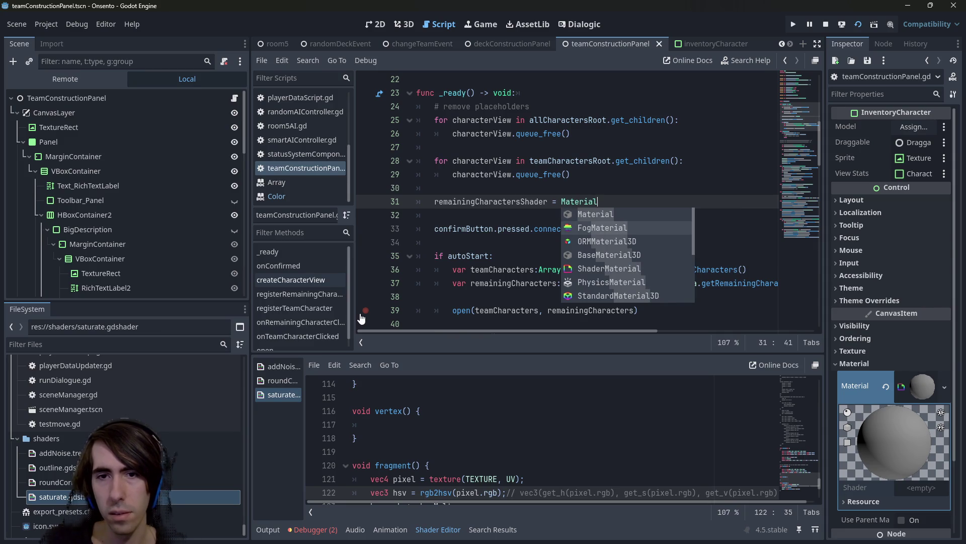
pyautogui.press('BackSpace')
pyautogui.press('BackSpace')
pyautogui.press('BackSpace')
pyautogui.press('BackSpace')
pyautogui.press('BackSpace')
pyautogui.press('BackSpace')
pyautogui.press('BackSpace')
pyautogui.press('BackSpace')
pyautogui.write('ShaderMaterial.')
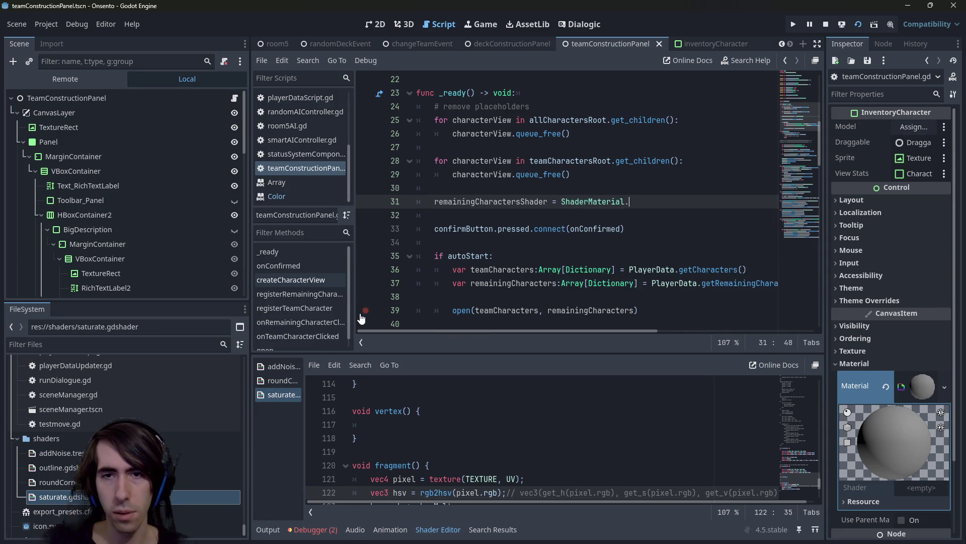
pyautogui.write('new()')
pyautogui.press('Return')
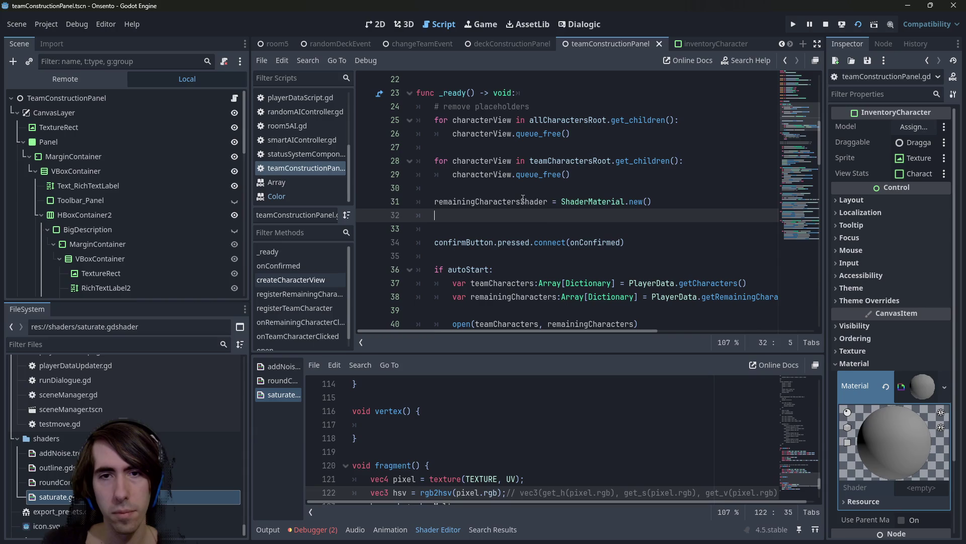
pyautogui.doubleClick(523, 201)
pyautogui.hotkey('ctrl', 'c')
pyautogui.press('Down')
pyautogui.hotkey('ctrl', 'v')
pyautogui.write('.')
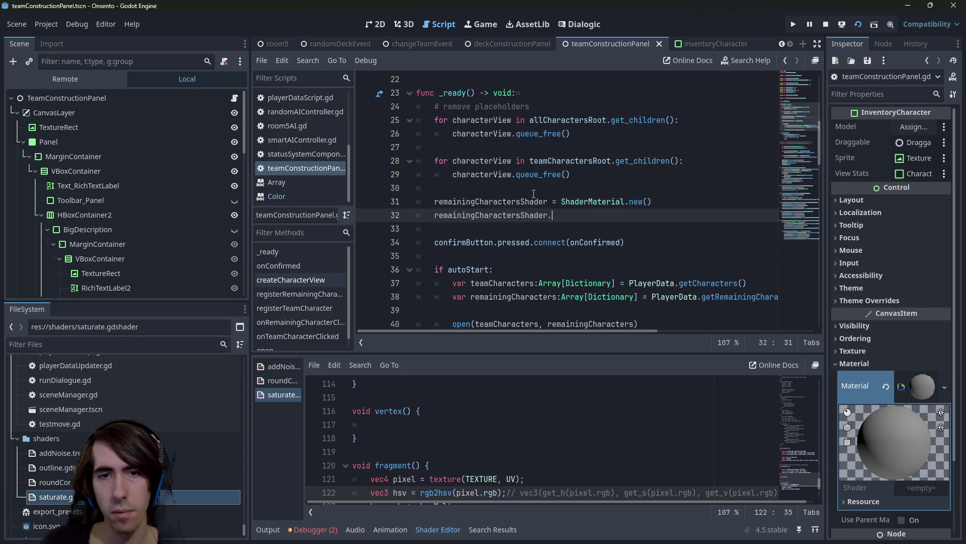
pyautogui.scroll(6, 534, 193)
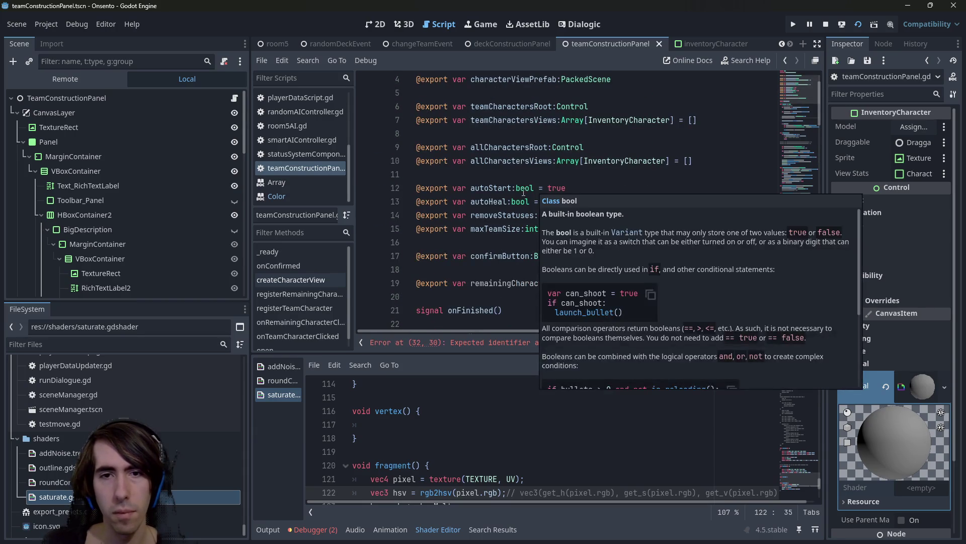
pyautogui.scroll(-6, 532, 254)
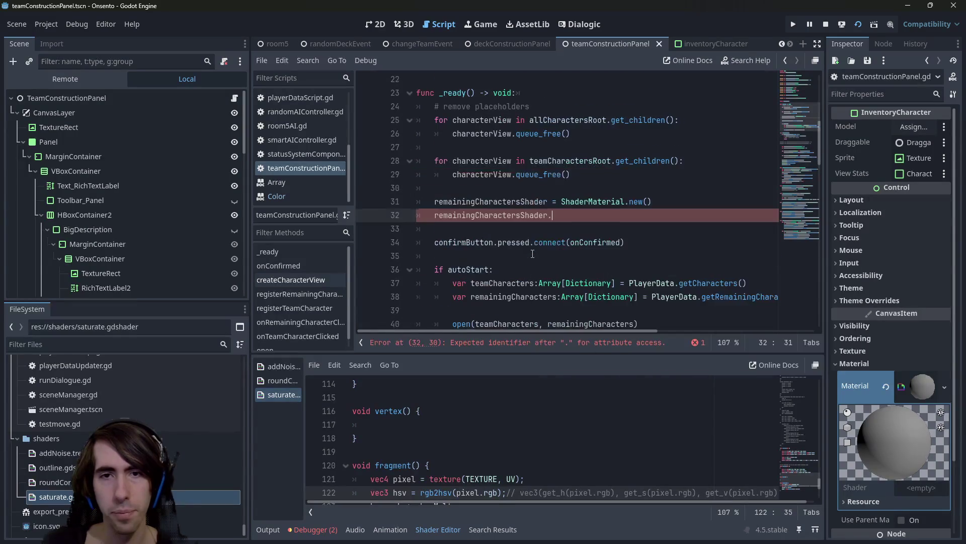
pyautogui.write('shade')
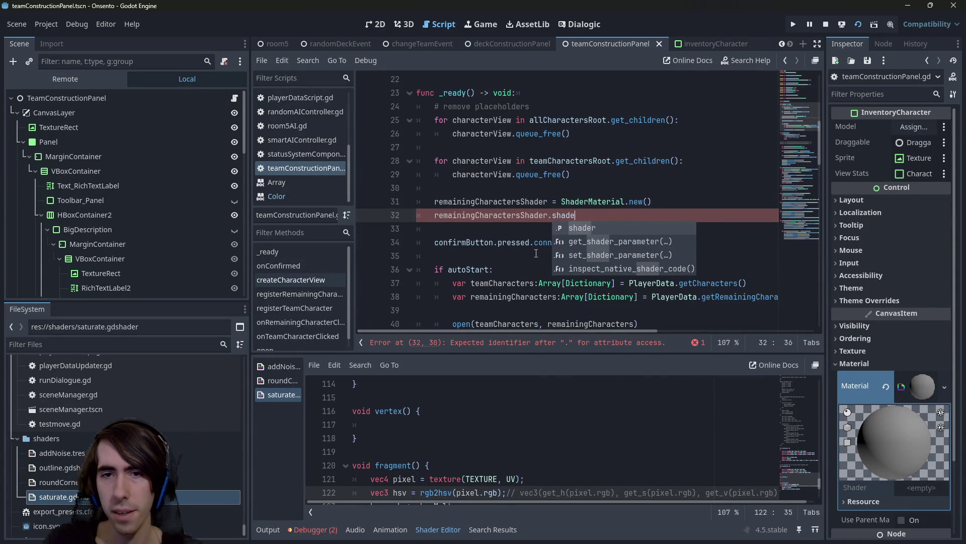
pyautogui.write('r =')
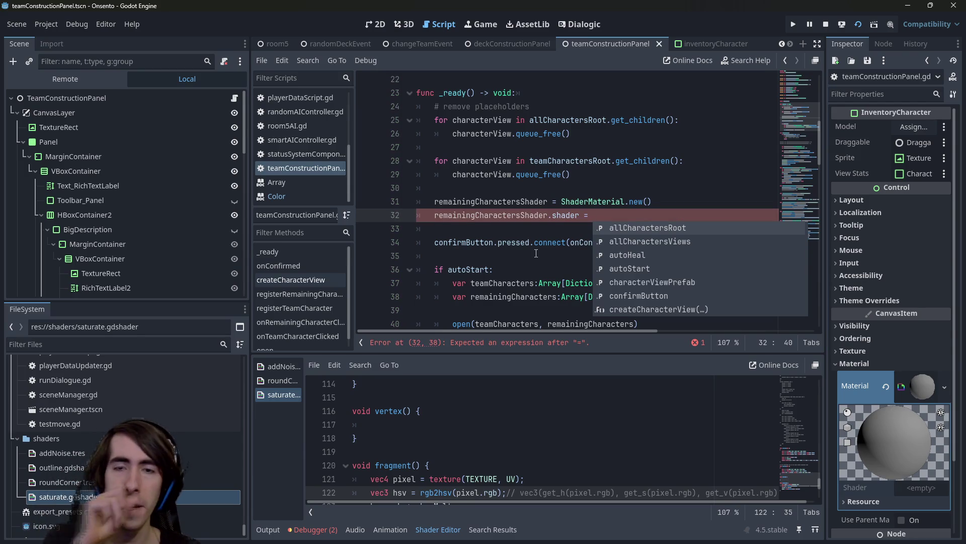
# Cut the two new _ready shader lines and make line 76 assign remainingCharactersShader
pyautogui.moveTo(594, 215); pyautogui.dragTo(396, 197)
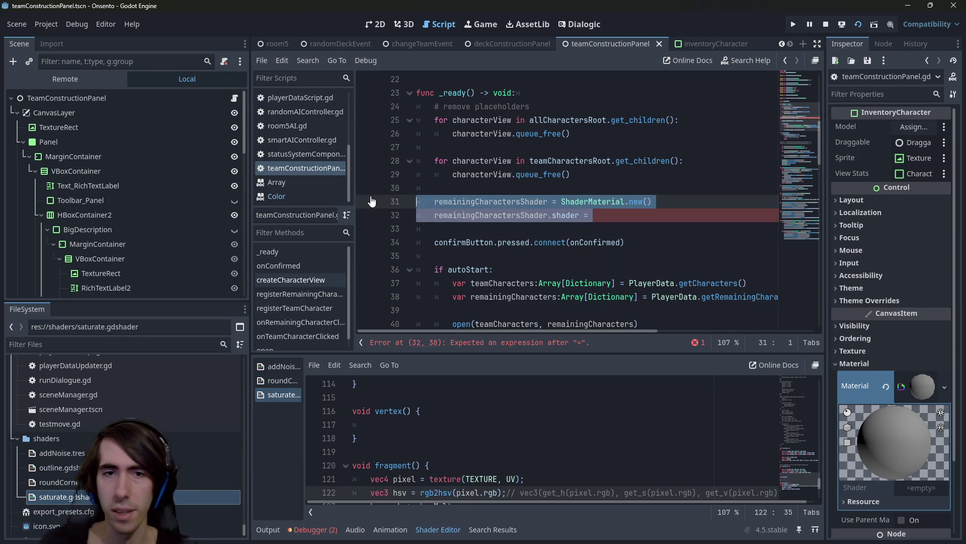
pyautogui.hotkey('ctrl', 'x')
pyautogui.hotkey('ctrl', 's')
pyautogui.scroll(6, 538, 179)
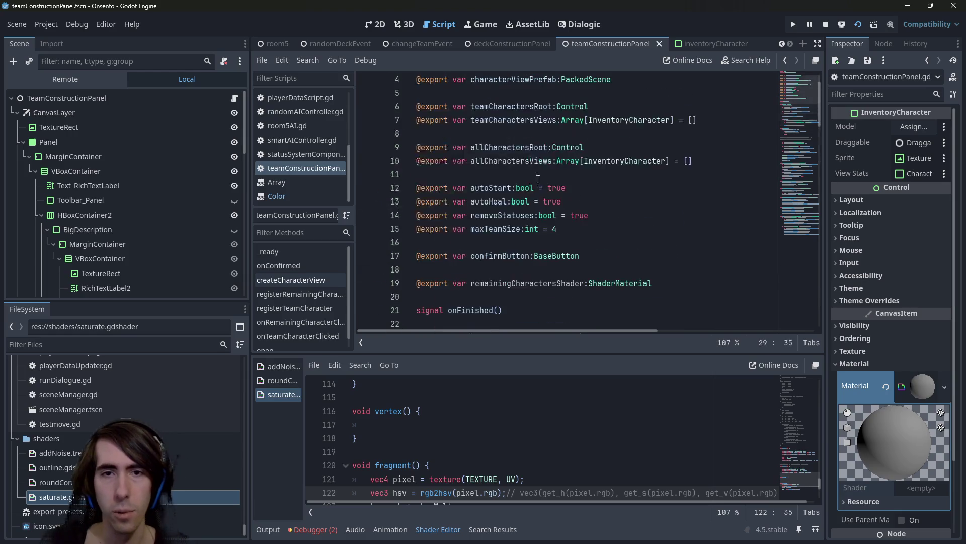
pyautogui.doubleClick(528, 283)
pyautogui.scroll(-20, 553, 262)
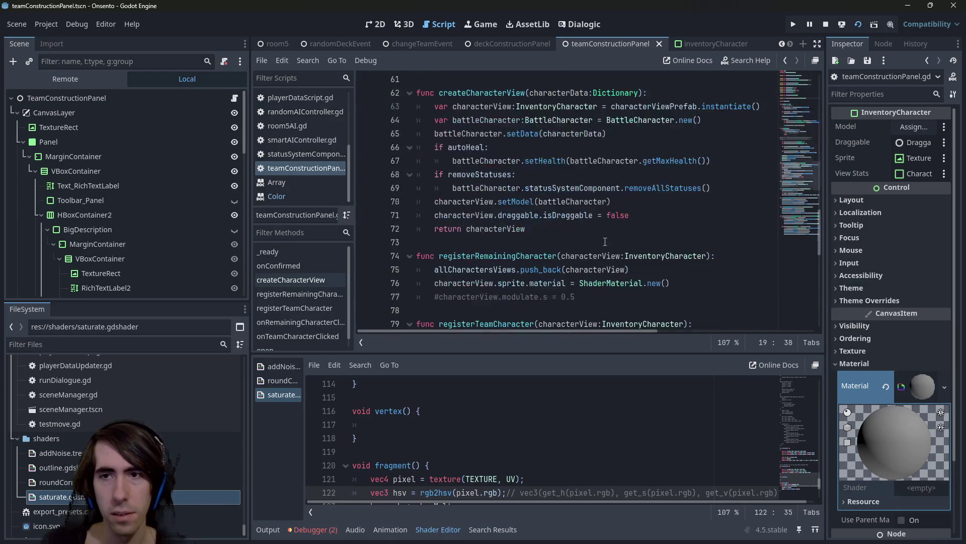
pyautogui.scroll(3, 605, 242)
pyautogui.moveTo(669, 201); pyautogui.dragTo(380, 210)
pyautogui.hotkey('ctrl', 'v')
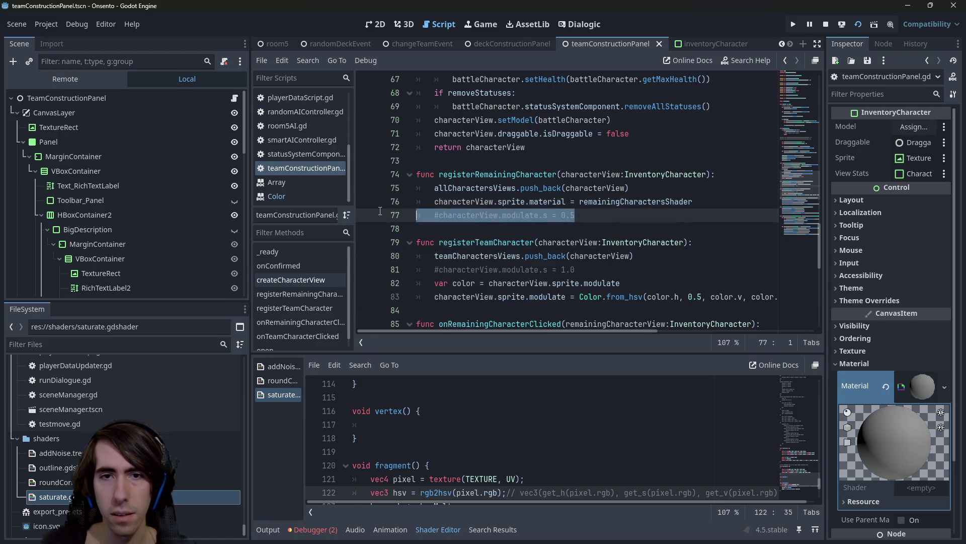
# Delete the old modulate lines in registerTeamCharacter, leaving an indented empty line 80
pyautogui.press('BackSpace')
pyautogui.moveTo(612, 269); pyautogui.dragTo(418, 256)
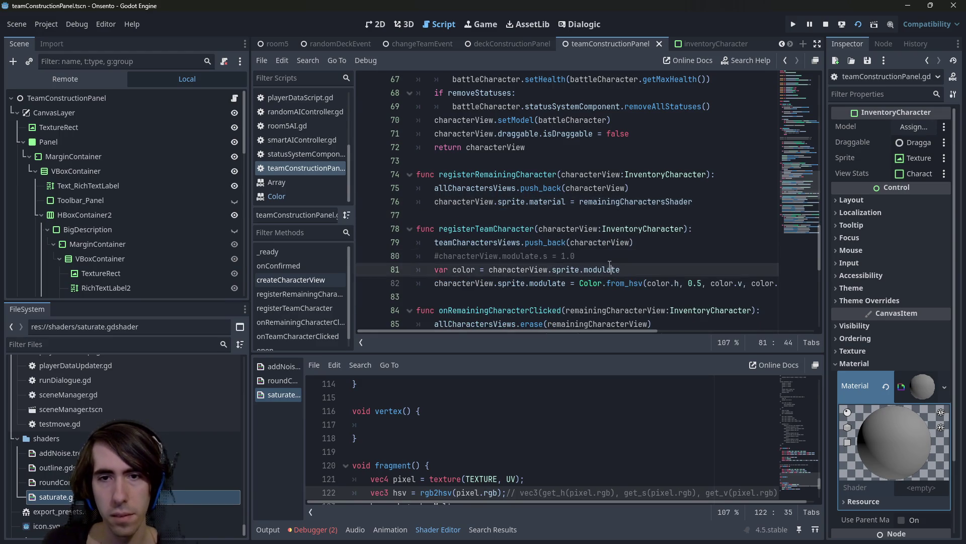
pyautogui.moveTo(778, 283); pyautogui.dragTo(345, 255)
pyautogui.press('BackSpace')
pyautogui.press('Return')
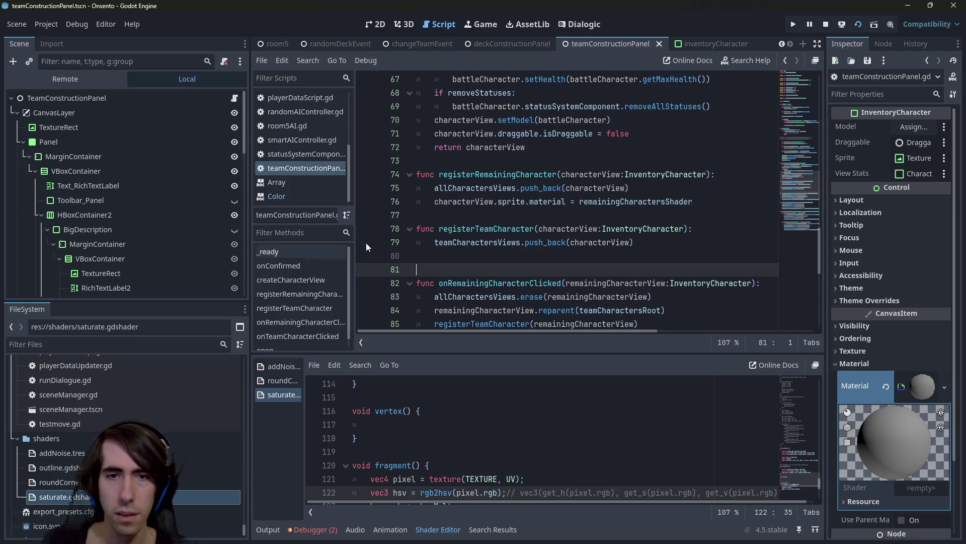
pyautogui.click(487, 253)
pyautogui.press('Tab')
# Write characterView.sprite.material = null on line 80
pyautogui.tripleClick(688, 198)
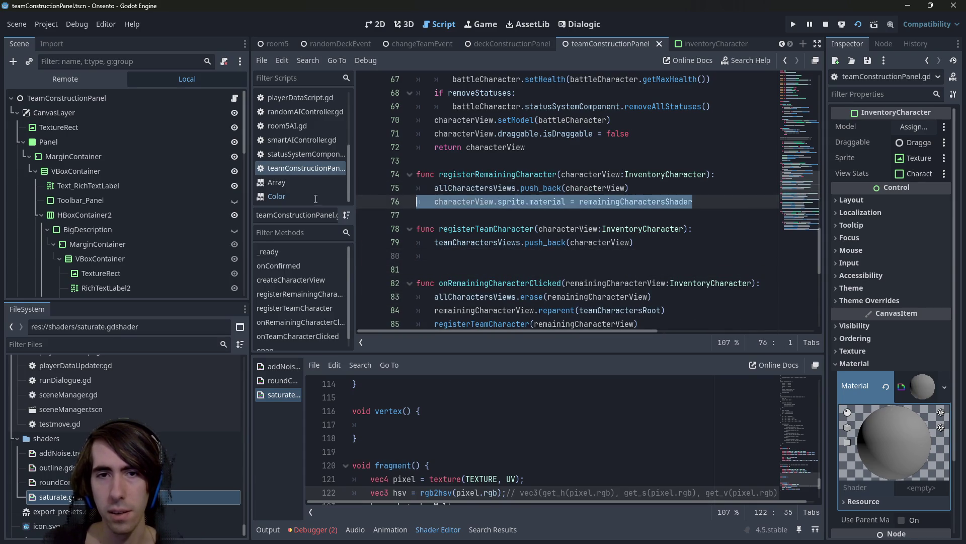
pyautogui.hotkey('ctrl', 'c')
pyautogui.click(527, 254)
pyautogui.hotkey('ctrl', 'v')
pyautogui.hotkey('ctrl', 'BackSpace')
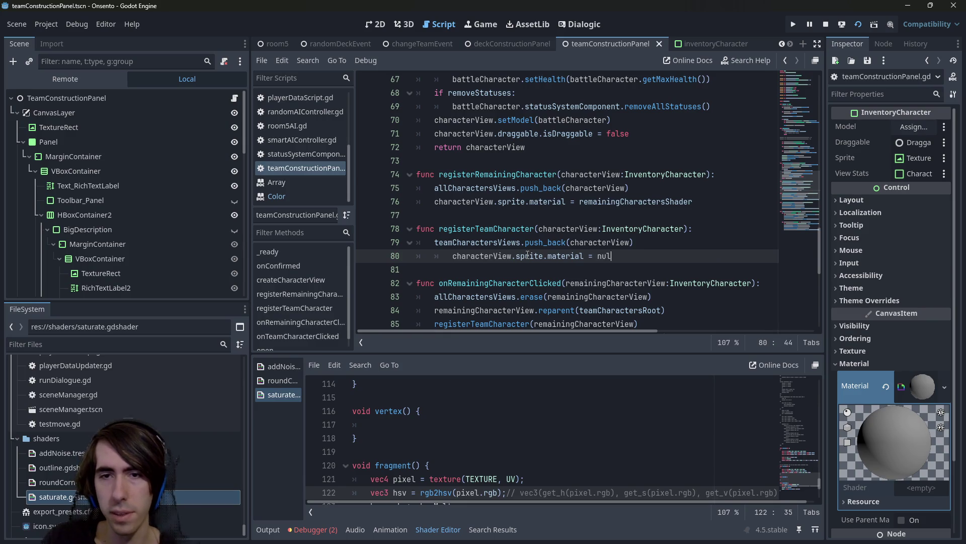
pyautogui.write('null')
pyautogui.hotkey('shift', 'Tab')
# Select TeamConstructionPanel and drop saturate.gdshader onto its Remaining Characters Shader property
pyautogui.click(111, 96)
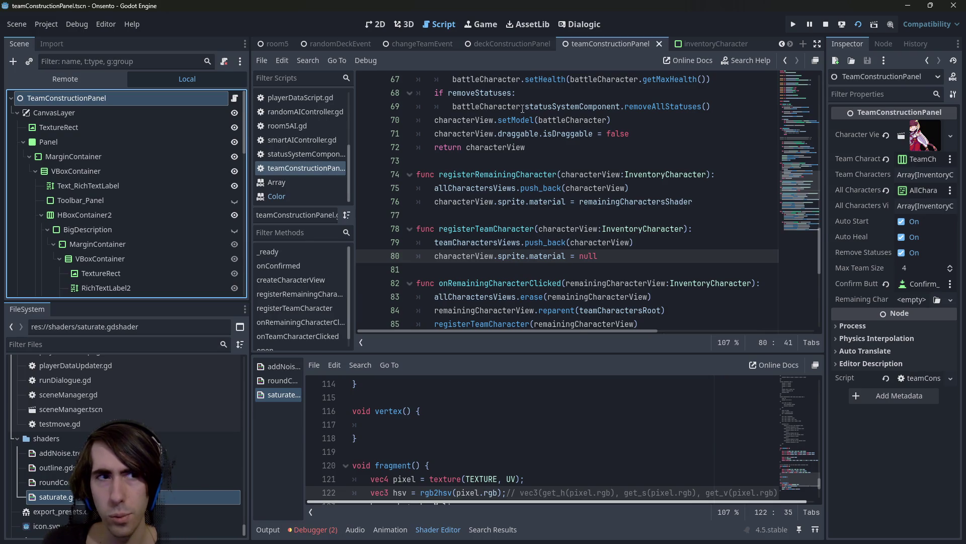
pyautogui.moveTo(825, 129); pyautogui.dragTo(770, 129)
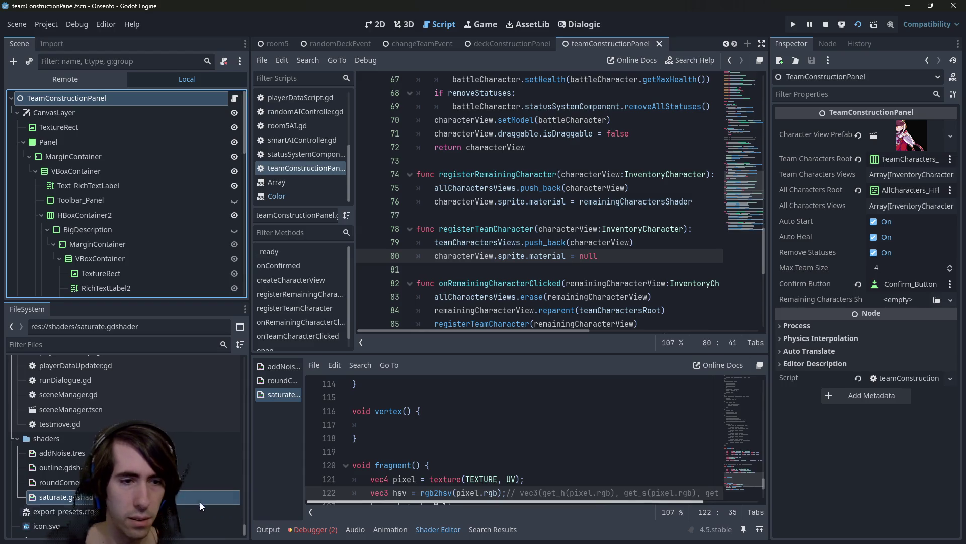
pyautogui.moveTo(200, 499); pyautogui.dragTo(887, 301)
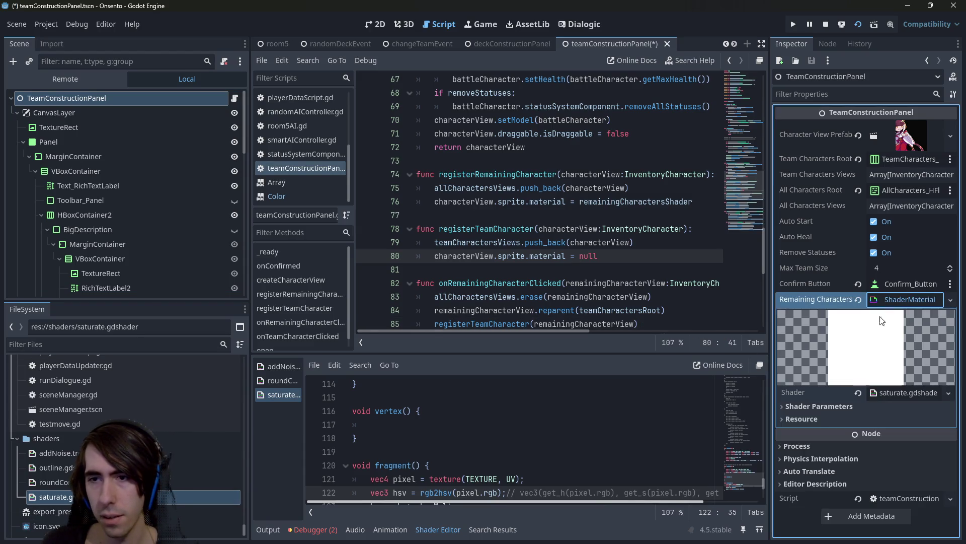
# Set the shader's Hsv Mult y to 0.3 and z to 0.7, then save
pyautogui.click(861, 405)
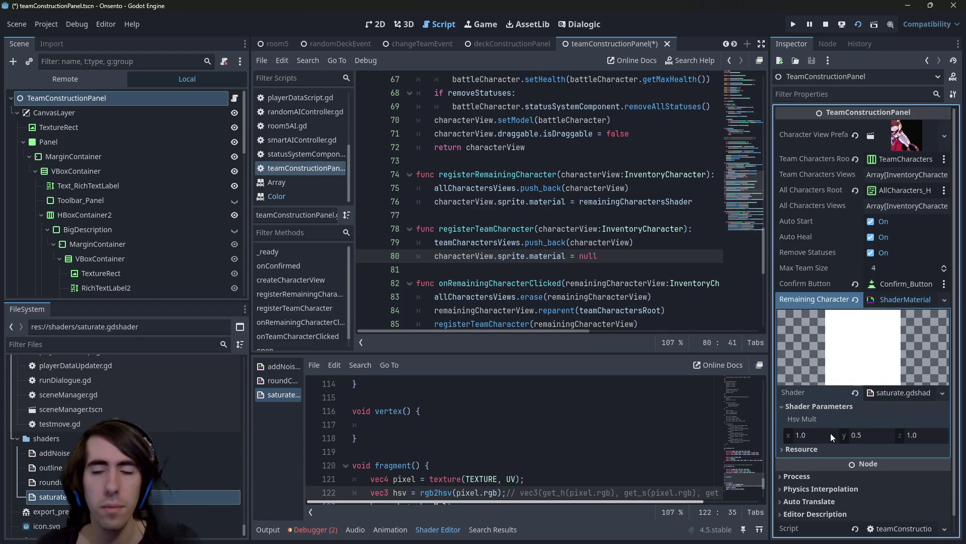
pyautogui.click(884, 435)
pyautogui.write('0.3')
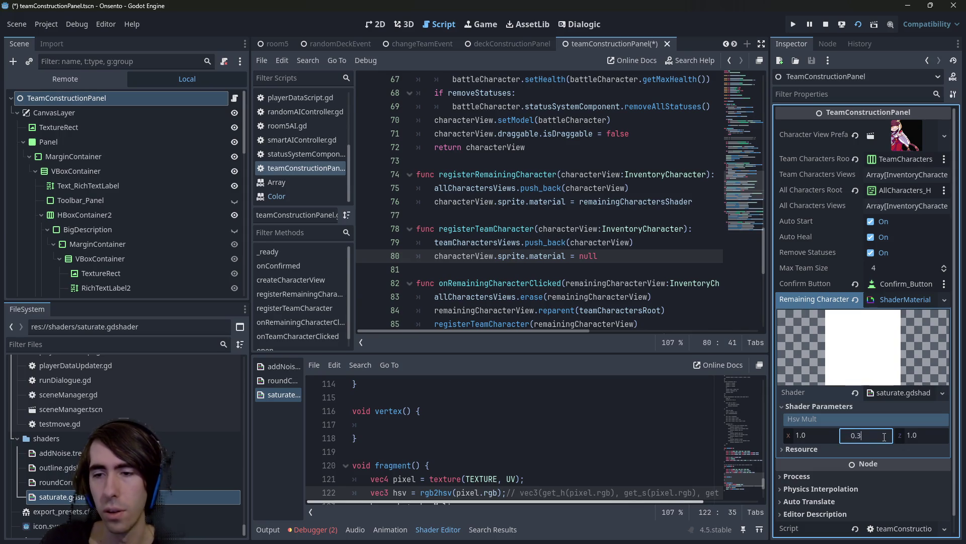
pyautogui.press('Return')
pyautogui.click(921, 434)
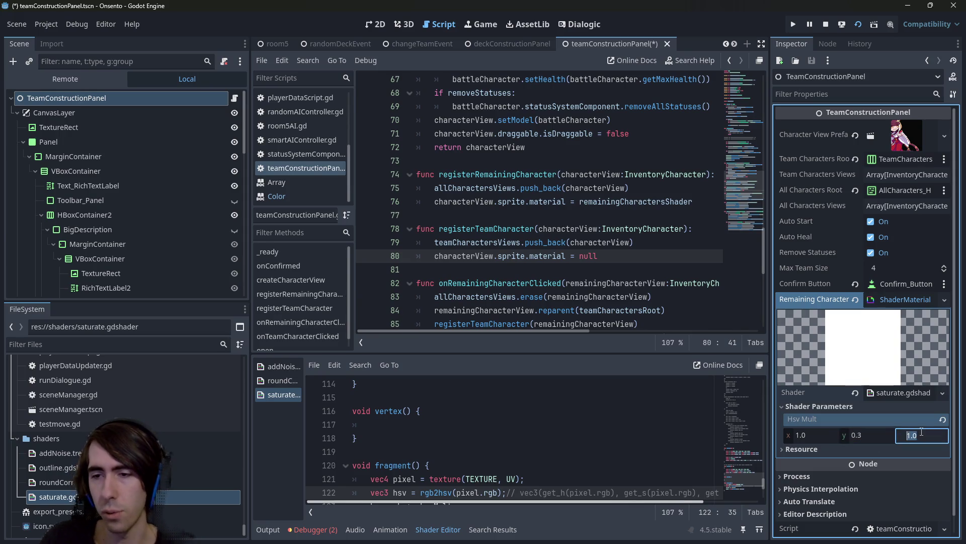
pyautogui.write('0.8')
pyautogui.press('Return')
pyautogui.click(923, 433)
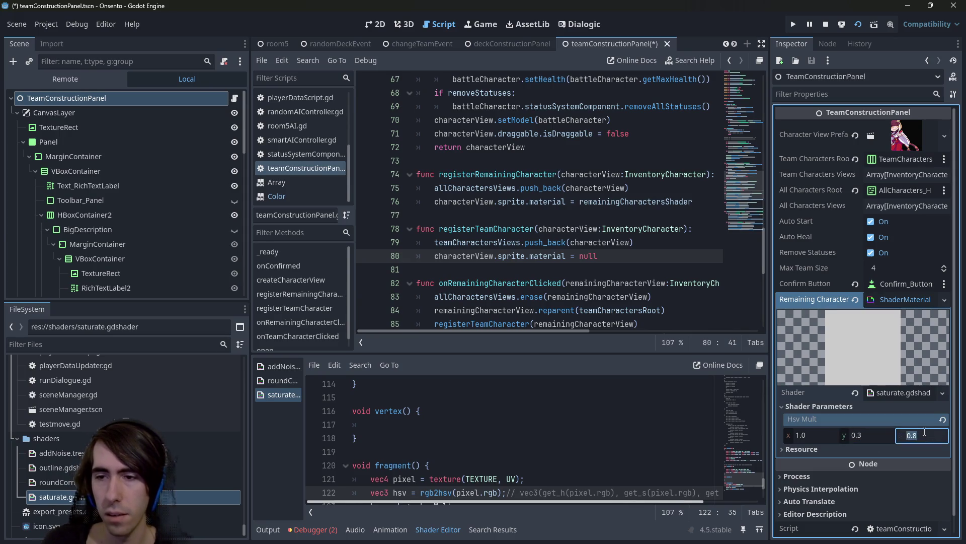
pyautogui.write('0.7')
pyautogui.press('Return')
pyautogui.hotkey('ctrl', 's')
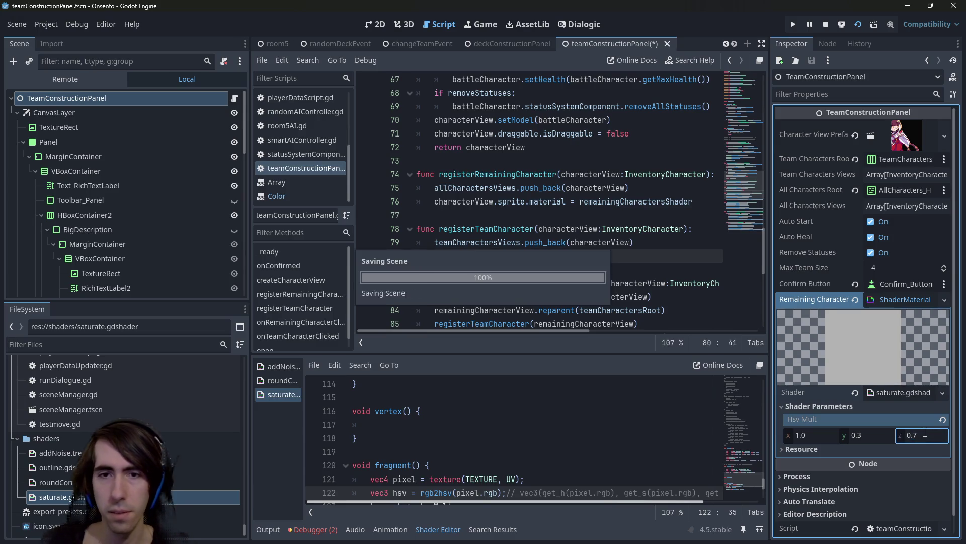
# Run the team construction scene to preview the desaturated remaining characters, then close it
pyautogui.click(503, 45)
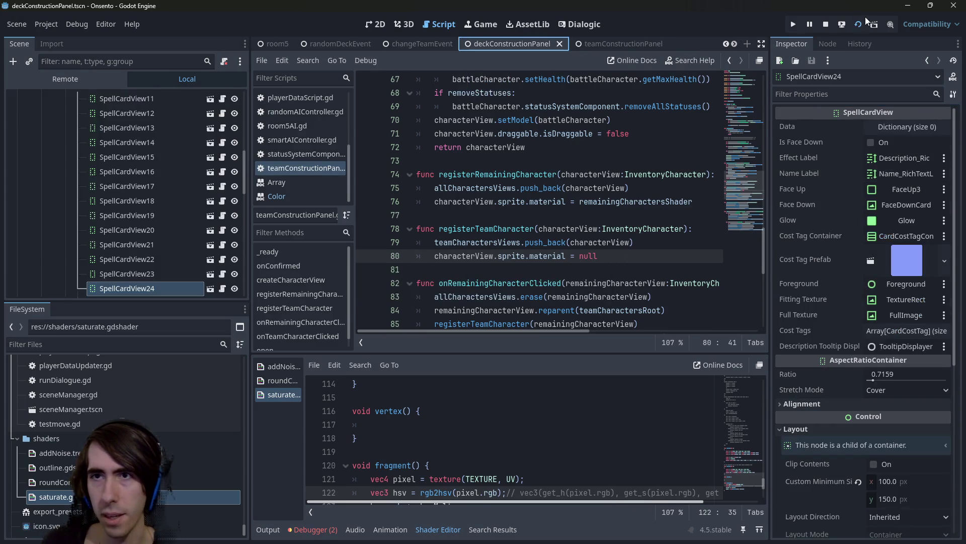
pyautogui.click(858, 27)
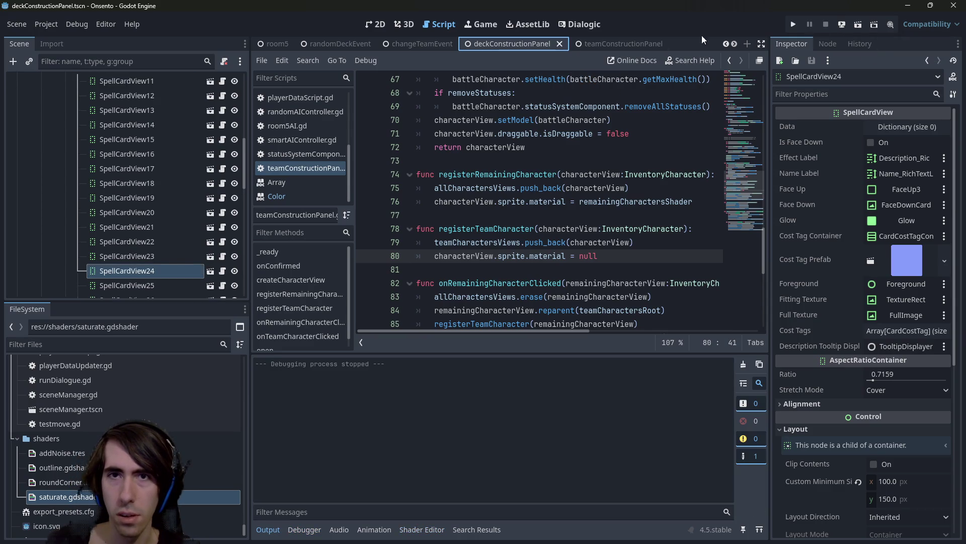
pyautogui.click(642, 44)
pyautogui.click(860, 26)
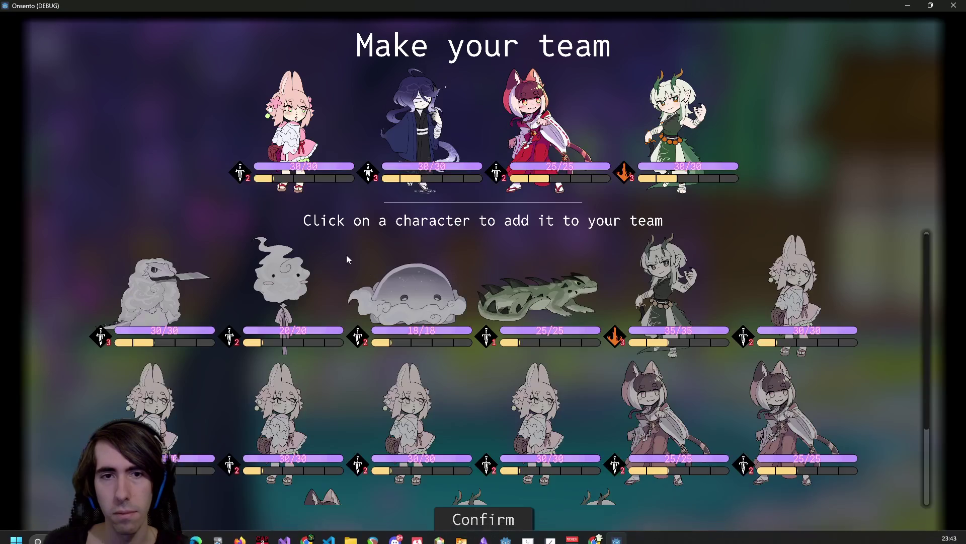
pyautogui.scroll(-3, 550, 333)
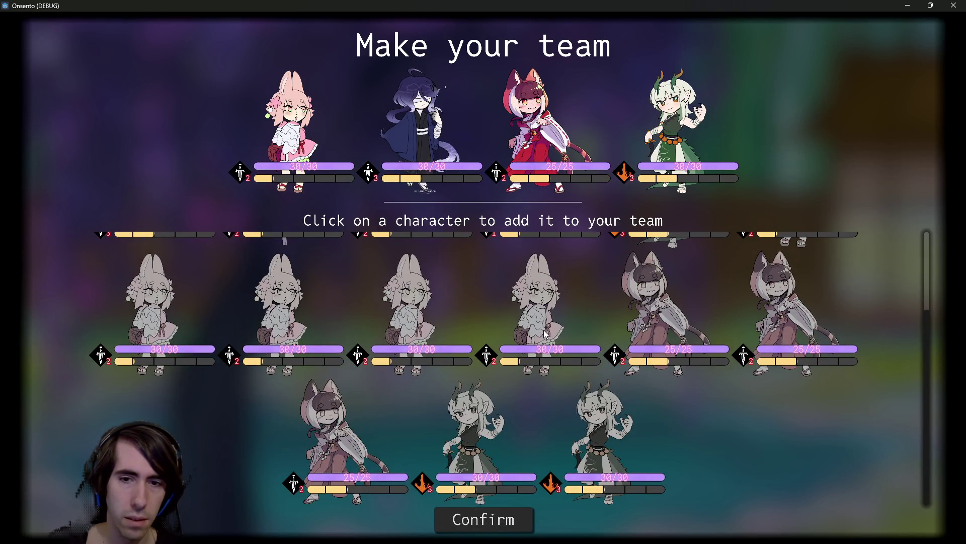
pyautogui.scroll(3, 546, 334)
pyautogui.click(946, 5)
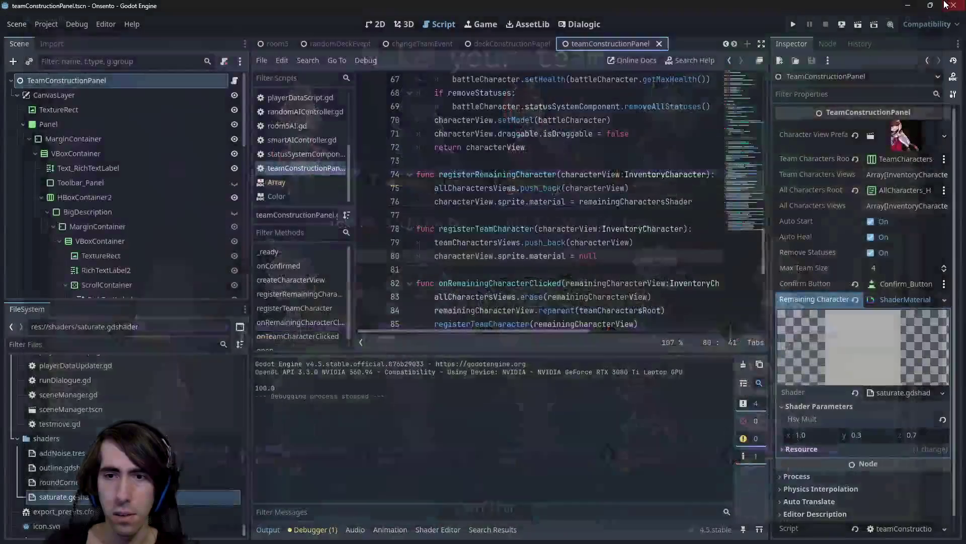
# Change Hsv Mult y to 0.1, save, and test-run the scene
pyautogui.click(874, 436)
pyautogui.write('0.1')
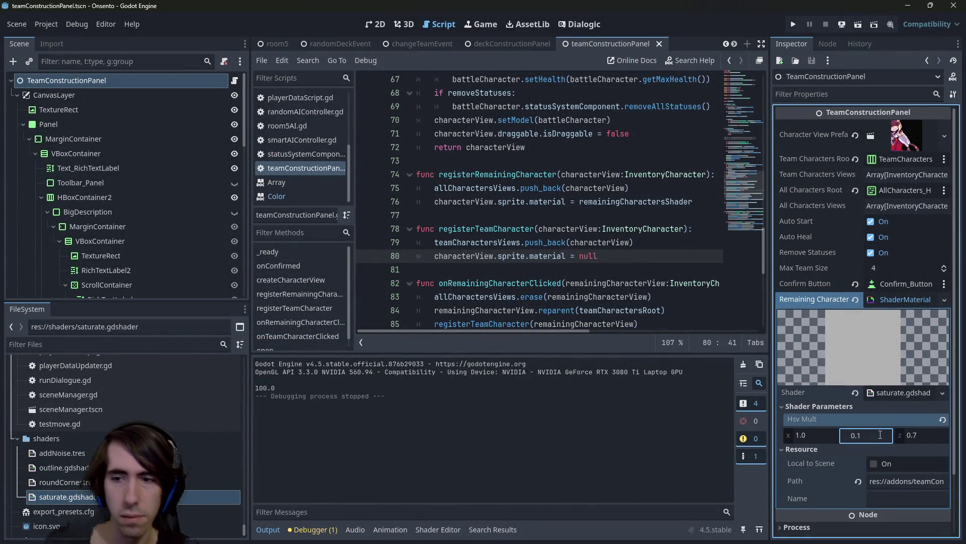
pyautogui.press('Return')
pyautogui.hotkey('ctrl', 's')
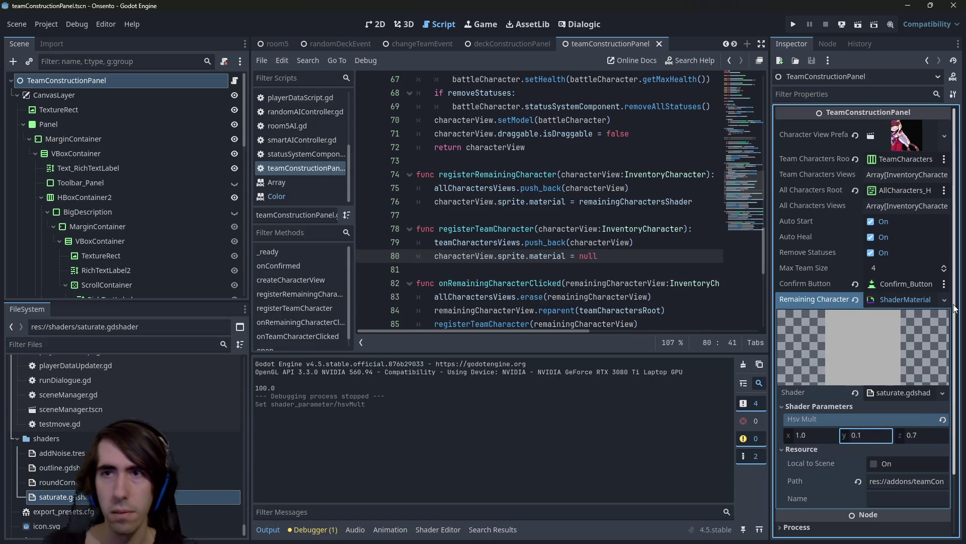
pyautogui.click(860, 26)
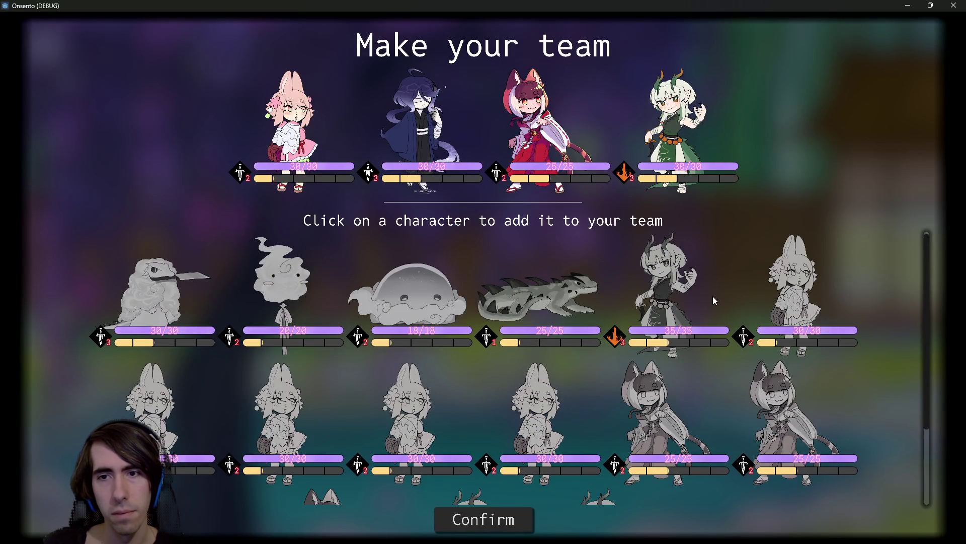
pyautogui.click(954, 6)
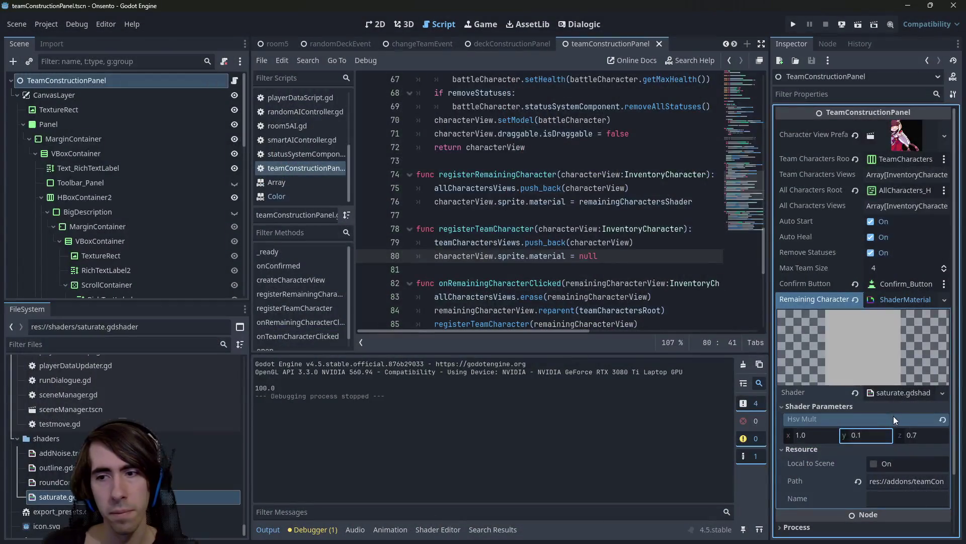
# Change Hsv Mult z to 0.9 and run the scene again to compare
pyautogui.click(927, 435)
pyautogui.click(934, 434)
pyautogui.write('0.9')
pyautogui.press('Return')
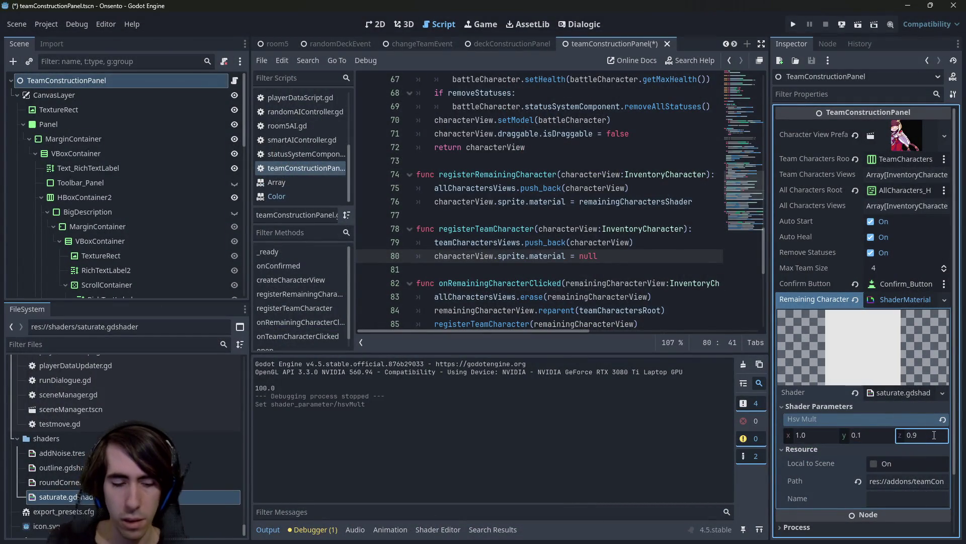
pyautogui.click(850, 28)
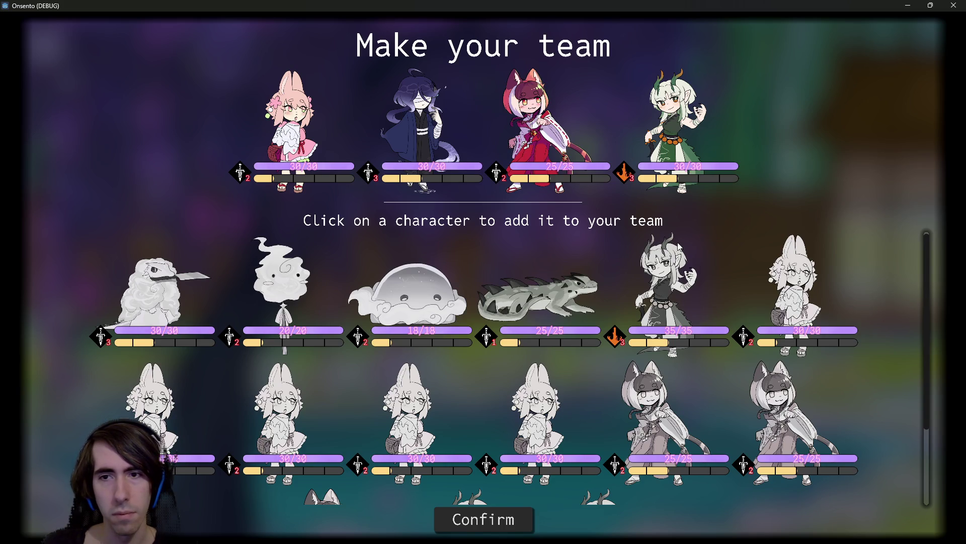
pyautogui.scroll(-3, 553, 397)
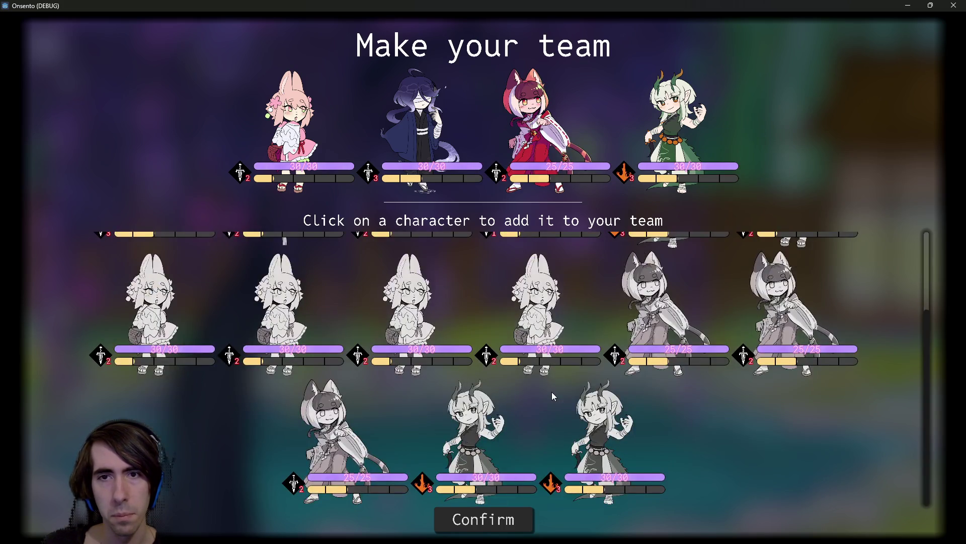
pyautogui.scroll(3, 552, 391)
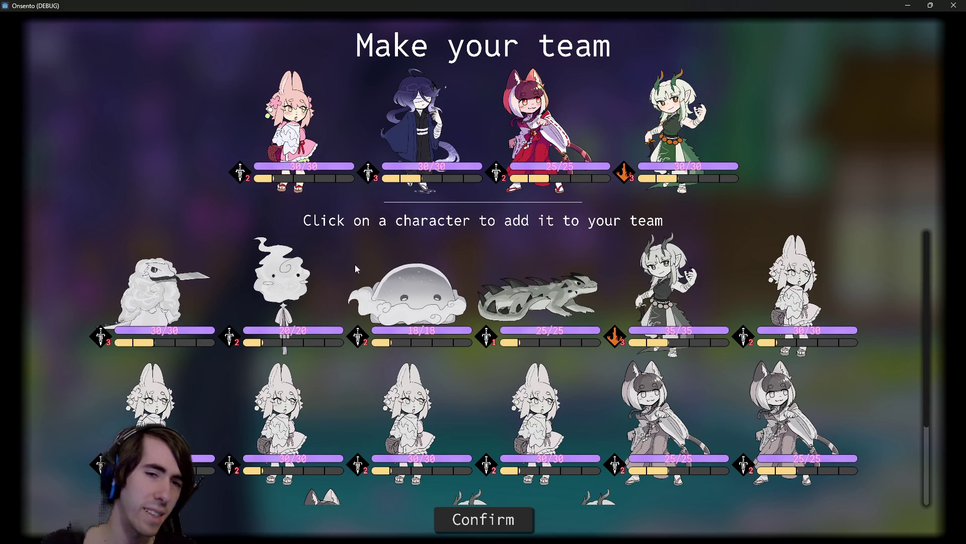
# Add and remove the slime, white bird, ghost, lizard and pink rabbits from the team, then close the game
pyautogui.click(408, 288)
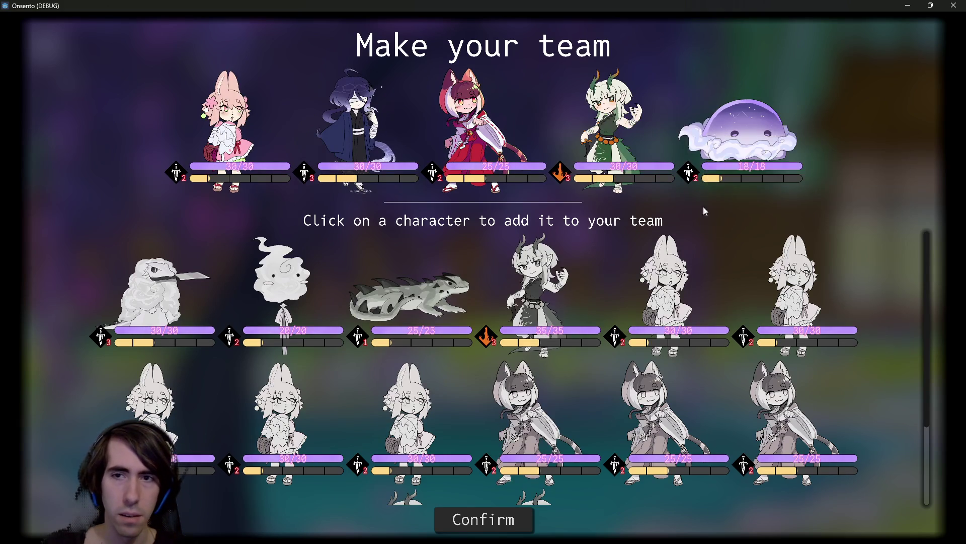
pyautogui.click(724, 152)
pyautogui.scroll(-3, 352, 317)
pyautogui.scroll(3, 383, 343)
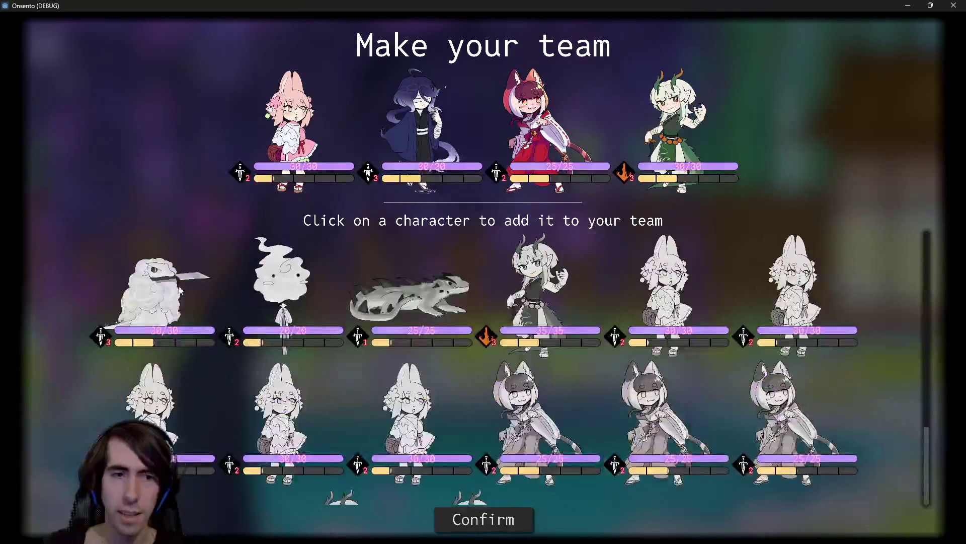
pyautogui.click(162, 289)
pyautogui.click(760, 133)
pyautogui.click(153, 313)
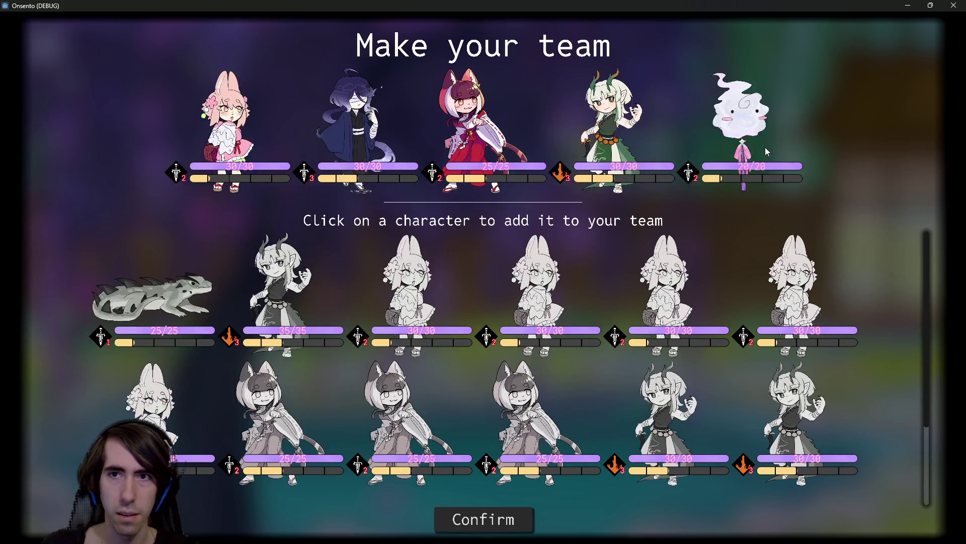
pyautogui.click(733, 141)
pyautogui.click(156, 297)
pyautogui.click(503, 302)
pyautogui.click(503, 302)
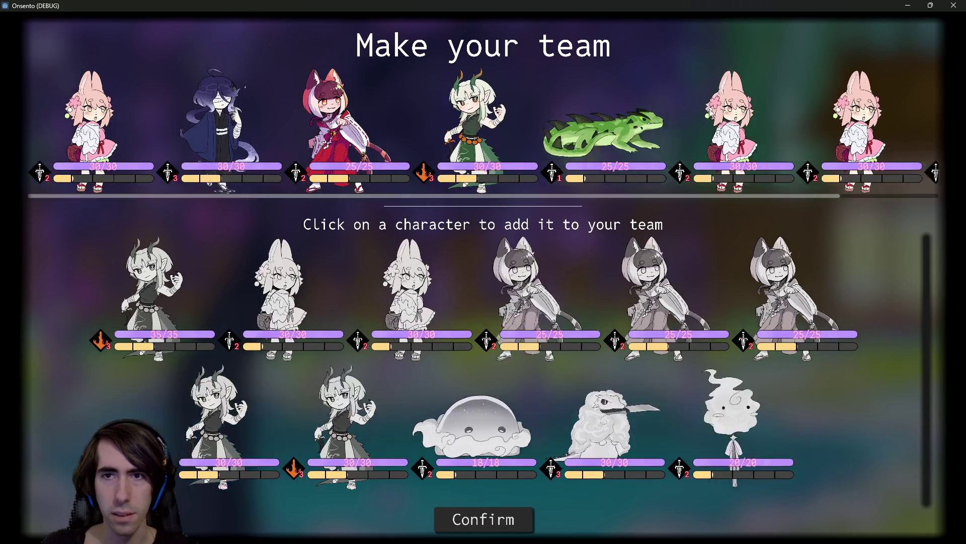
pyautogui.click(725, 126)
pyautogui.click(725, 126)
pyautogui.click(725, 126)
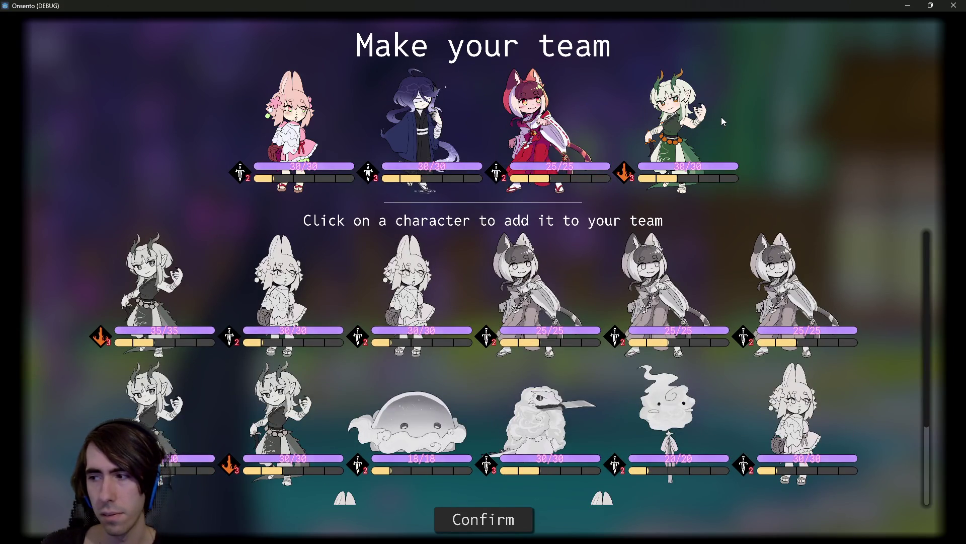
pyautogui.click(954, 5)
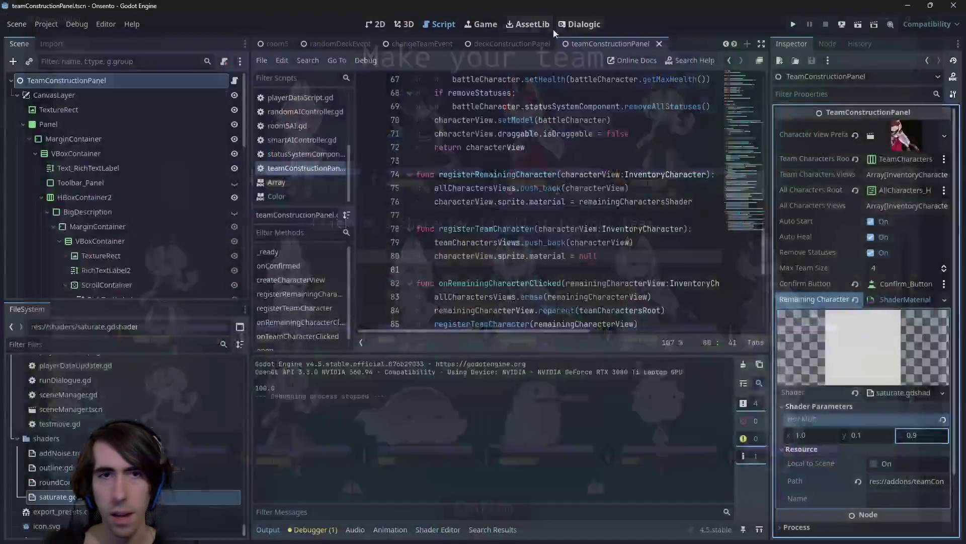
# In the 2D view, select the team ScrollContainer node
pyautogui.click(368, 24)
pyautogui.click(536, 191)
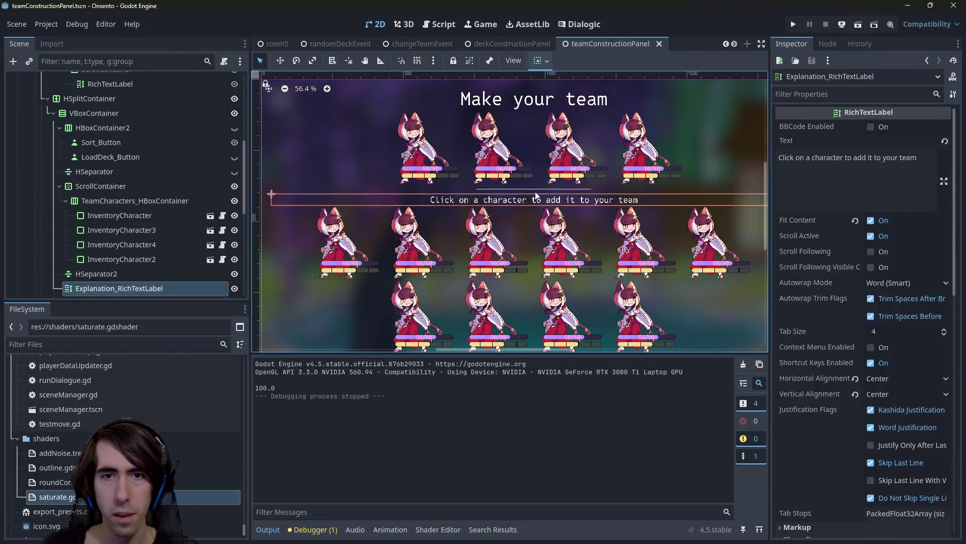
pyautogui.click(541, 182)
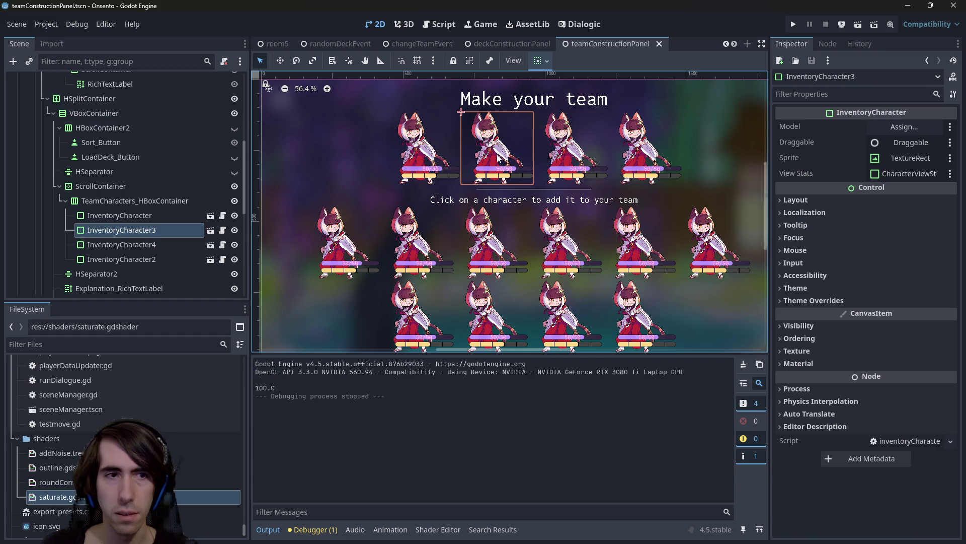
pyautogui.click(145, 201)
pyautogui.click(146, 192)
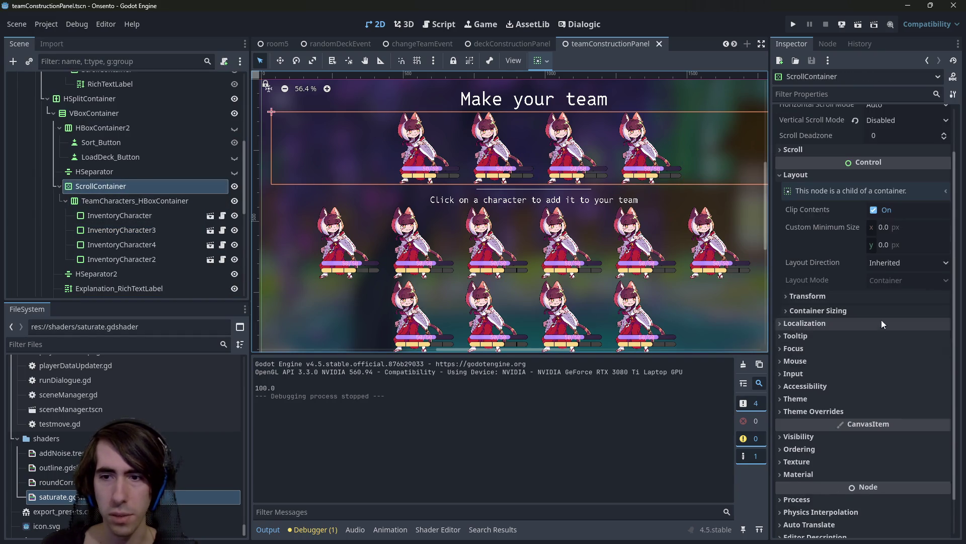
# Quick Load theme.tres into the ScrollContainer's Theme property and run the current scene
pyautogui.click(898, 399)
pyautogui.click(898, 414)
pyautogui.click(902, 459)
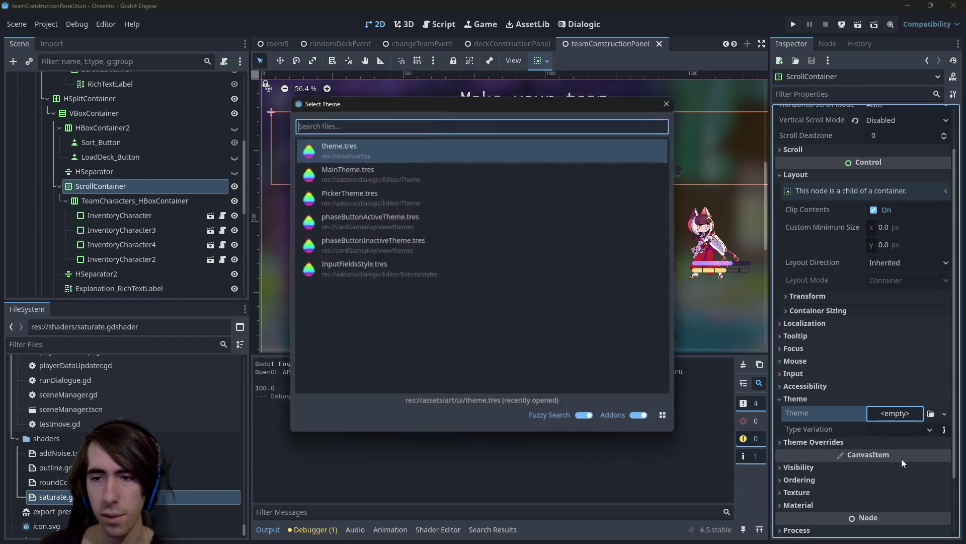
pyautogui.write('them')
pyautogui.press('Return')
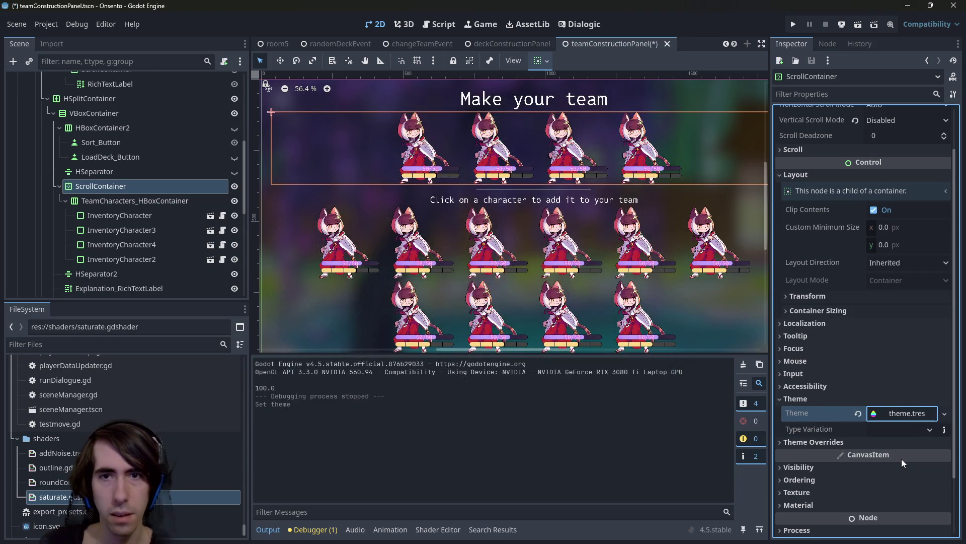
pyautogui.click(852, 29)
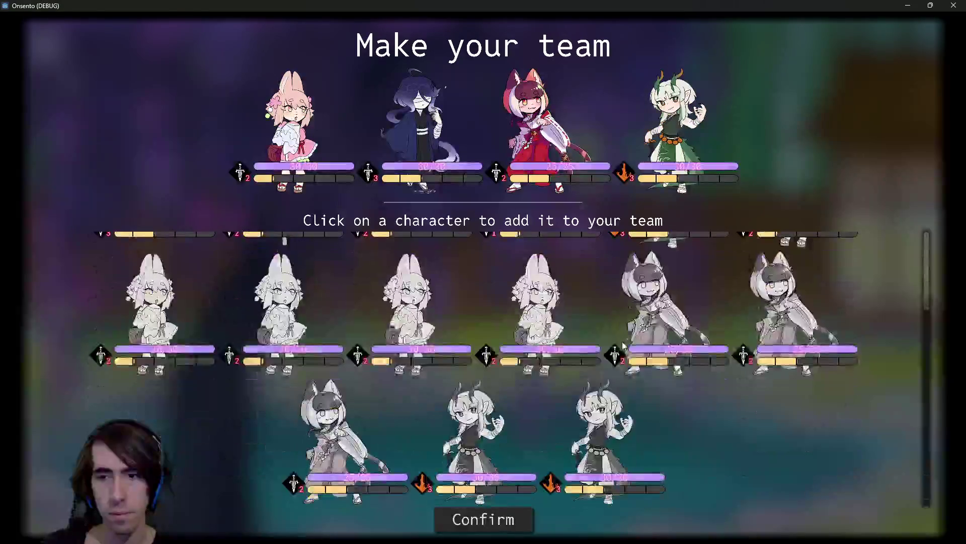
# Add the lizard, the 35/35 dragon girl and two bunnies, then drag the team row
pyautogui.click(524, 279)
pyautogui.click(524, 279)
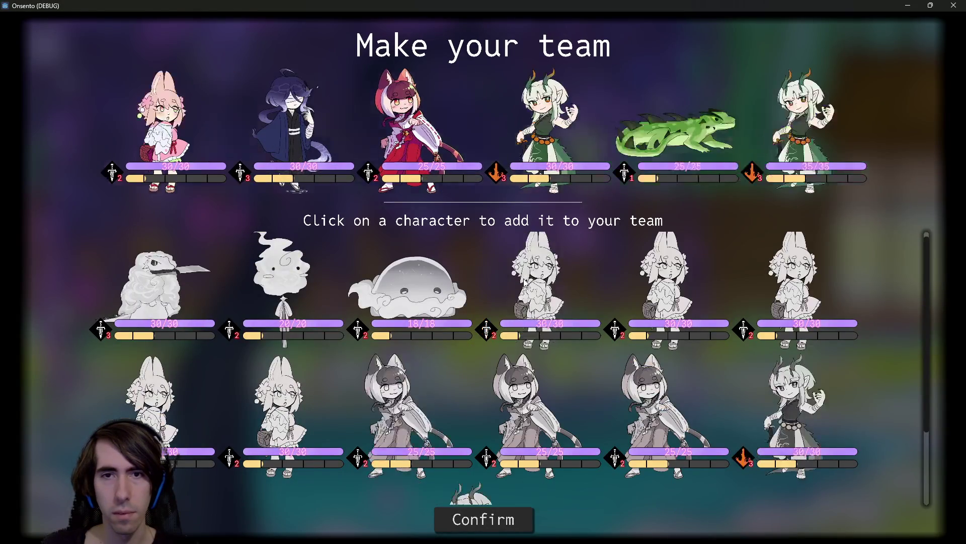
pyautogui.click(523, 279)
pyautogui.click(534, 271)
pyautogui.click(533, 271)
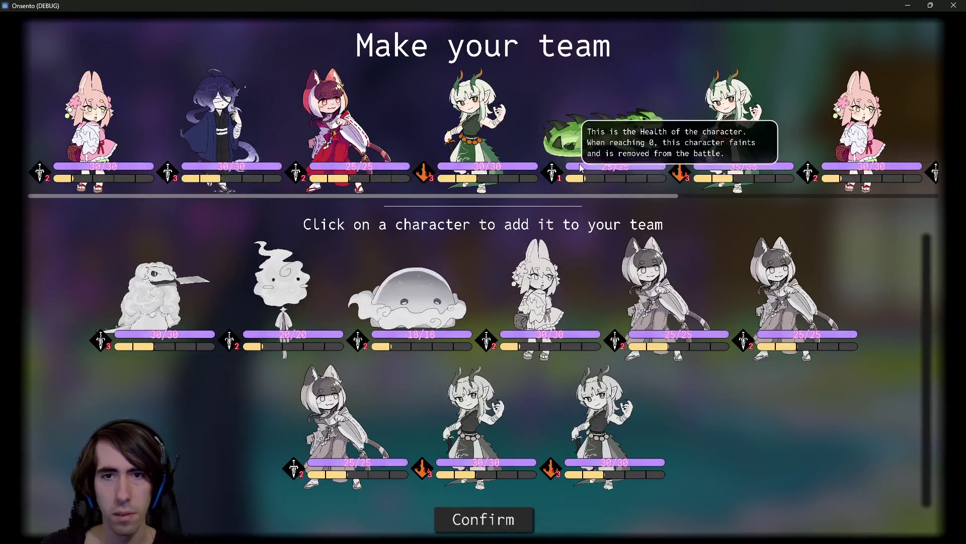
pyautogui.moveTo(578, 197)
pyautogui.mouseDown()
pyautogui.moveTo(838, 197)
pyautogui.moveTo(578, 197)
pyautogui.mouseUp()
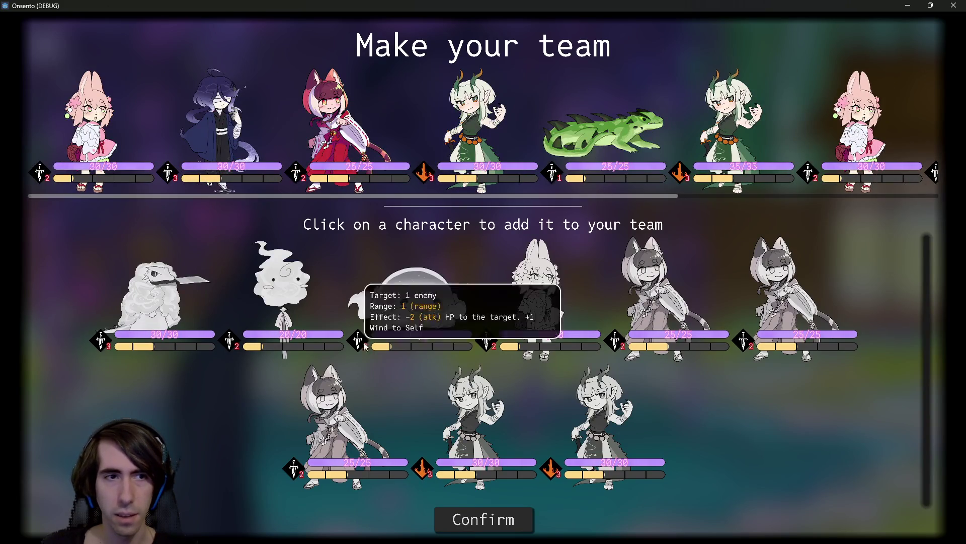
# Remove all four characters from the team and close the game window
pyautogui.click(632, 138)
pyautogui.click(632, 137)
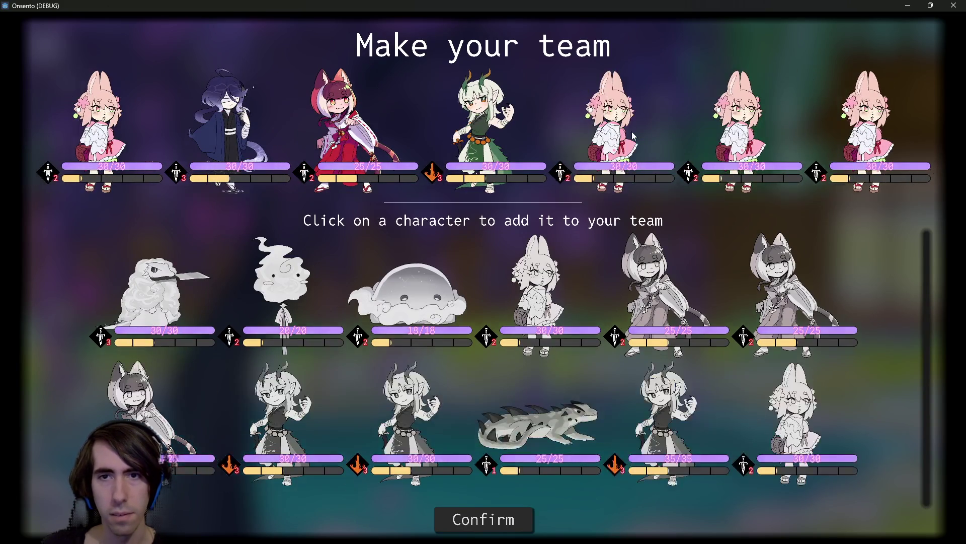
pyautogui.click(633, 137)
pyautogui.click(680, 128)
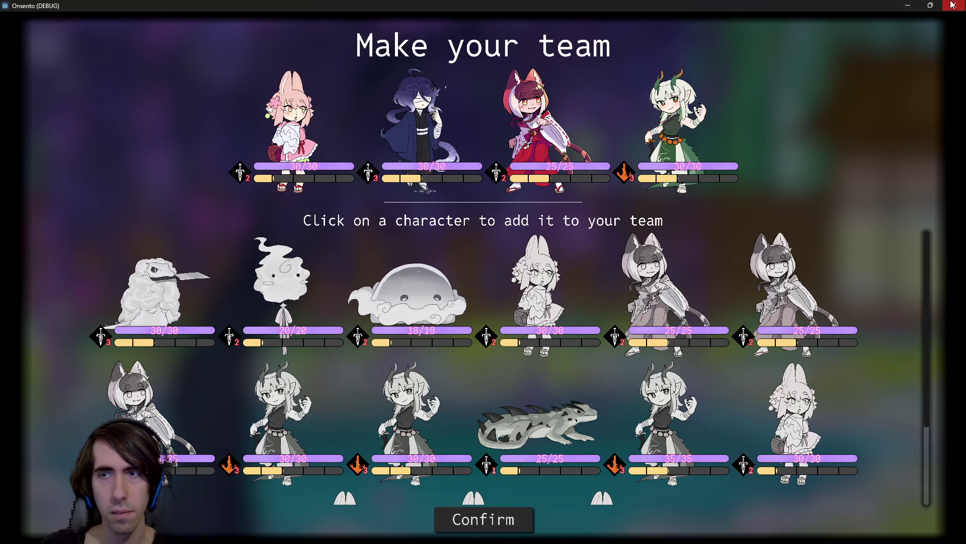
pyautogui.click(953, 5)
# Reselect the ScrollContainer and open theme.tres in the Theme editor
pyautogui.click(162, 203)
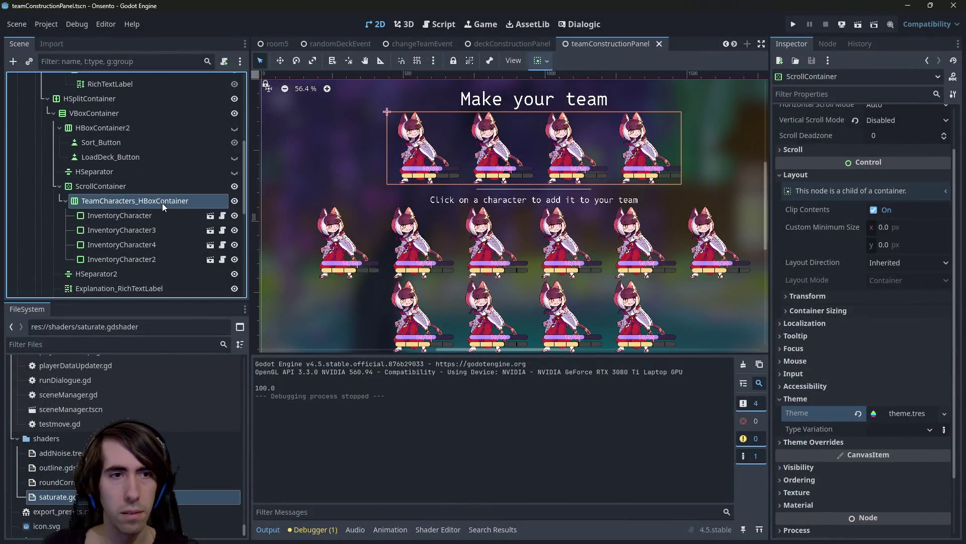
pyautogui.click(165, 191)
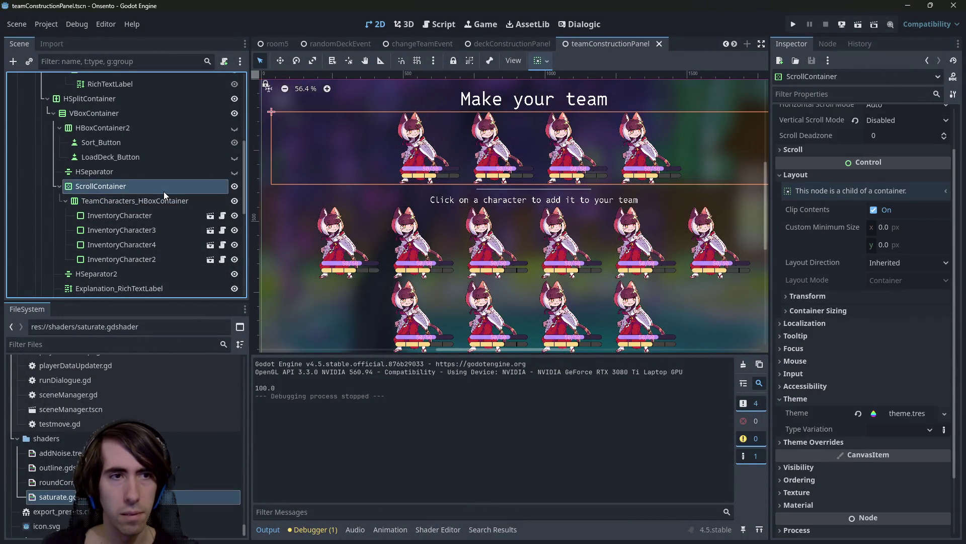
pyautogui.click(58, 127)
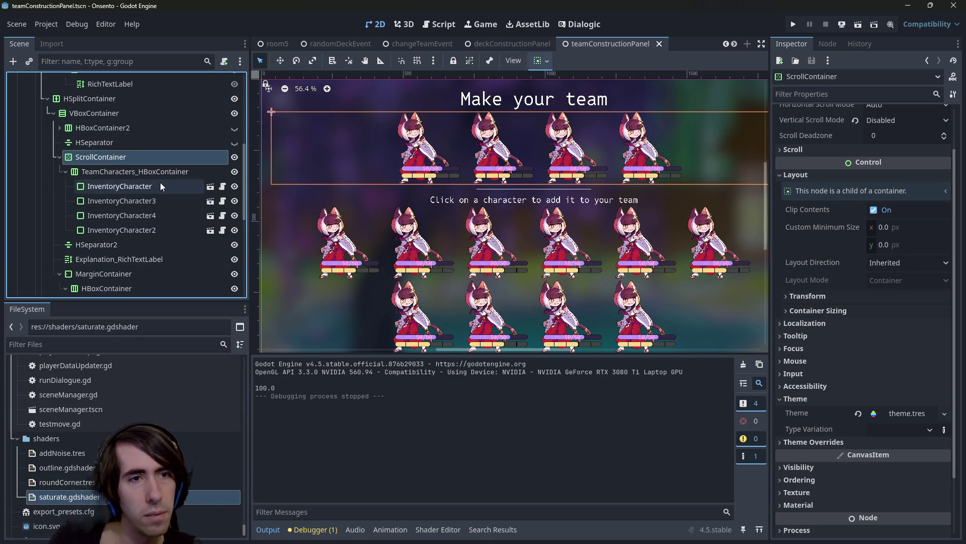
pyautogui.click(905, 415)
pyautogui.scroll(-3, 391, 447)
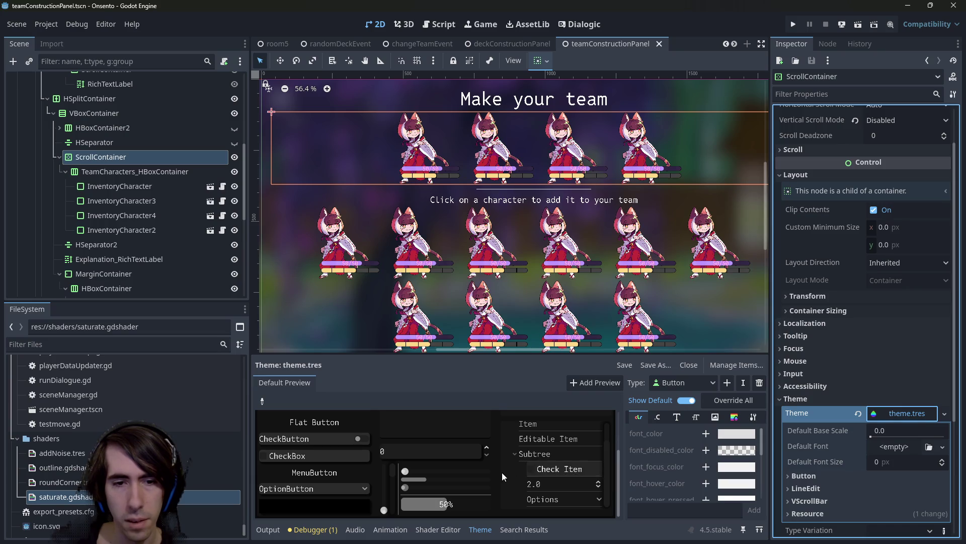
# Browse the theme preview, including Tab 1, and show the font size entries
pyautogui.scroll(3, 499, 474)
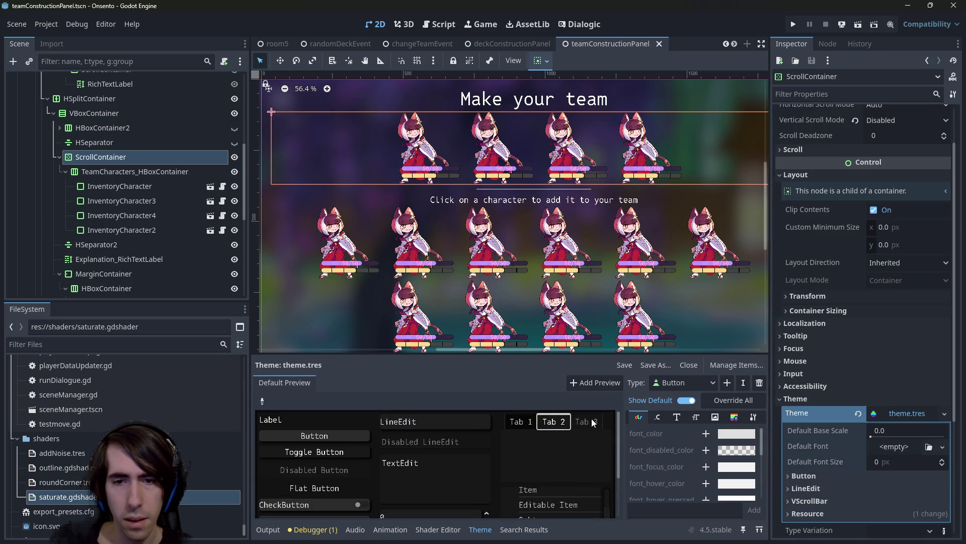
pyautogui.click(516, 421)
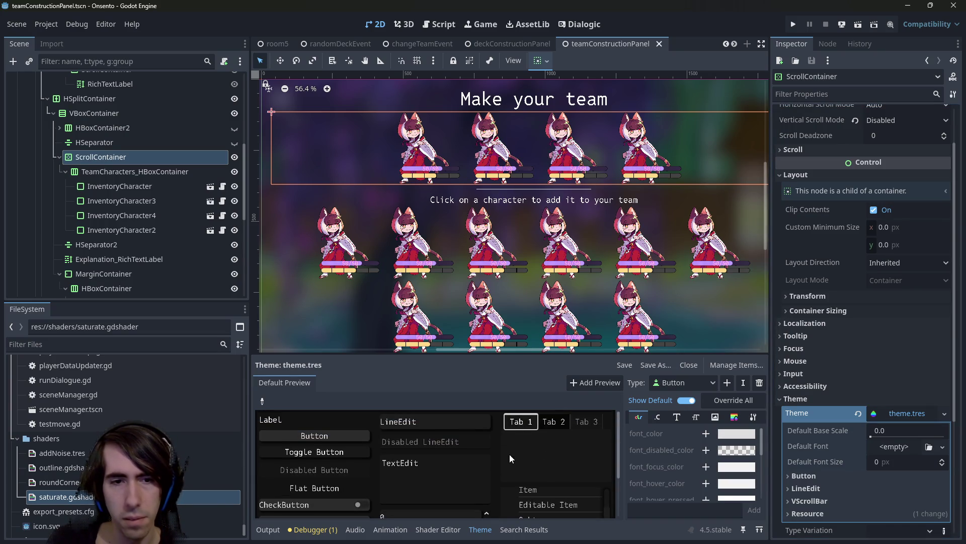
pyautogui.scroll(-3, 503, 455)
pyautogui.moveTo(603, 473)
pyautogui.mouseDown()
pyautogui.moveTo(609, 455)
pyautogui.moveTo(606, 507)
pyautogui.moveTo(606, 443)
pyautogui.moveTo(608, 464)
pyautogui.mouseUp()
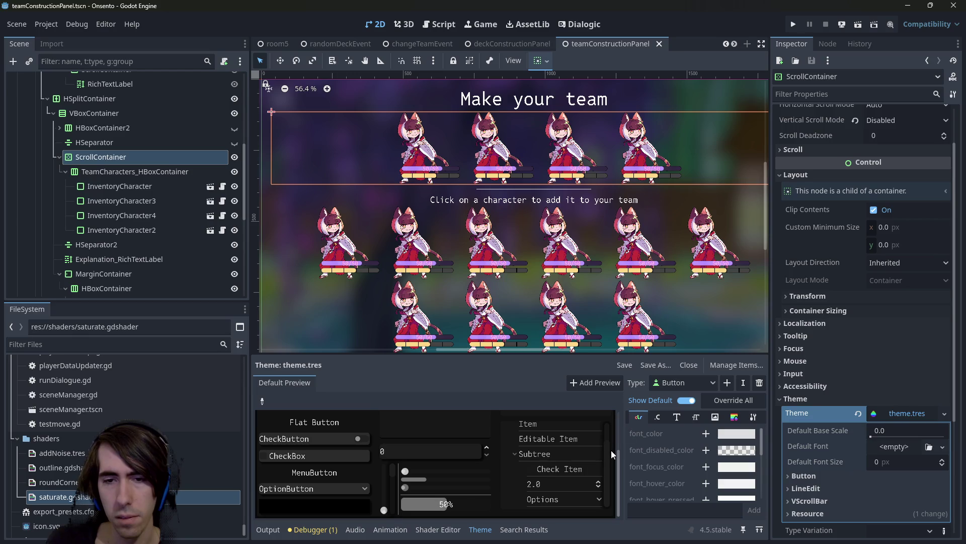
pyautogui.scroll(1, 607, 452)
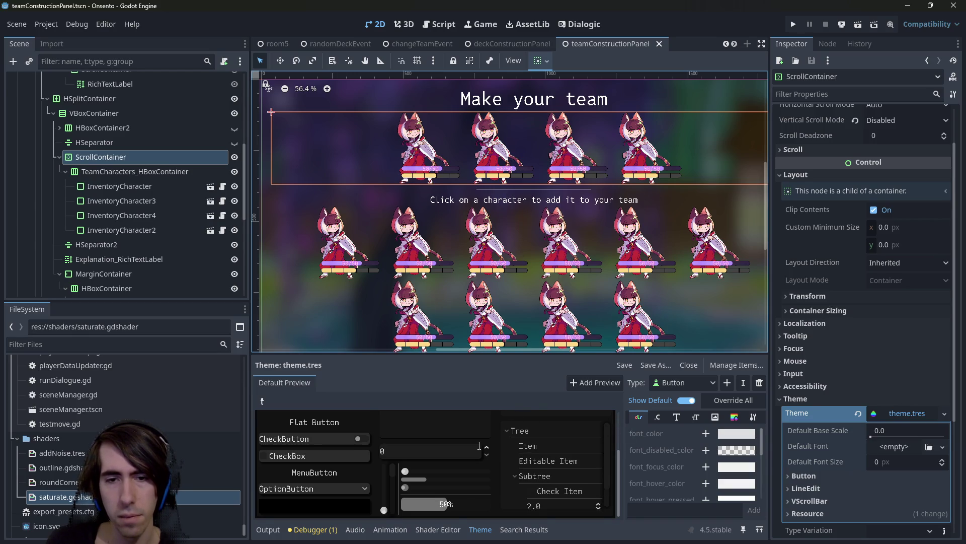
pyautogui.scroll(4, 396, 443)
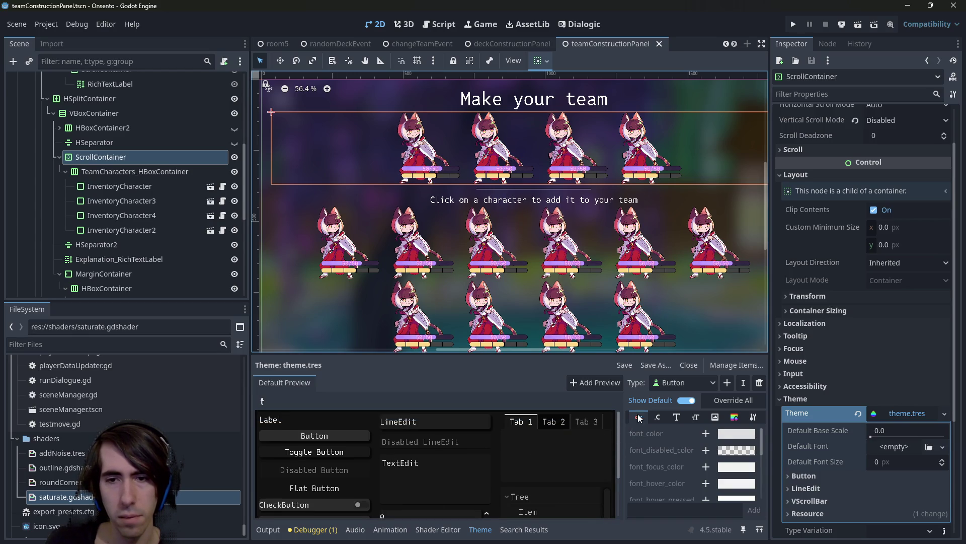
pyautogui.click(693, 417)
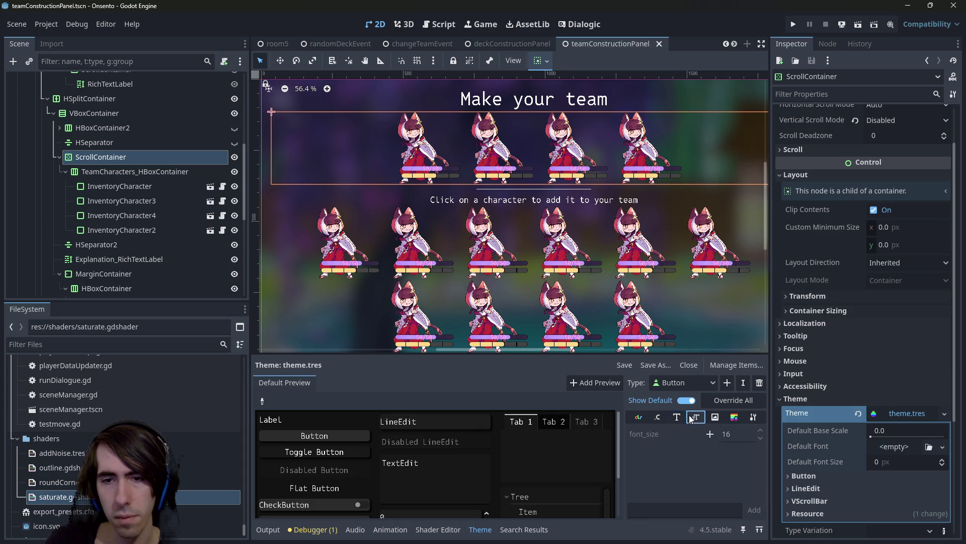
# Switch the edited theme type to VScrollBar and look through its item tabs
pyautogui.click(699, 382)
pyautogui.click(696, 426)
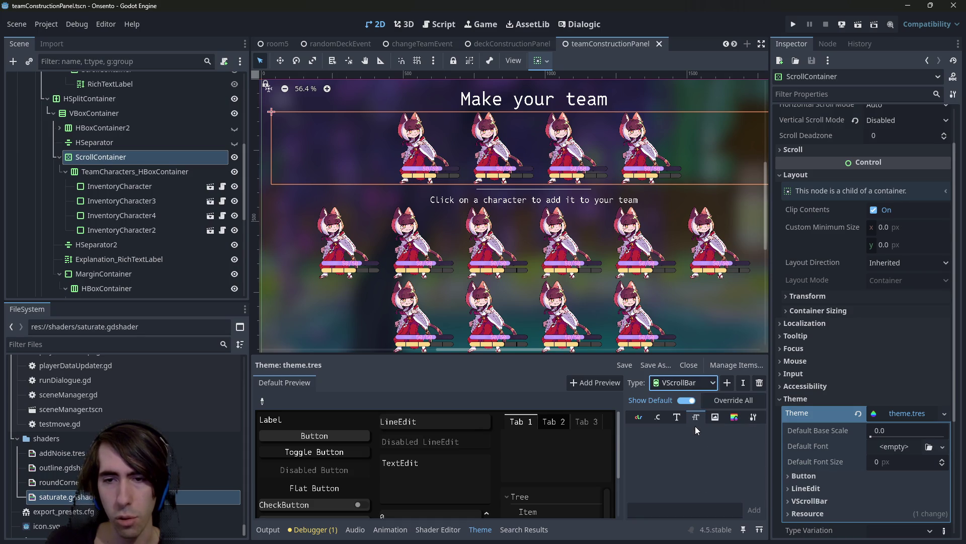
pyautogui.click(685, 383)
pyautogui.click(682, 426)
pyautogui.click(677, 417)
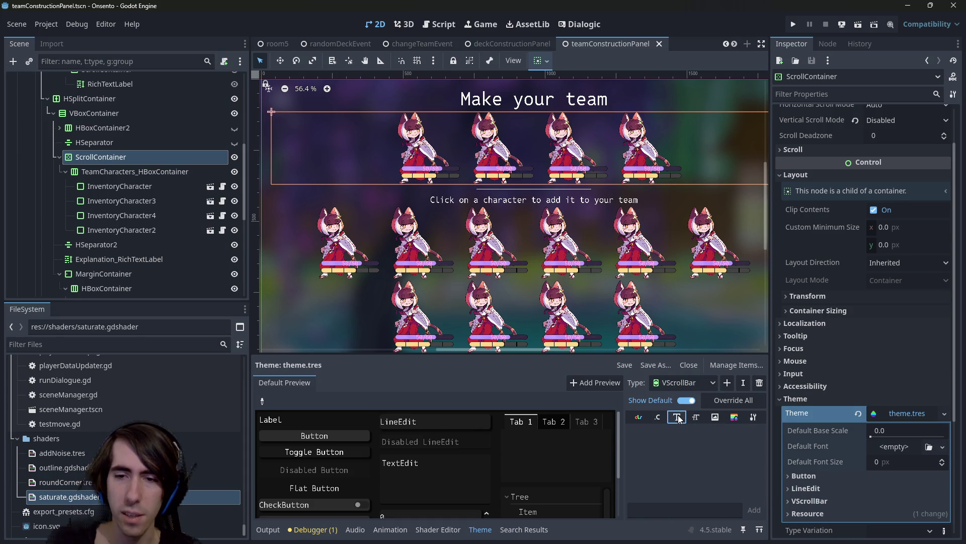
pyautogui.click(699, 418)
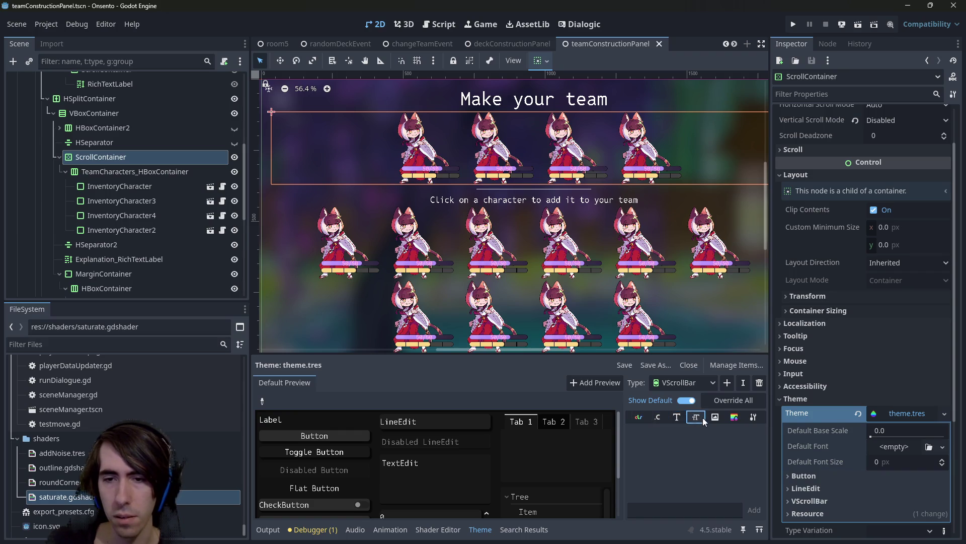
pyautogui.click(716, 417)
pyautogui.click(734, 417)
pyautogui.click(753, 416)
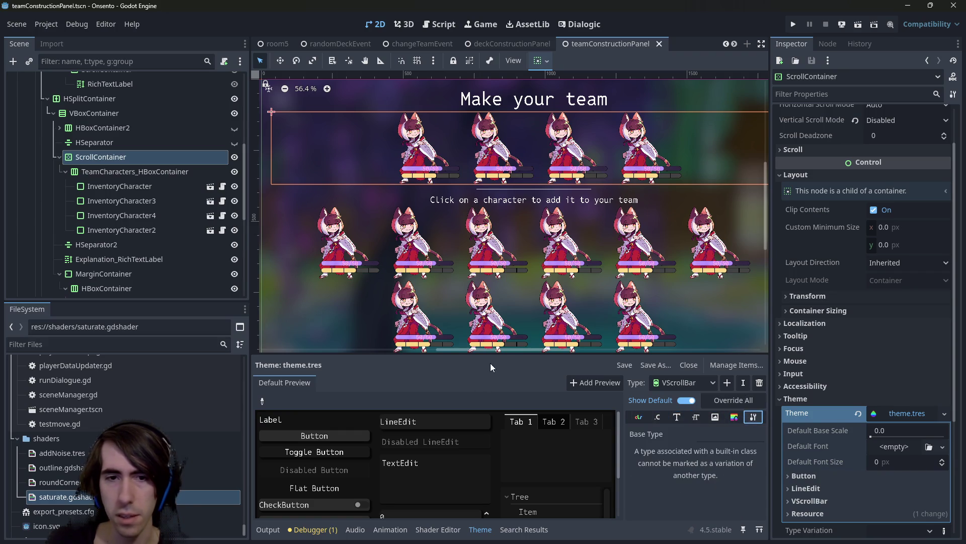
# Make the theme editor taller, narrow the scene dock, and open the item type list
pyautogui.moveTo(477, 354); pyautogui.dragTo(476, 326)
pyautogui.moveTo(250, 347); pyautogui.dragTo(160, 346)
pyautogui.click(708, 354)
pyautogui.click(727, 354)
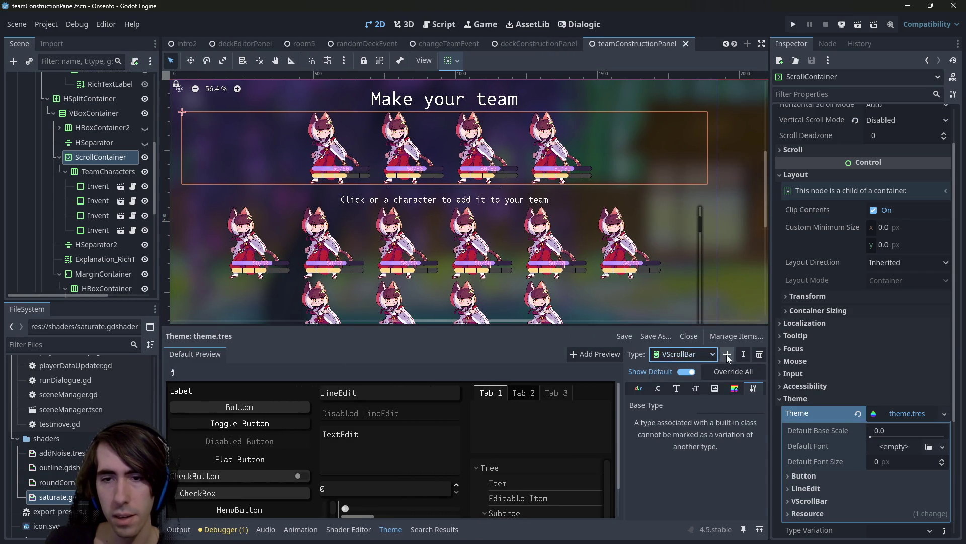
# Add an HScrollBar type to the theme, then review VScrollBar's stylebox items
pyautogui.click(727, 354)
pyautogui.press('Escape')
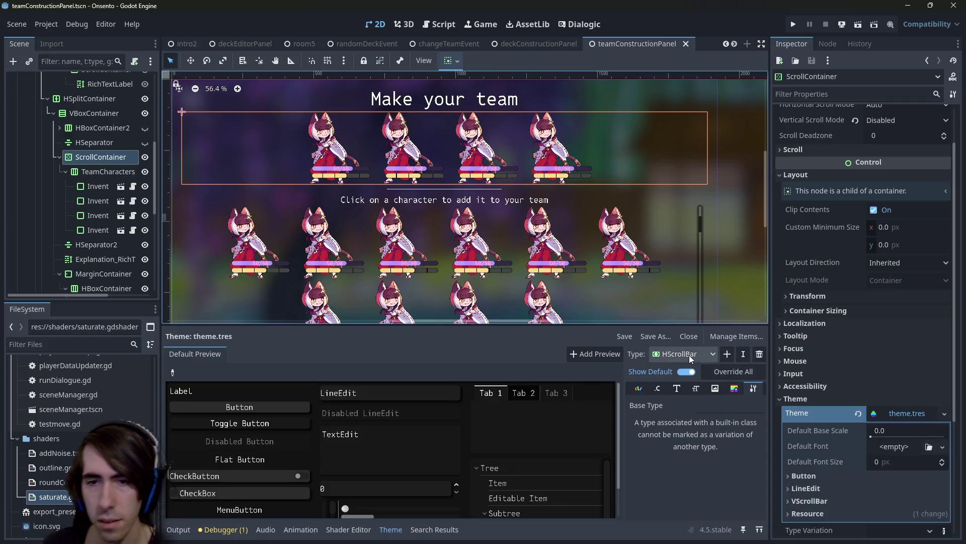
pyautogui.click(690, 354)
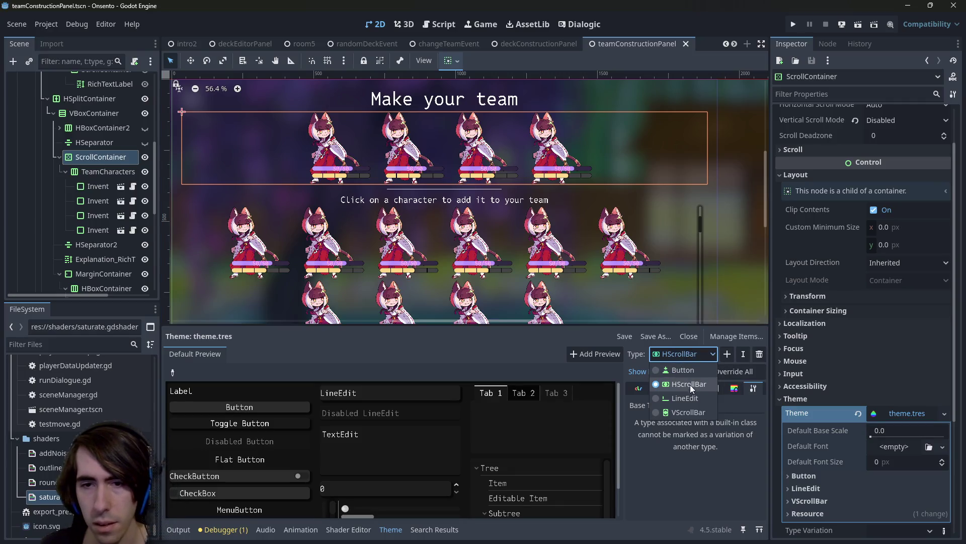
pyautogui.click(696, 410)
pyautogui.click(735, 387)
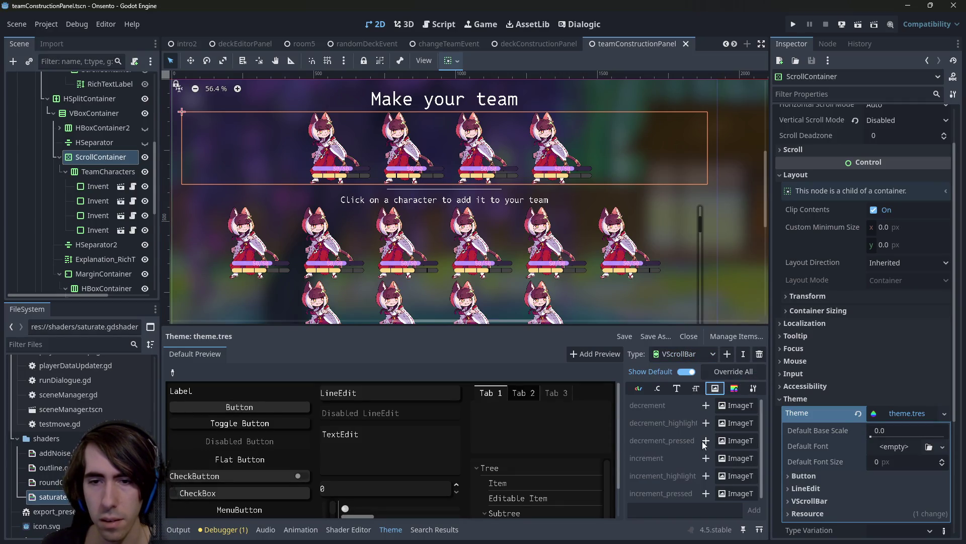
pyautogui.click(695, 388)
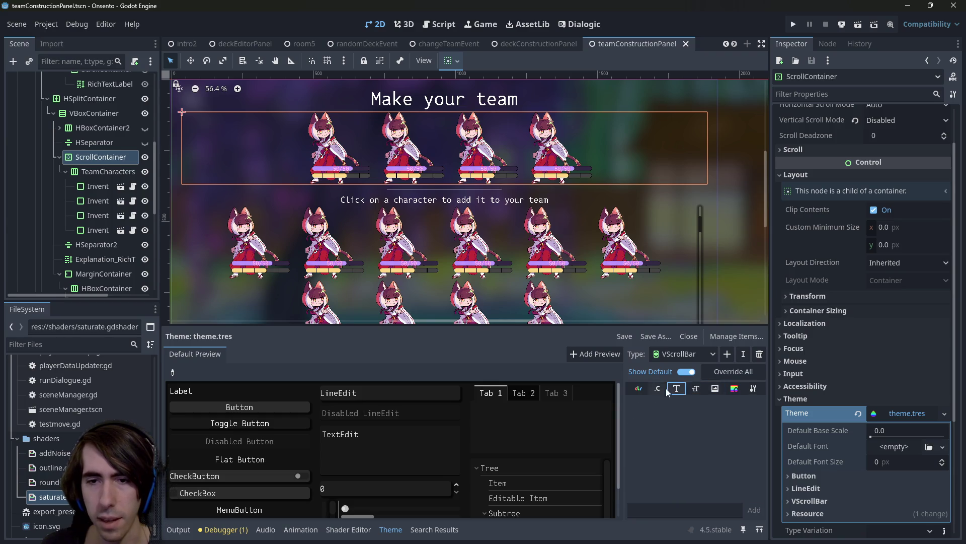
pyautogui.click(639, 390)
pyautogui.click(733, 389)
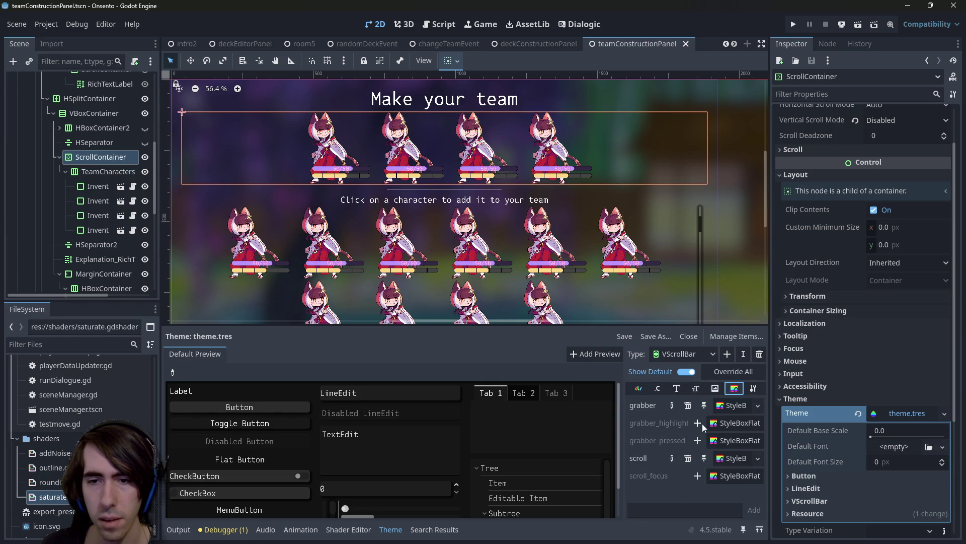
# Copy VScrollBar's grabber StyleBoxFlat
pyautogui.click(730, 407)
pyautogui.click(738, 406)
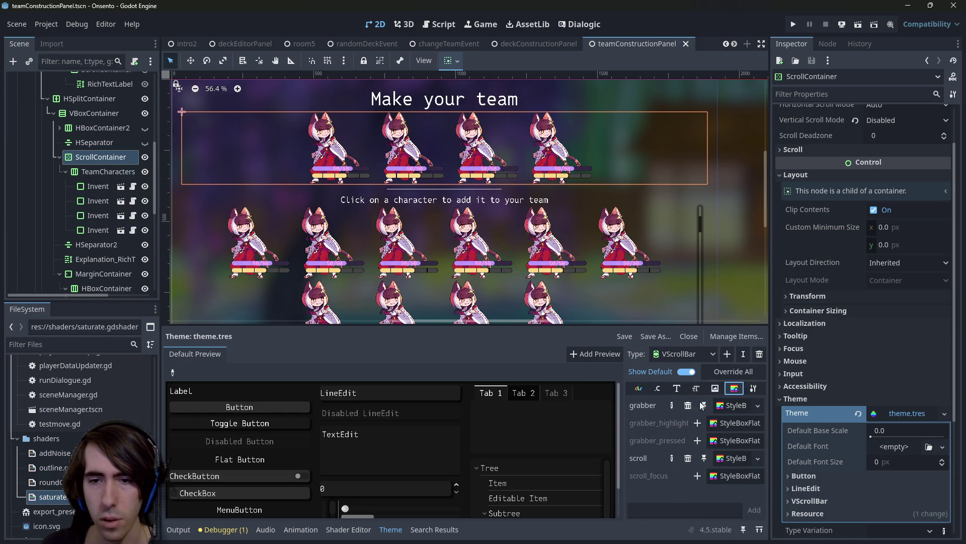
pyautogui.click(738, 406)
pyautogui.click(641, 399)
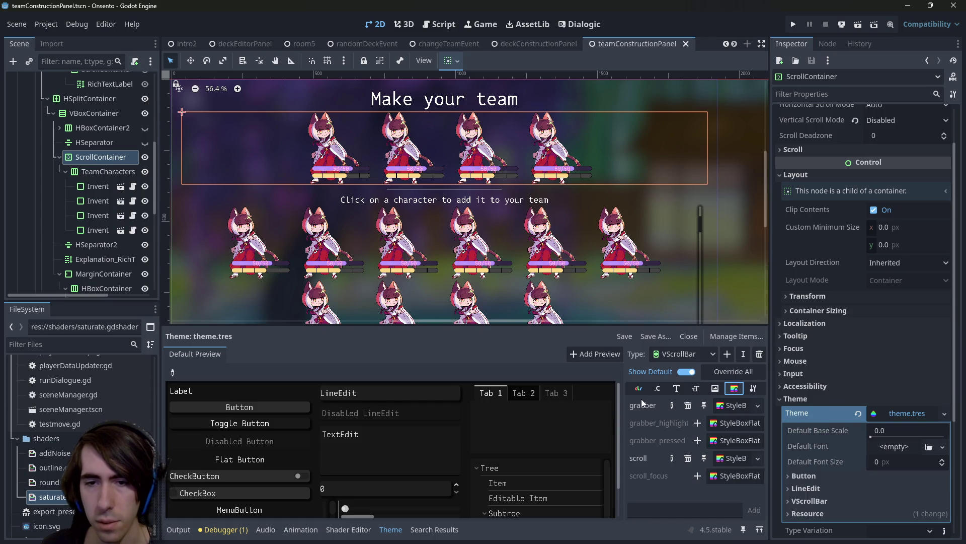
pyautogui.click(744, 407)
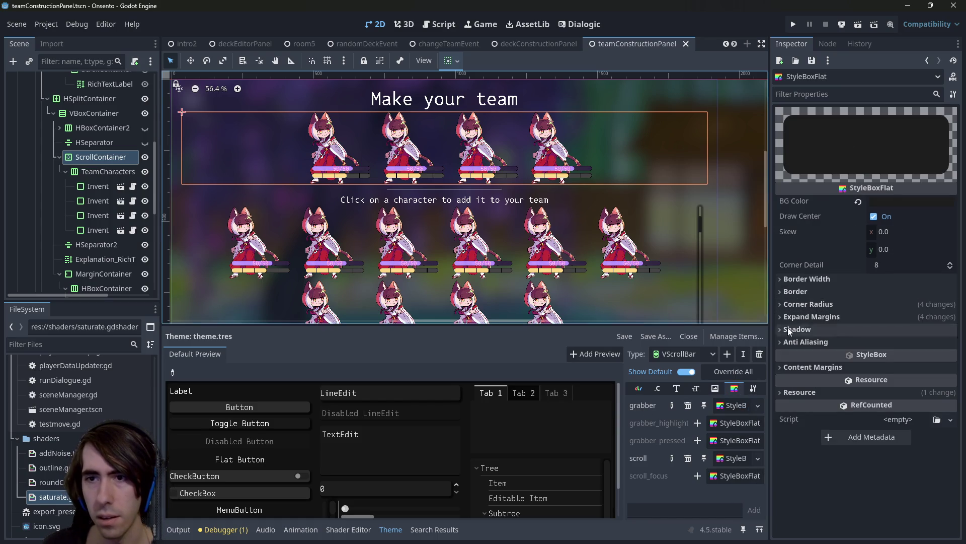
pyautogui.rightClick(742, 407)
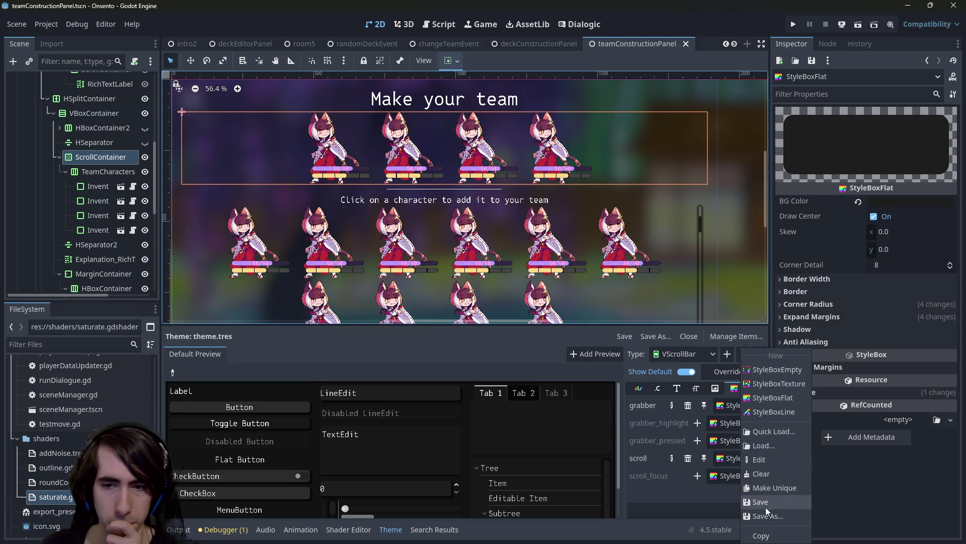
pyautogui.click(765, 535)
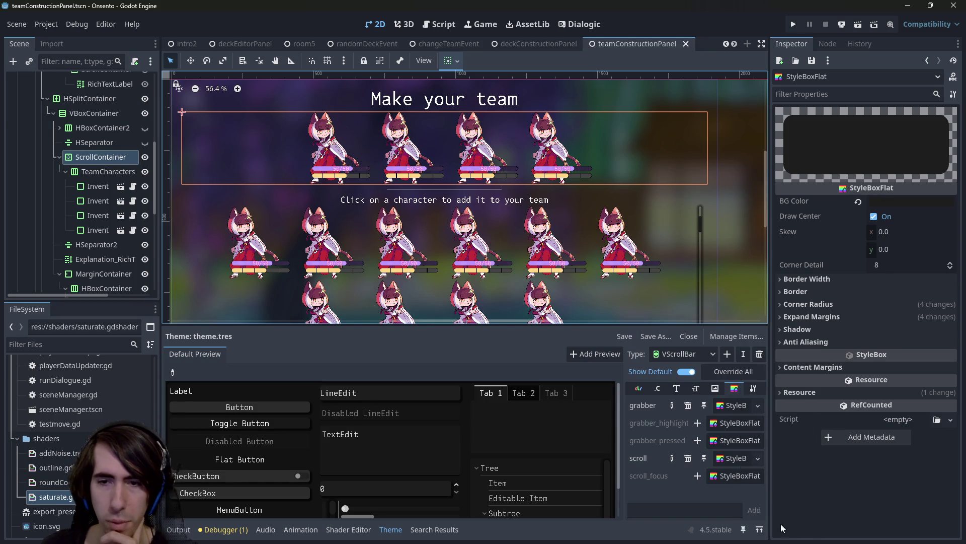
# Override HScrollBar's grabber stylebox and paste the copied style into it
pyautogui.click(687, 354)
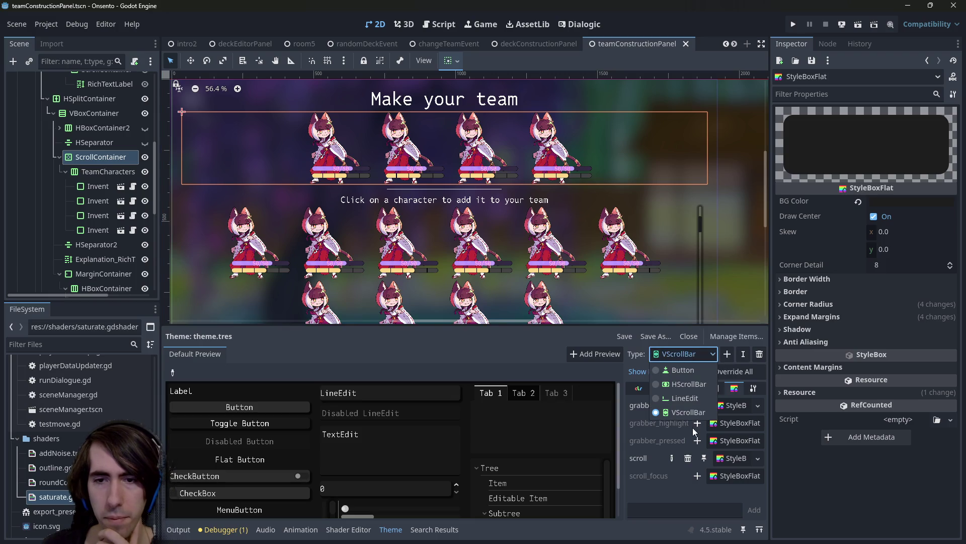
pyautogui.click(693, 382)
pyautogui.rightClick(726, 403)
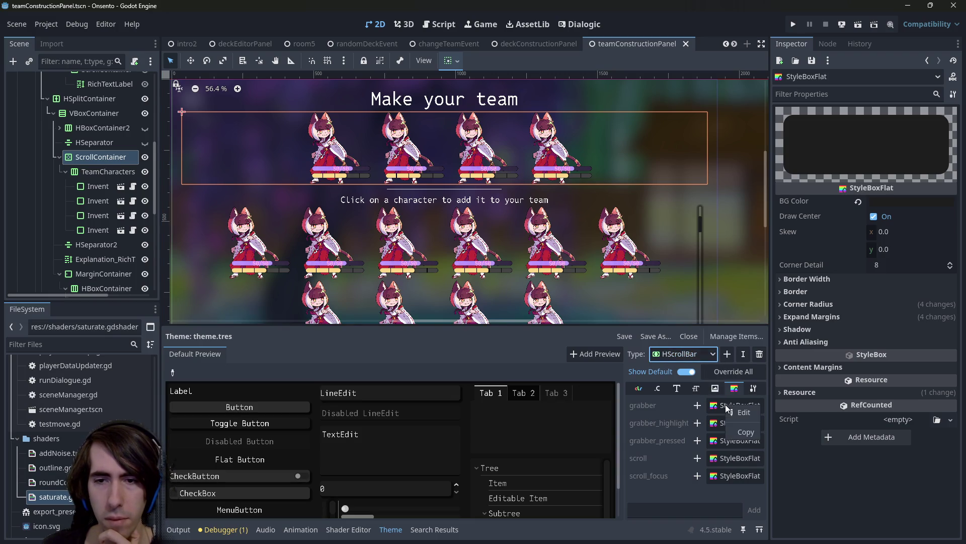
pyautogui.click(697, 405)
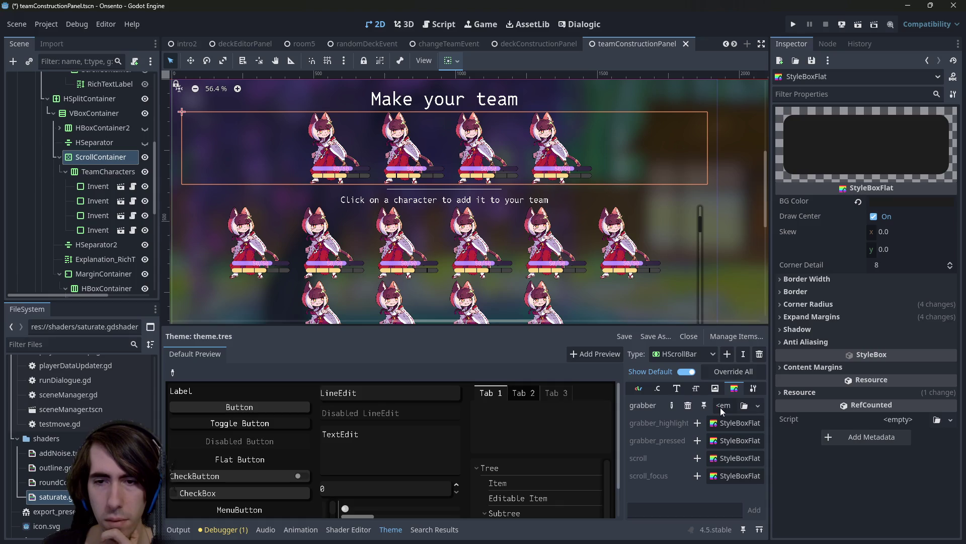
pyautogui.click(720, 407)
pyautogui.click(778, 525)
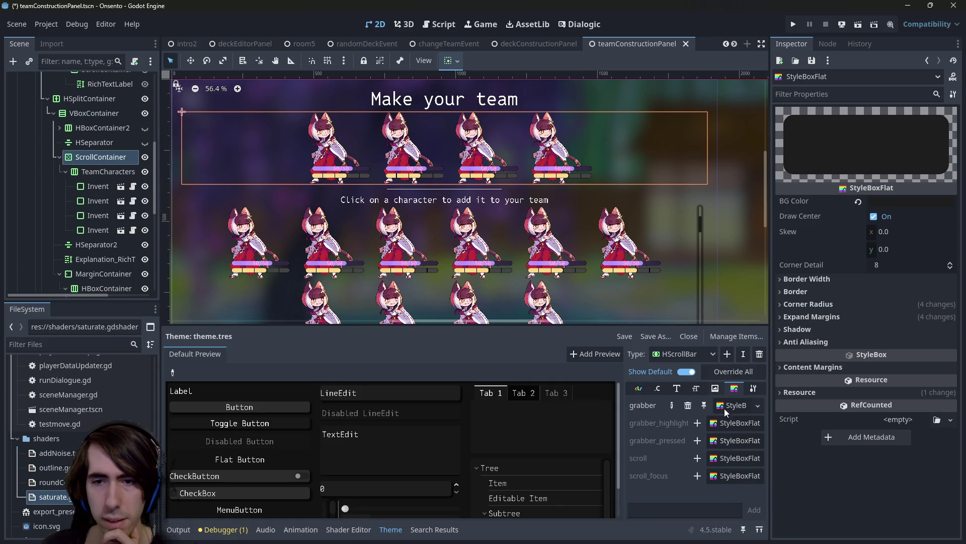
# Copy VScrollBar's scroll StyleBoxFlat
pyautogui.click(693, 355)
pyautogui.click(691, 408)
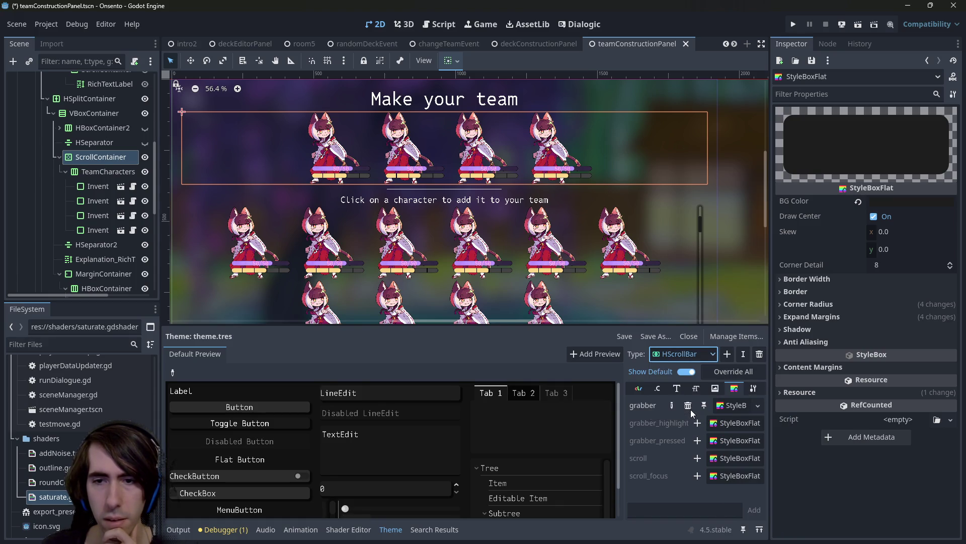
pyautogui.rightClick(727, 458)
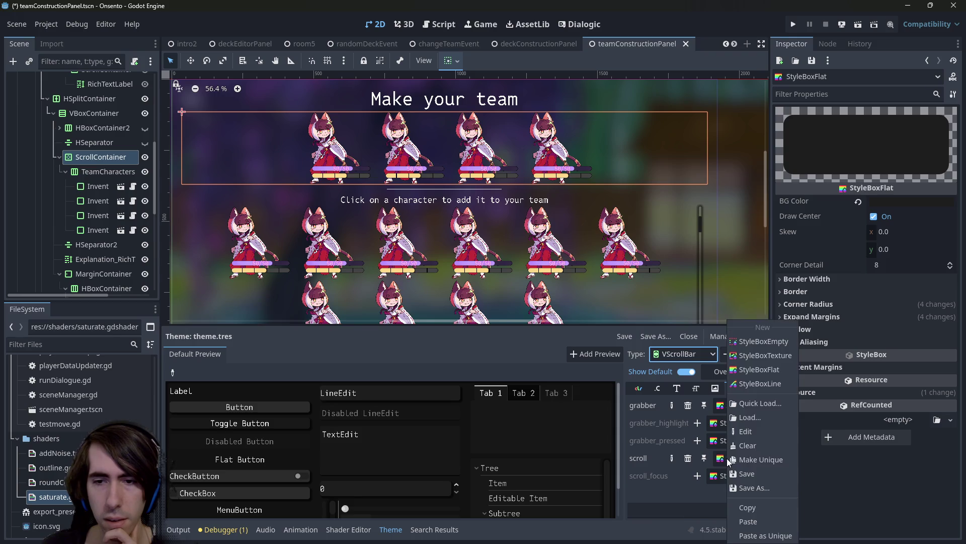
pyautogui.click(765, 512)
# Paste that style into HScrollBar's scroll slot and save the scene
pyautogui.click(689, 354)
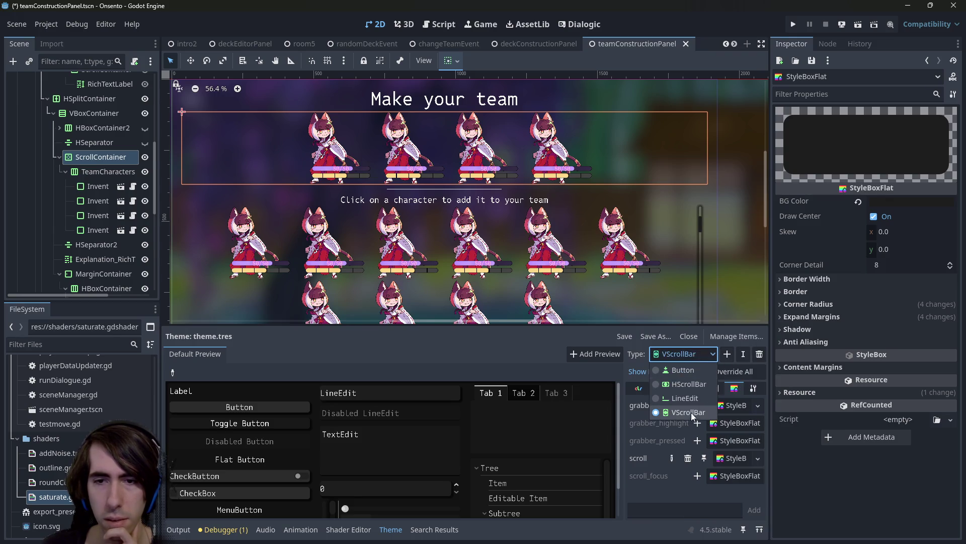
pyautogui.click(685, 383)
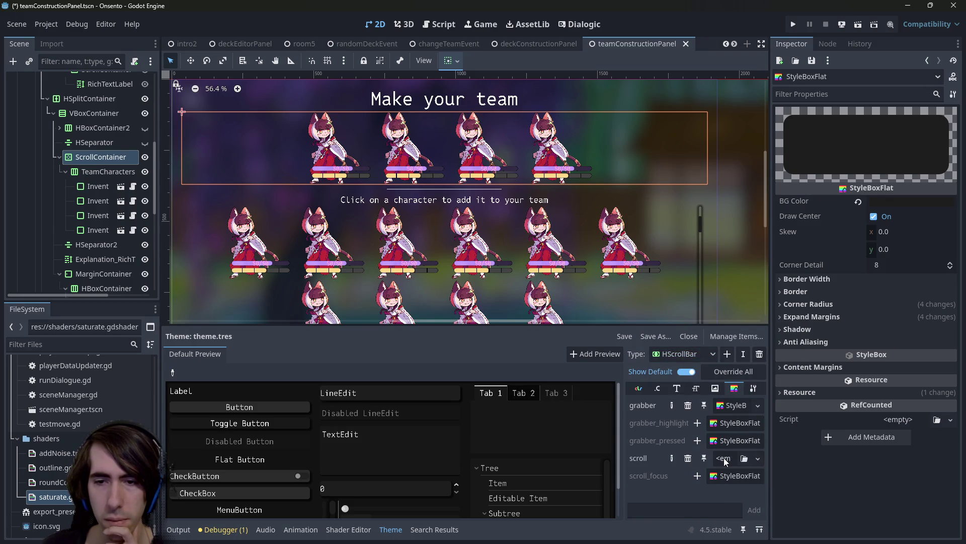
pyautogui.rightClick(717, 459)
pyautogui.click(746, 529)
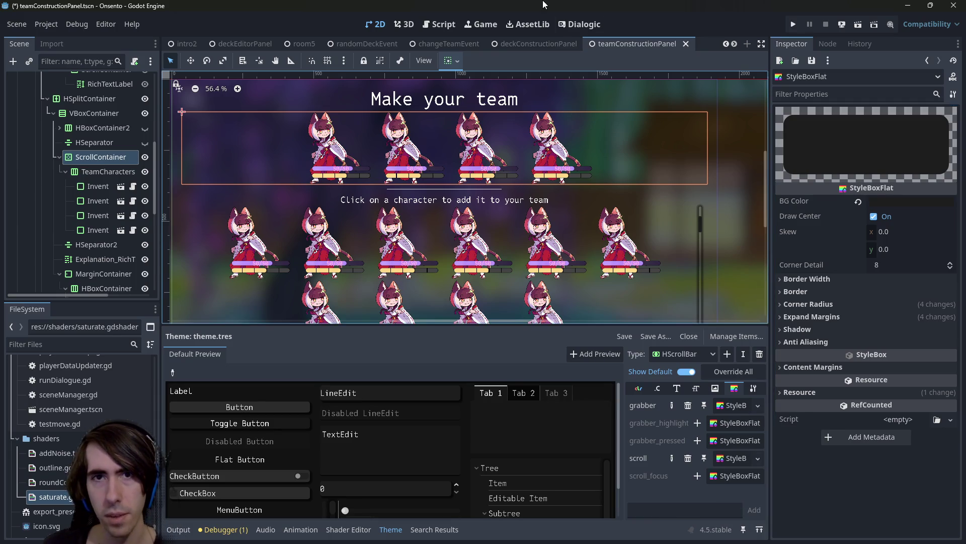
pyautogui.hotkey('ctrl', 's')
# Run the scene with F6 and add characters until the team row overflows
pyautogui.press('F6')
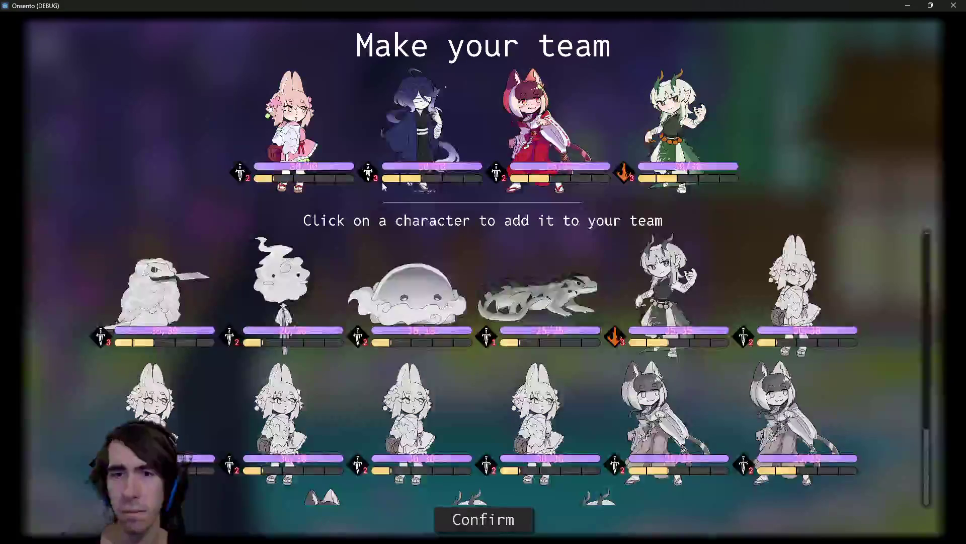
pyautogui.click(671, 315)
pyautogui.click(672, 315)
pyautogui.click(671, 313)
pyautogui.click(671, 313)
pyautogui.doubleClick(671, 313)
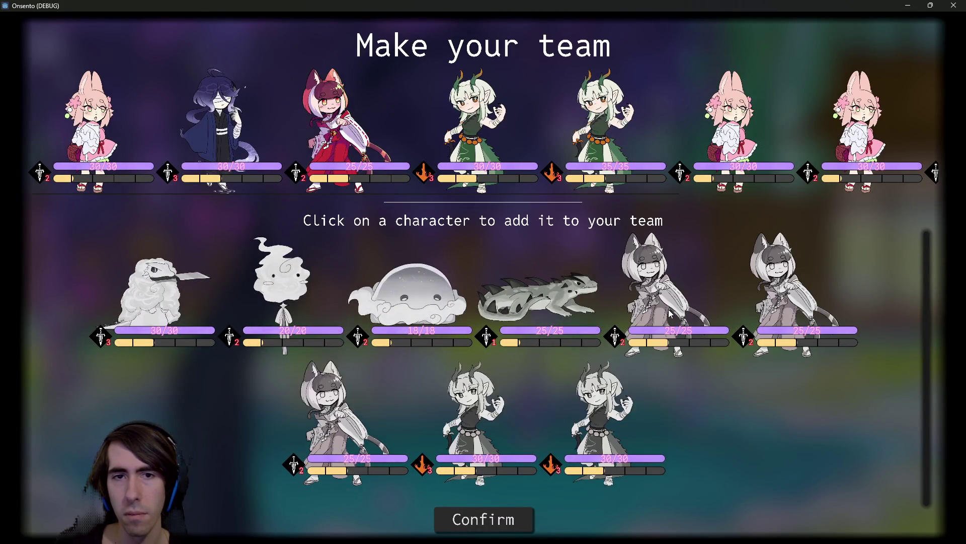
pyautogui.click(671, 314)
pyautogui.scroll(1, 415, 195)
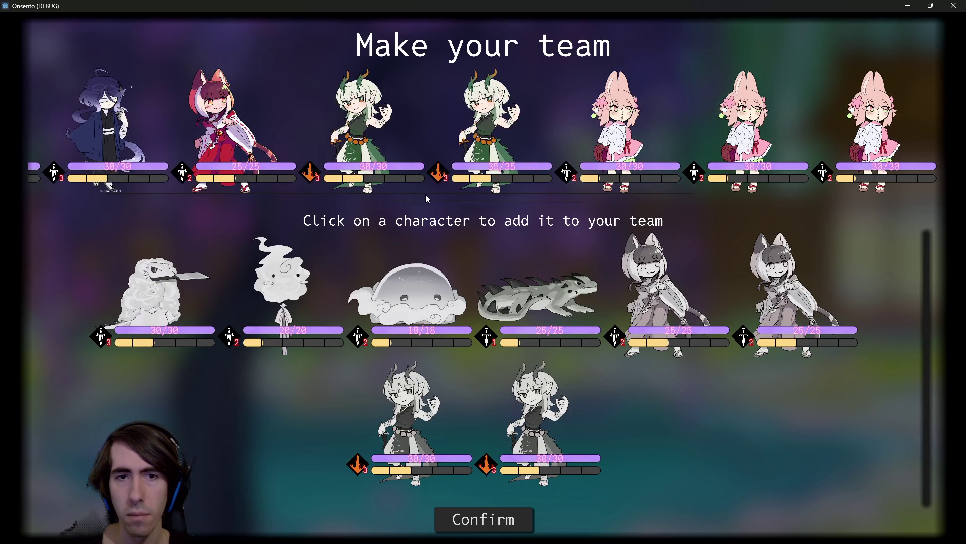
# Remove the 35/35 dragon and a pink bunny, then close the game
pyautogui.click(464, 186)
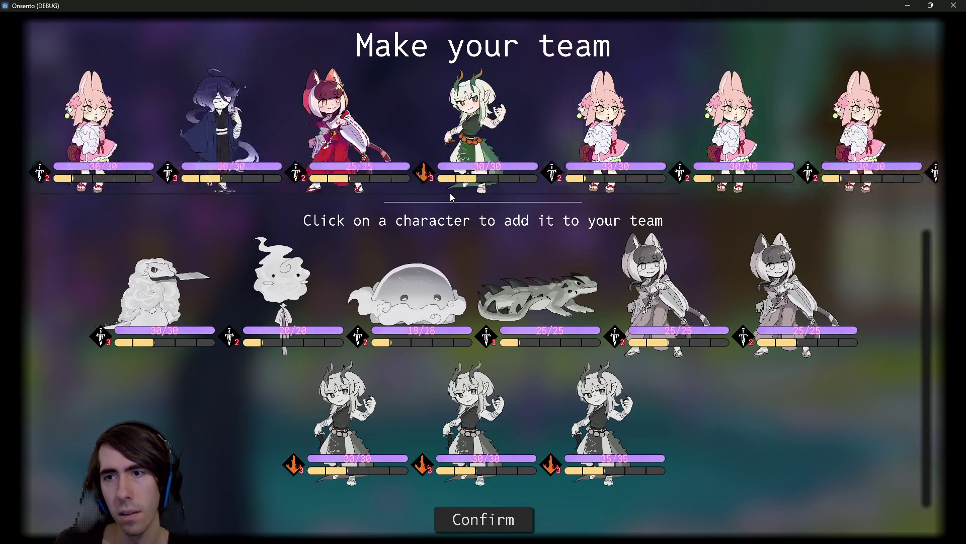
pyautogui.click(809, 195)
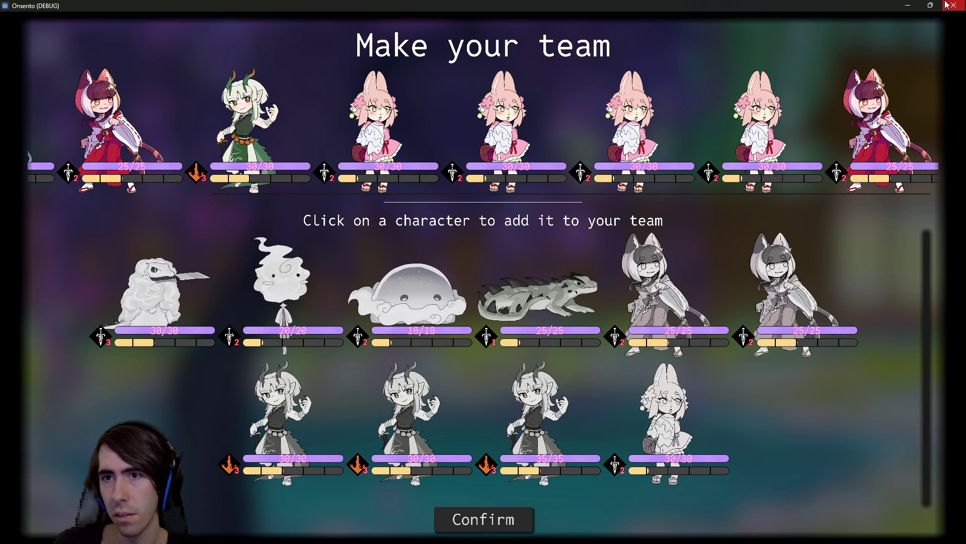
pyautogui.click(946, 5)
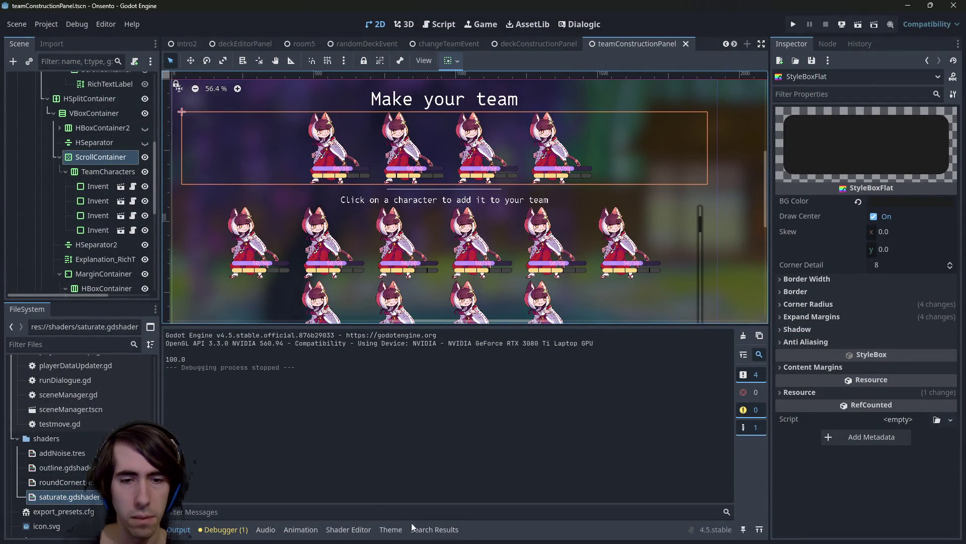
# Open the HScrollBar grabber stylebox and show its Expand Margins values
pyautogui.click(391, 529)
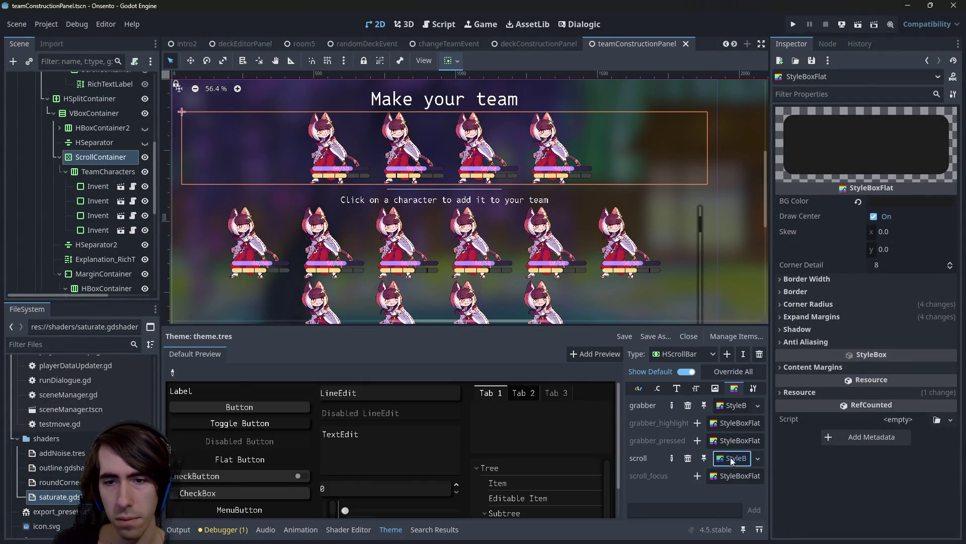
pyautogui.click(726, 409)
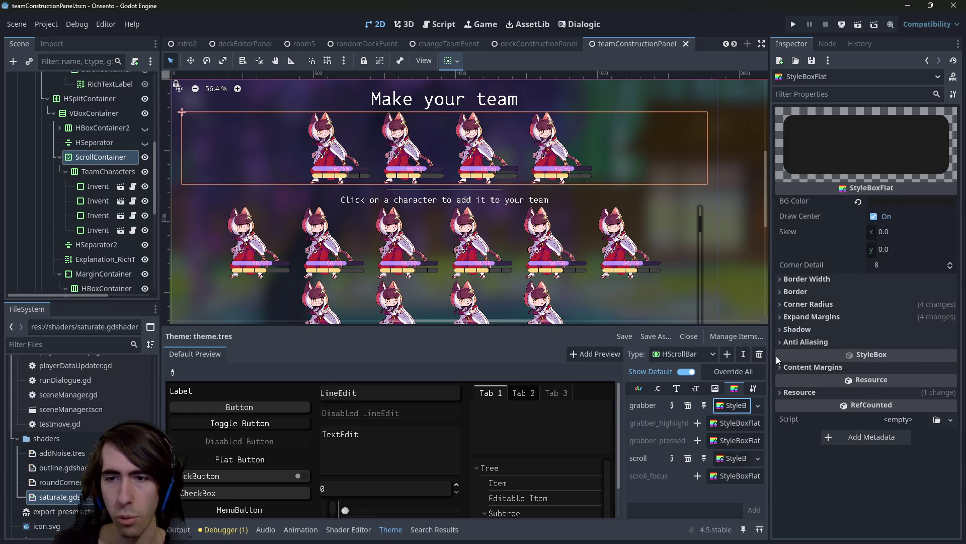
pyautogui.moveTo(770, 289); pyautogui.dragTo(681, 301)
pyautogui.click(777, 321)
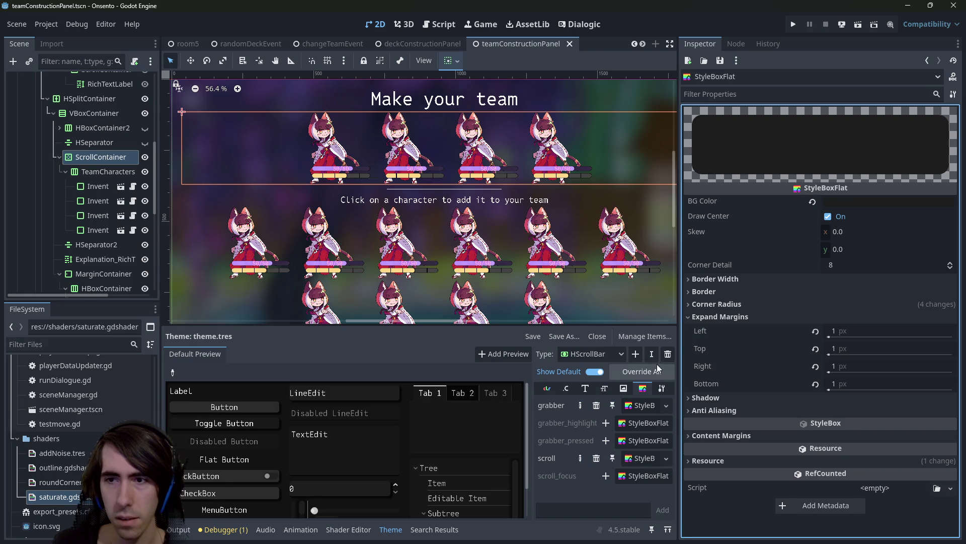
pyautogui.click(627, 392)
pyautogui.click(636, 389)
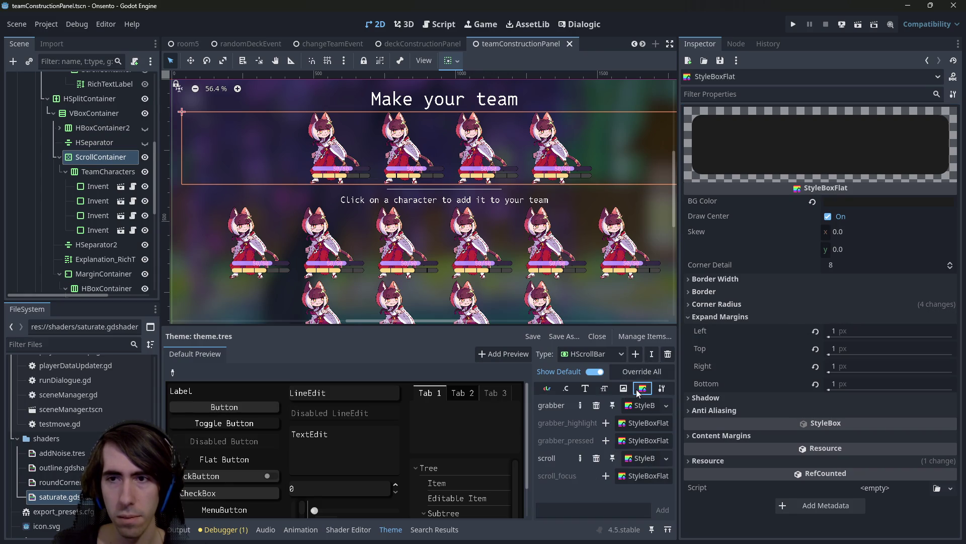
# Reset all four expand margins to 0 px, then undo back to 1 px
pyautogui.click(810, 329)
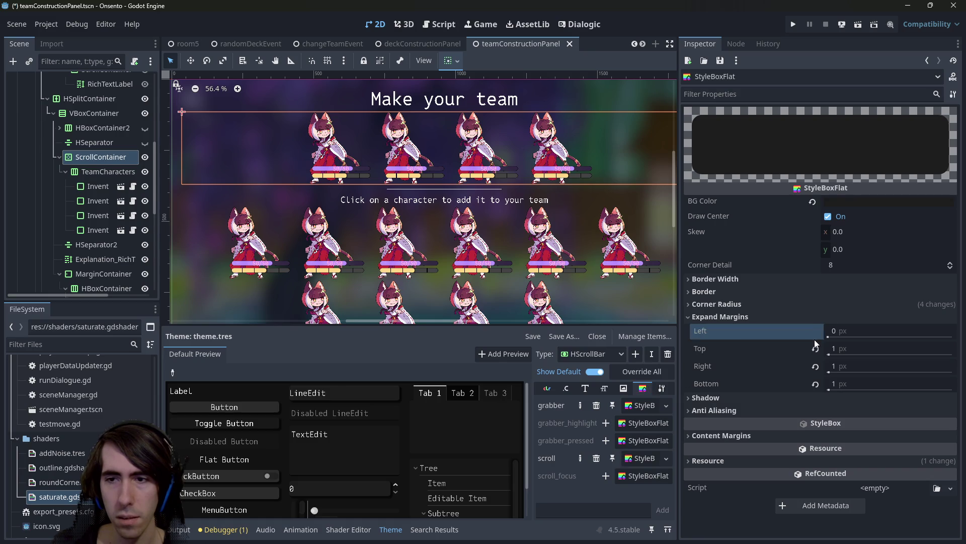
pyautogui.click(814, 347)
pyautogui.click(813, 366)
pyautogui.click(811, 382)
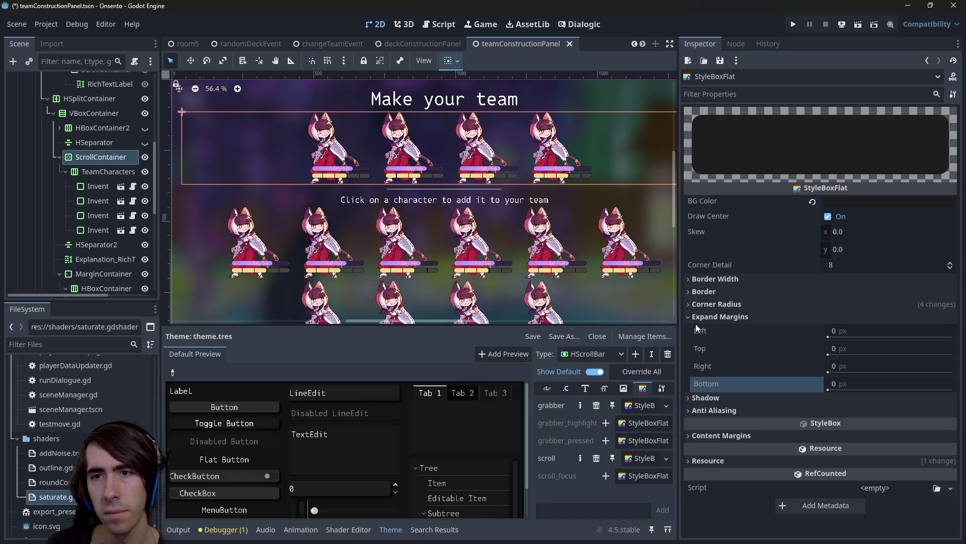
pyautogui.hotkey('ctrl', 'z')
pyautogui.hotkey('ctrl', 'z')
pyautogui.hotkey('ctrl', 'z')
pyautogui.hotkey('ctrl', 'z')
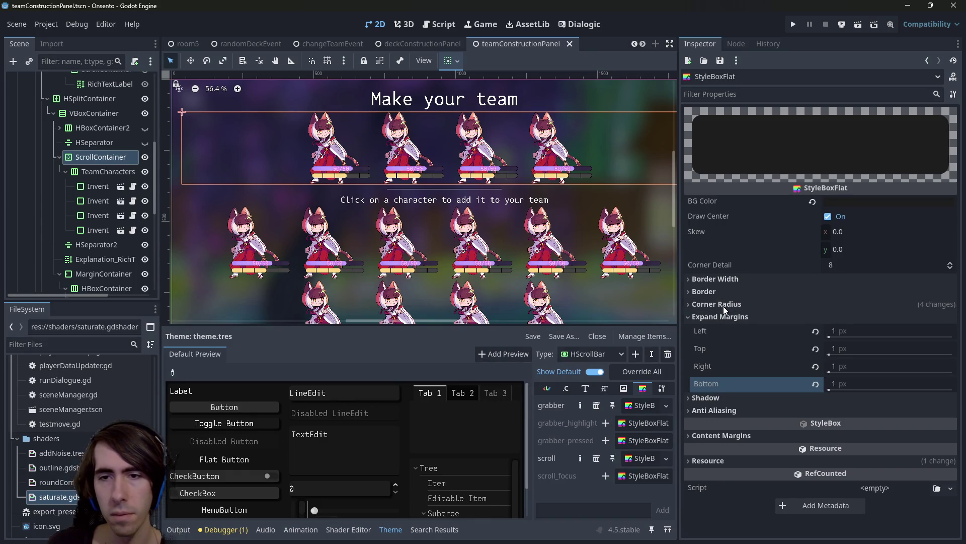
# Expand and collapse the grabber style's Corner Radius and Border sections
pyautogui.click(723, 306)
pyautogui.click(722, 292)
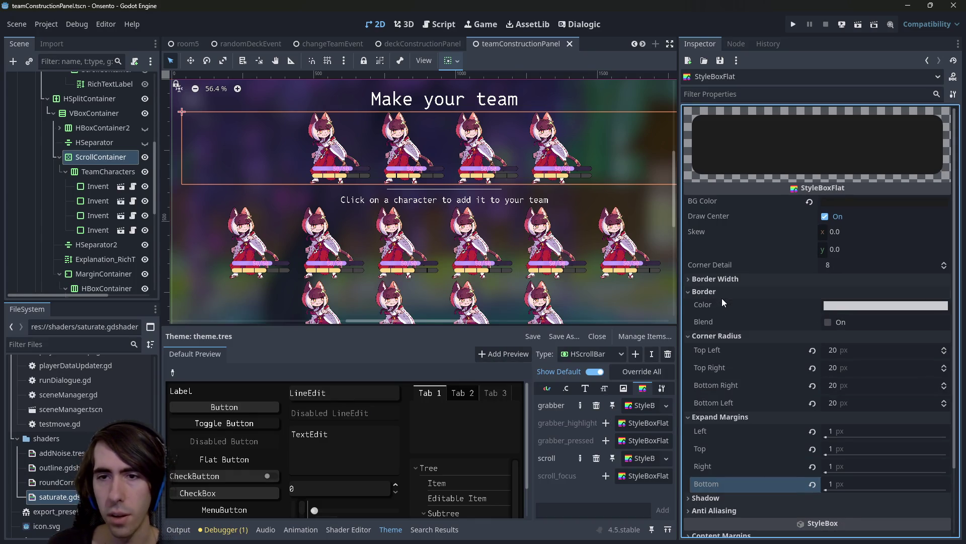
pyautogui.click(727, 281)
pyautogui.click(726, 282)
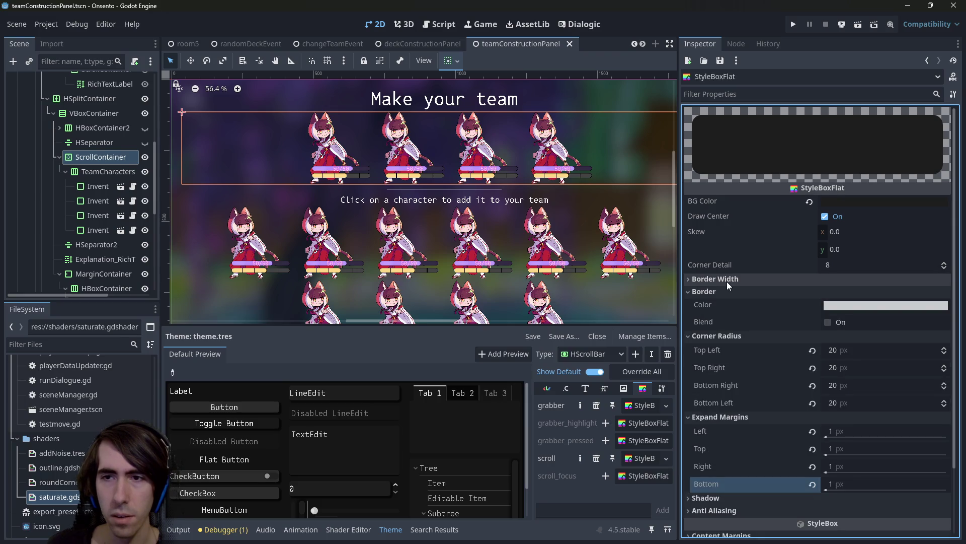
pyautogui.click(724, 292)
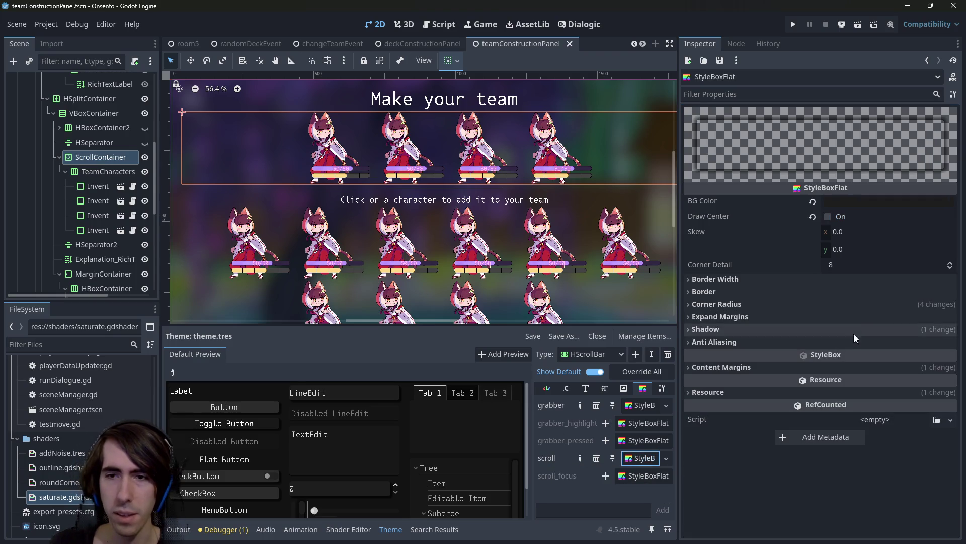
# Show the scroll style's corner radius and shadow, then compare VScrollBar with HScrollBar
pyautogui.click(800, 303)
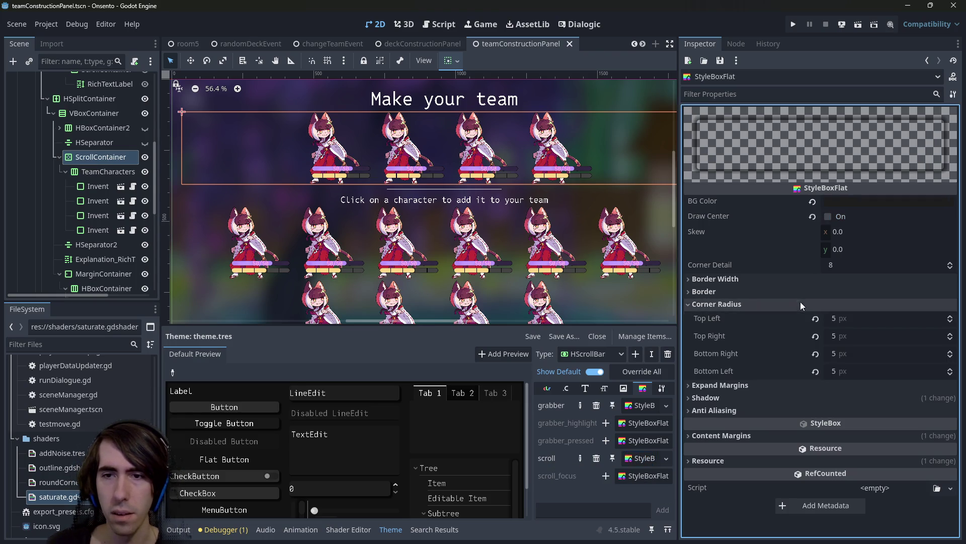
pyautogui.click(778, 400)
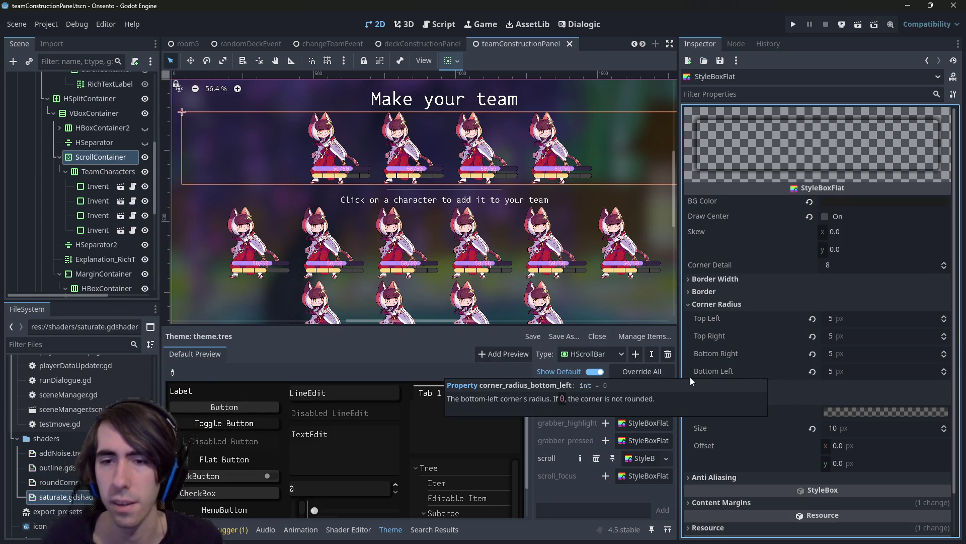
pyautogui.click(592, 354)
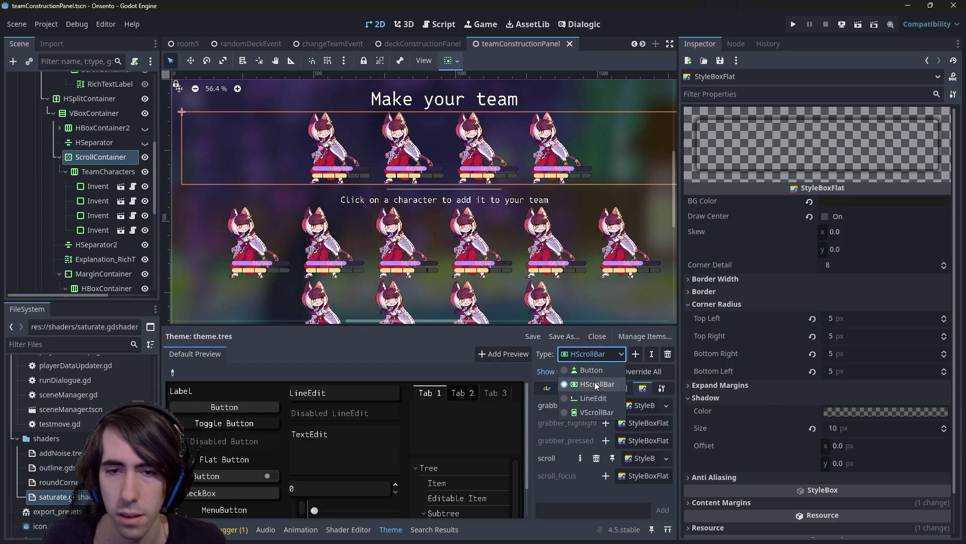
pyautogui.click(594, 409)
pyautogui.click(600, 355)
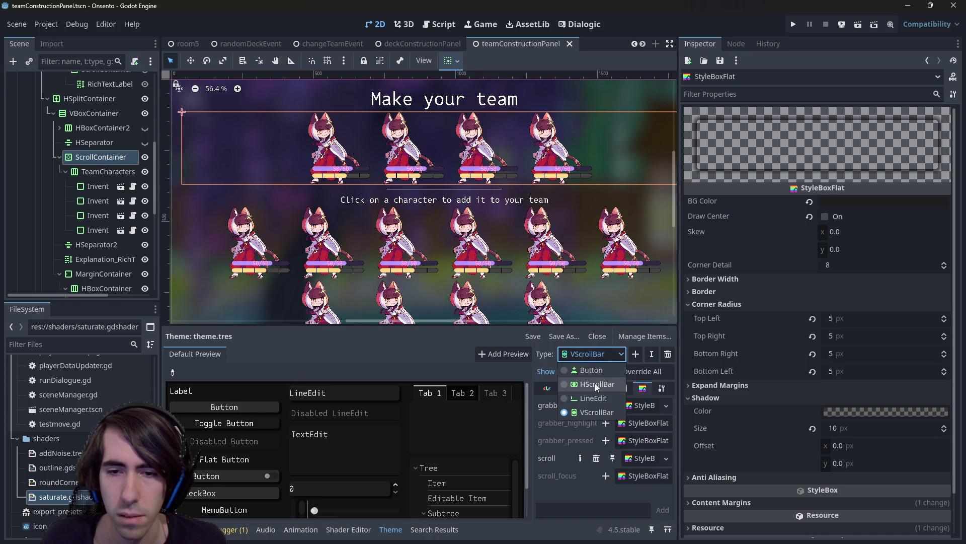
pyautogui.click(595, 383)
# Expand the HScrollBar scroll style's content margins, then open the grabber style
pyautogui.click(624, 388)
pyautogui.click(643, 388)
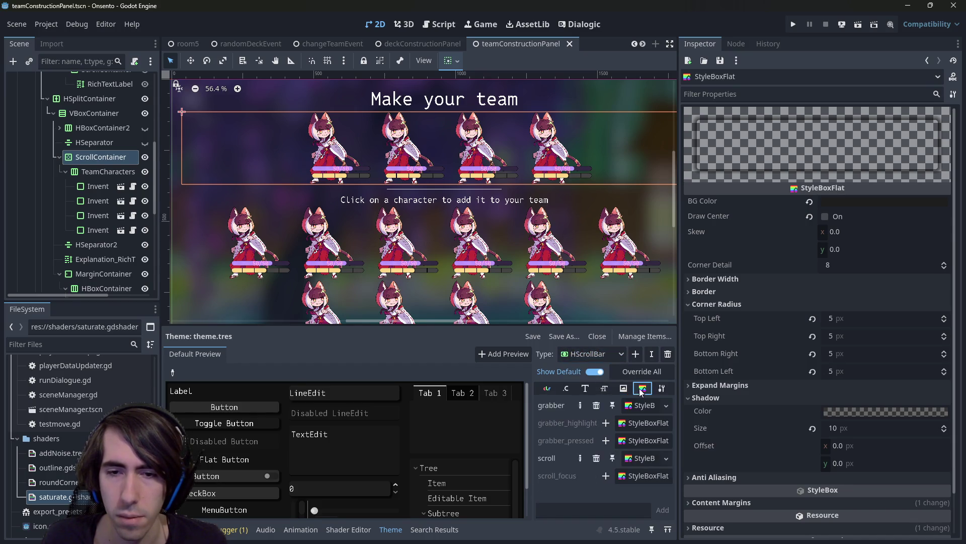
pyautogui.click(623, 388)
pyautogui.click(638, 389)
pyautogui.scroll(-3, 832, 430)
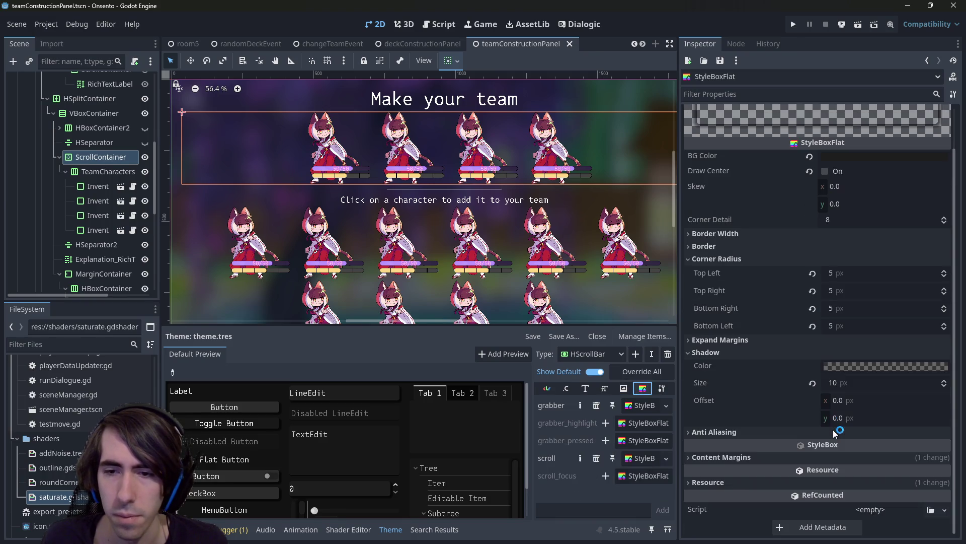
pyautogui.click(782, 456)
pyautogui.scroll(-4, 828, 408)
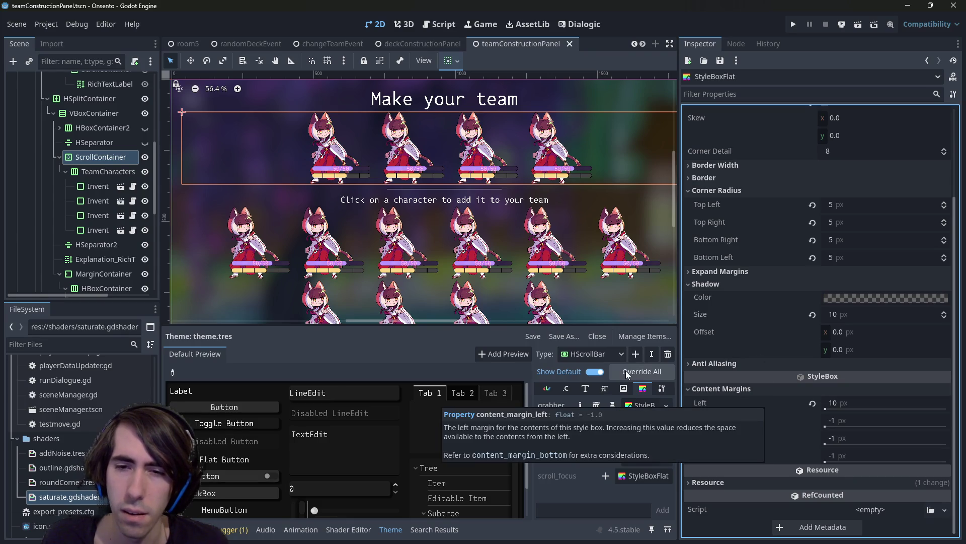
pyautogui.click(639, 403)
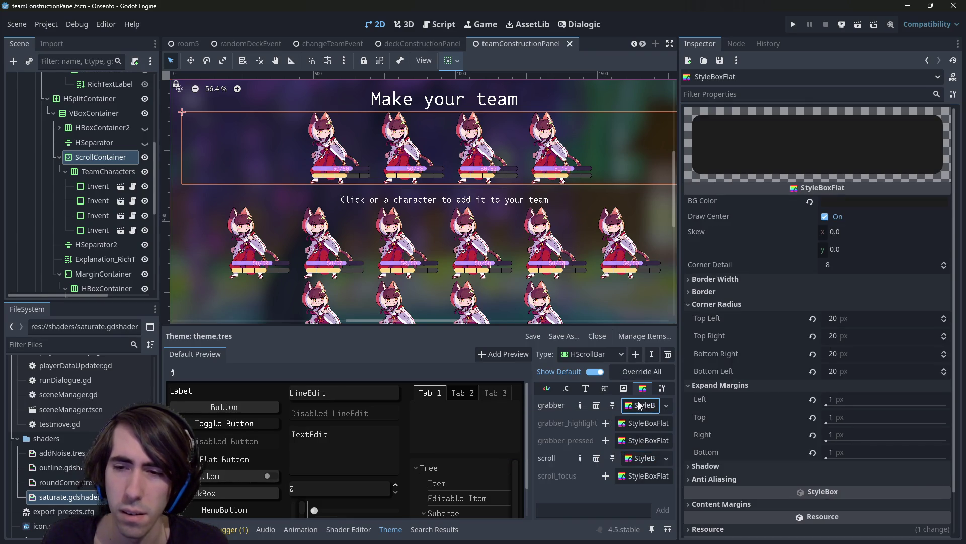
# Give the HScrollBar scroll StyleBoxFlat a 10 px top content margin and run the scene
pyautogui.scroll(-3, 829, 473)
pyautogui.click(724, 458)
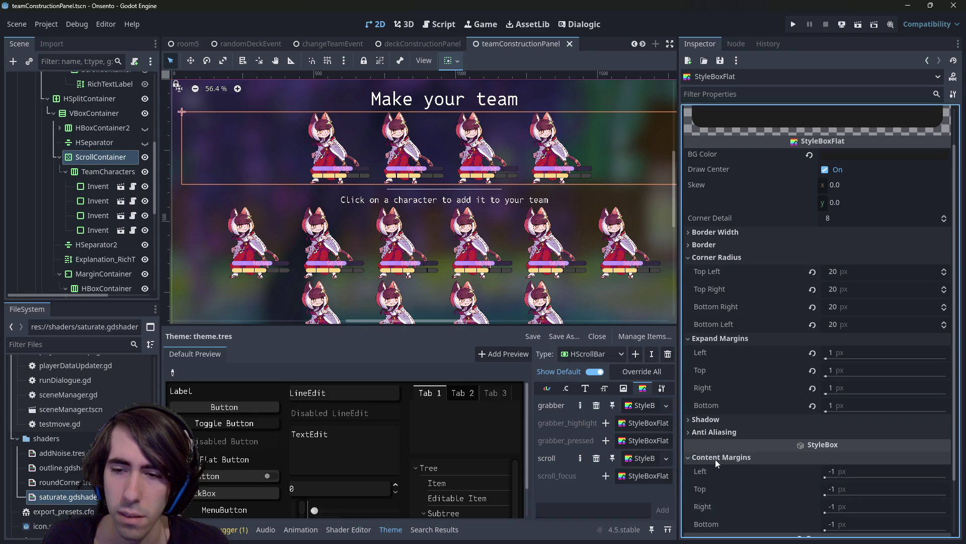
pyautogui.click(640, 461)
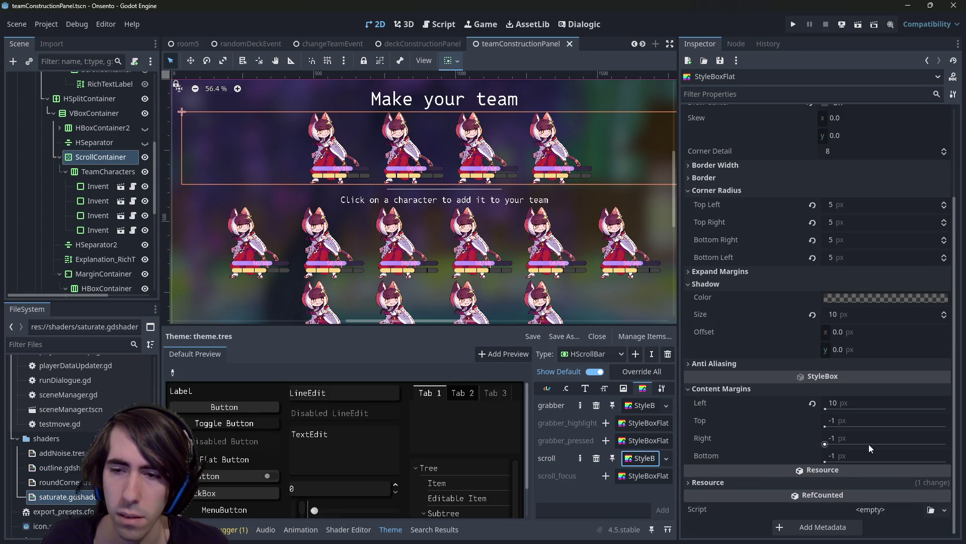
pyautogui.click(851, 421)
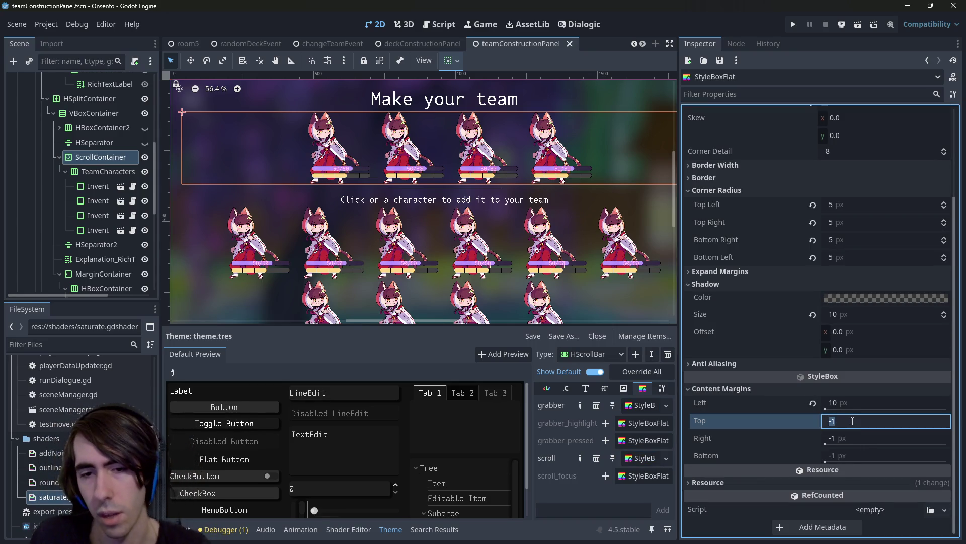
pyautogui.write('10')
pyautogui.press('Return')
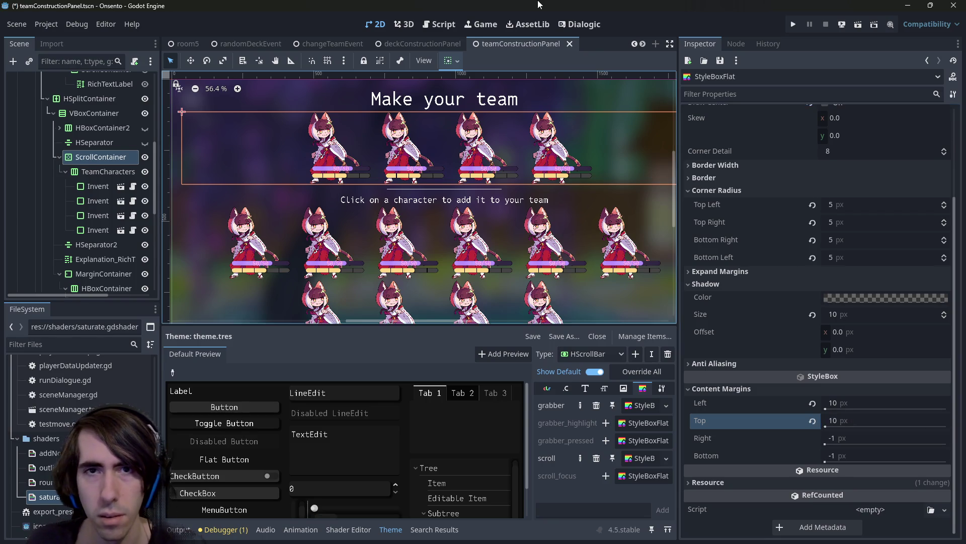
pyautogui.click(858, 25)
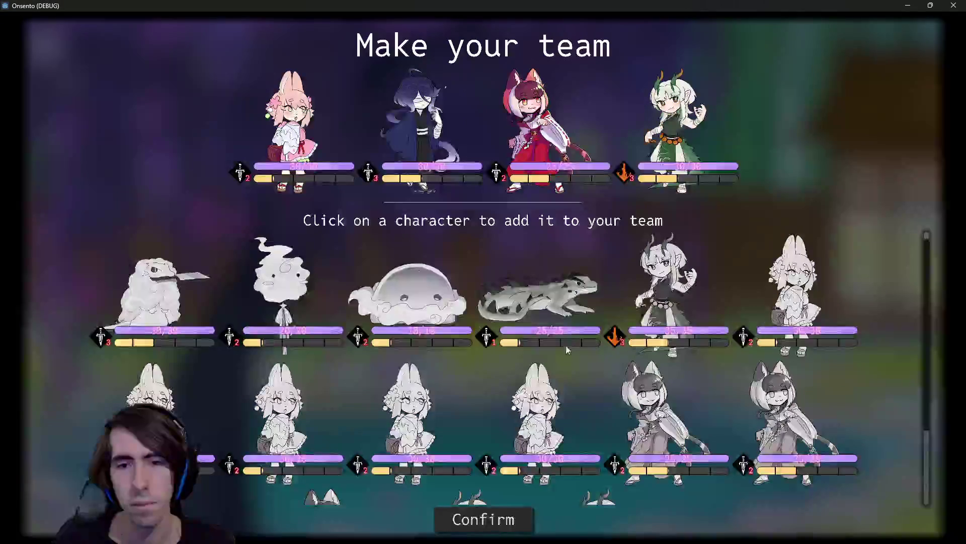
# Fill the team row with characters, drag its horizontal scrollbar sideways, then close the game
pyautogui.click(631, 298)
pyautogui.click(632, 298)
pyautogui.click(539, 297)
pyautogui.click(665, 292)
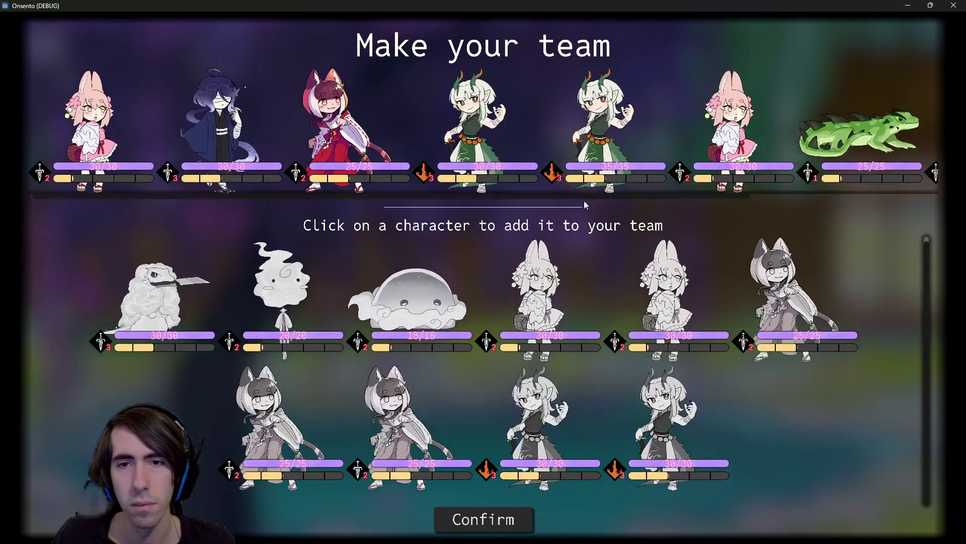
pyautogui.moveTo(614, 197)
pyautogui.mouseDown()
pyautogui.moveTo(640, 198)
pyautogui.moveTo(526, 201)
pyautogui.moveTo(812, 199)
pyautogui.moveTo(502, 198)
pyautogui.mouseUp()
pyautogui.moveTo(97, 185)
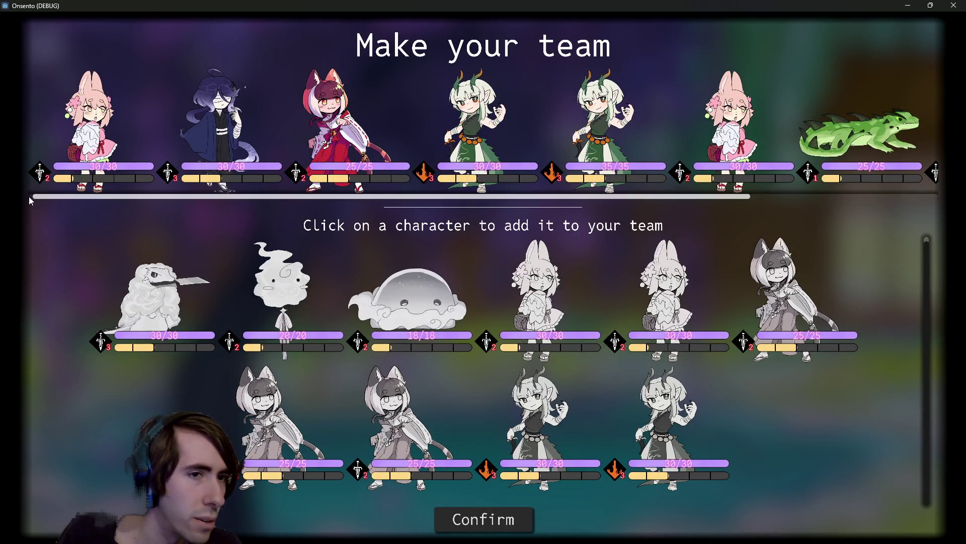
pyautogui.click(954, 7)
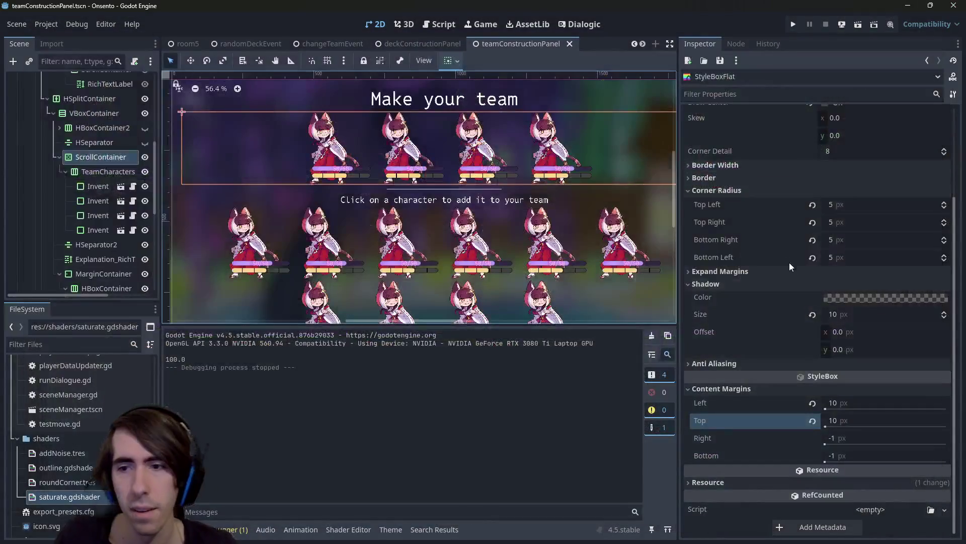
# Undo the top margin change, save, and show HScrollBar in the theme.tres editor
pyautogui.hotkey('ctrl', 'z')
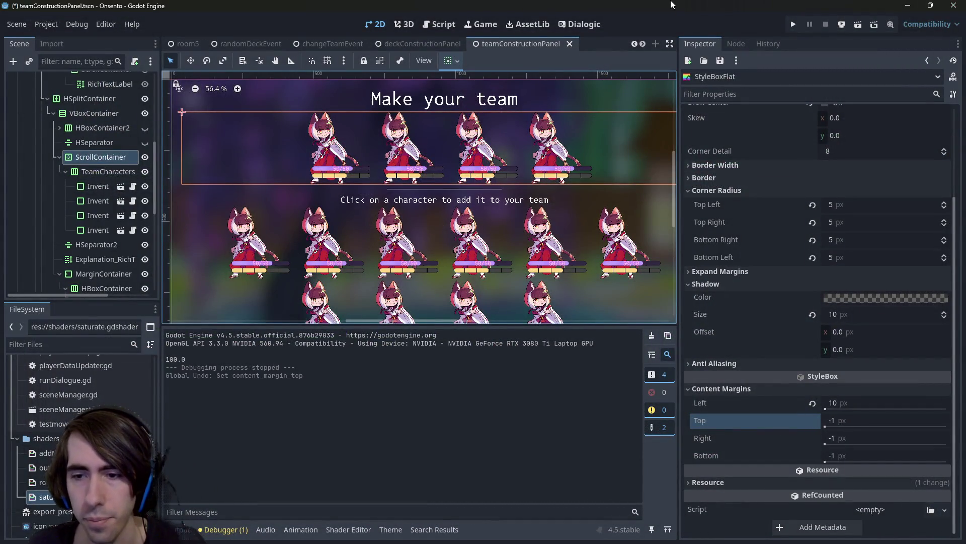
pyautogui.hotkey('ctrl', 's')
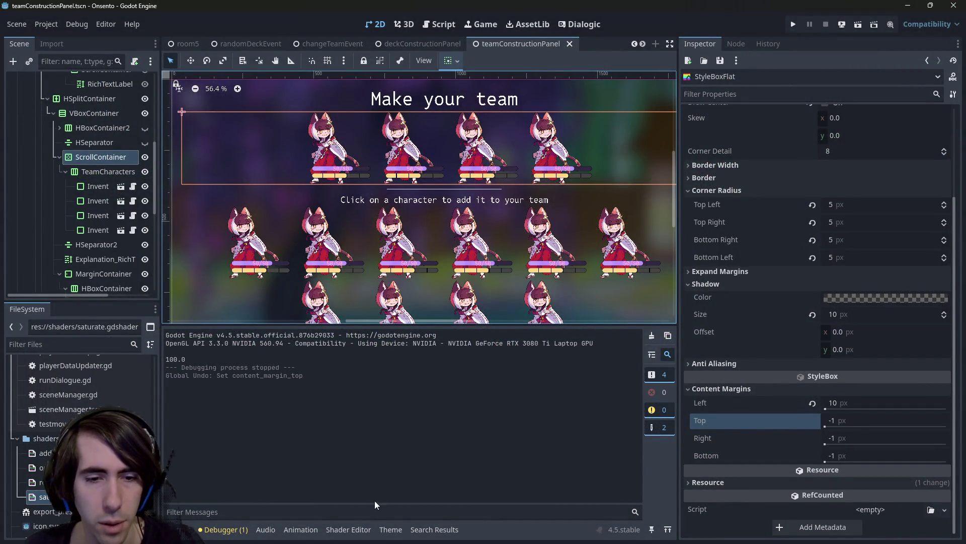
pyautogui.click(390, 529)
pyautogui.click(608, 355)
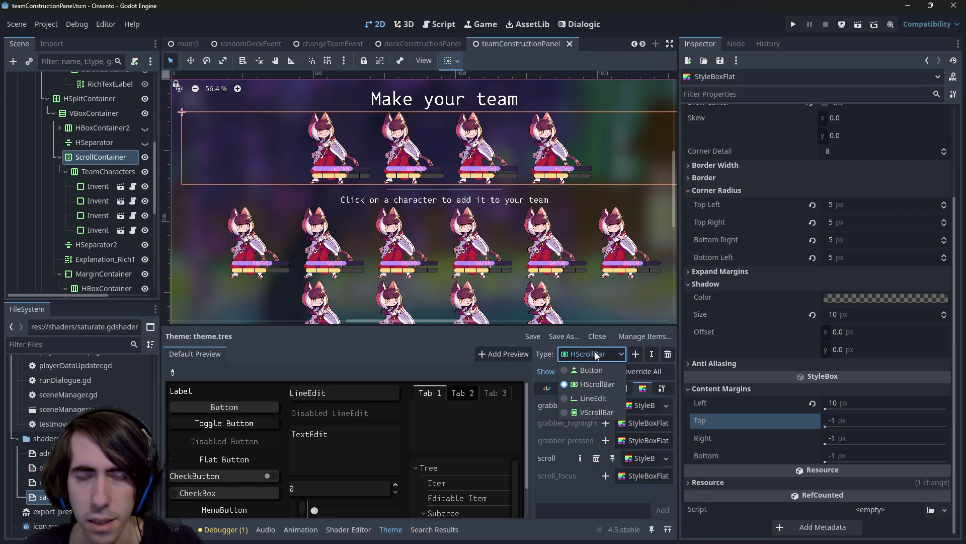
pyautogui.click(595, 384)
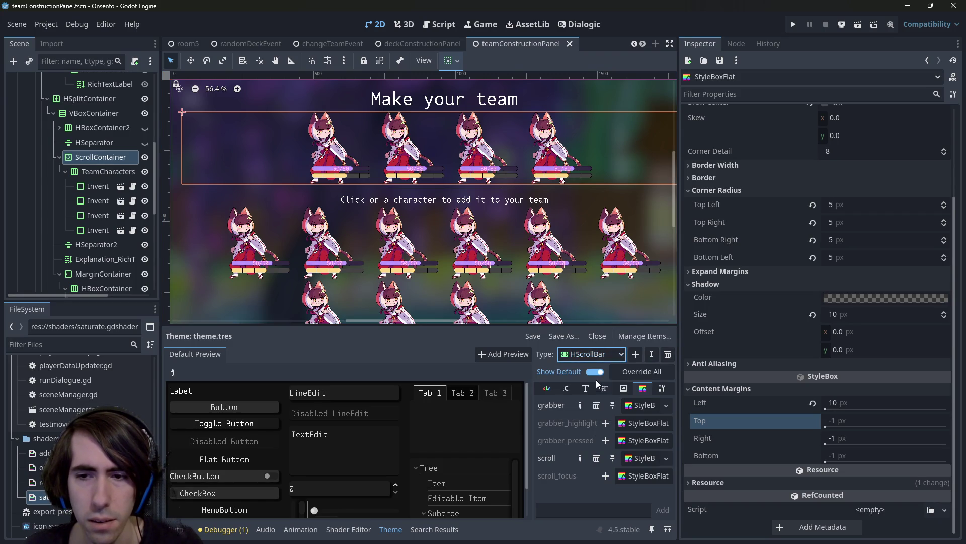
# Make the HScrollBar scroll style unique
pyautogui.rightClick(639, 458)
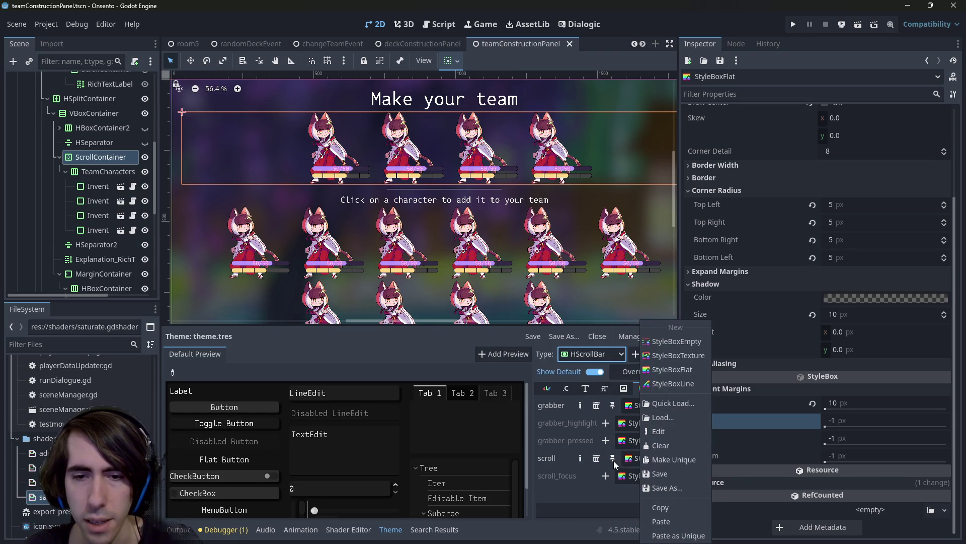
pyautogui.click(629, 461)
pyautogui.click(635, 459)
pyautogui.click(678, 459)
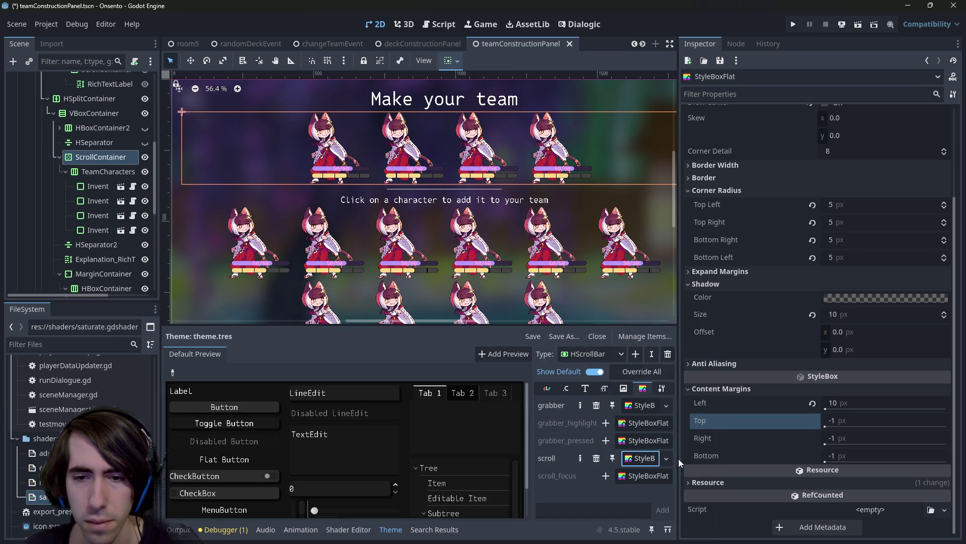
# Set the unique style's top content margin to 10, save, and run the scene with F6
pyautogui.click(812, 403)
pyautogui.click(847, 421)
pyautogui.write('10')
pyautogui.press('Return')
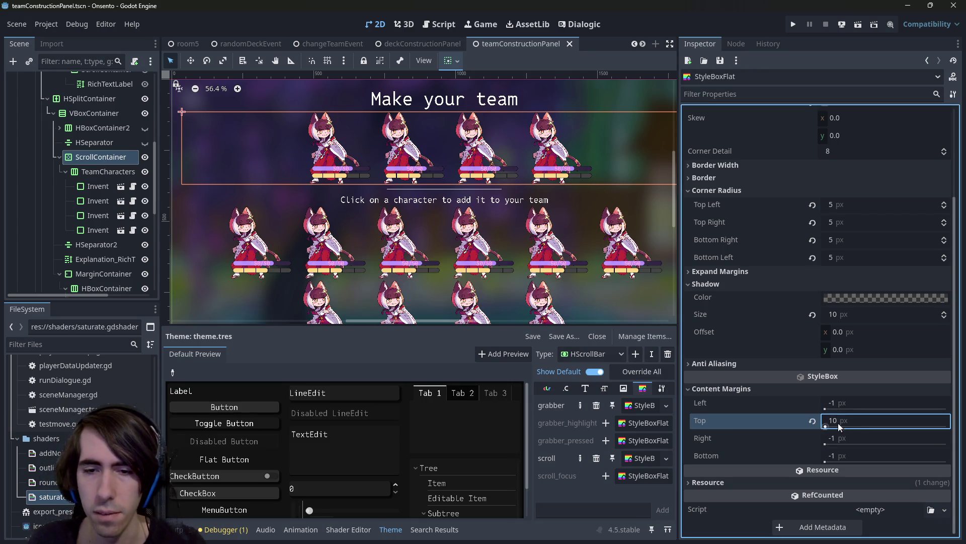
pyautogui.hotkey('ctrl', 's')
pyautogui.press('F6')
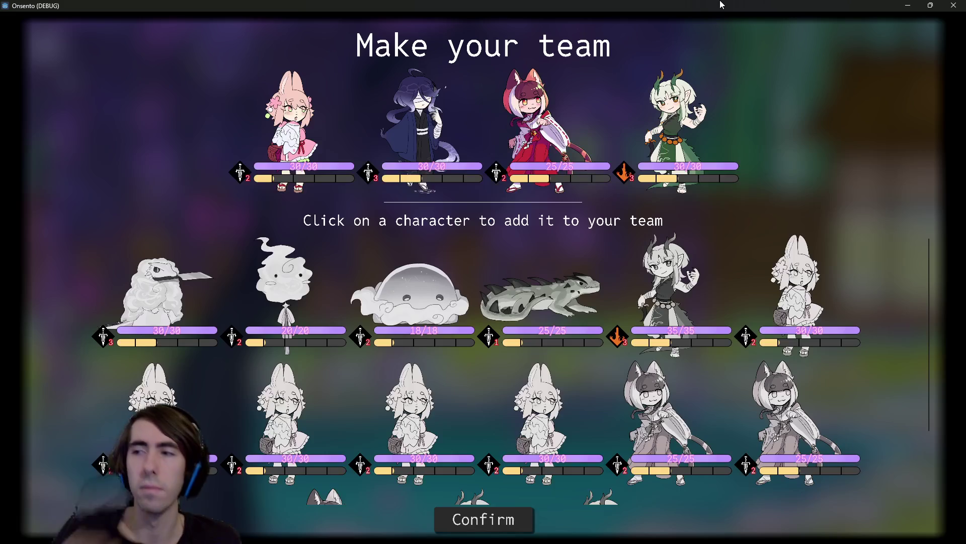
# Add three characters to the team in the running game, then stop it and reopen theme.tres
pyautogui.click(517, 280)
pyautogui.click(502, 283)
pyautogui.click(503, 283)
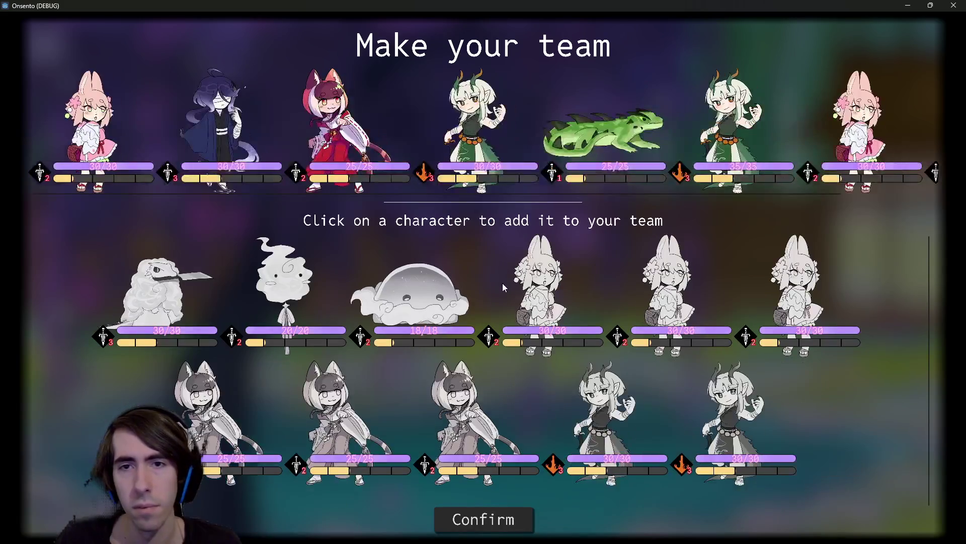
pyautogui.click(951, 5)
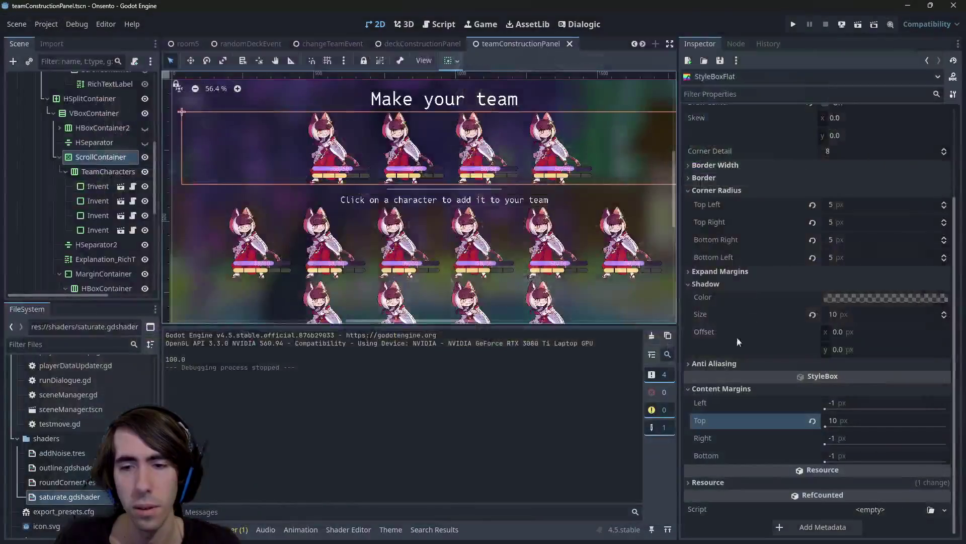
pyautogui.click(391, 529)
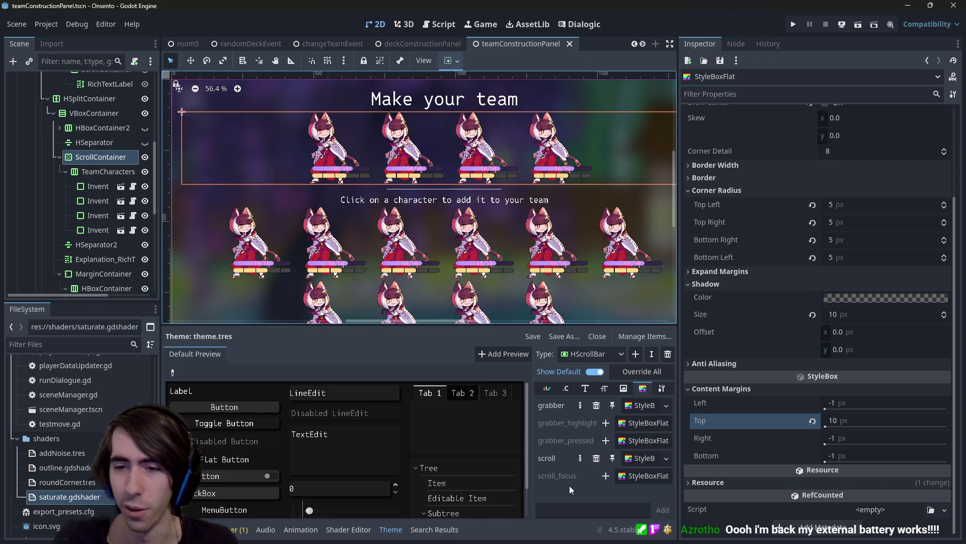
# Expand the scroll style's content margins and set left to -1 and top to 10
pyautogui.click(635, 406)
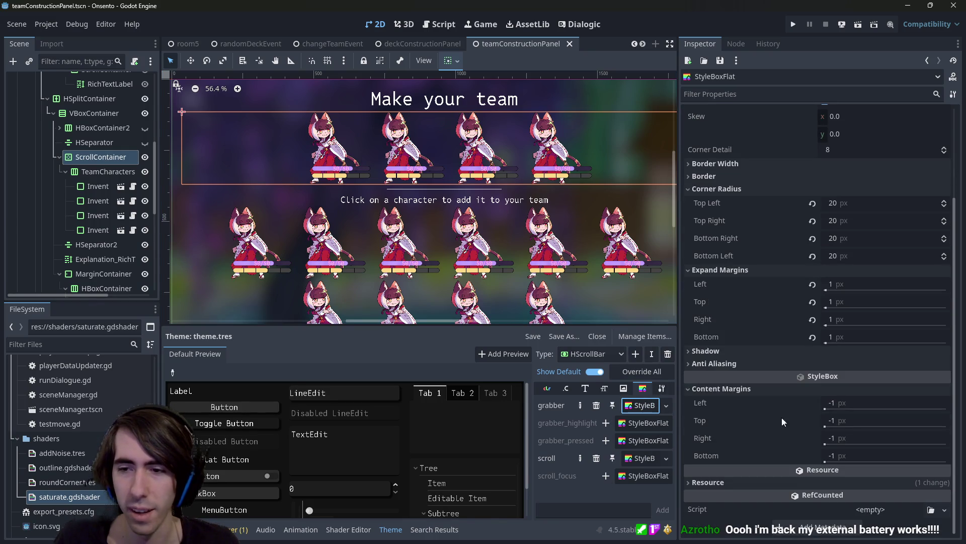
pyautogui.click(639, 457)
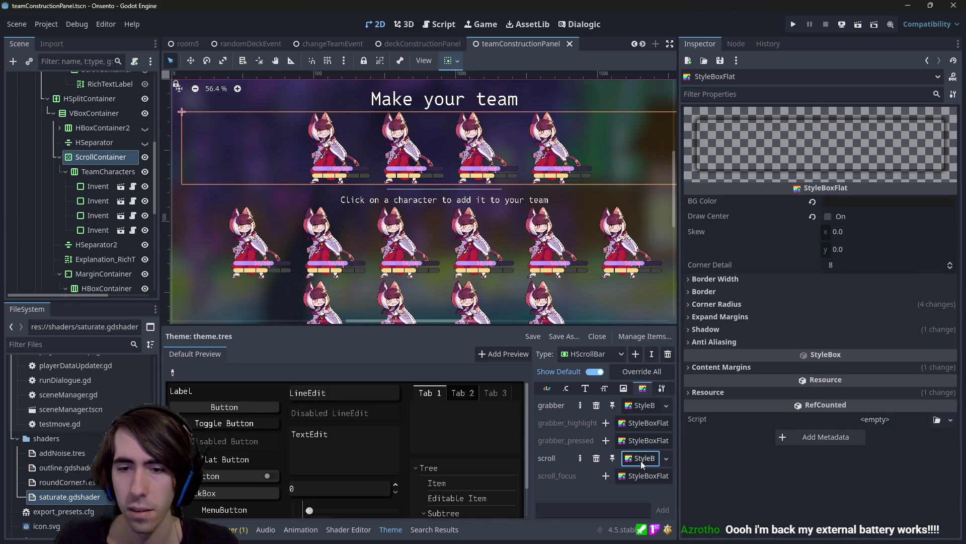
pyautogui.click(764, 365)
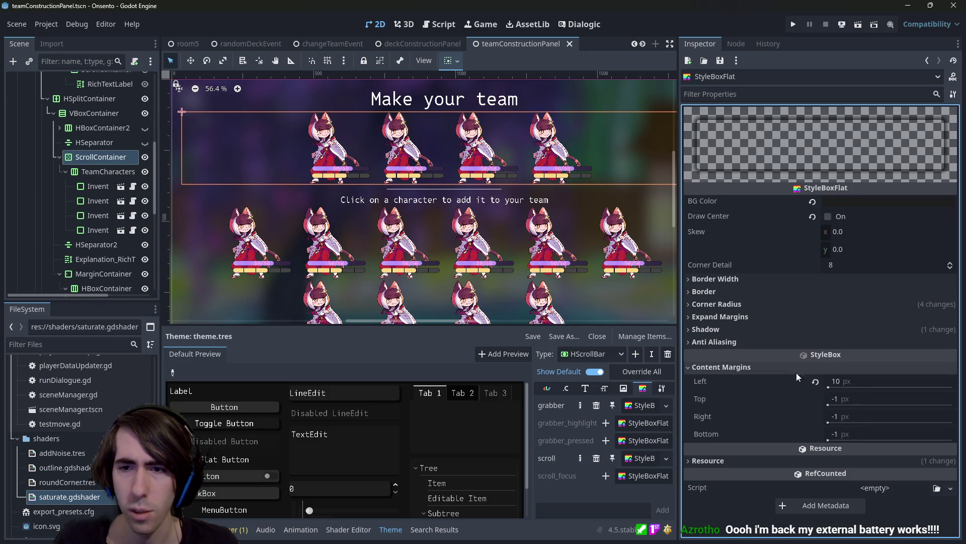
pyautogui.click(859, 384)
pyautogui.write('-')
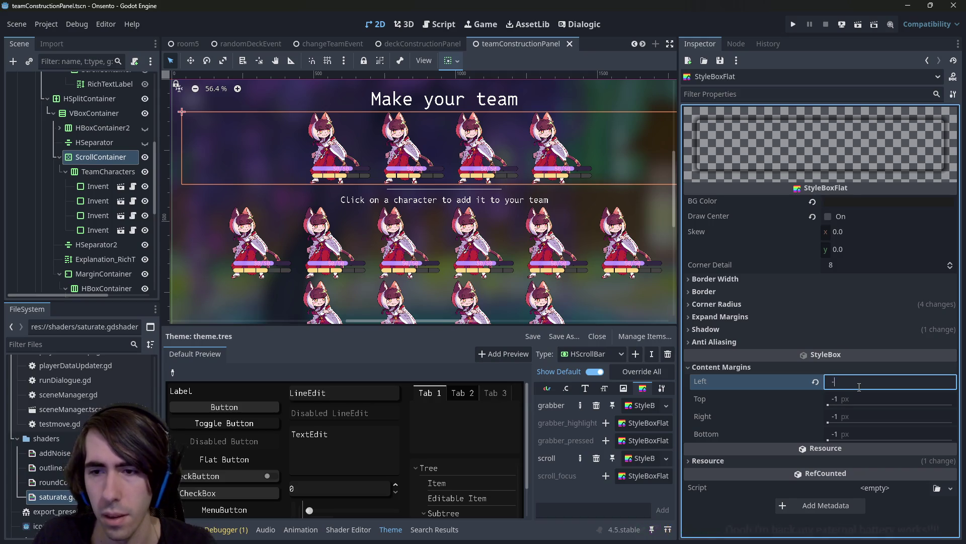
pyautogui.write('1')
pyautogui.press('Tab')
pyautogui.write('0')
pyautogui.press('Return')
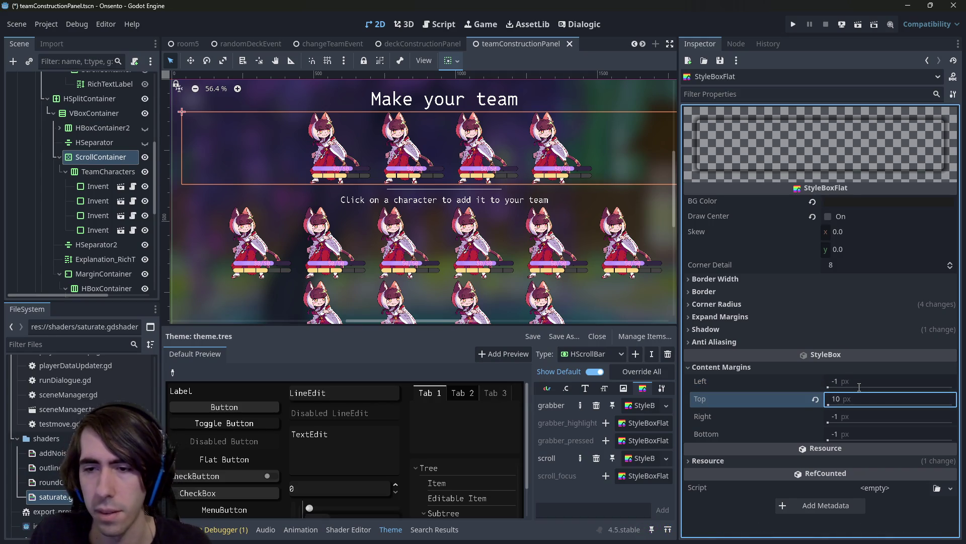
# Give VScrollBar's scroll style a left margin of 10 and top of -1, then run the scene
pyautogui.click(577, 349)
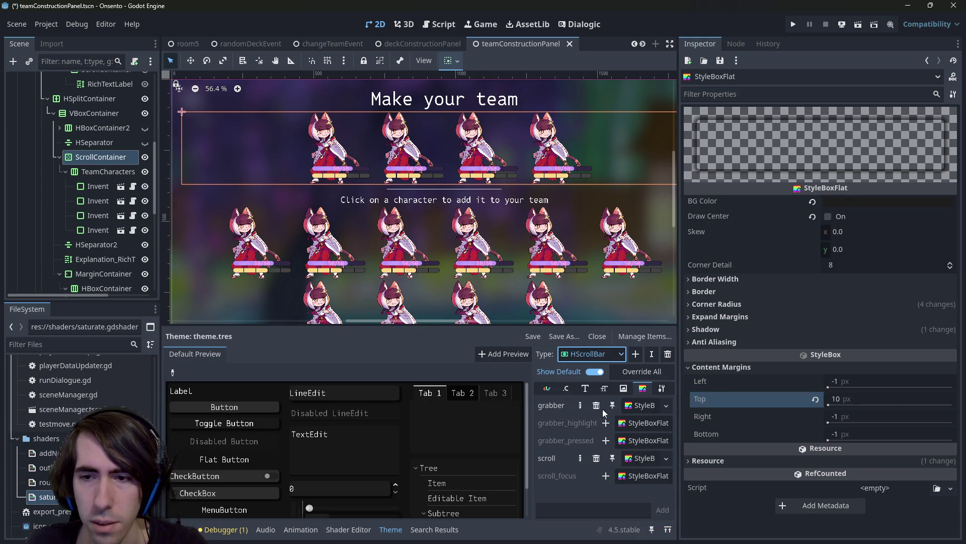
pyautogui.click(603, 409)
pyautogui.click(853, 382)
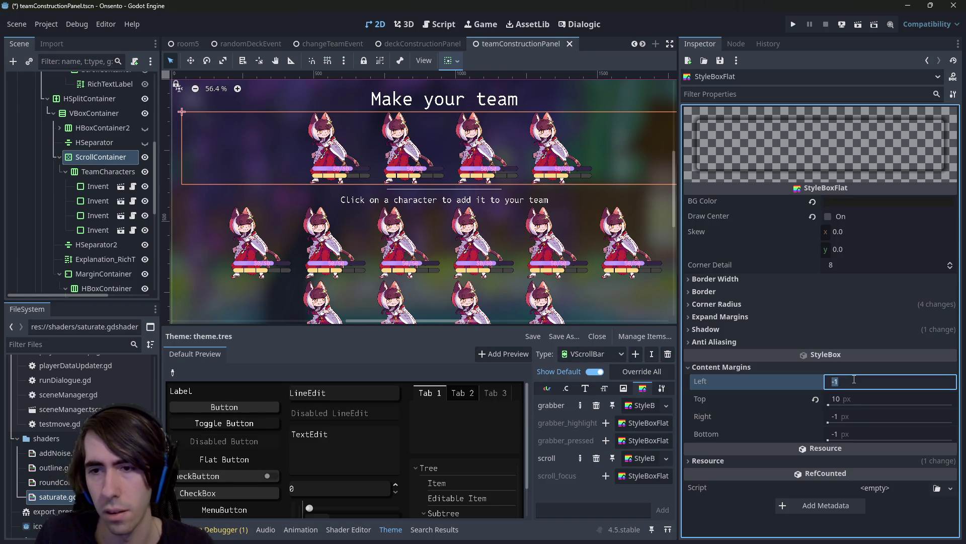
pyautogui.write('10')
pyautogui.press('Down')
pyautogui.press('Tab')
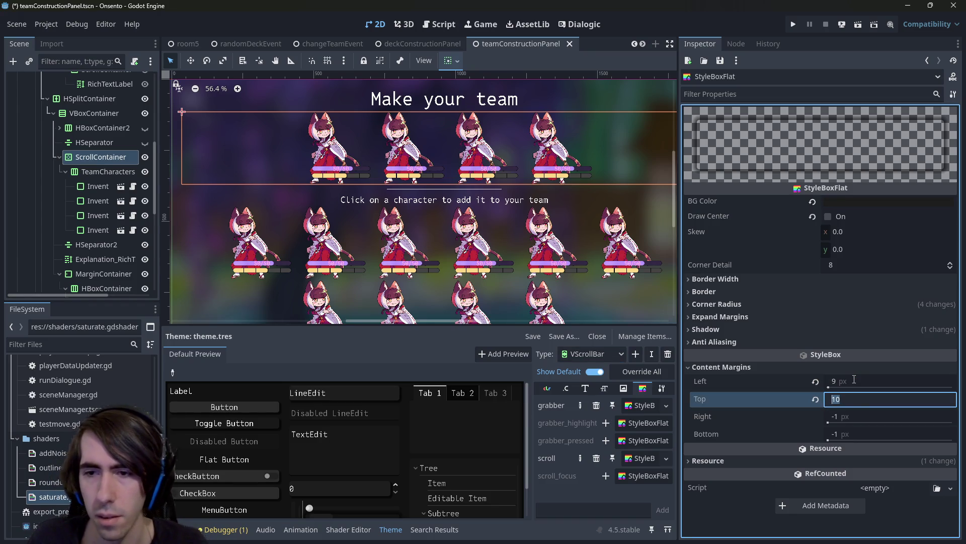
pyautogui.click(854, 380)
pyautogui.write('10')
pyautogui.press('Return')
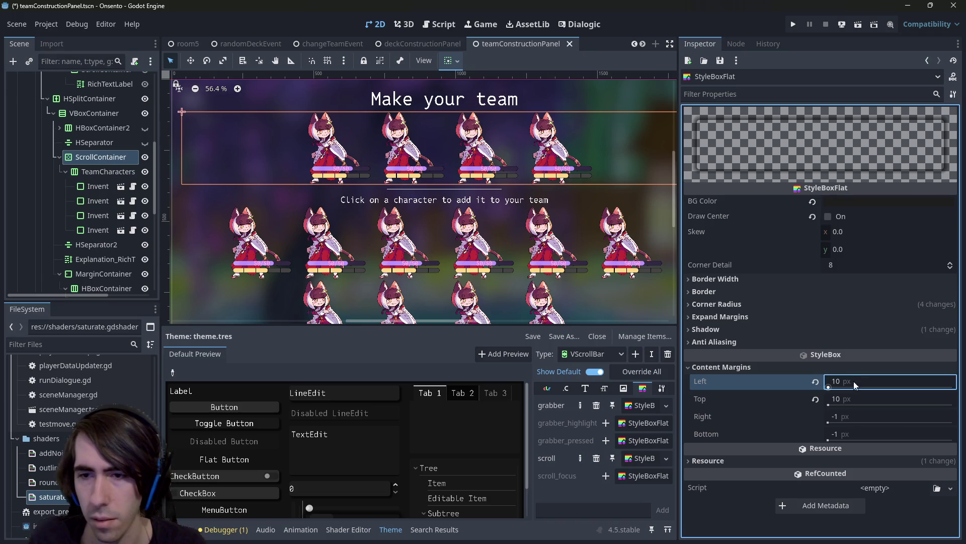
pyautogui.click(856, 394)
pyautogui.write('-1')
pyautogui.press('Return')
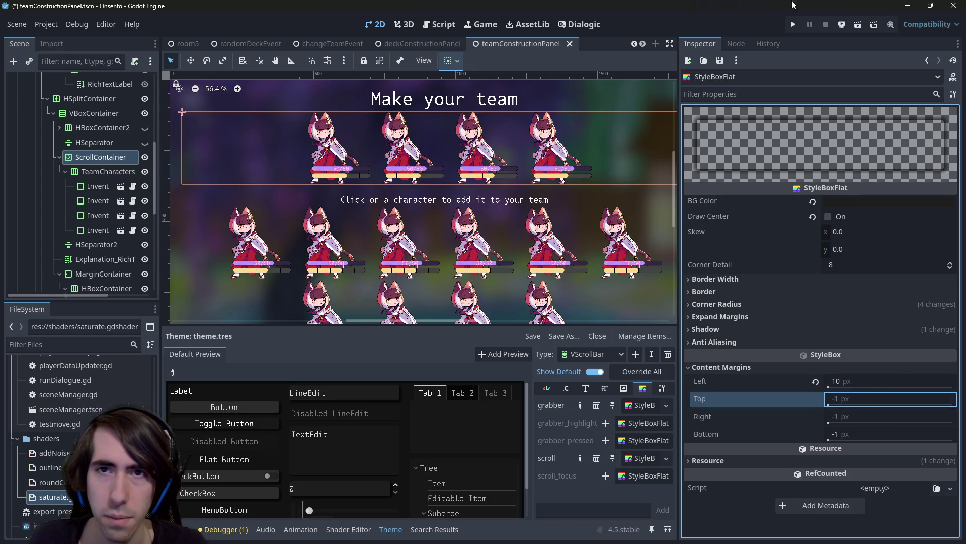
pyautogui.press('F6')
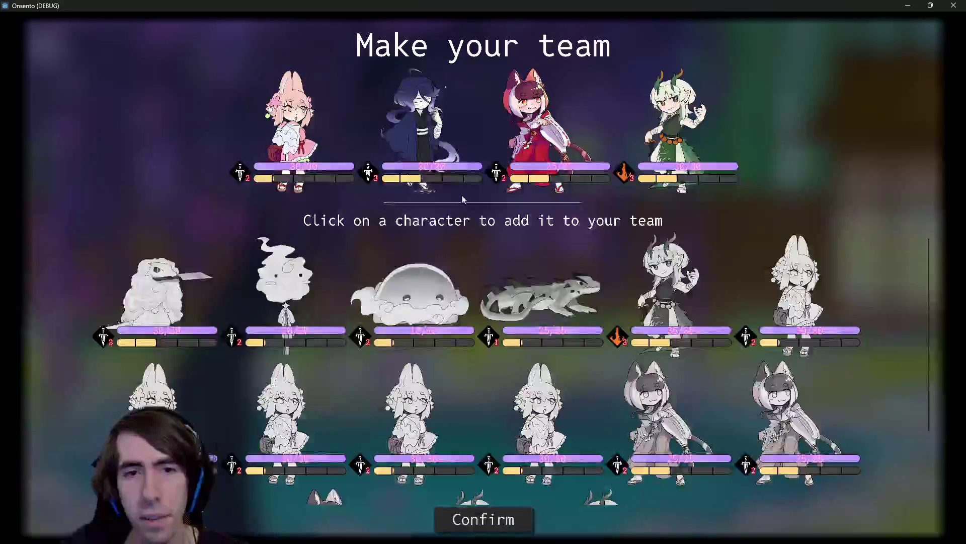
# Add characters to the team row, close the game, and reopen the theme.tres editor
pyautogui.click(498, 267)
pyautogui.click(504, 265)
pyautogui.click(505, 265)
pyautogui.click(504, 265)
pyautogui.click(505, 265)
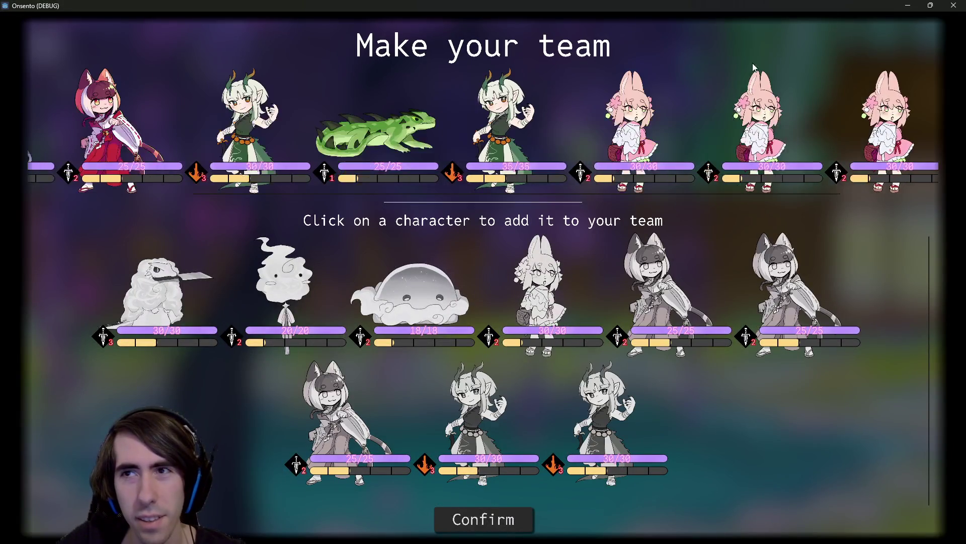
pyautogui.click(952, 5)
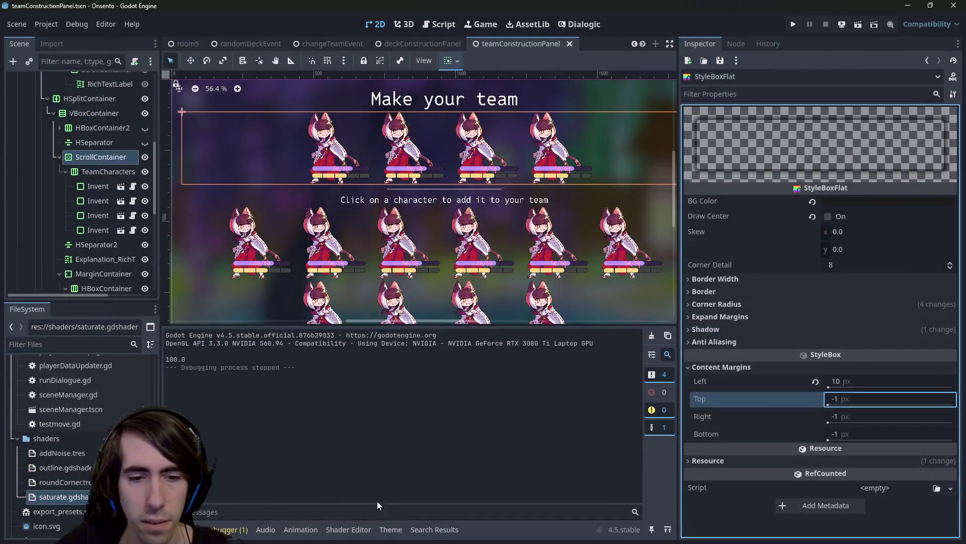
pyautogui.click(391, 529)
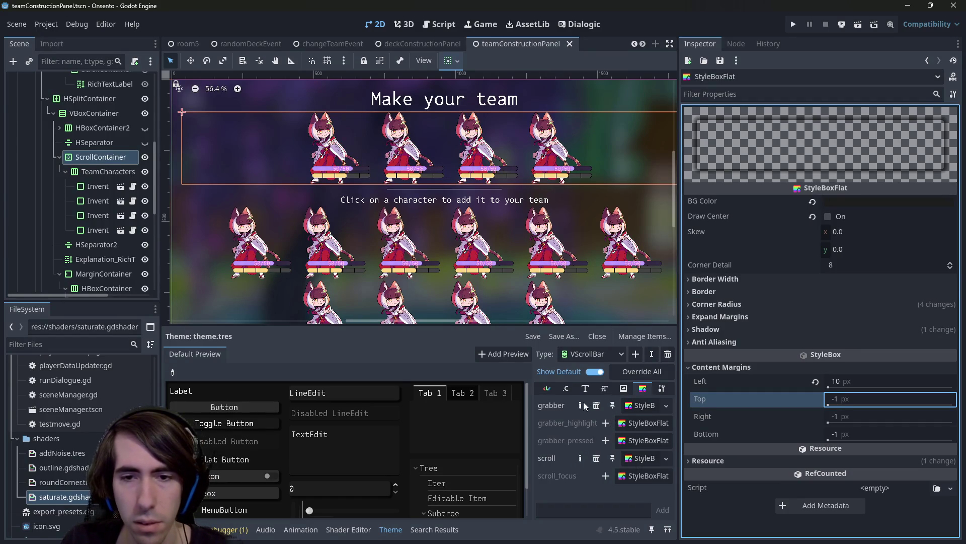
# Set HScrollBar's scroll style top content margin to 10 and run the scene
pyautogui.click(597, 358)
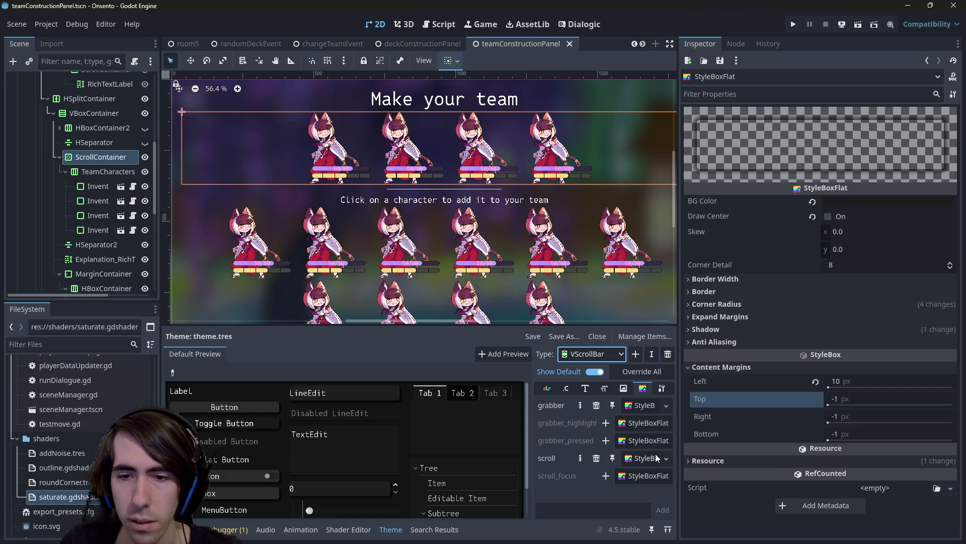
pyautogui.click(655, 457)
pyautogui.click(593, 353)
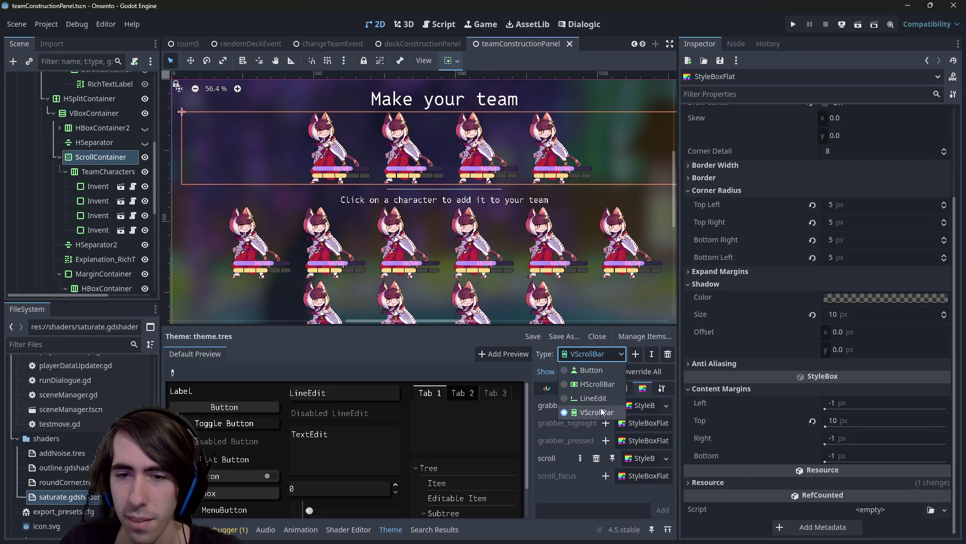
pyautogui.click(601, 377)
pyautogui.click(633, 457)
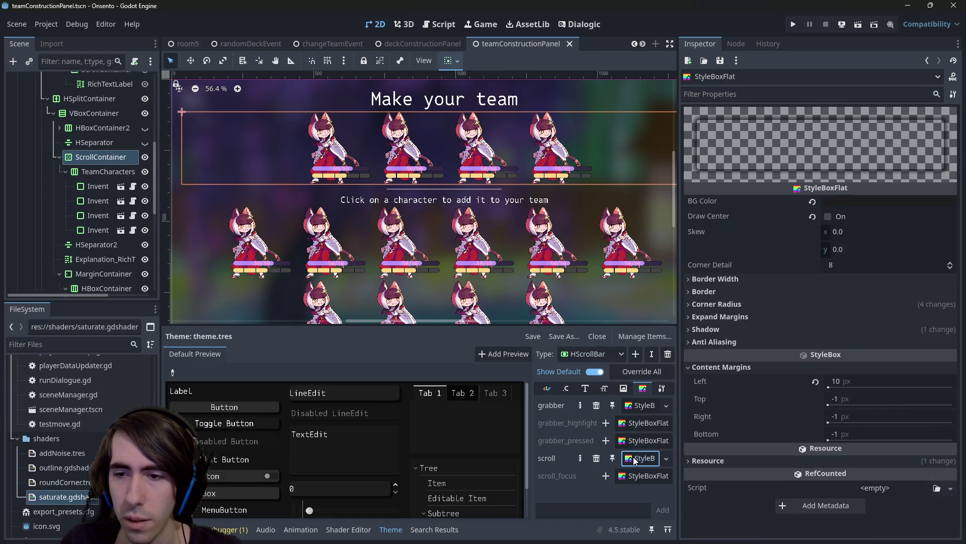
pyautogui.click(602, 354)
pyautogui.click(604, 384)
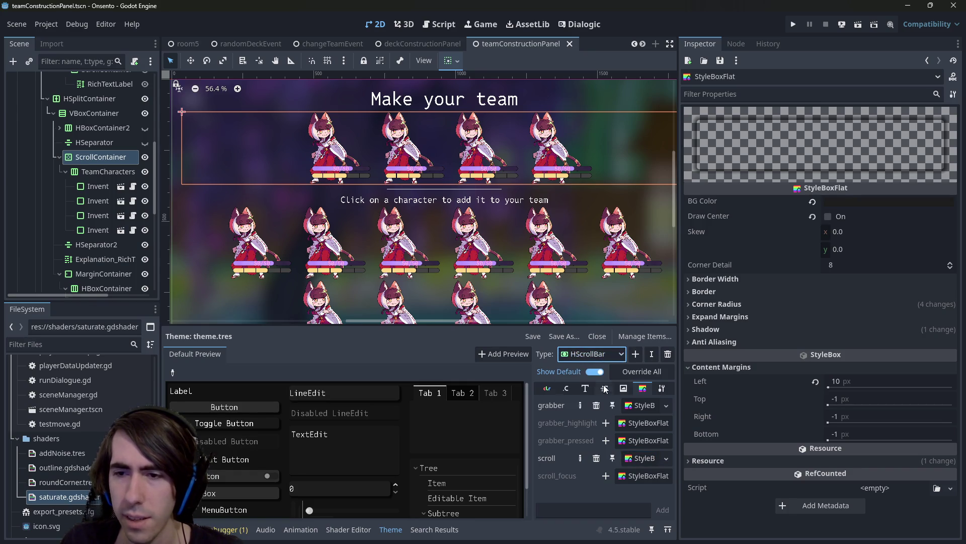
pyautogui.click(845, 401)
pyautogui.write('10')
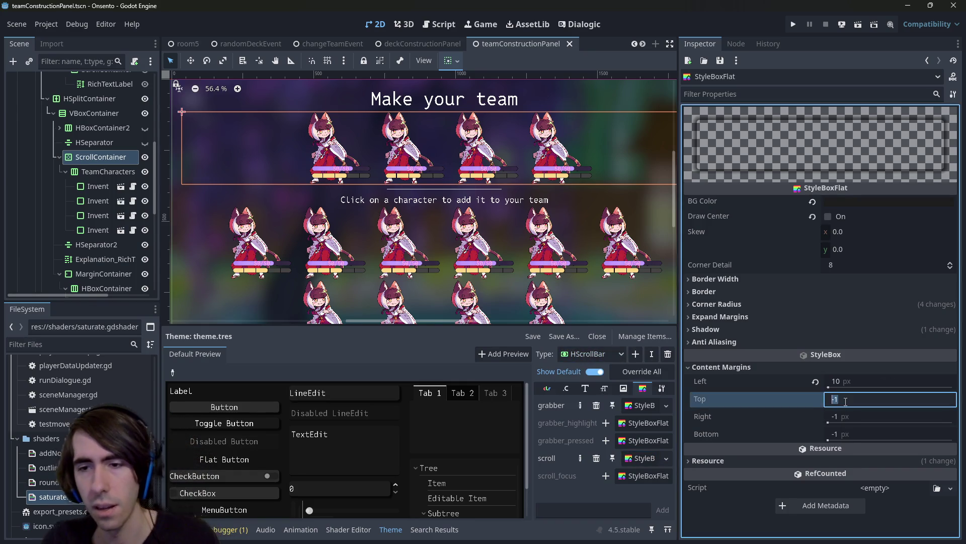
pyautogui.press('F6')
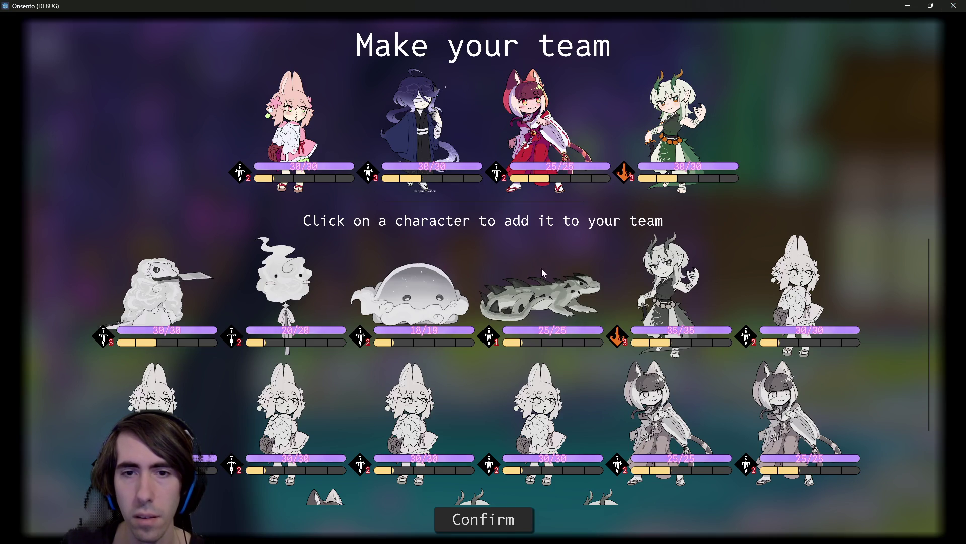
# Close the game, reopen theme.tres, and make the HScrollBar scroll style unique
pyautogui.click(541, 268)
pyautogui.click(542, 268)
pyautogui.click(541, 267)
pyautogui.click(949, 7)
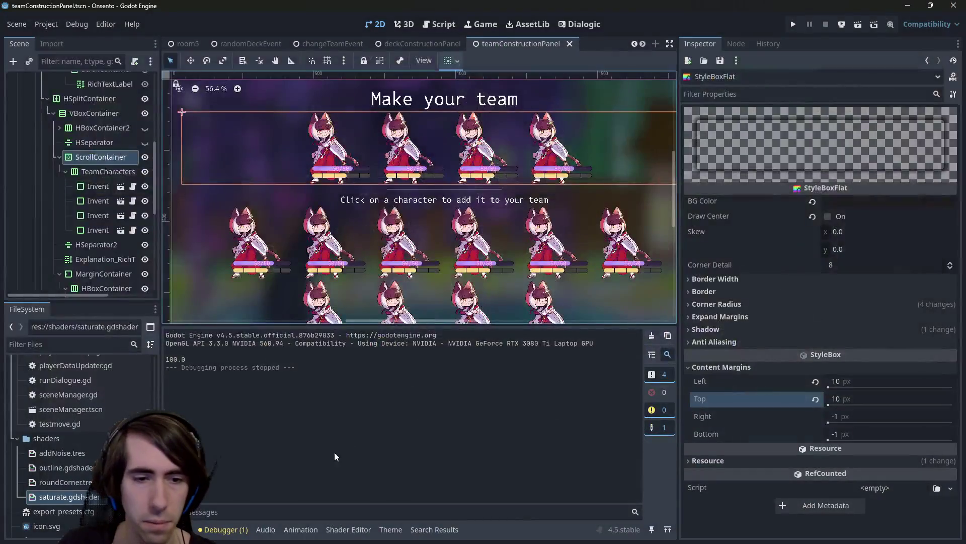
pyautogui.click(390, 529)
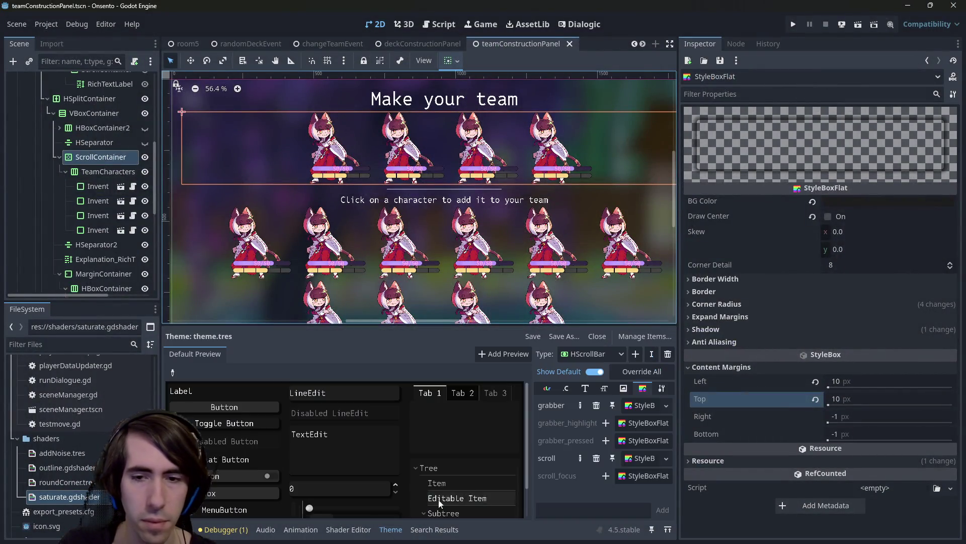
pyautogui.click(645, 457)
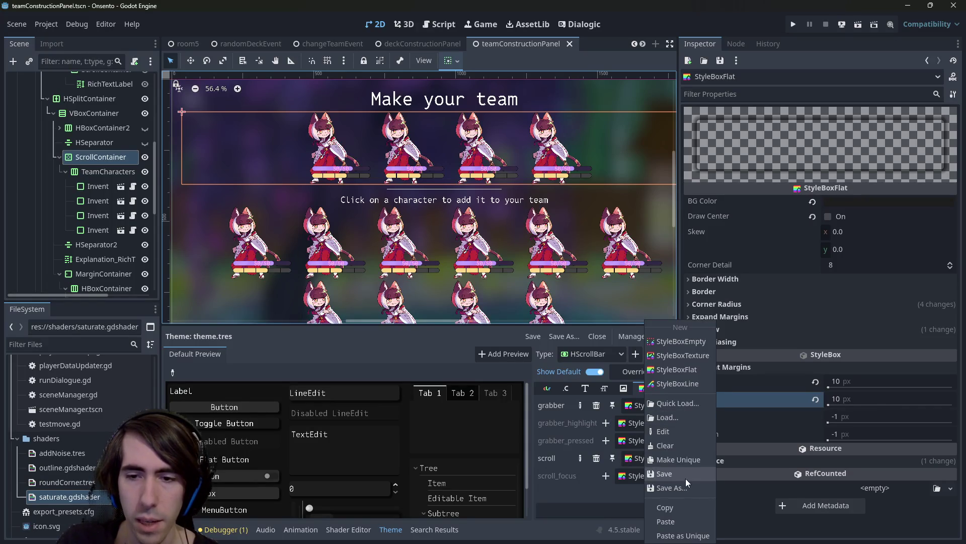
pyautogui.click(688, 463)
pyautogui.click(639, 458)
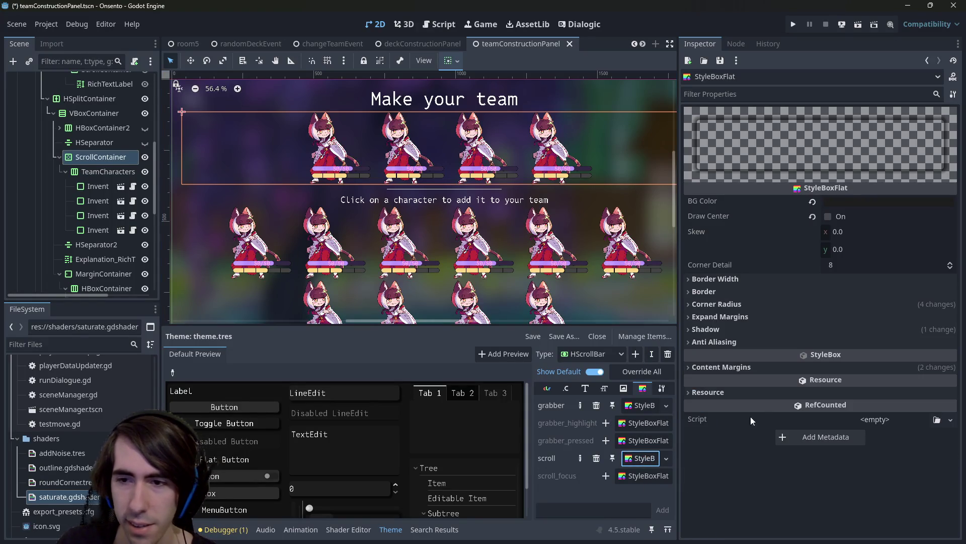
# Set its left content margin to -1, save, test-run the scene, and close the game
pyautogui.click(742, 368)
pyautogui.click(858, 381)
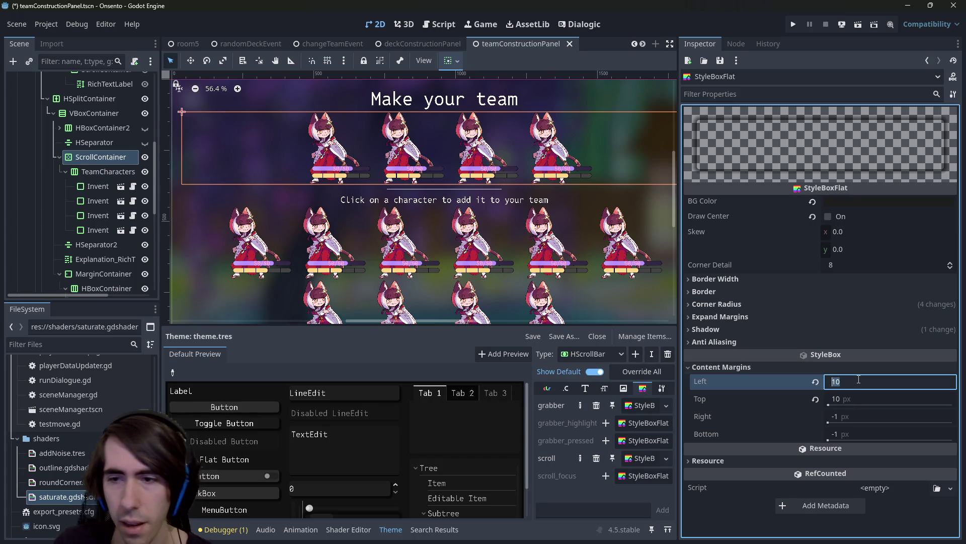
pyautogui.write('-1')
pyautogui.press('Return')
pyautogui.hotkey('ctrl', 's')
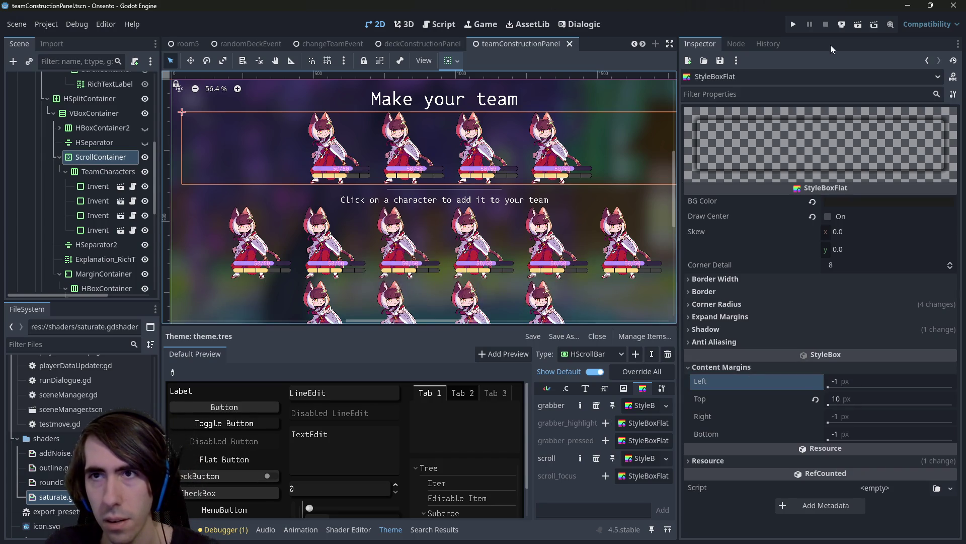
pyautogui.click(856, 27)
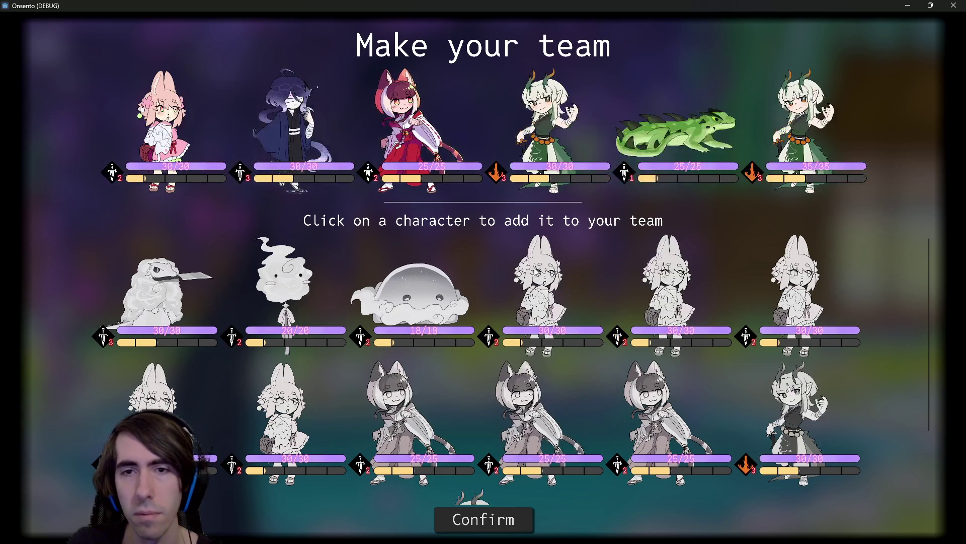
pyautogui.click(952, 7)
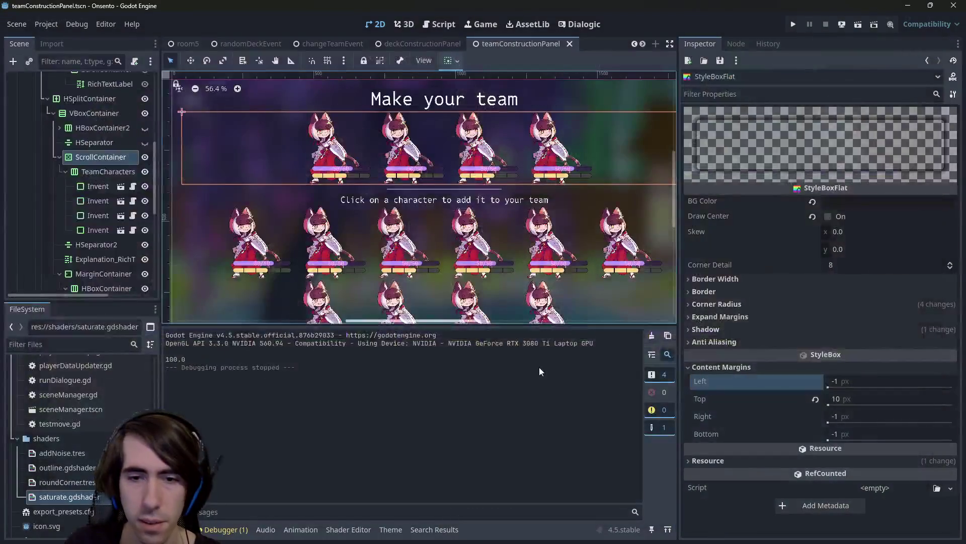
# Make the VScrollBar scroll style unique and expand its content margins
pyautogui.click(599, 353)
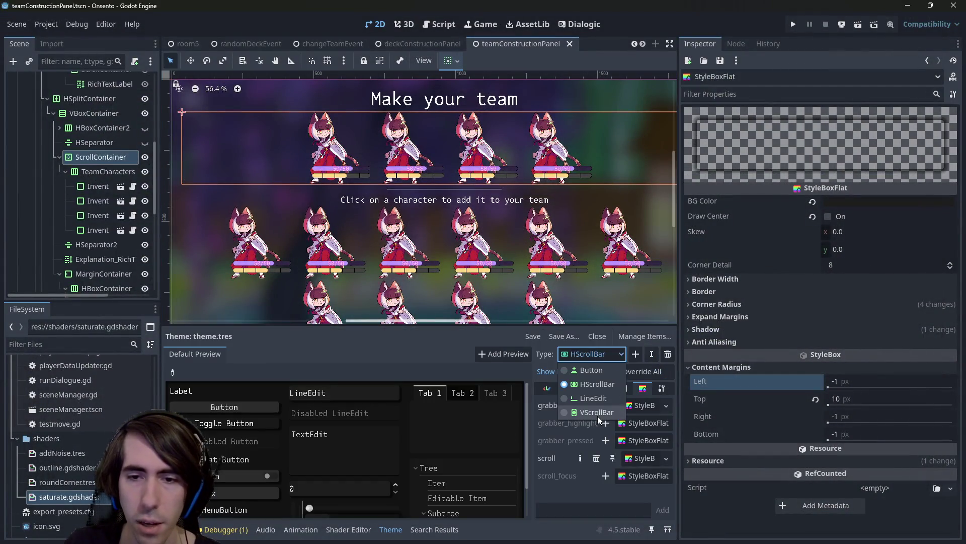
pyautogui.click(597, 415)
pyautogui.rightClick(638, 457)
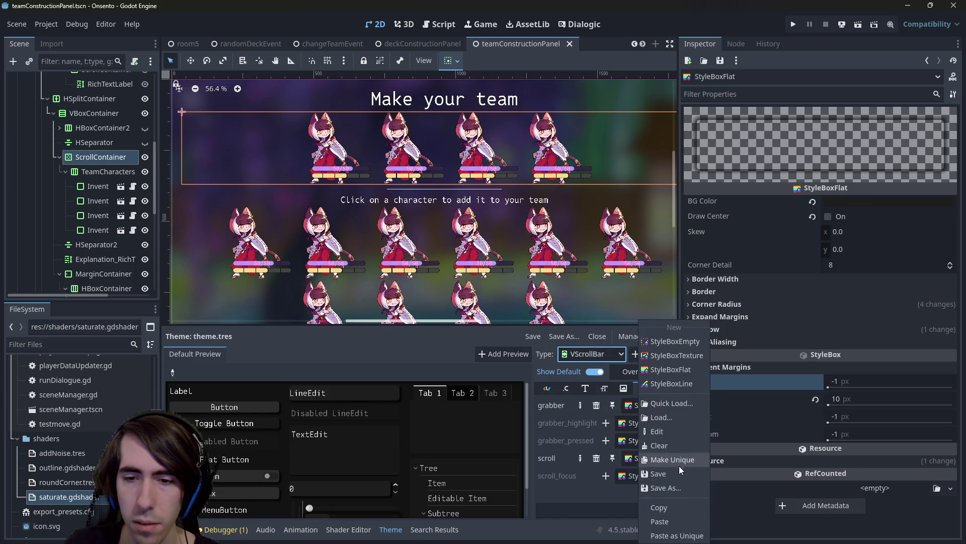
pyautogui.click(673, 460)
pyautogui.click(822, 366)
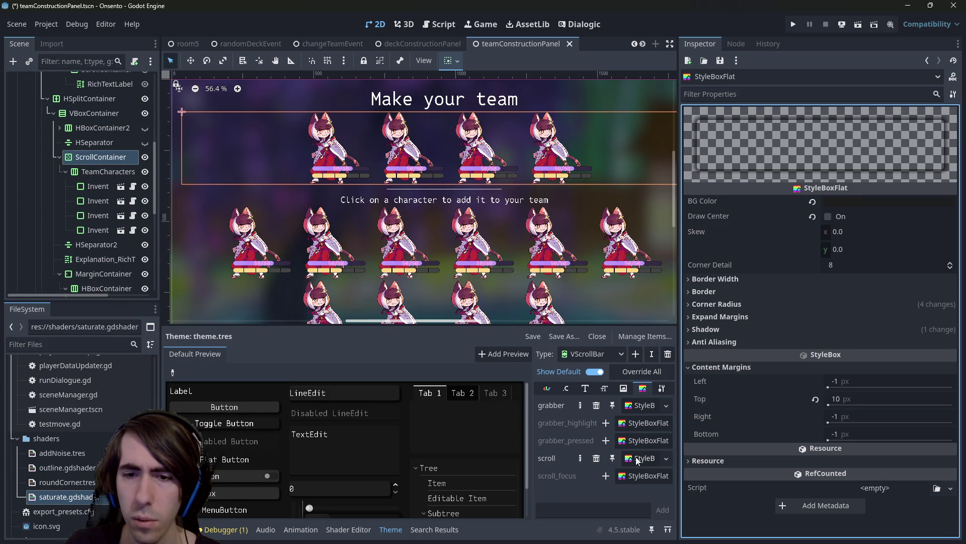
pyautogui.click(604, 354)
pyautogui.click(590, 383)
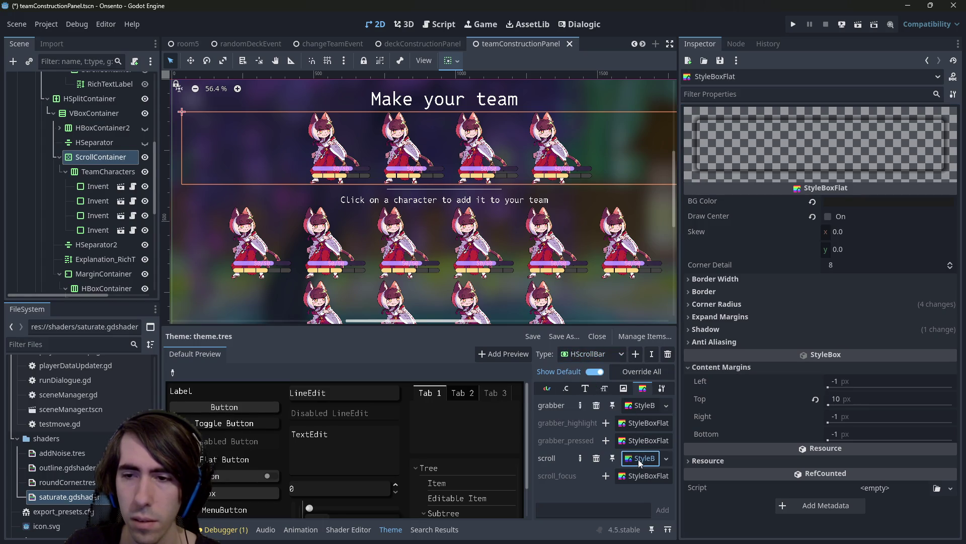
pyautogui.click(591, 358)
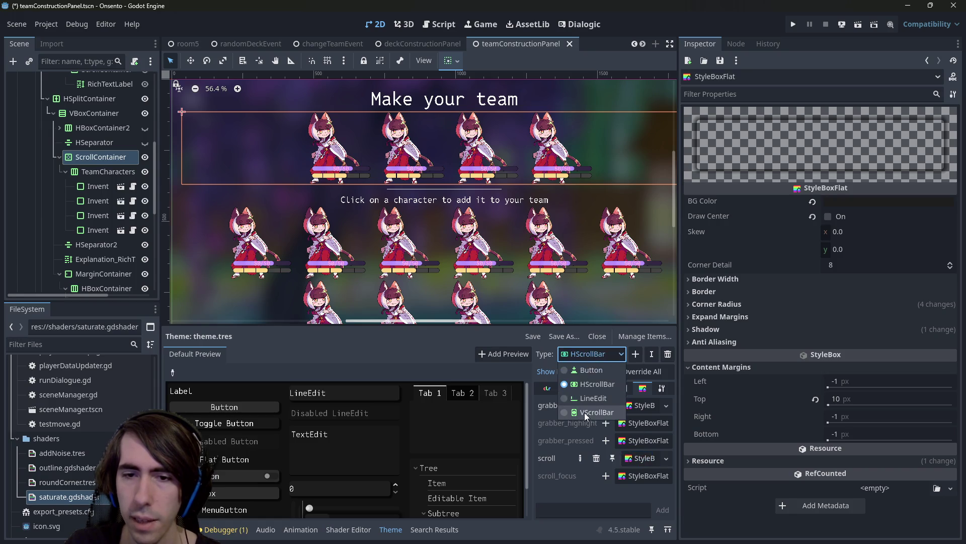
pyautogui.click(584, 412)
# Set VScrollBar's left content margin to 10, save, and compare with HScrollBar's scroll style
pyautogui.click(851, 383)
pyautogui.write('1')
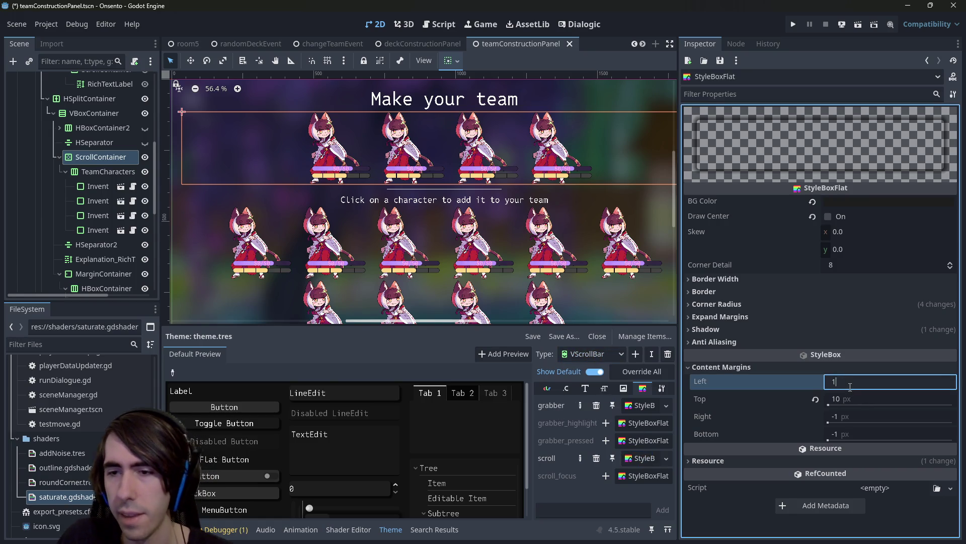
pyautogui.press('Tab')
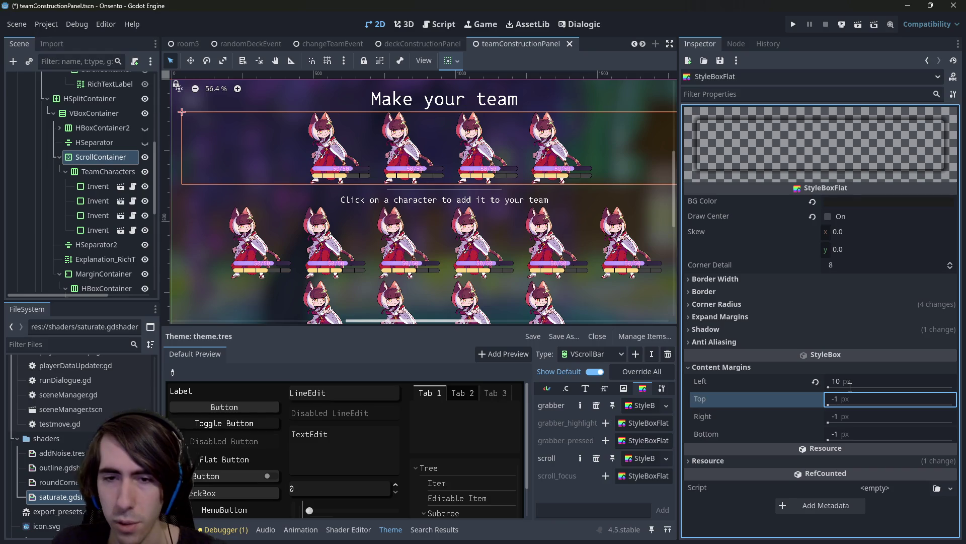
pyautogui.hotkey('ctrl', 's')
pyautogui.click(638, 459)
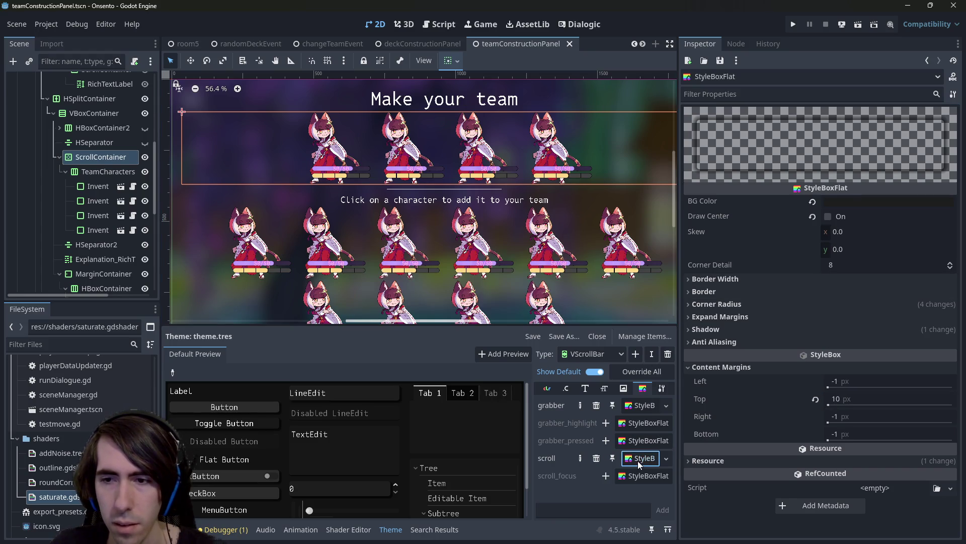
pyautogui.click(591, 354)
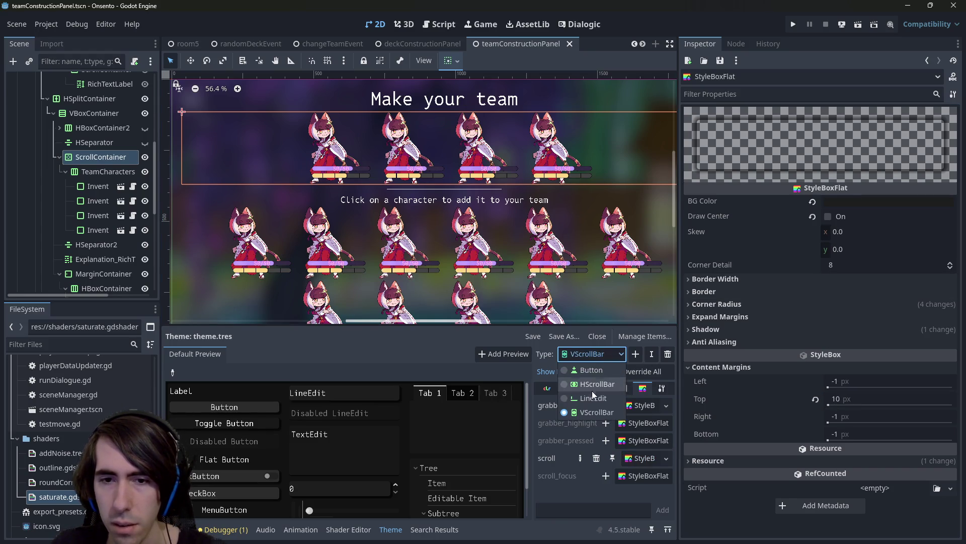
pyautogui.click(596, 383)
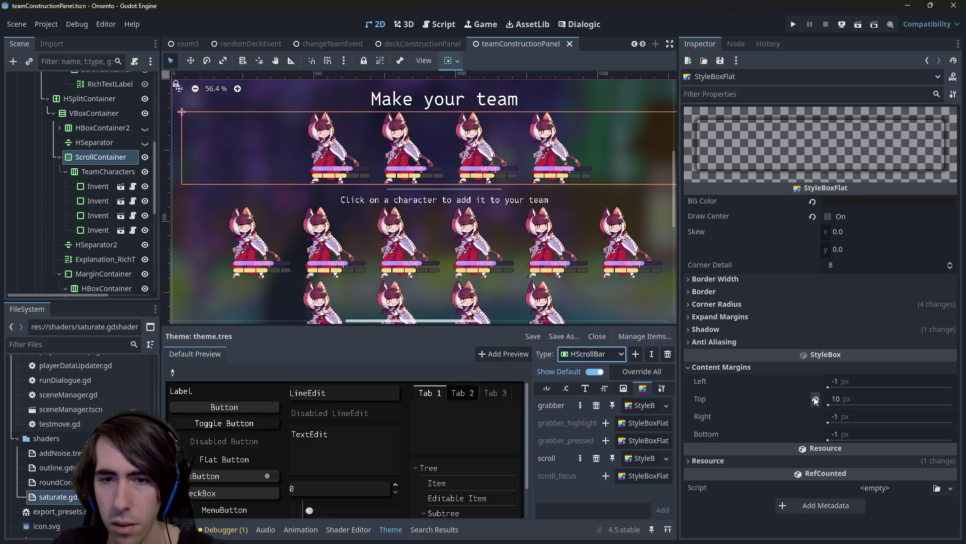
pyautogui.click(641, 460)
pyautogui.hotkey('ctrl', 's')
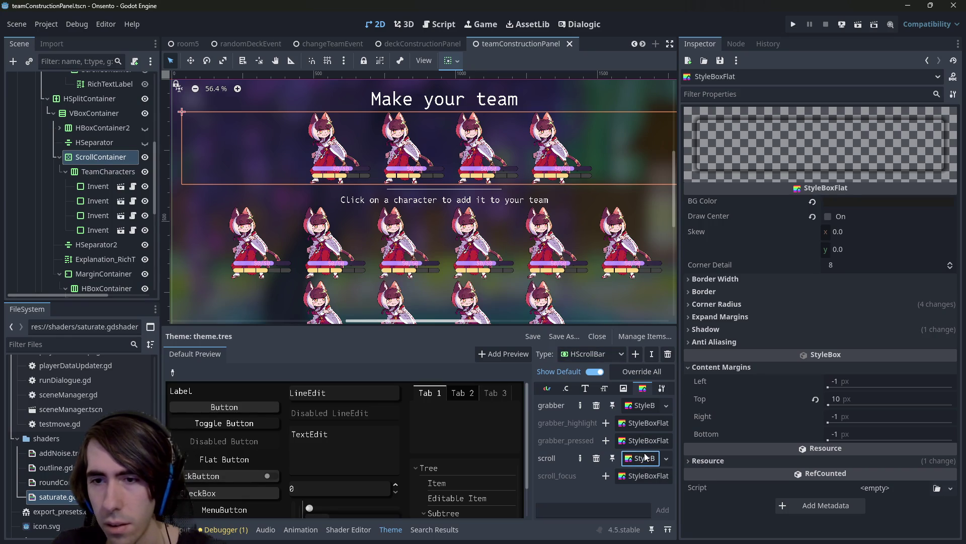
pyautogui.hotkey('ctrl', 's')
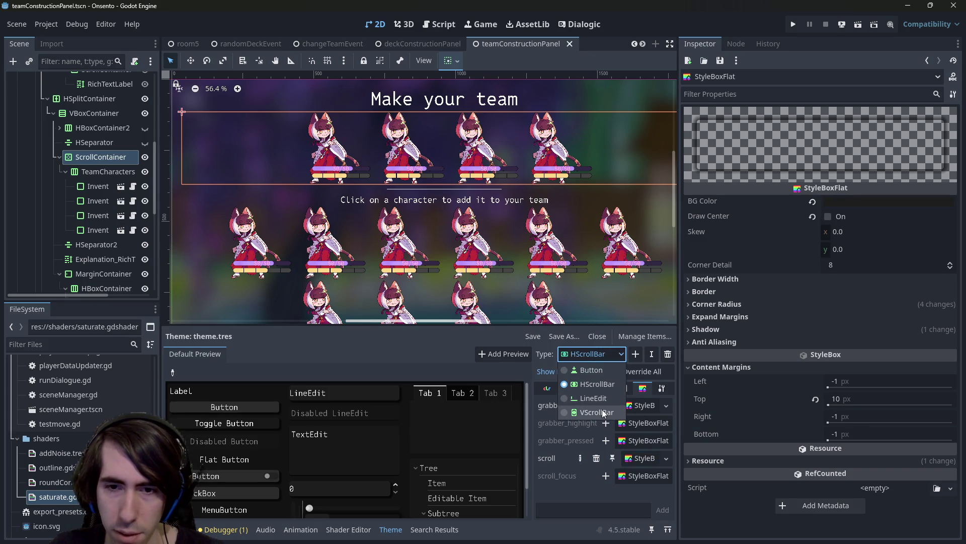
# Make VScrollBar's scroll style unique again with left margin 10 and top -1, and save
pyautogui.click(602, 409)
pyautogui.click(644, 459)
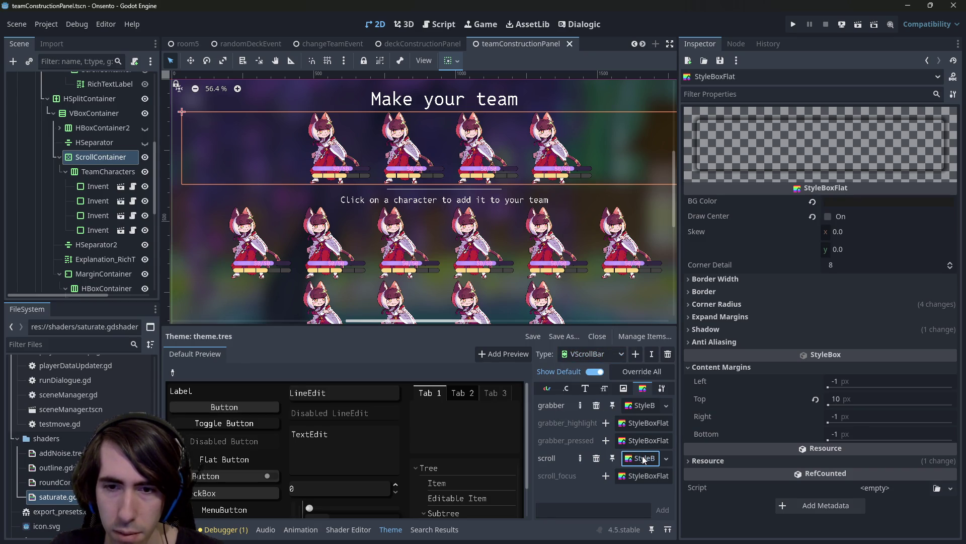
pyautogui.rightClick(644, 459)
pyautogui.click(654, 457)
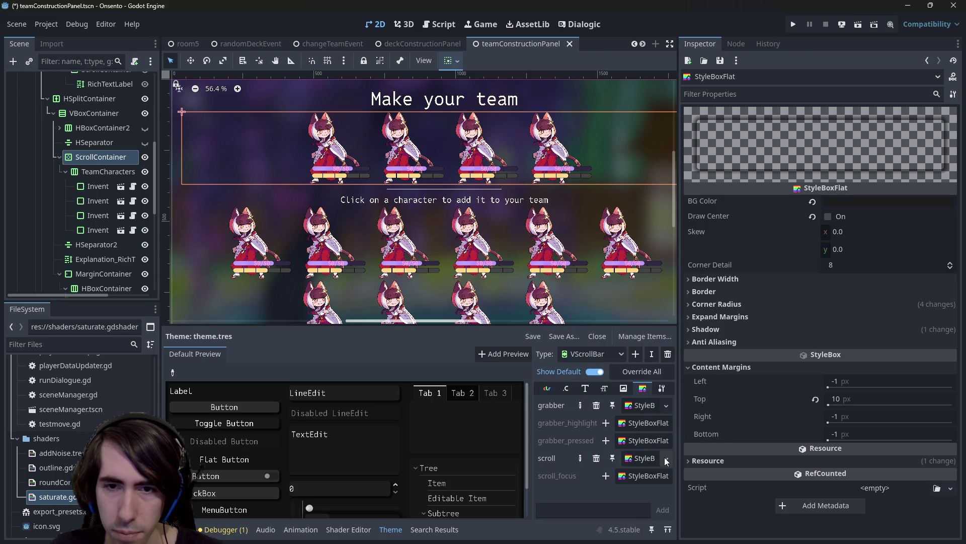
pyautogui.click(885, 381)
pyautogui.write('10')
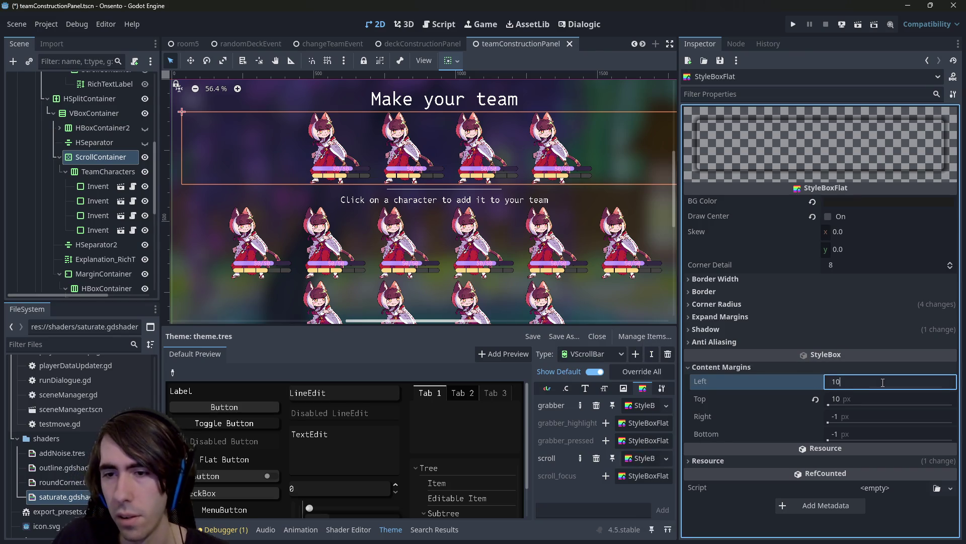
pyautogui.click(869, 398)
pyautogui.write('1')
pyautogui.press('Return')
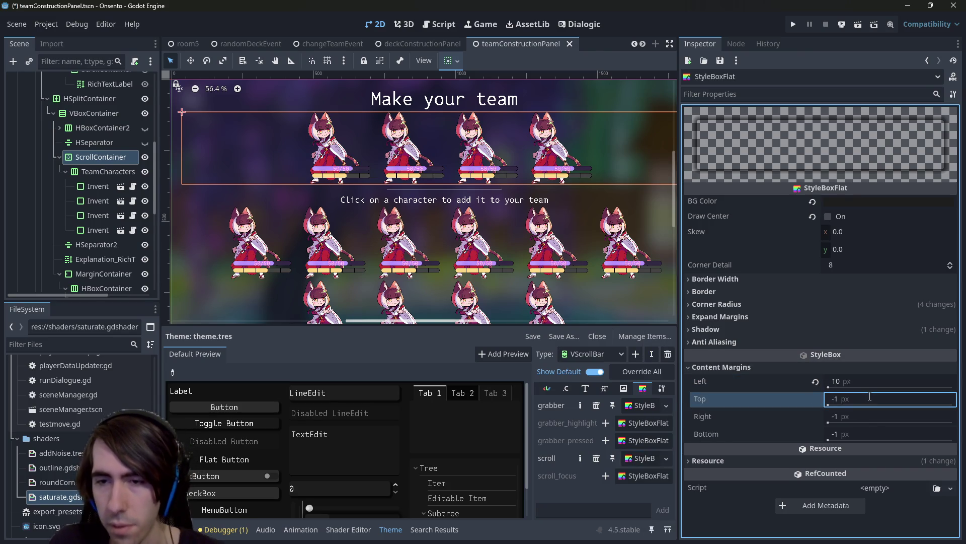
pyautogui.hotkey('ctrl', 's')
# Check the HScrollBar scroll style margins and run the current scene
pyautogui.click(592, 354)
pyautogui.click(597, 384)
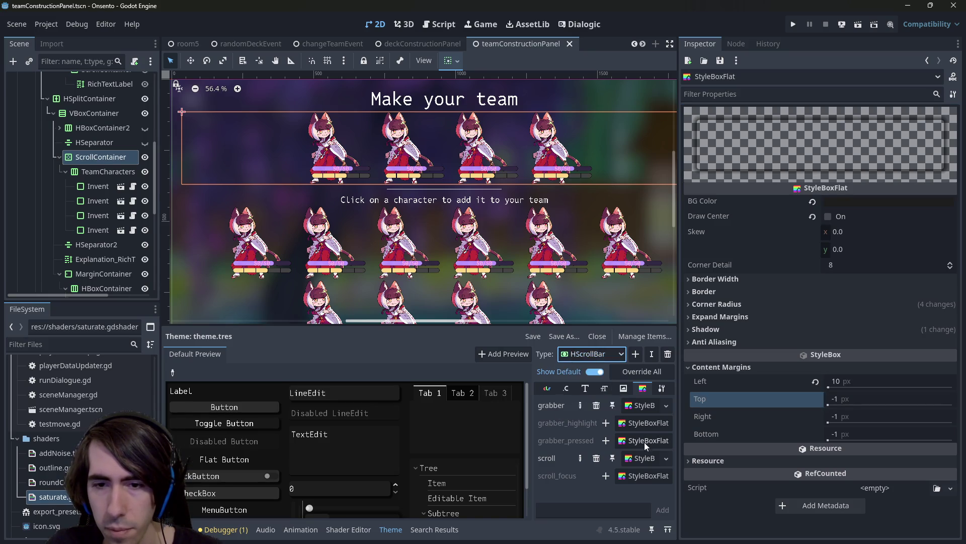
pyautogui.click(645, 458)
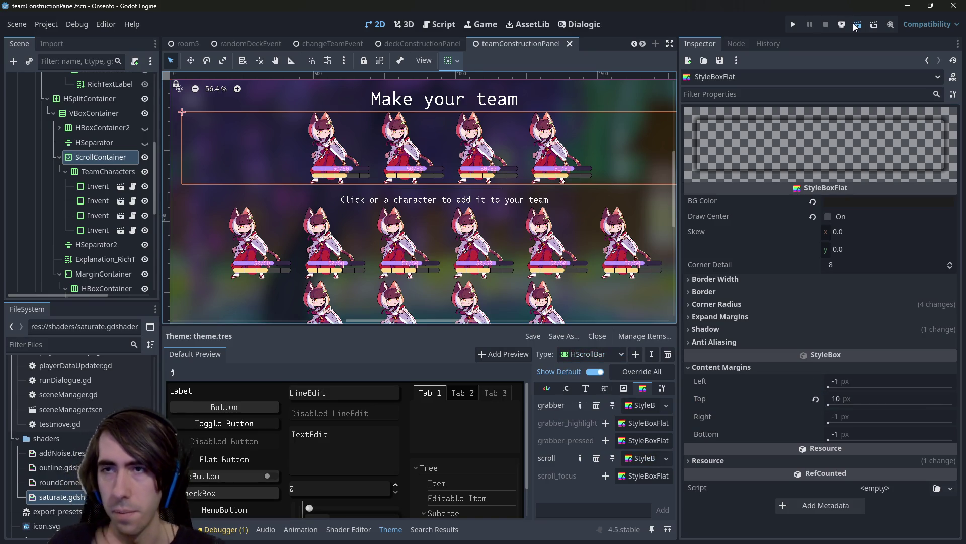
pyautogui.click(858, 24)
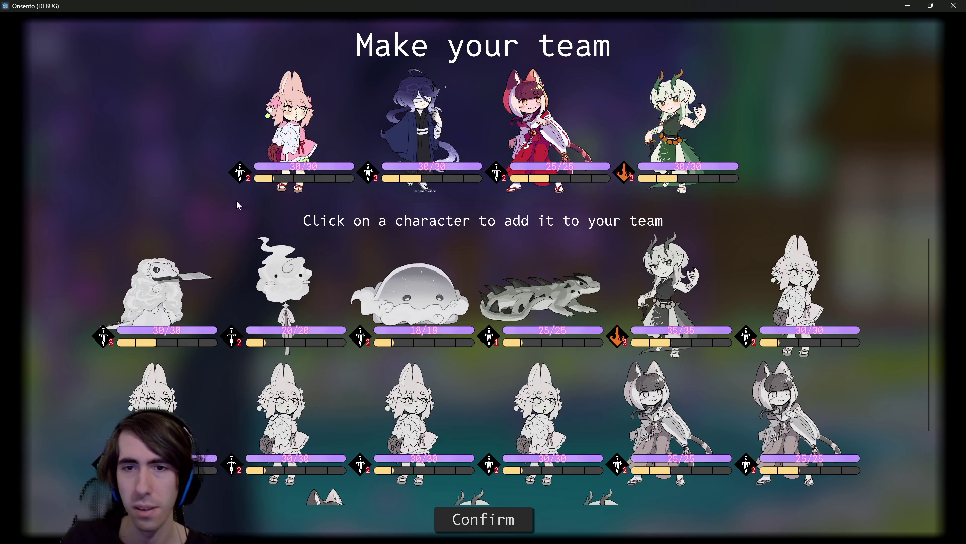
# Add several characters to the team, then remove two, leaving four in the row
pyautogui.click(413, 292)
pyautogui.click(413, 292)
pyautogui.click(413, 292)
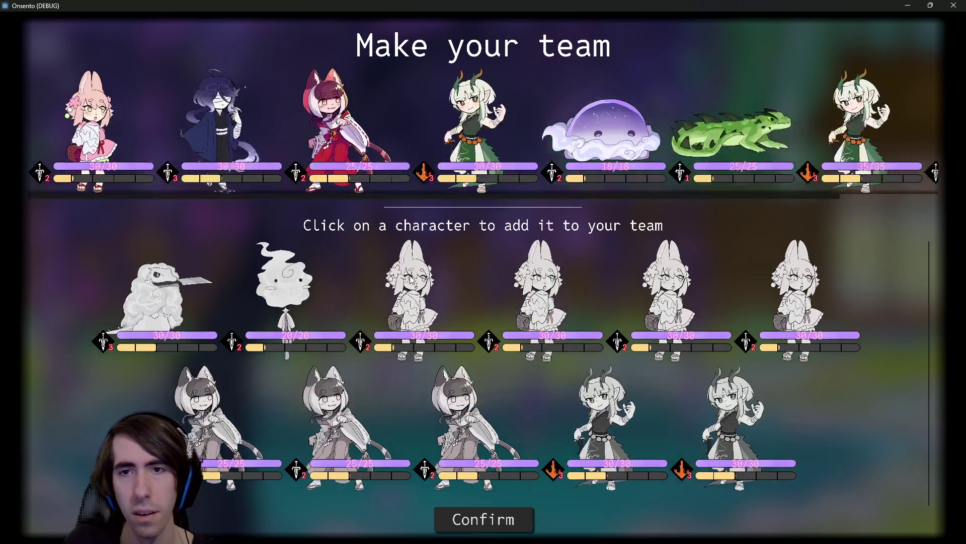
pyautogui.click(413, 292)
pyautogui.click(412, 292)
pyautogui.click(726, 146)
pyautogui.click(726, 145)
pyautogui.click(741, 134)
pyautogui.click(741, 135)
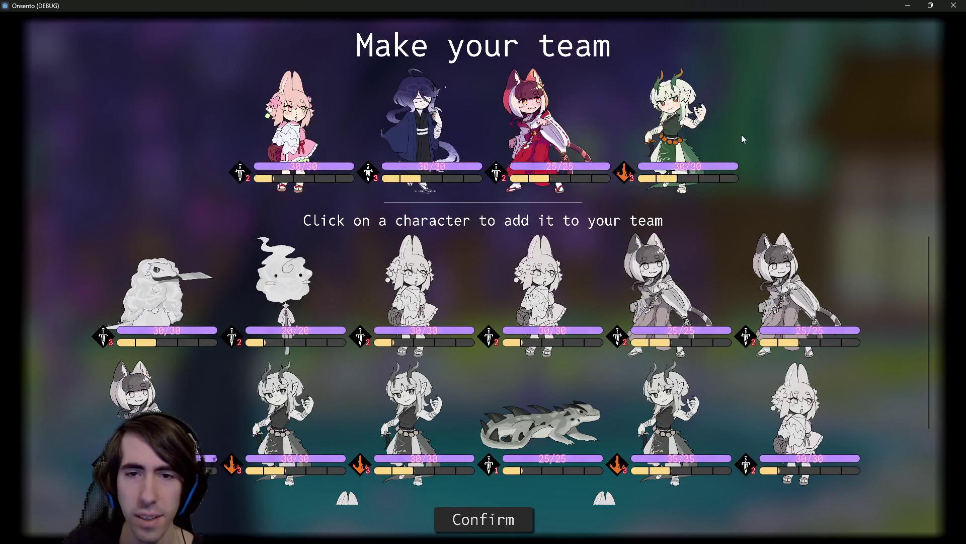
pyautogui.scroll(-2, 459, 354)
pyautogui.scroll(2, 459, 353)
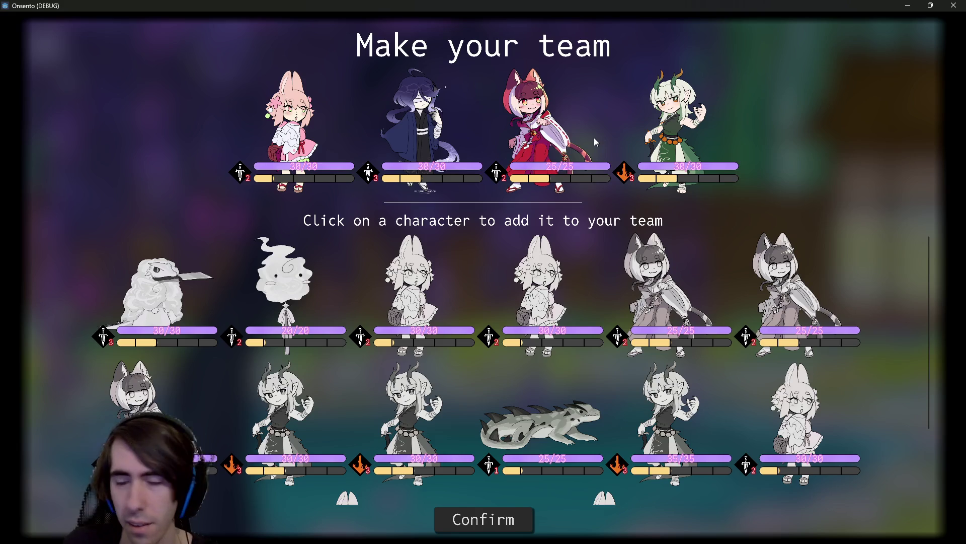
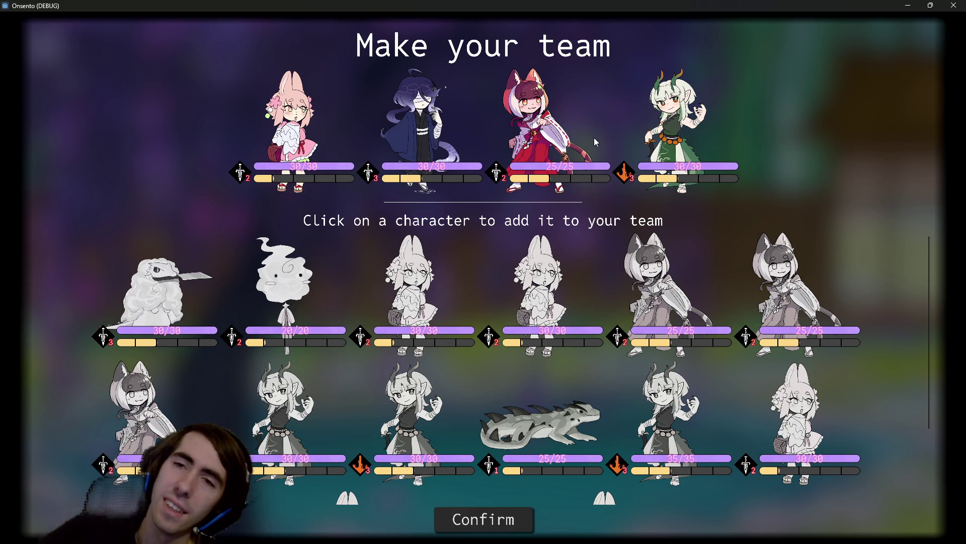
# Stop the Onsento debug run and return to the teamConstructionPanel script view
pyautogui.click(954, 6)
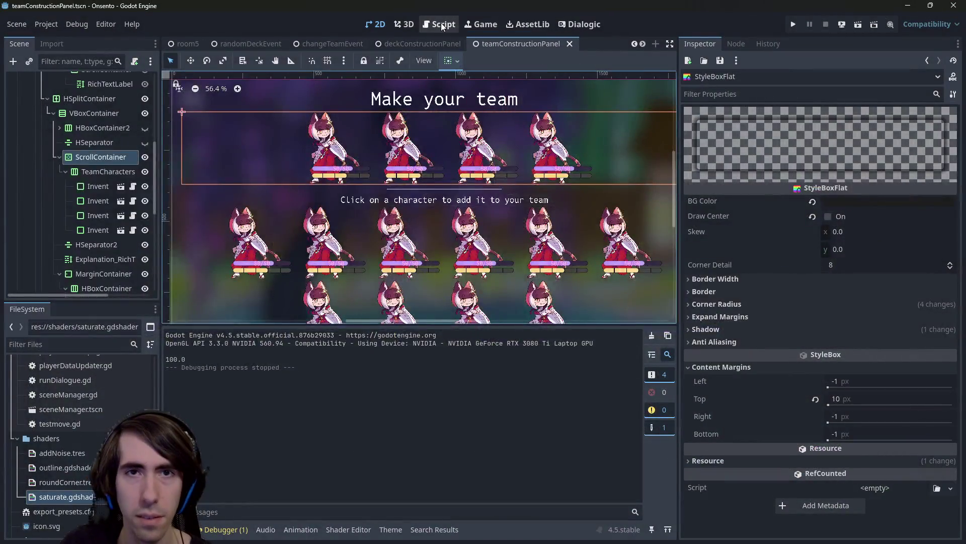
pyautogui.click(443, 27)
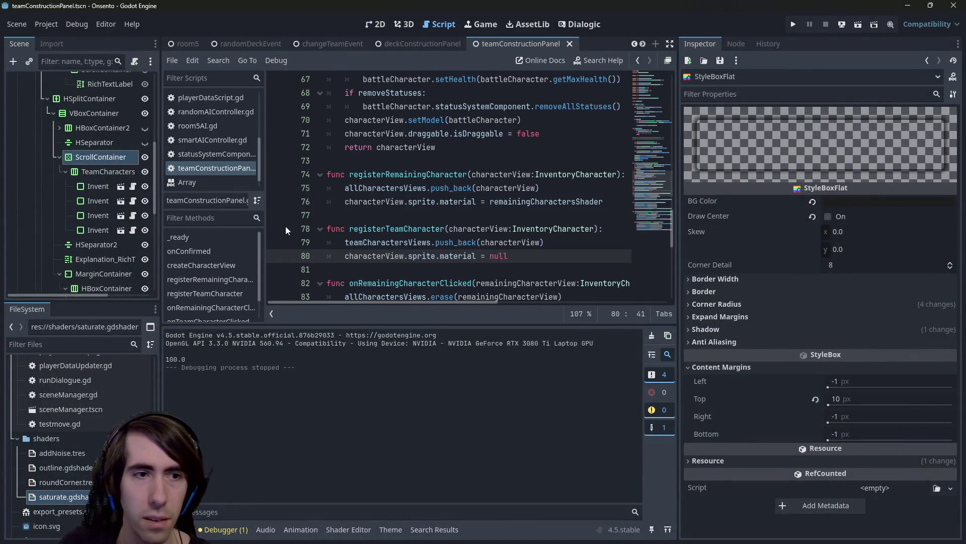
# Open saturate.gdshader from the FileSystem dock
pyautogui.doubleClick(55, 496)
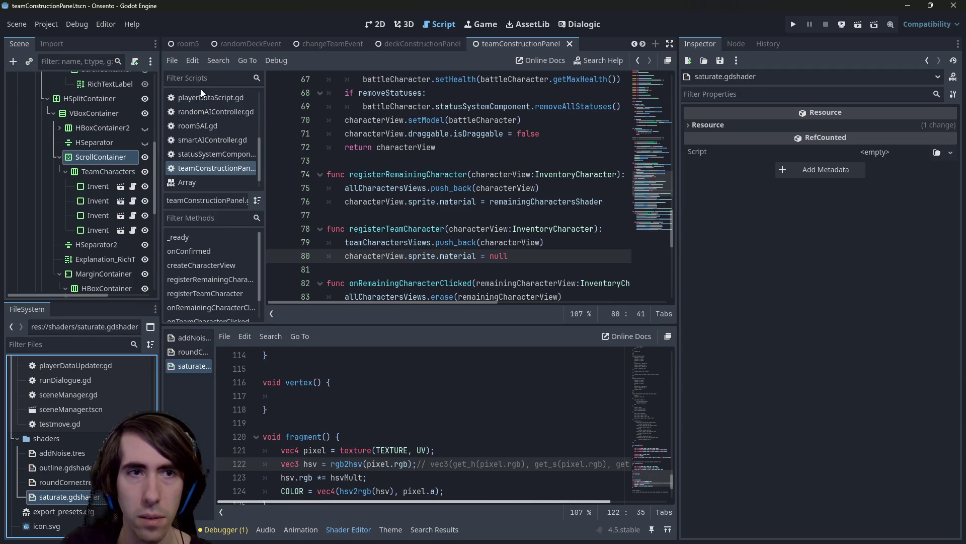
pyautogui.scroll(5, 59, 146)
pyautogui.scroll(3, 60, 146)
# Inspect TeamConstructionPanel's Remaining Characters Shader material and its Hsv Mult value (1.0, 0.1, 0.9)
pyautogui.click(63, 81)
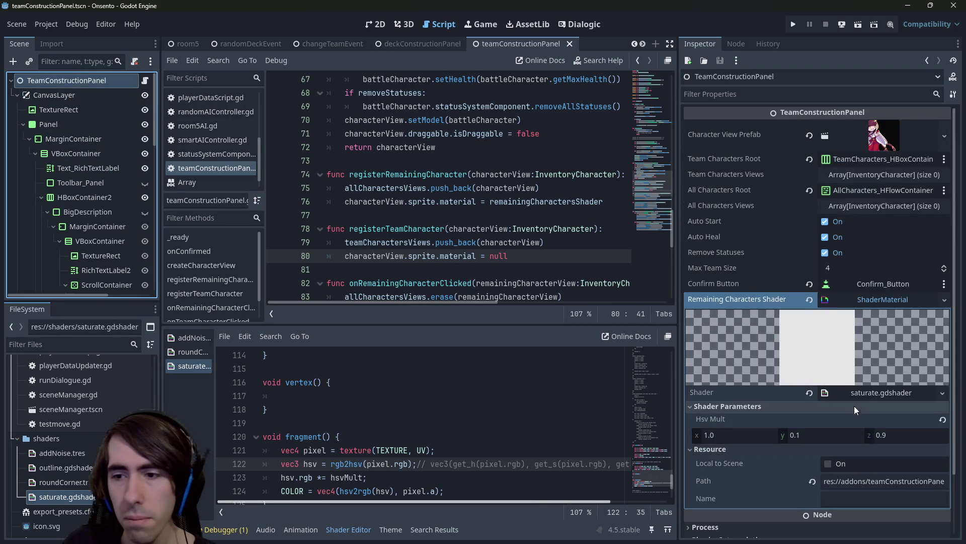
pyautogui.click(879, 300)
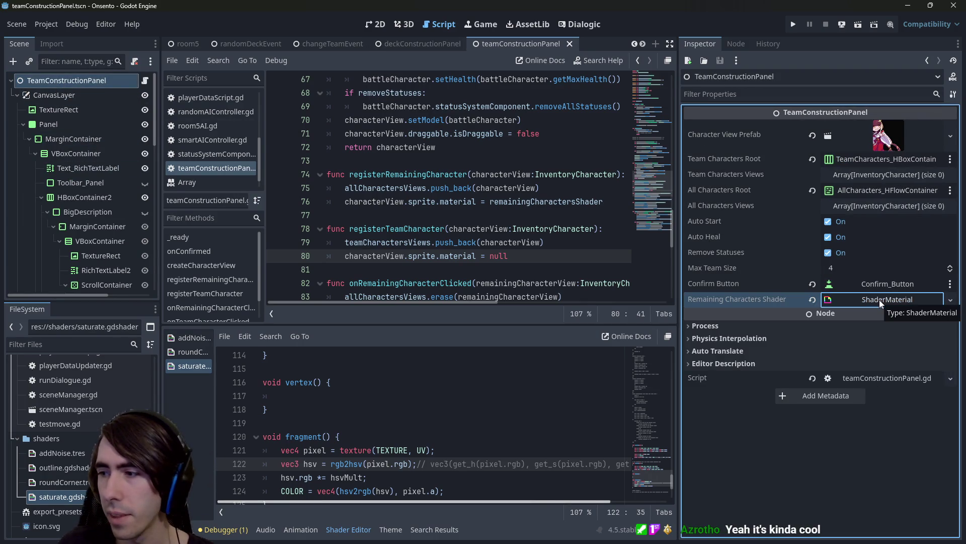
pyautogui.click(856, 299)
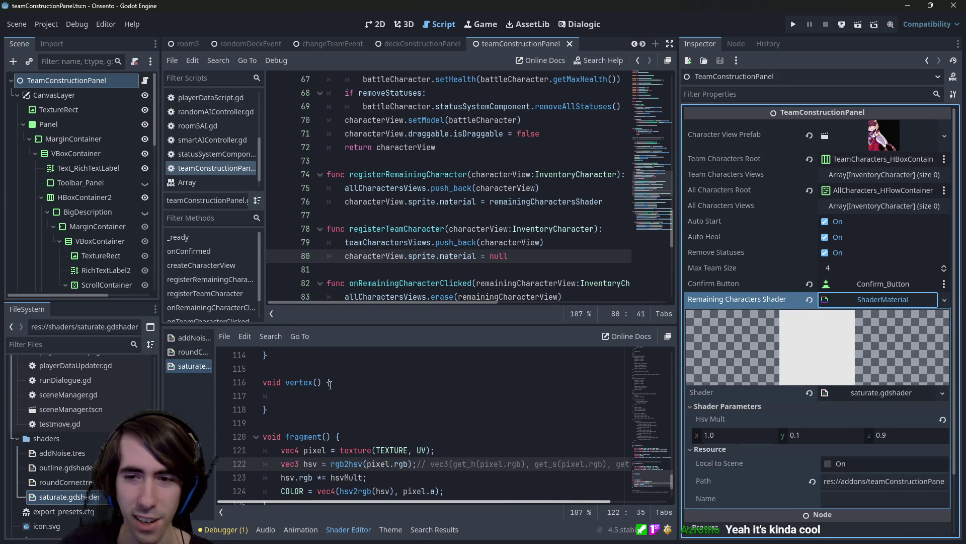
pyautogui.click(766, 422)
pyautogui.scroll(-3, 336, 408)
pyautogui.scroll(2, 336, 408)
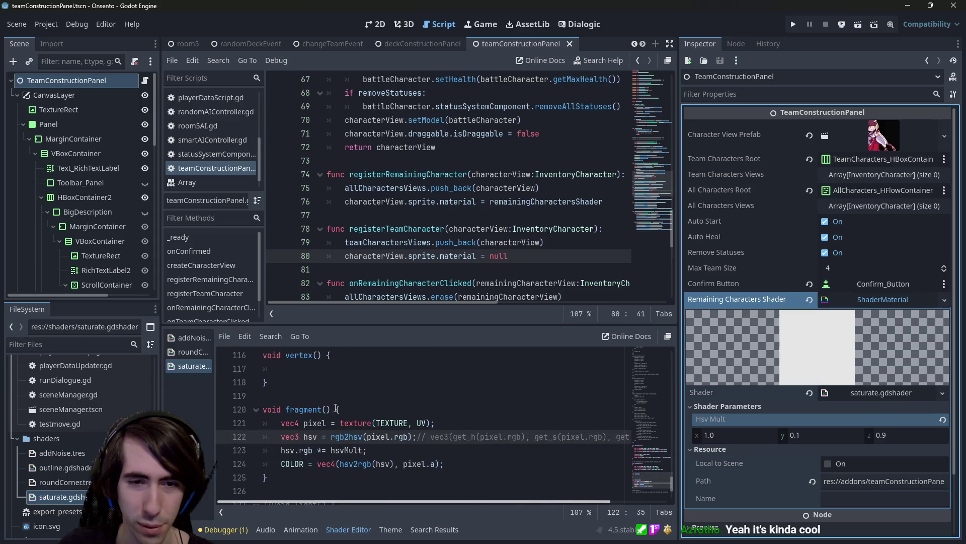
# Return focus to the teamConstructionPanel script code
pyautogui.click(145, 81)
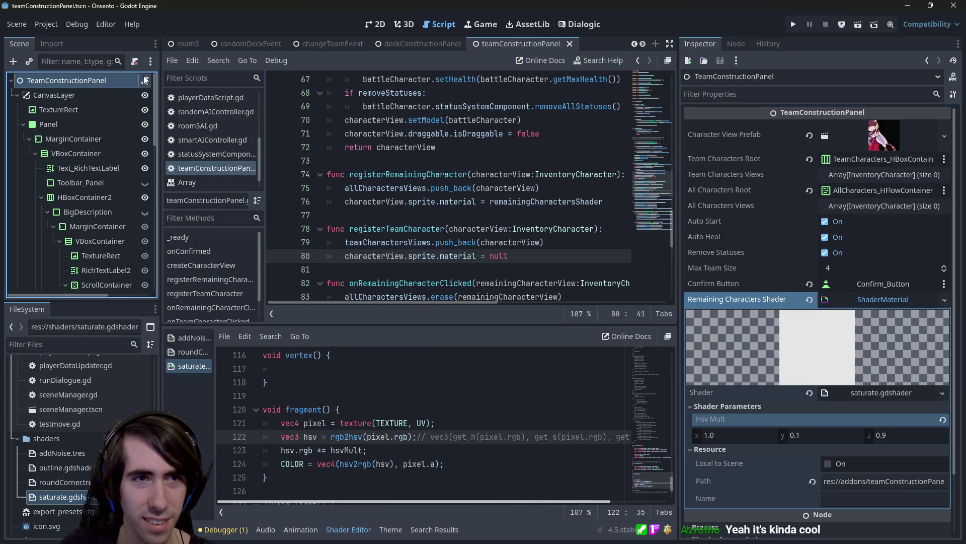
pyautogui.scroll(-2, 442, 203)
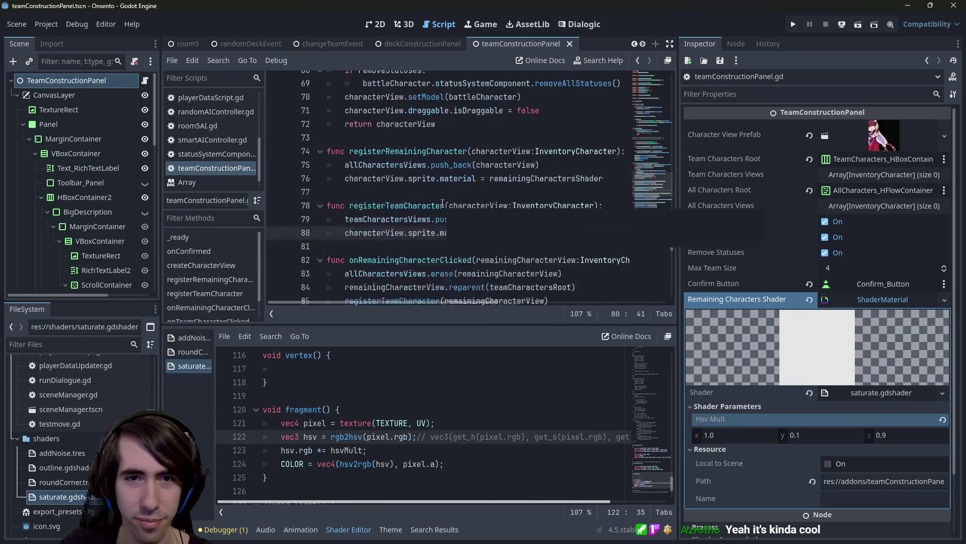
pyautogui.moveTo(680, 201); pyautogui.dragTo(744, 199)
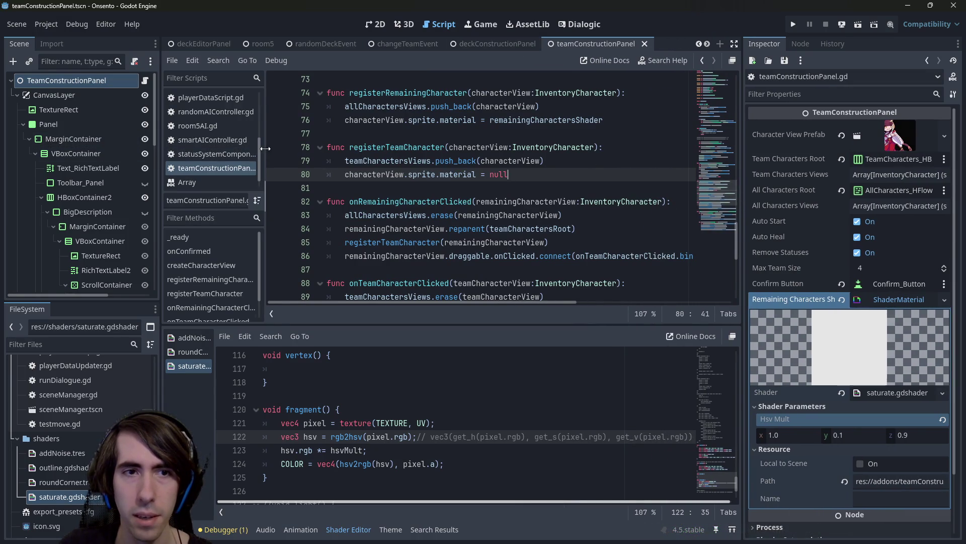
# Duplicate the draggable onClicked connect statement onto line 87
pyautogui.moveTo(267, 149); pyautogui.dragTo(224, 150)
pyautogui.scroll(-1, 393, 228)
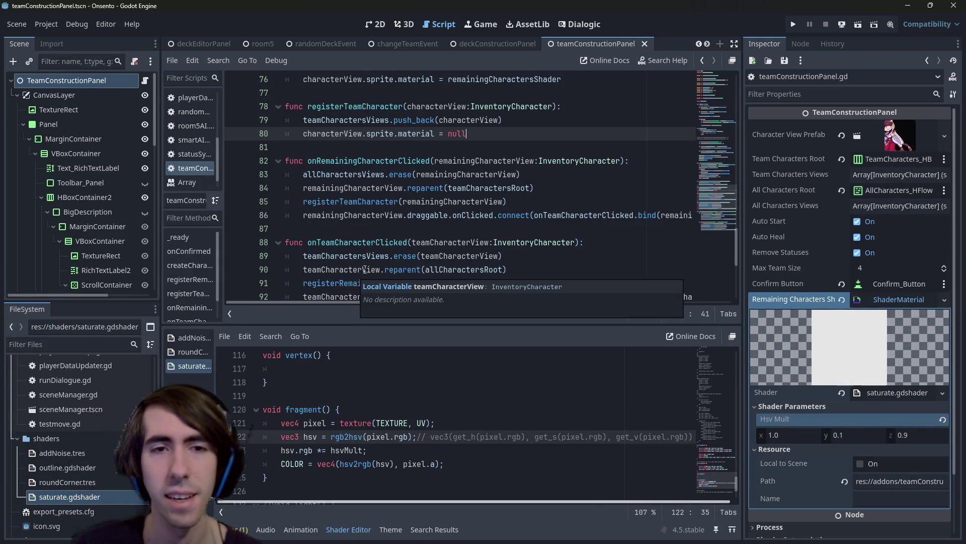
pyautogui.click(426, 232)
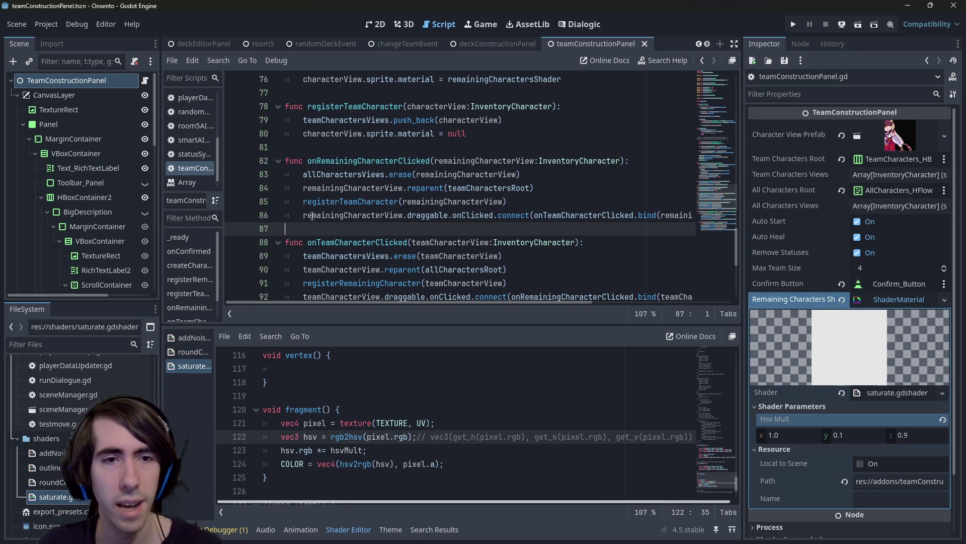
pyautogui.moveTo(312, 216); pyautogui.dragTo(709, 216)
pyautogui.click(549, 235)
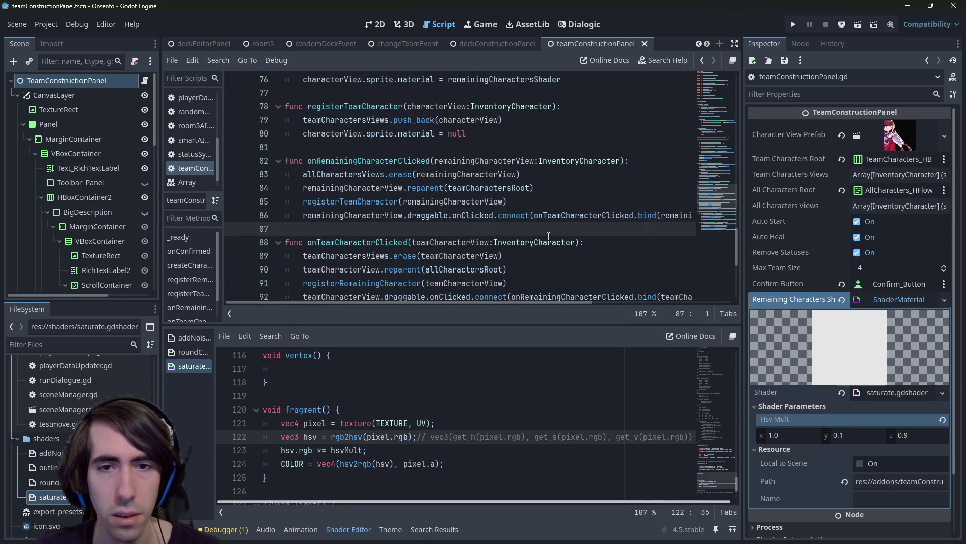
pyautogui.press('Return')
pyautogui.press('Up')
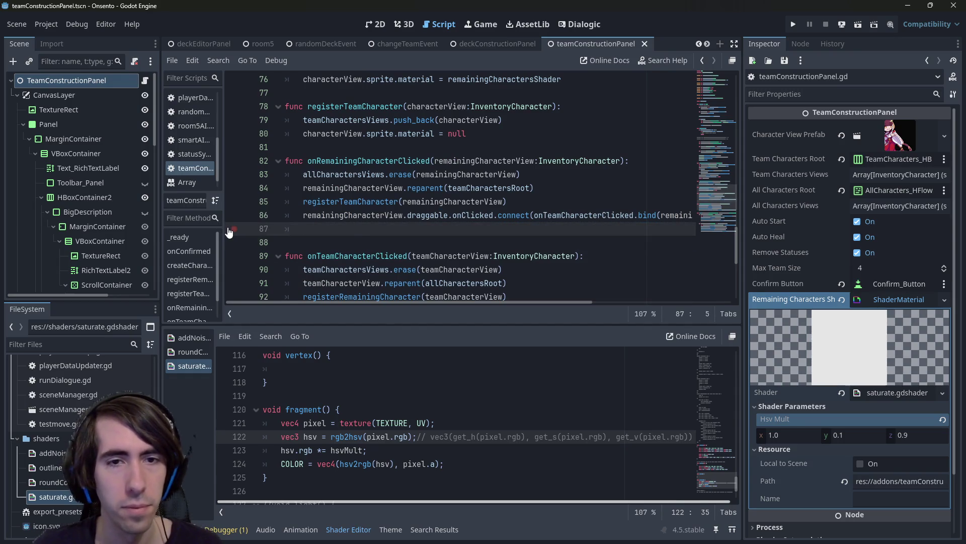
pyautogui.write('remainingCharacterView.draggable.onClicked.connect(onTeamCharacterClicked.bind(remainingCharacterView), CONNECT_ONE_SHOT)')
# Change the duplicate to connect draggable.onHover and open a fresh line below it
pyautogui.keyDown('shift'); pyautogui.click(287, 231); pyautogui.keyUp('shift')
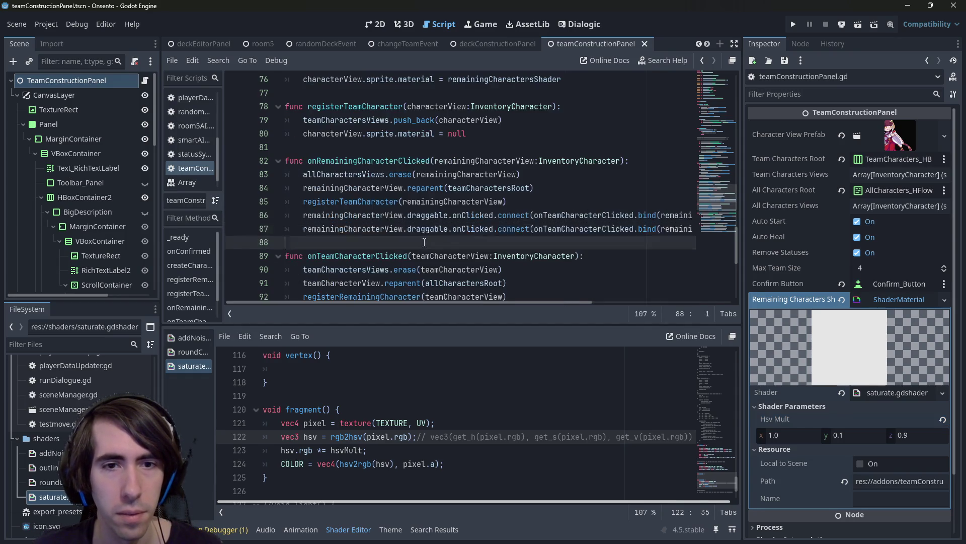
pyautogui.doubleClick(473, 230)
pyautogui.write('onH')
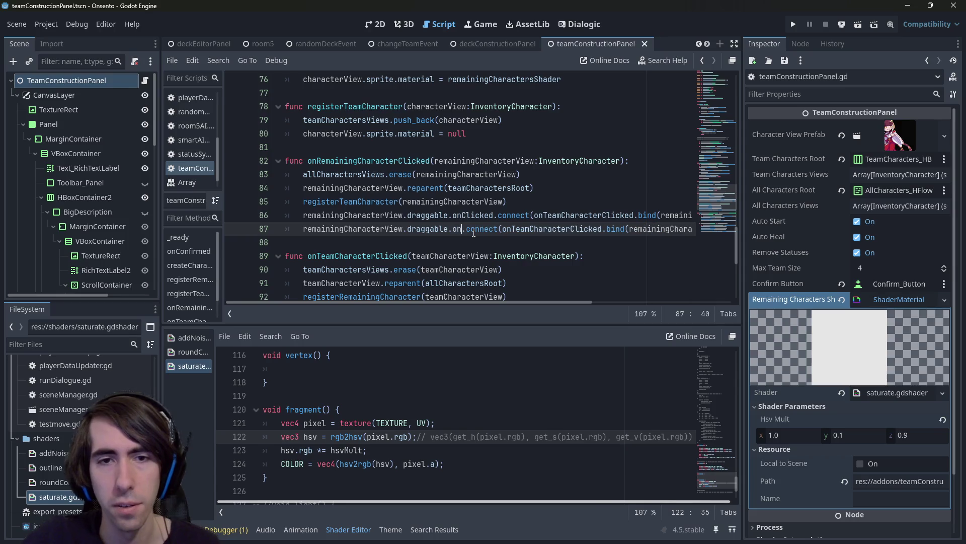
pyautogui.write('over')
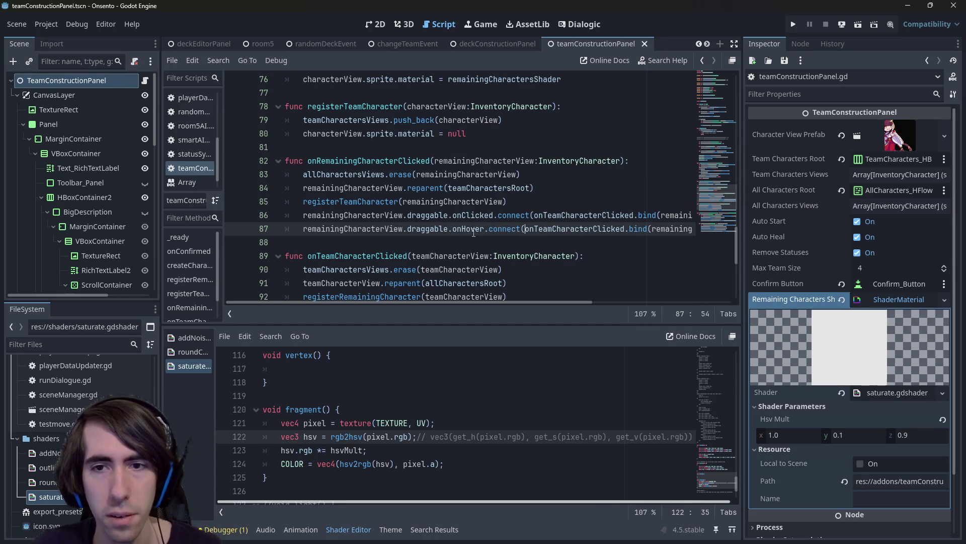
pyautogui.press('Return')
pyautogui.press('Return')
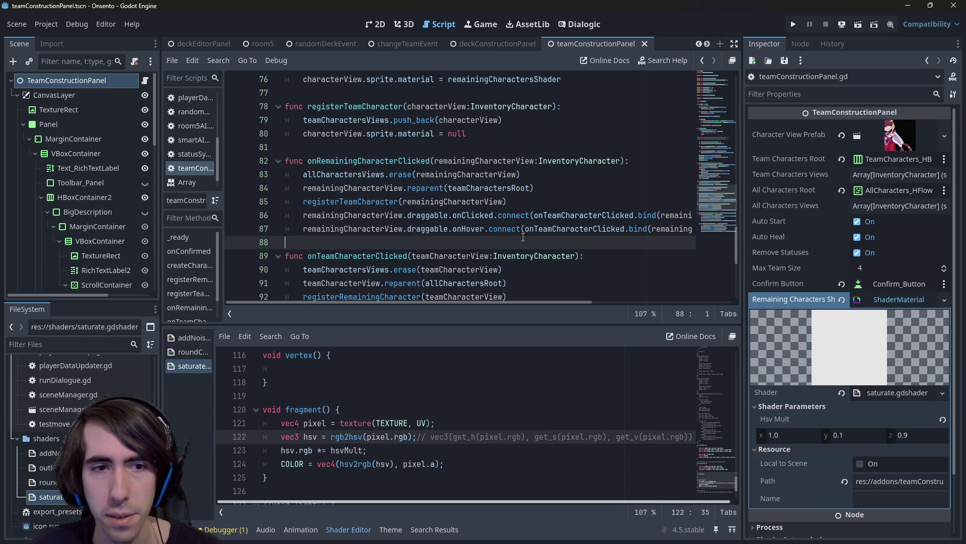
pyautogui.press('BackSpace')
# Declare func onHover(): and point the line-87 connect at onHover without CONNECT_ONE_SHOT
pyautogui.write('func onHover():')
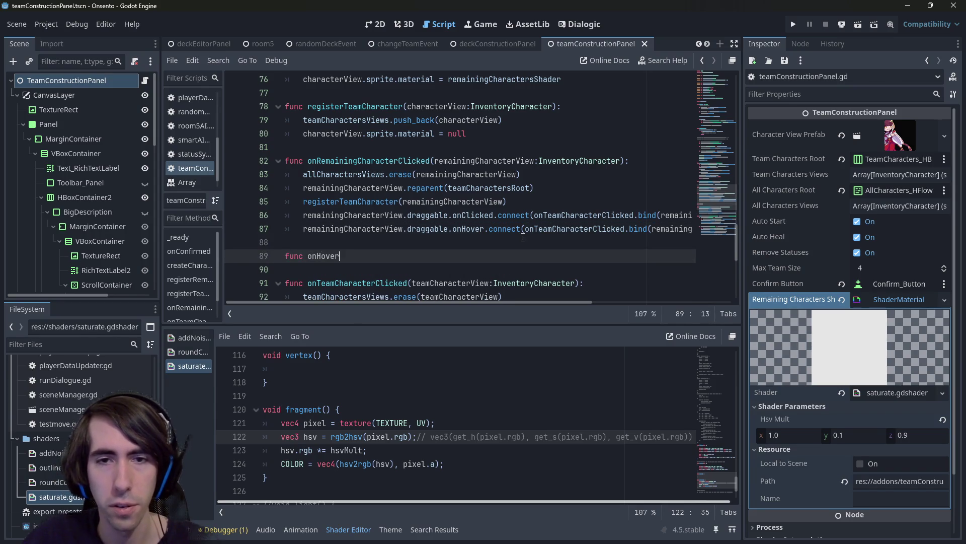
pyautogui.press('Return')
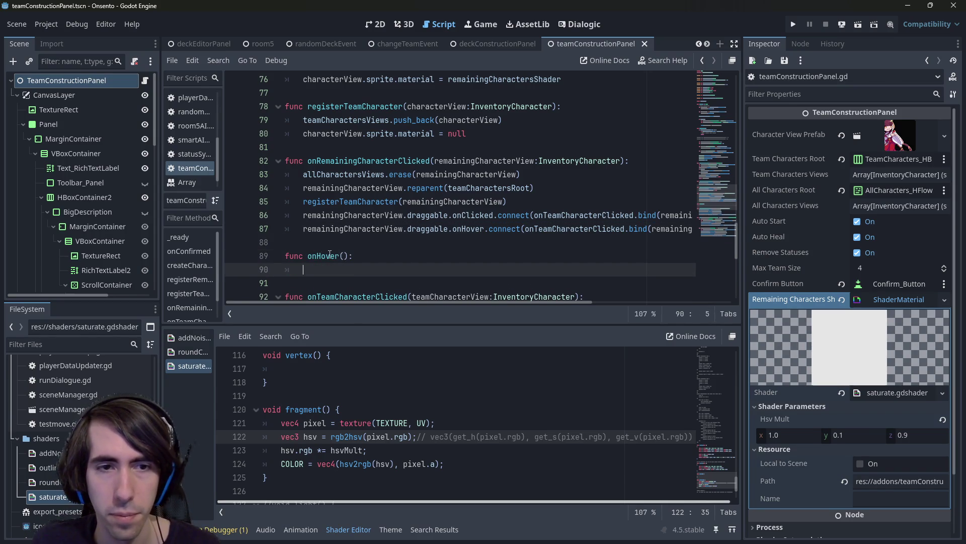
pyautogui.doubleClick(330, 256)
pyautogui.moveTo(526, 229)
pyautogui.mouseDown()
pyautogui.moveTo(695, 229)
pyautogui.moveTo(681, 229)
pyautogui.mouseUp()
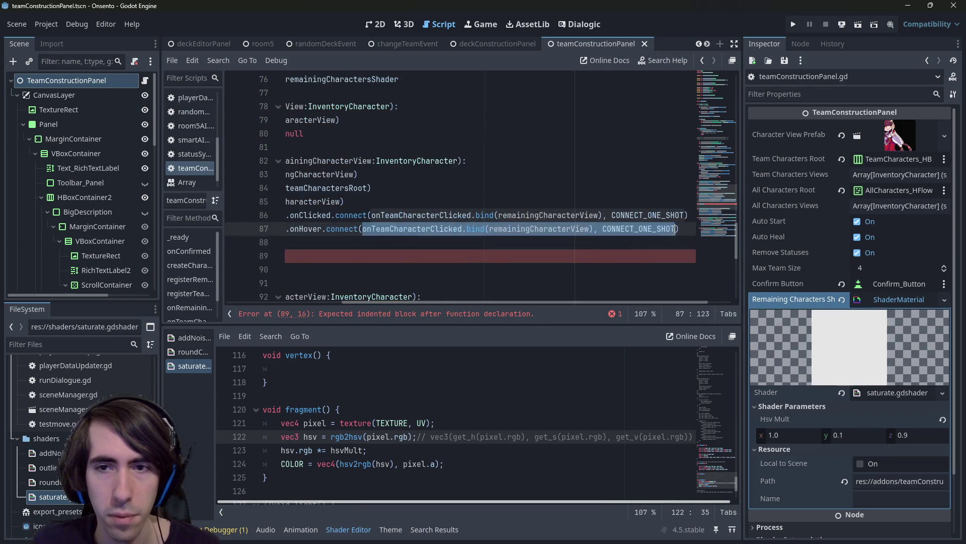
pyautogui.write('onHover.connect(onHover')
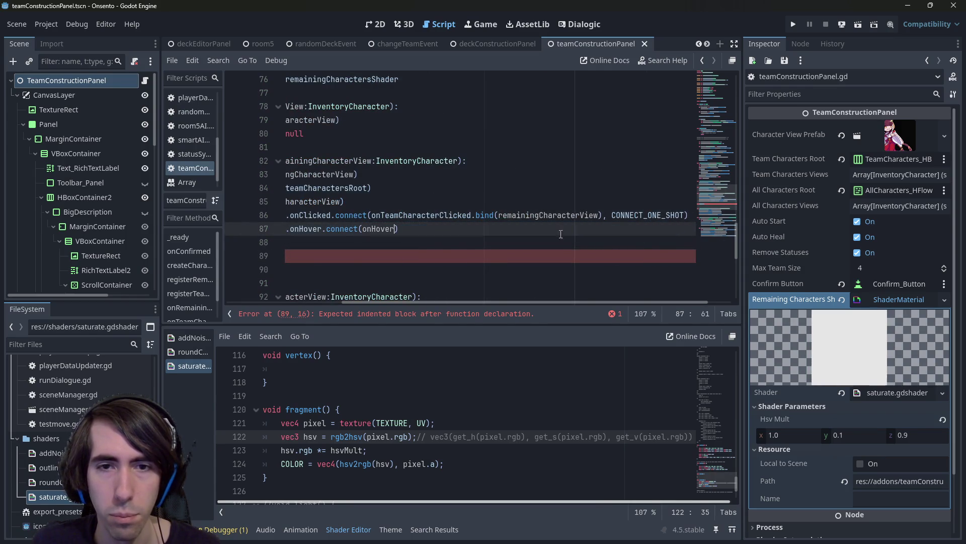
pyautogui.hotkey('ctrl', 'z')
pyautogui.doubleClick(413, 229)
pyautogui.write('onHover')
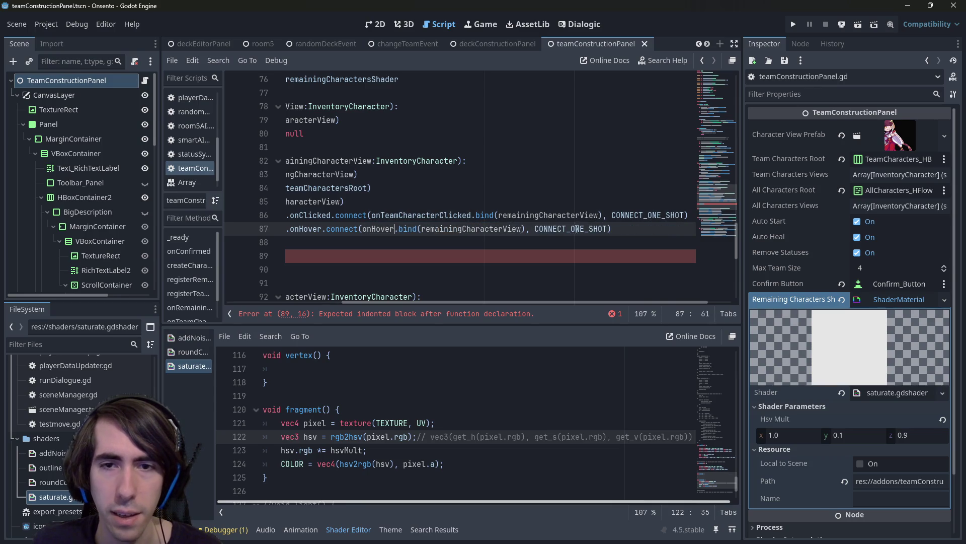
pyautogui.doubleClick(563, 235)
pyautogui.press('BackSpace')
# Give onHover a remainingCharacterView:InventoryCharacter parameter and the material-reset statement as its body
pyautogui.click(562, 255)
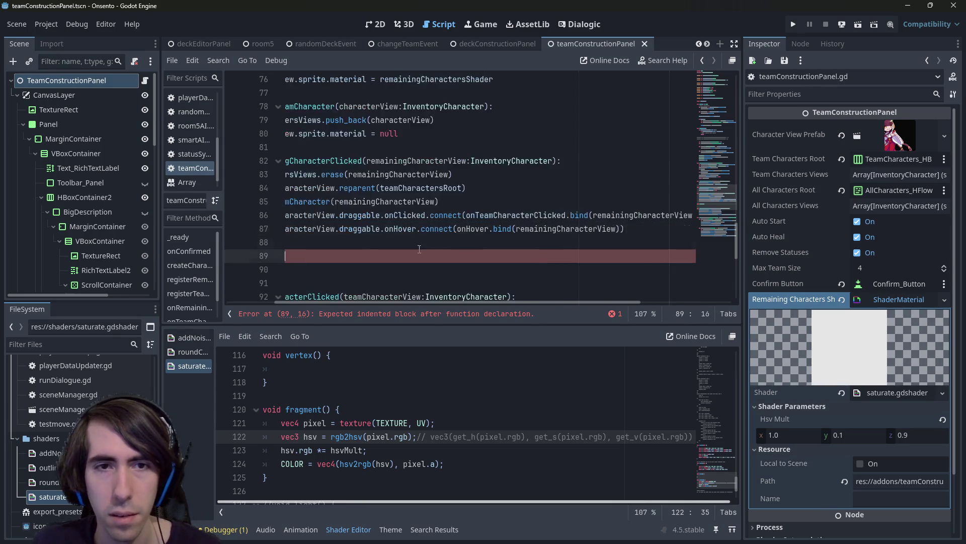
pyautogui.hotkey('shift', 'Up')
pyautogui.moveTo(437, 161); pyautogui.dragTo(621, 161)
pyautogui.hotkey('ctrl', 'c')
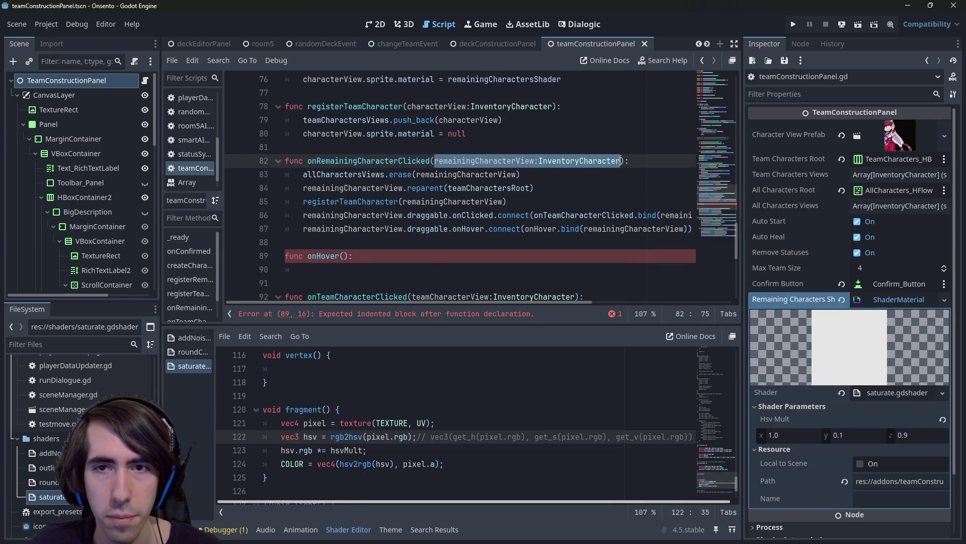
pyautogui.click(345, 256)
pyautogui.hotkey('ctrl', 'v')
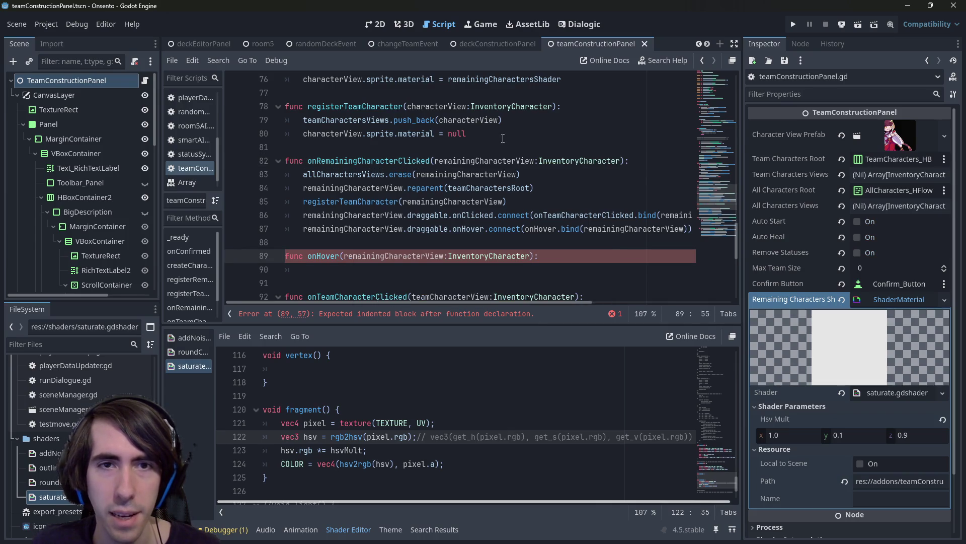
pyautogui.moveTo(468, 133)
pyautogui.mouseDown()
pyautogui.moveTo(217, 121)
pyautogui.moveTo(211, 132)
pyautogui.mouseUp()
pyautogui.hotkey('ctrl', 'c')
pyautogui.click(529, 270)
pyautogui.hotkey('ctrl', 'v')
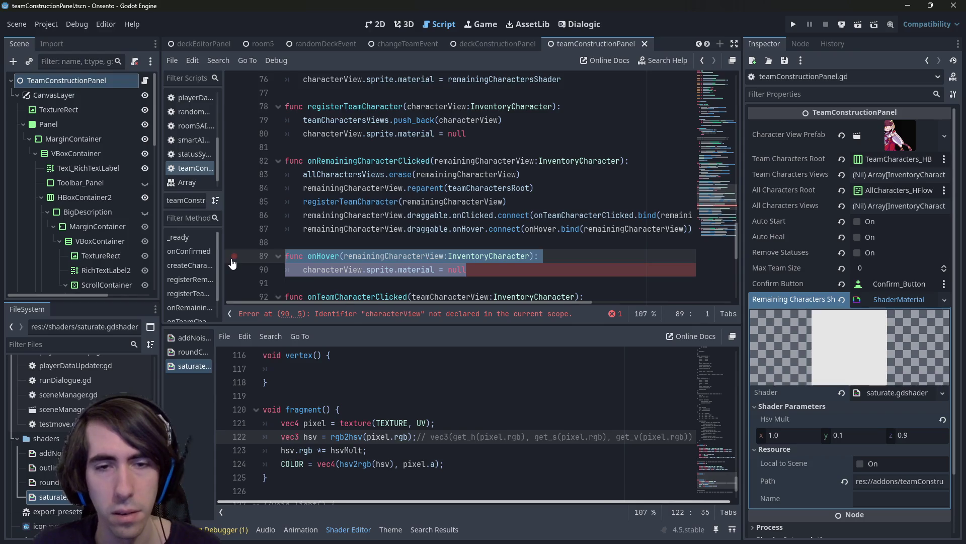
# Paste a second copy of the onHover function directly below it
pyautogui.press('Return')
pyautogui.hotkey('ctrl', 'v')
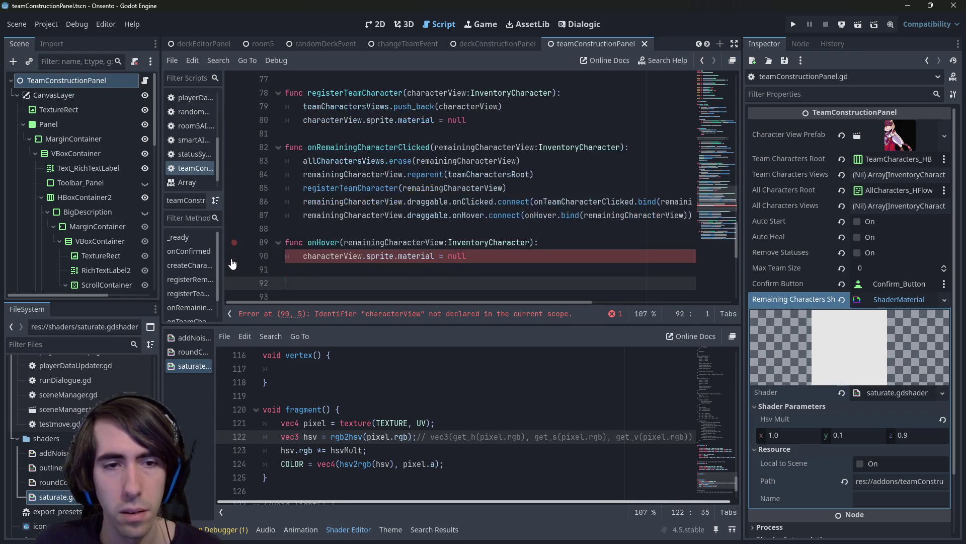
pyautogui.click(318, 228)
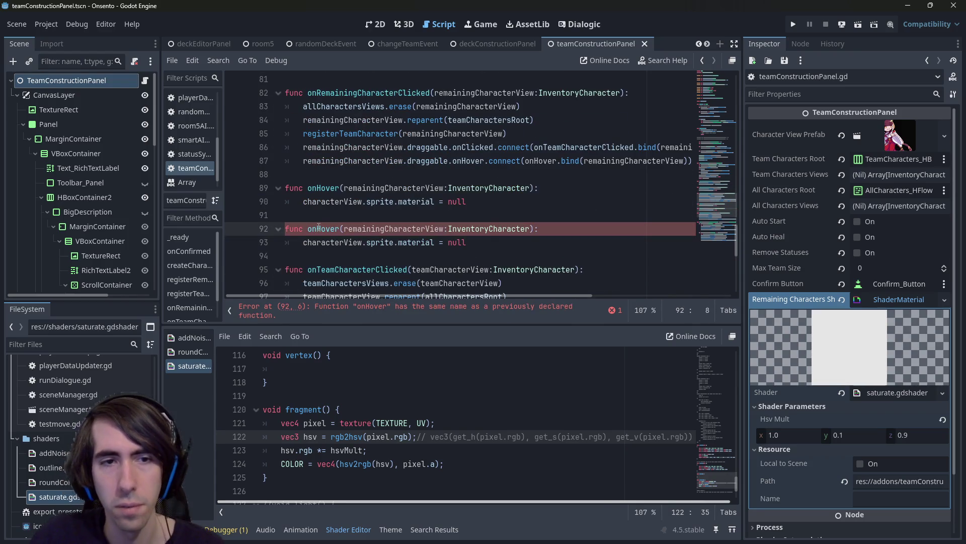
# Rename the two handlers onRemainingCharacterHover and onRemainingCharacterUnhover, then save
pyautogui.hotkey('ctrl', 'space')
pyautogui.press('Escape')
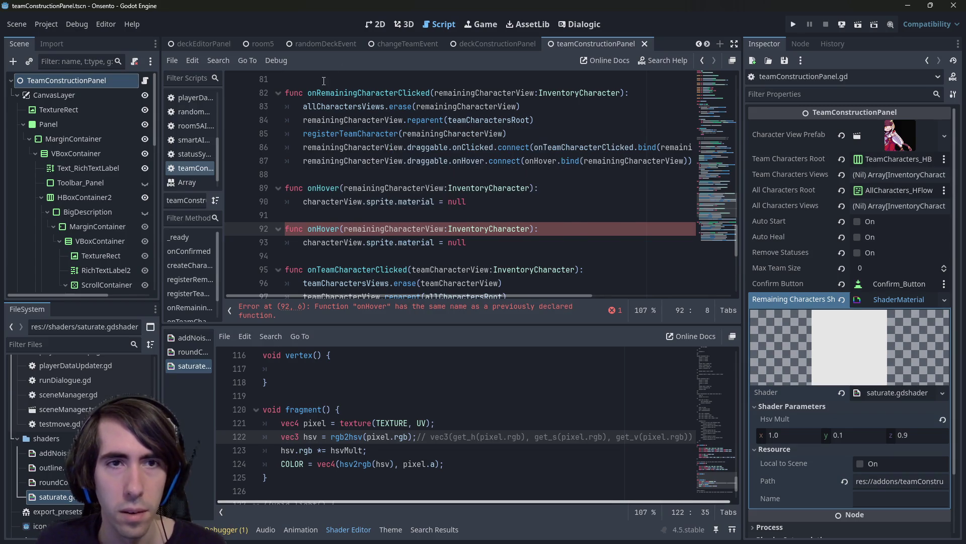
pyautogui.moveTo(316, 93); pyautogui.dragTo(400, 93)
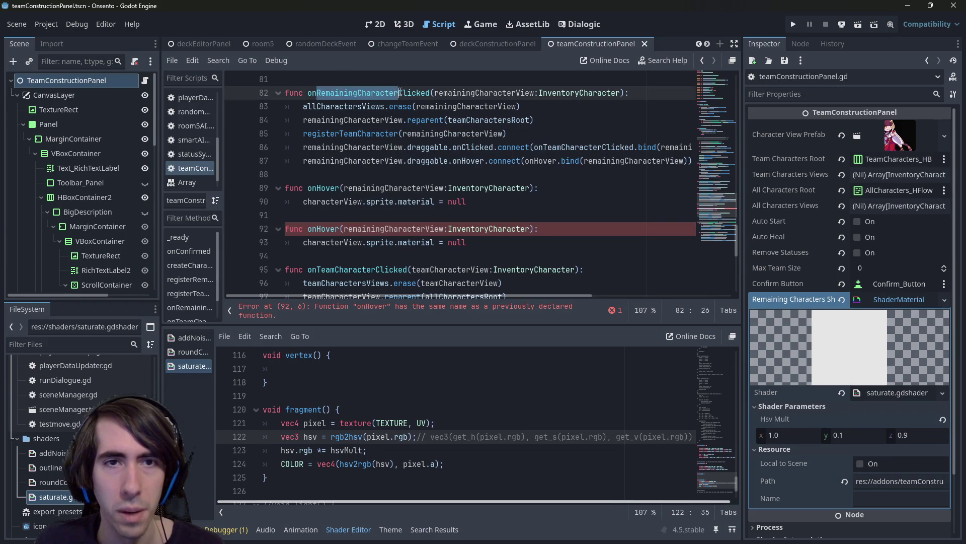
pyautogui.click(319, 187)
pyautogui.hotkey('ctrl', 'v')
pyautogui.doubleClick(362, 188)
pyautogui.doubleClick(323, 229)
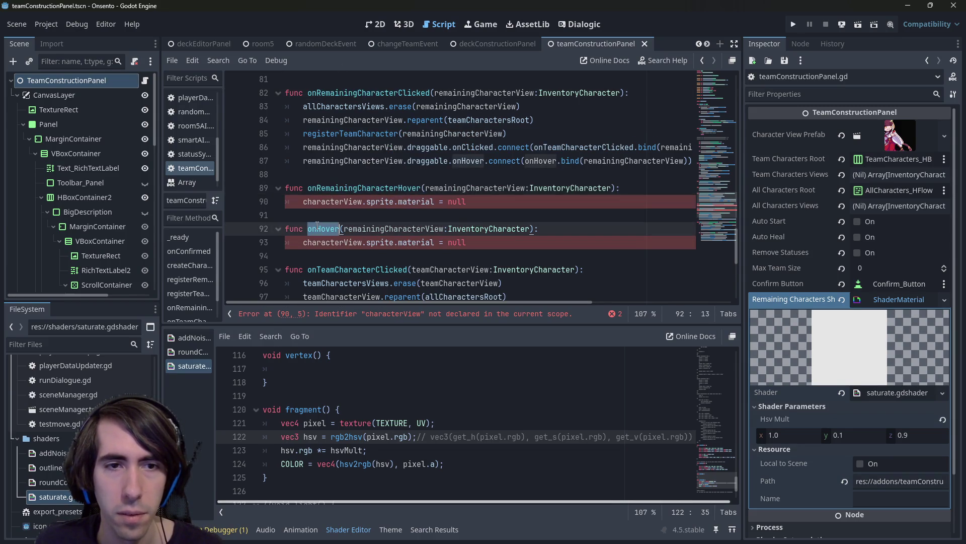
pyautogui.hotkey('ctrl', 'v')
pyautogui.press('BackSpace')
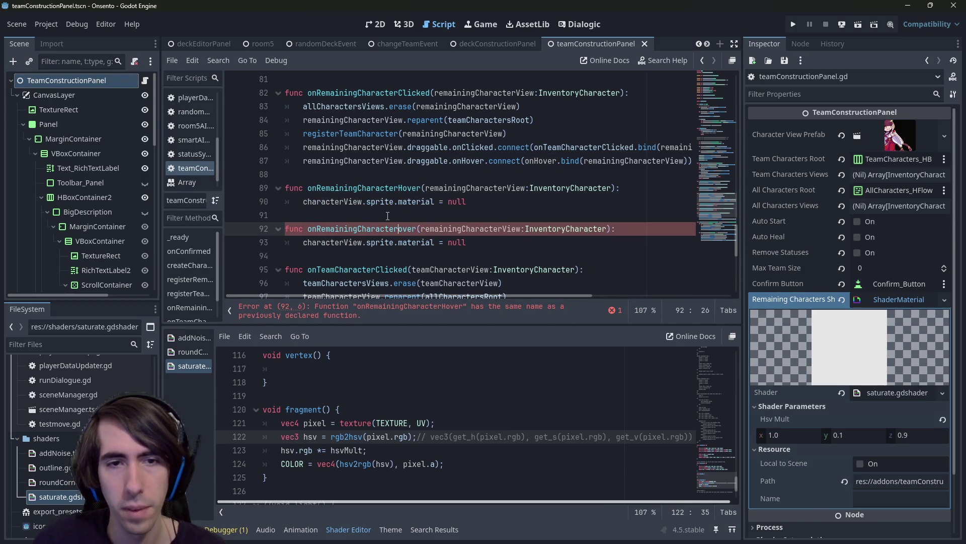
pyautogui.write('Unh')
pyautogui.hotkey('ctrl', 's')
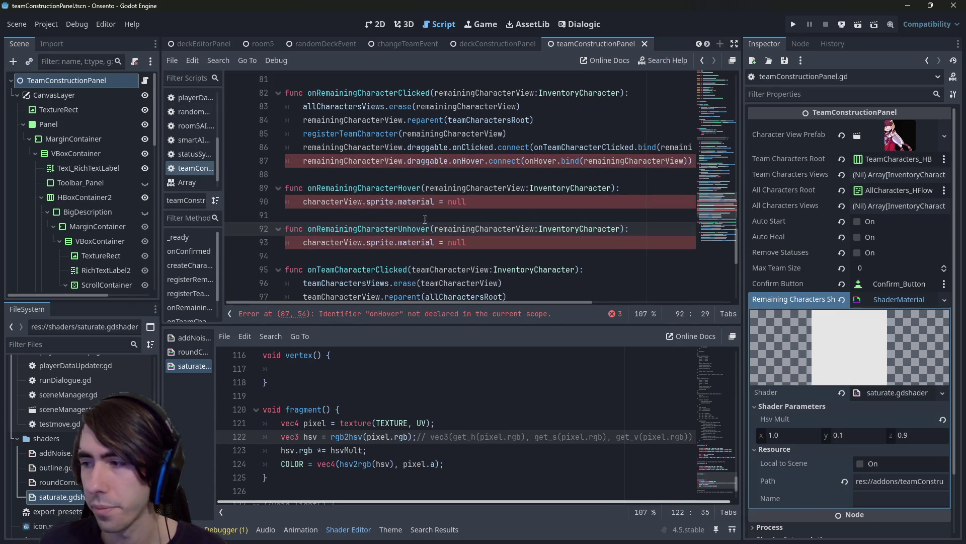
# Make the line-87 onHover connect call target onRemainingCharacterHover
pyautogui.scroll(1, 478, 219)
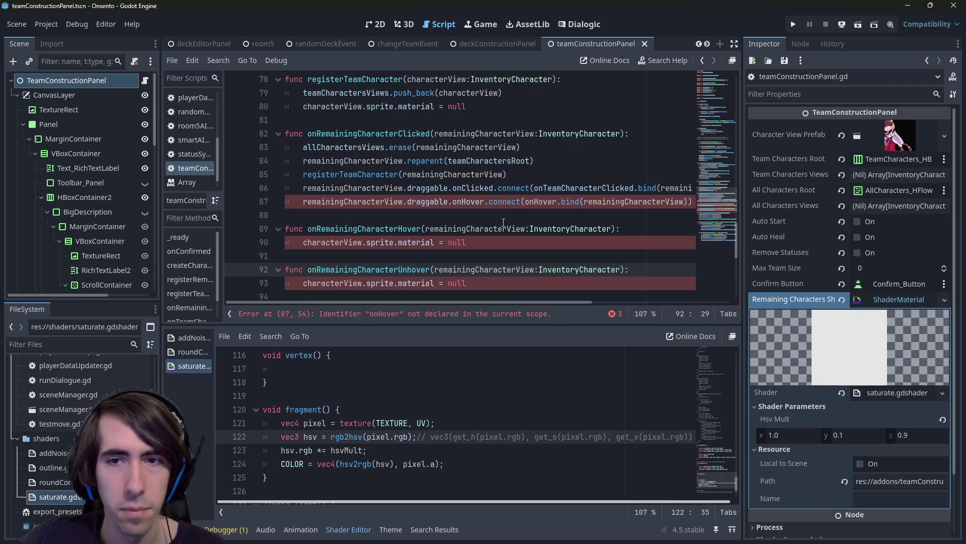
pyautogui.doubleClick(355, 231)
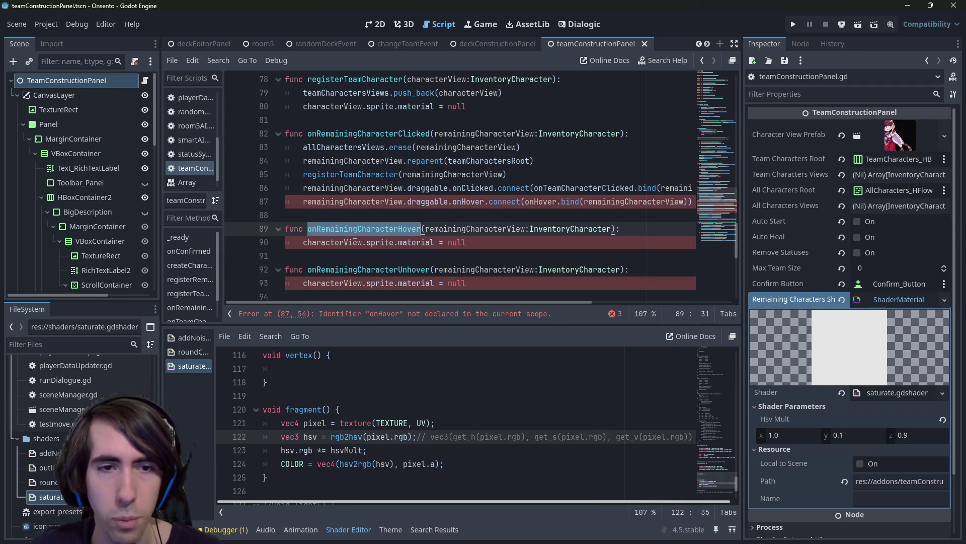
pyautogui.doubleClick(526, 201)
pyautogui.hotkey('ctrl', 'v')
# Duplicate that connect line onto line 88 and point it at onRemainingCharacterUnhover
pyautogui.moveTo(303, 201); pyautogui.dragTo(738, 203)
pyautogui.hotkey('ctrl', 'c')
pyautogui.press('End')
pyautogui.press('Return')
pyautogui.hotkey('ctrl', 'v')
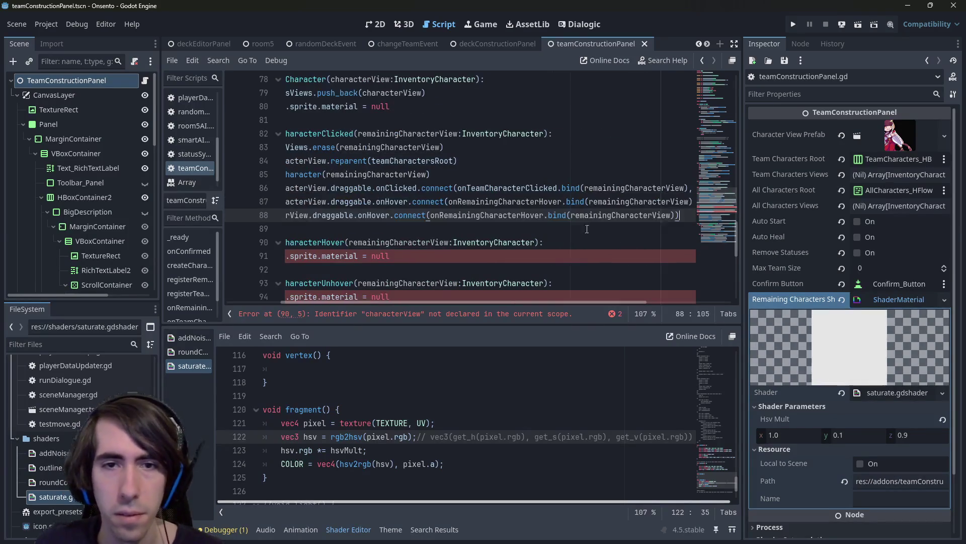
pyautogui.click(302, 215)
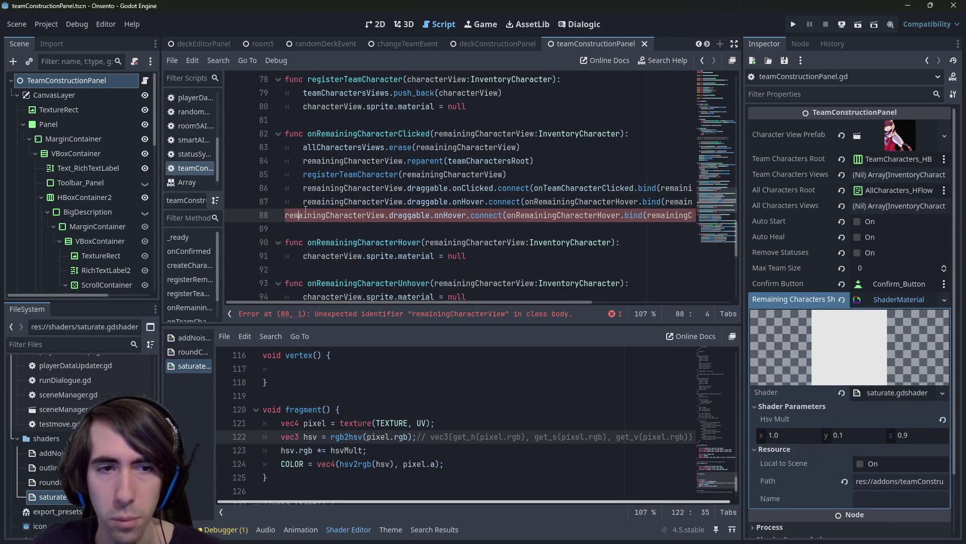
pyautogui.press('Home')
pyautogui.press('Tab')
pyautogui.doubleClick(387, 283)
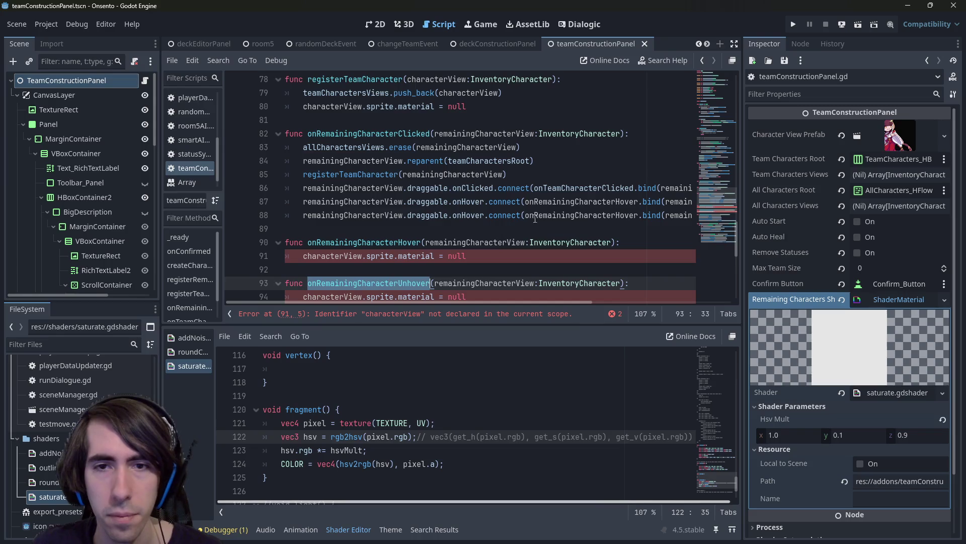
pyautogui.hotkey('ctrl', 'c')
pyautogui.doubleClick(535, 215)
pyautogui.hotkey('ctrl', 'v')
pyautogui.scroll(-1, 600, 174)
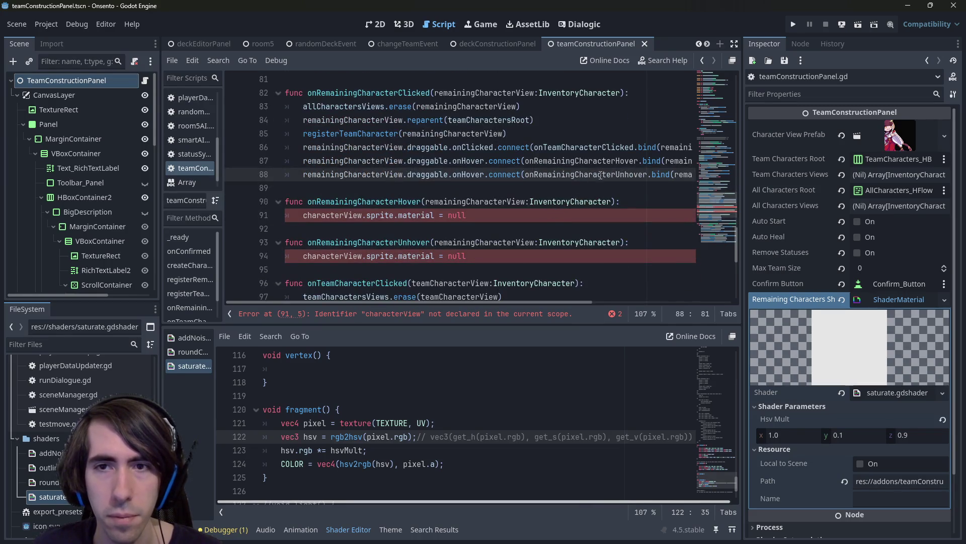
# Rename both handlers' parameters to characterView
pyautogui.click(418, 224)
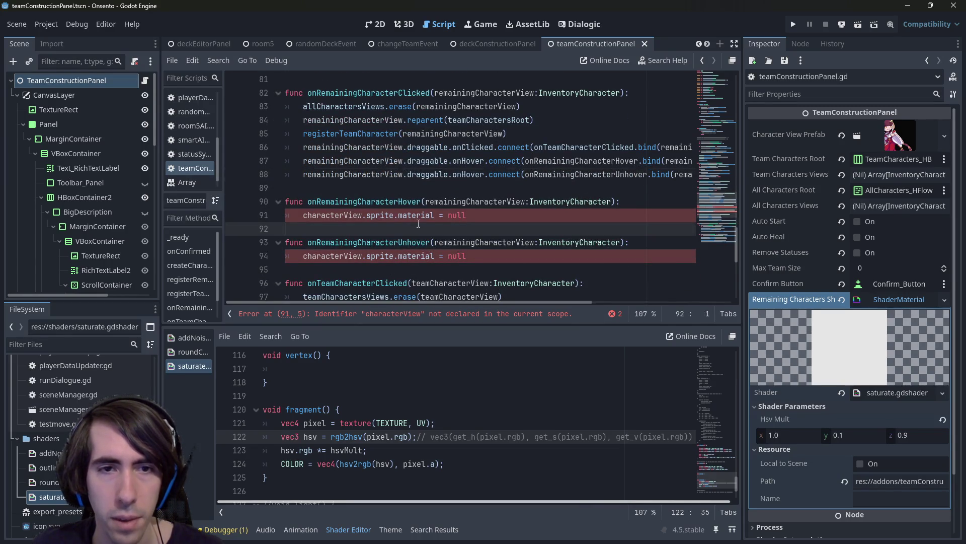
pyautogui.doubleClick(456, 202)
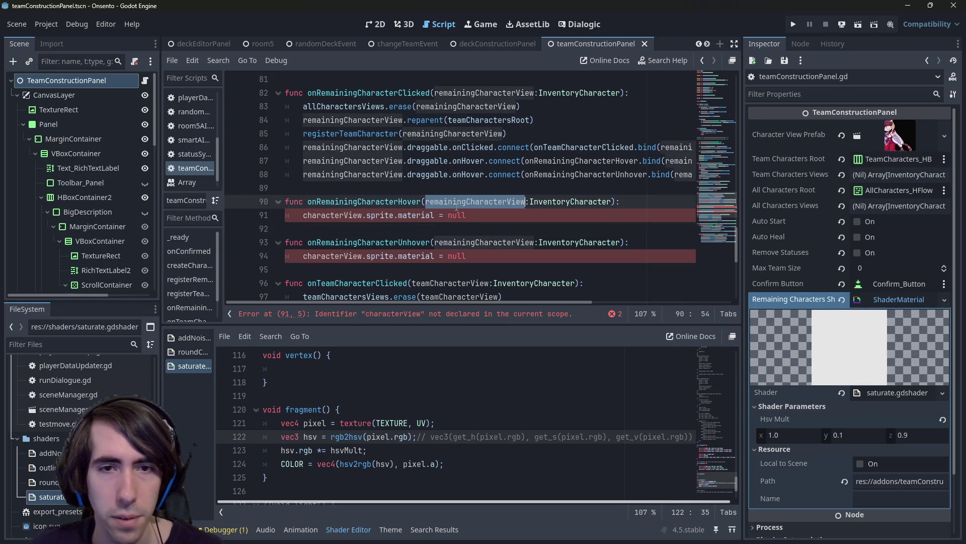
pyautogui.write('characterView')
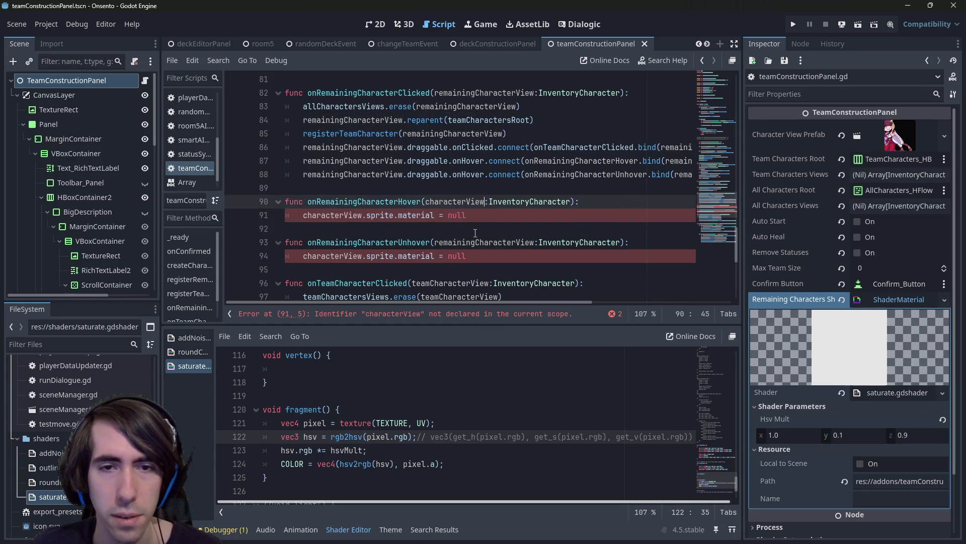
pyautogui.doubleClick(468, 242)
pyautogui.write('characterView')
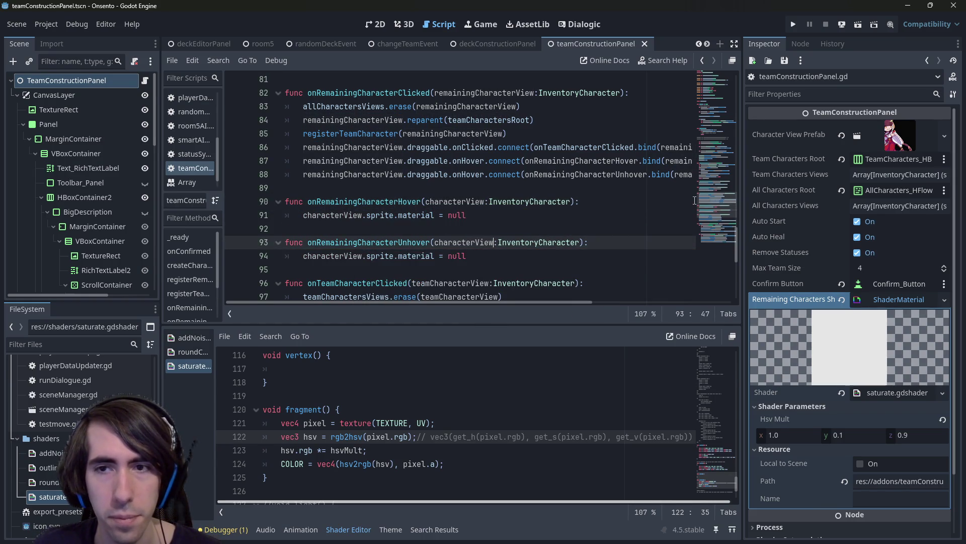
# Locate and select the remainingCharactersShader variable name for reuse
pyautogui.moveTo(720, 209); pyautogui.dragTo(687, 68)
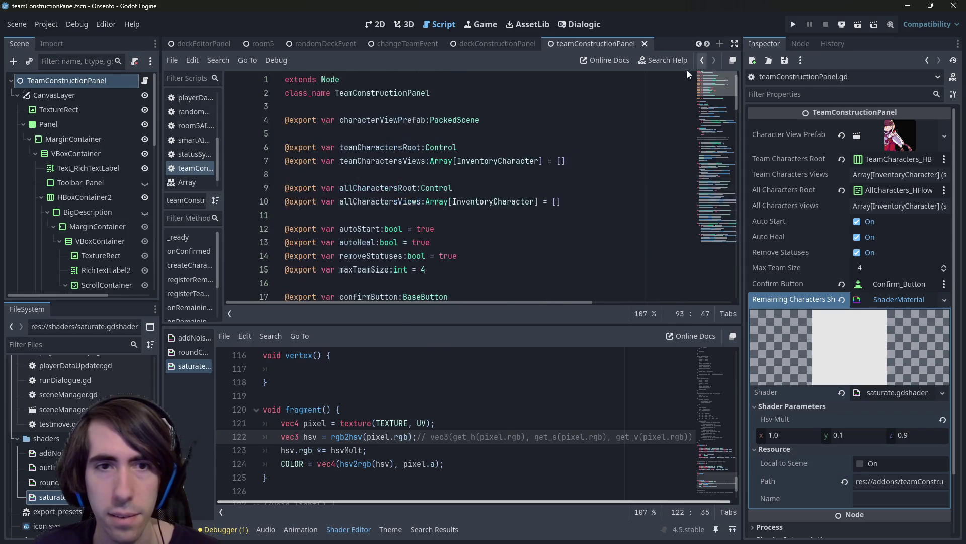
pyautogui.scroll(-2, 494, 198)
pyautogui.scroll(-20, 476, 194)
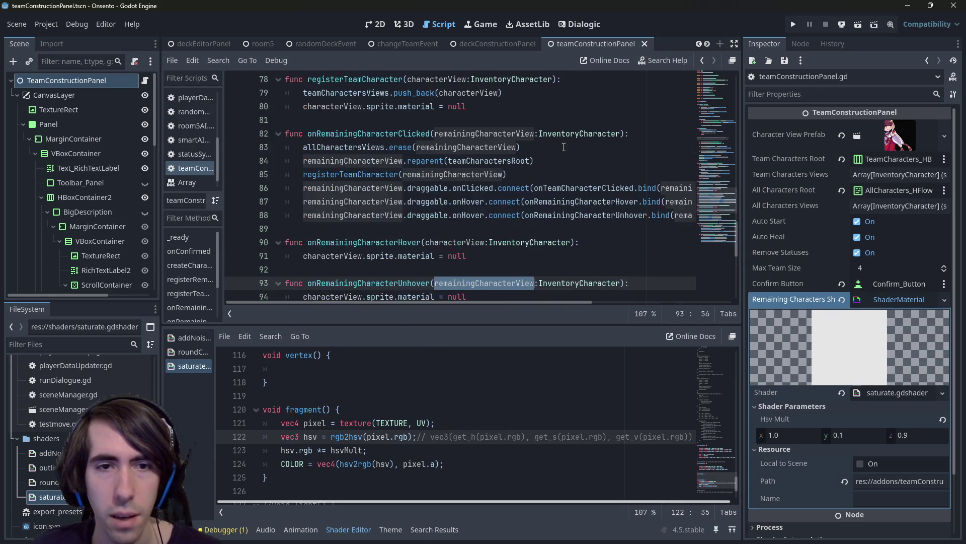
pyautogui.scroll(-1, 475, 194)
pyautogui.scroll(1, 476, 194)
pyautogui.scroll(1, 487, 169)
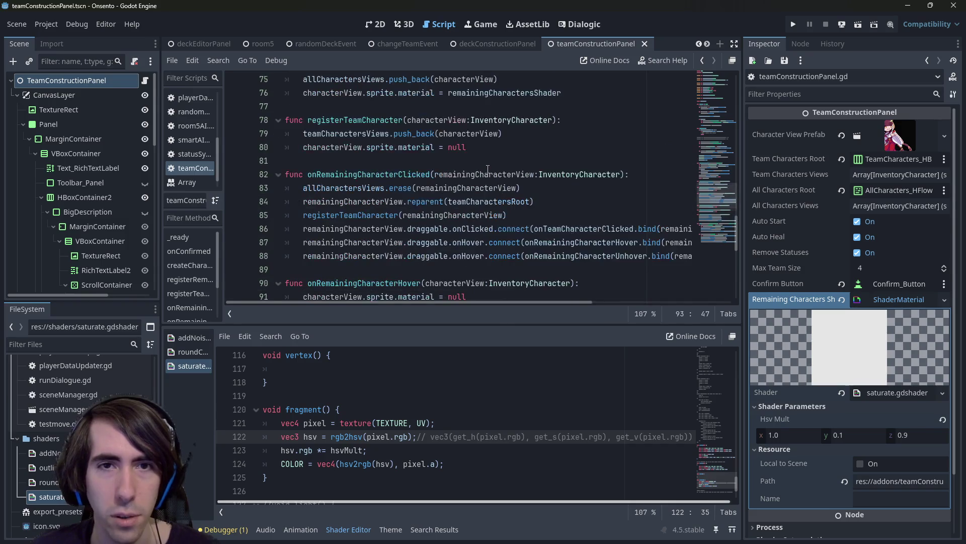
pyautogui.scroll(1, 485, 170)
pyautogui.scroll(1, 470, 148)
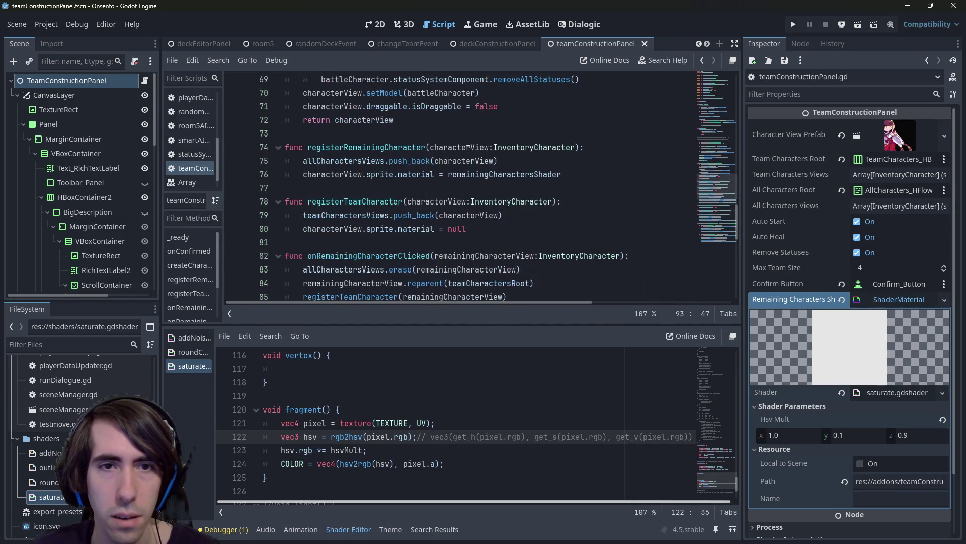
pyautogui.doubleClick(493, 174)
pyautogui.scroll(-5, 453, 174)
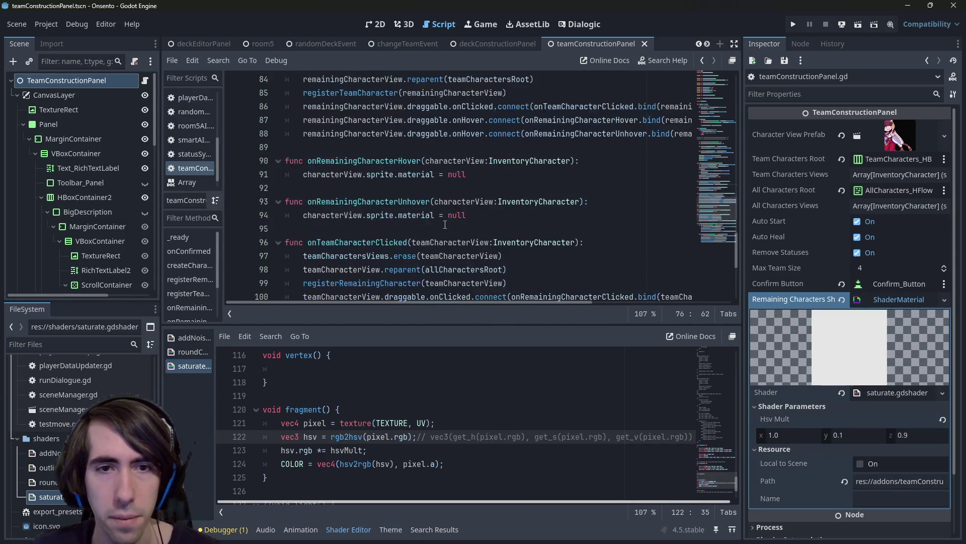
# Make unhover restore remainingCharactersShader and hover apply remainingCharactersHoverShader instead of null
pyautogui.doubleClick(416, 174)
pyautogui.doubleClick(456, 215)
pyautogui.hotkey('ctrl', 'v')
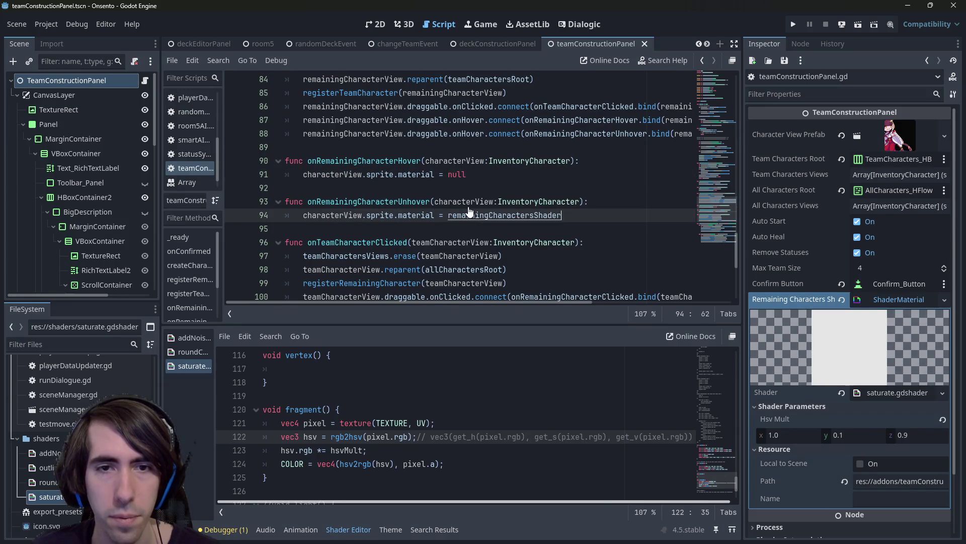
pyautogui.hotkey('ctrl', 's')
pyautogui.doubleClick(457, 174)
pyautogui.hotkey('ctrl', 'v')
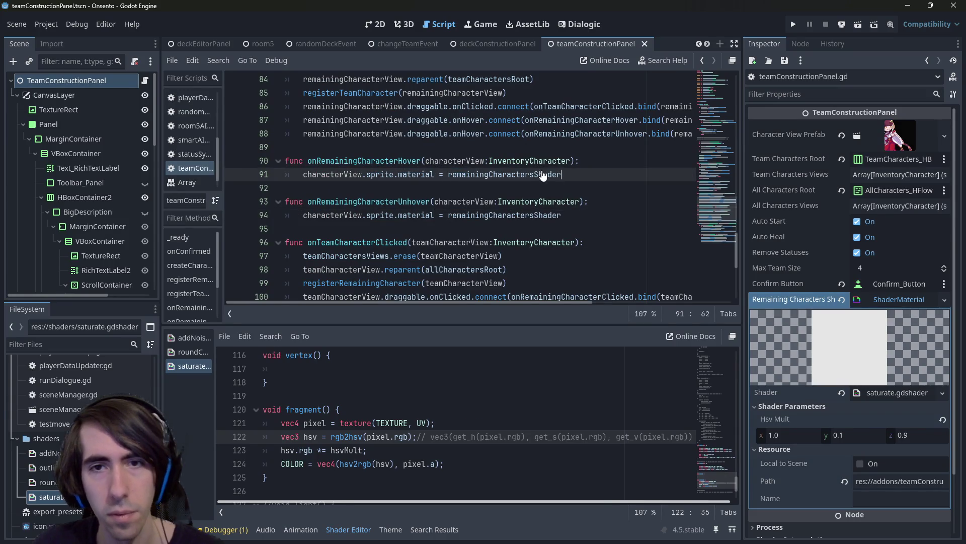
pyautogui.click(543, 172)
pyautogui.write('Hover')
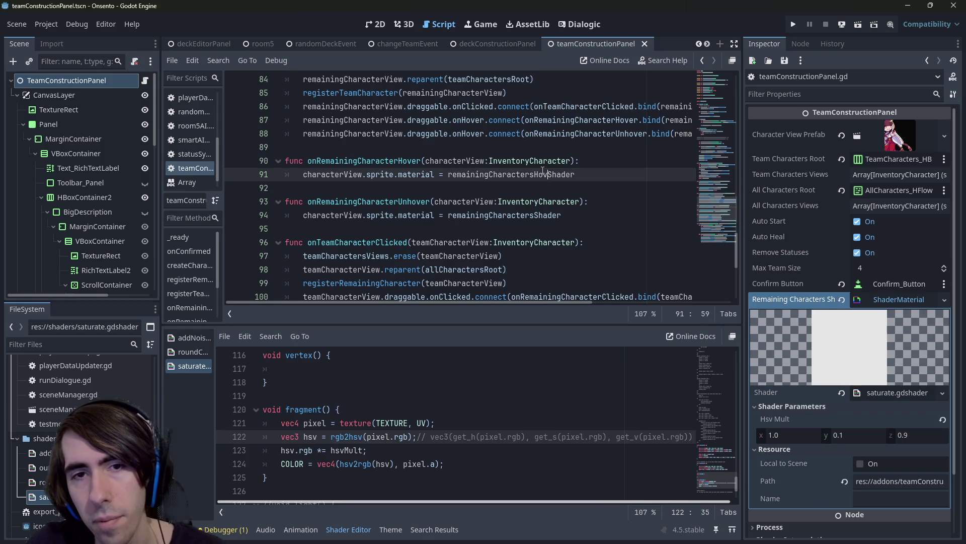
pyautogui.hotkey('ctrl', 's')
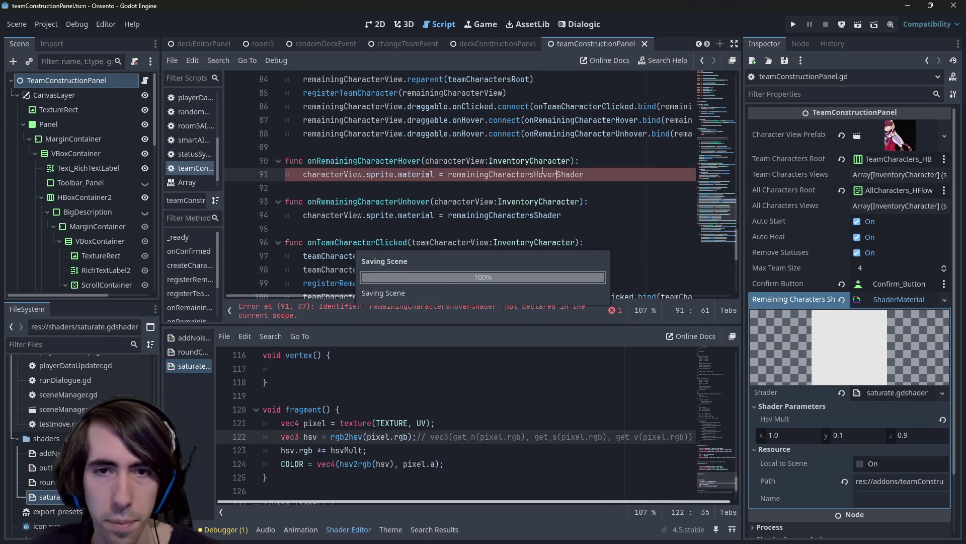
# Duplicate the remainingCharactersShader export declaration below itself
pyautogui.doubleClick(542, 174)
pyautogui.moveTo(699, 218); pyautogui.dragTo(720, 54)
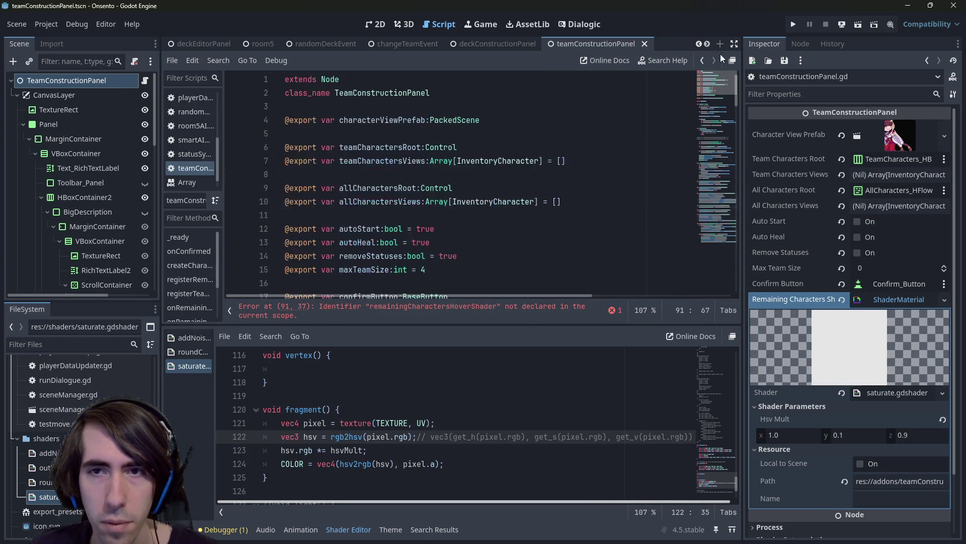
pyautogui.scroll(-4, 453, 181)
pyautogui.click(538, 166)
pyautogui.press('Return')
pyautogui.press('Return')
pyautogui.hotkey('ctrl', 'v')
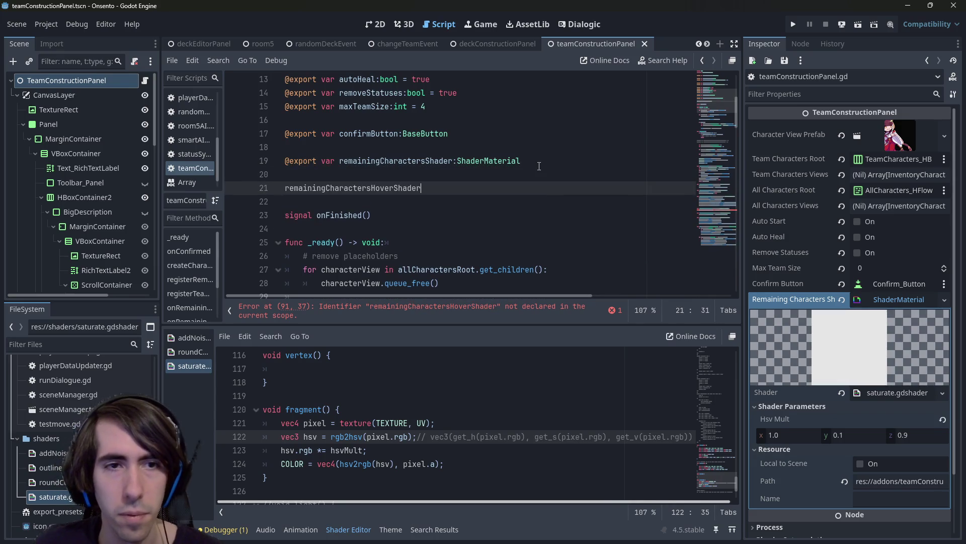
pyautogui.moveTo(539, 166); pyautogui.dragTo(279, 155)
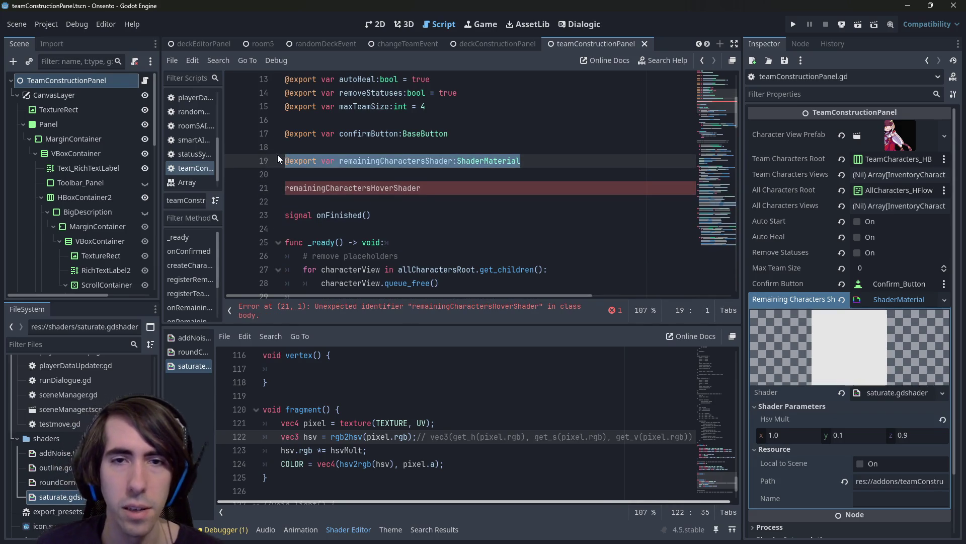
pyautogui.hotkey('ctrl', 'c')
pyautogui.press('End')
pyautogui.press('Return')
pyautogui.hotkey('ctrl', 'v')
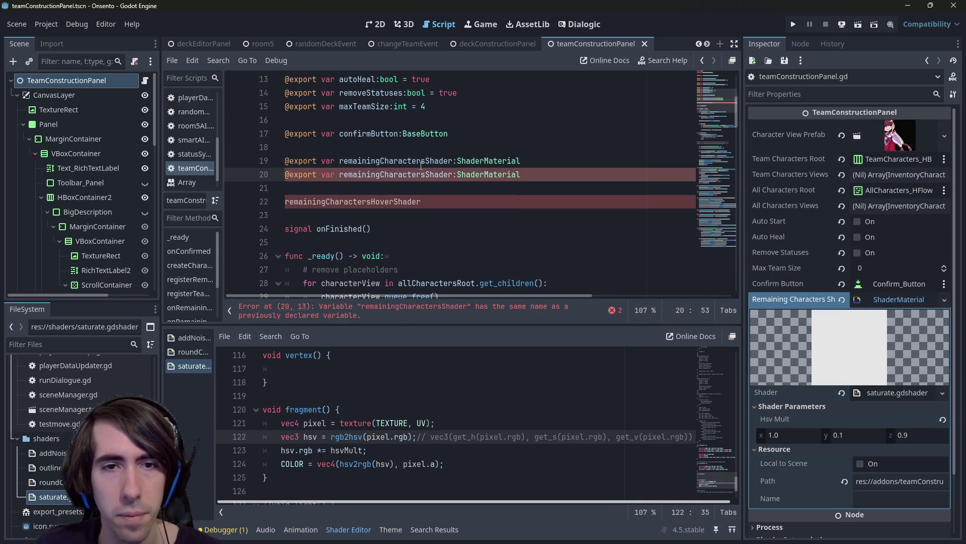
# Rename the copy to remainingCharactersHoverShader, delete the leftover line 22, and save
pyautogui.click(417, 177)
pyautogui.press('Right')
pyautogui.press('Right')
pyautogui.write('Hover')
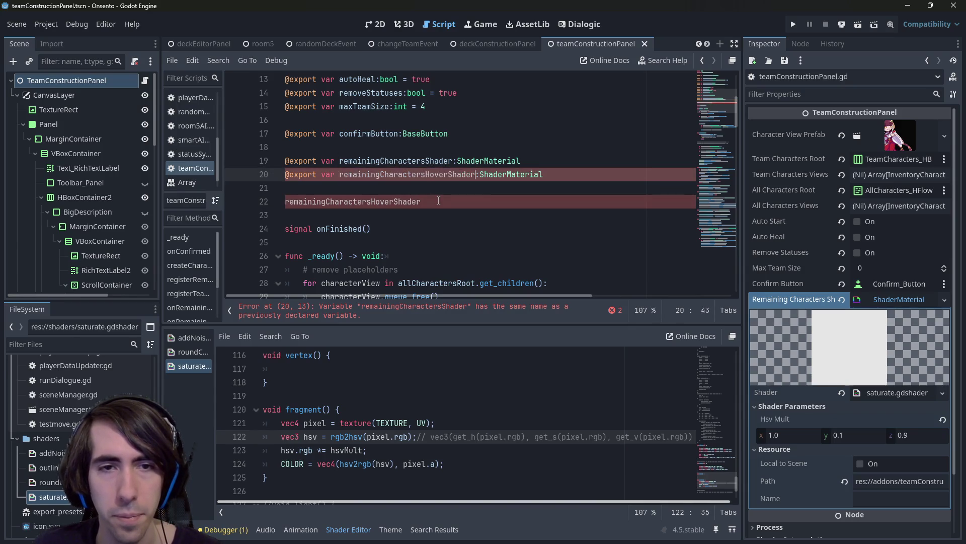
pyautogui.press('End')
pyautogui.keyDown('shift'); pyautogui.click(435, 200); pyautogui.keyUp('shift')
pyautogui.press('BackSpace')
pyautogui.hotkey('ctrl', 's')
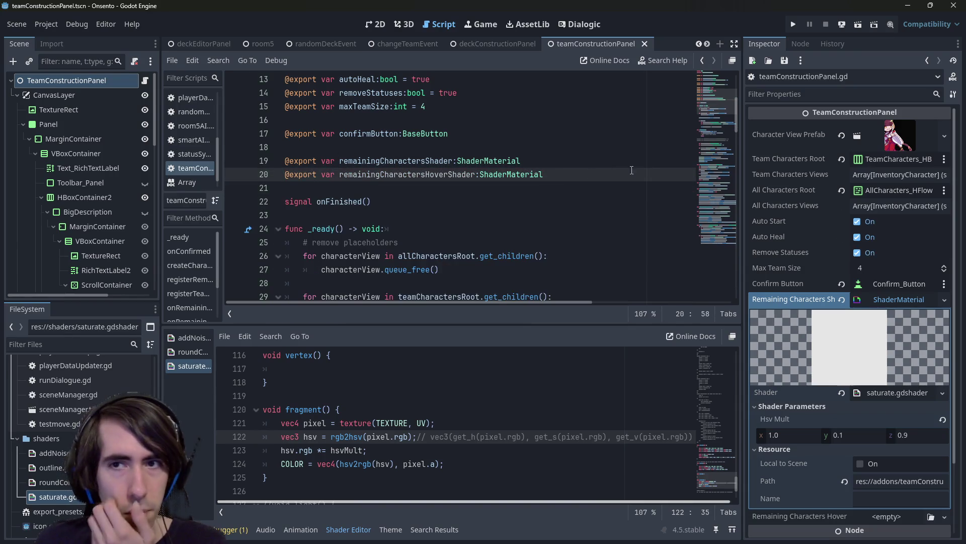
pyautogui.moveTo(725, 96)
pyautogui.mouseDown()
pyautogui.moveTo(722, 192)
pyautogui.moveTo(711, 189)
pyautogui.mouseUp()
pyautogui.scroll(-3, 712, 189)
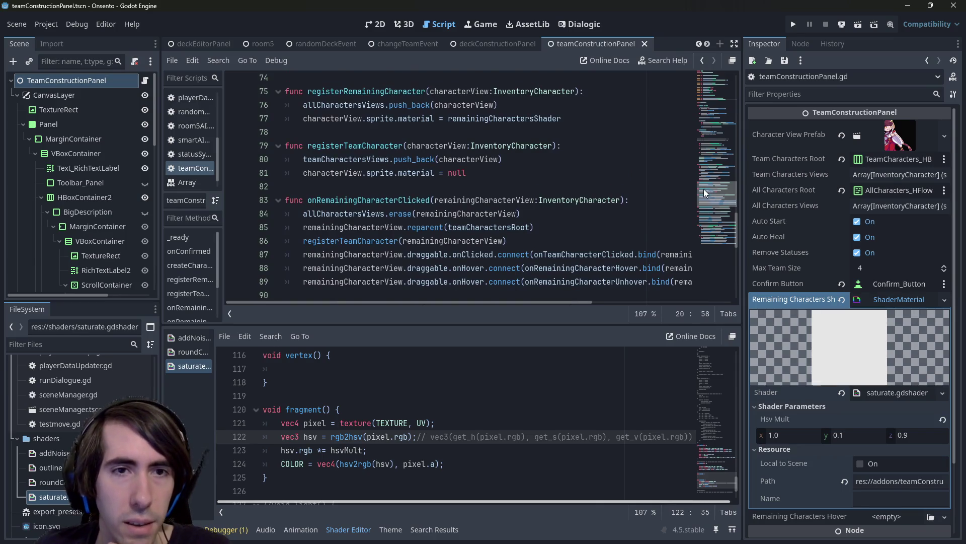
pyautogui.scroll(-2, 695, 203)
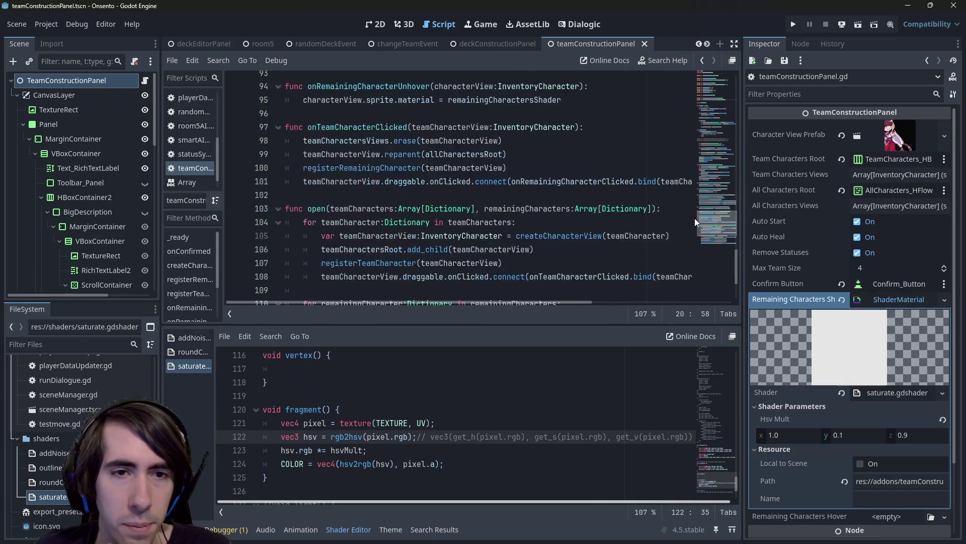
pyautogui.scroll(-2, 694, 218)
pyautogui.scroll(7, 577, 196)
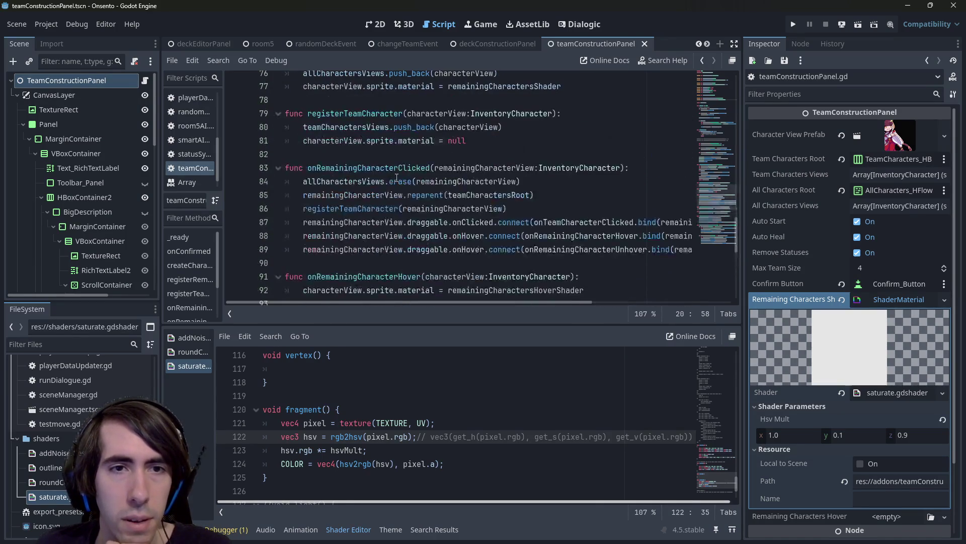
pyautogui.scroll(-3, 499, 176)
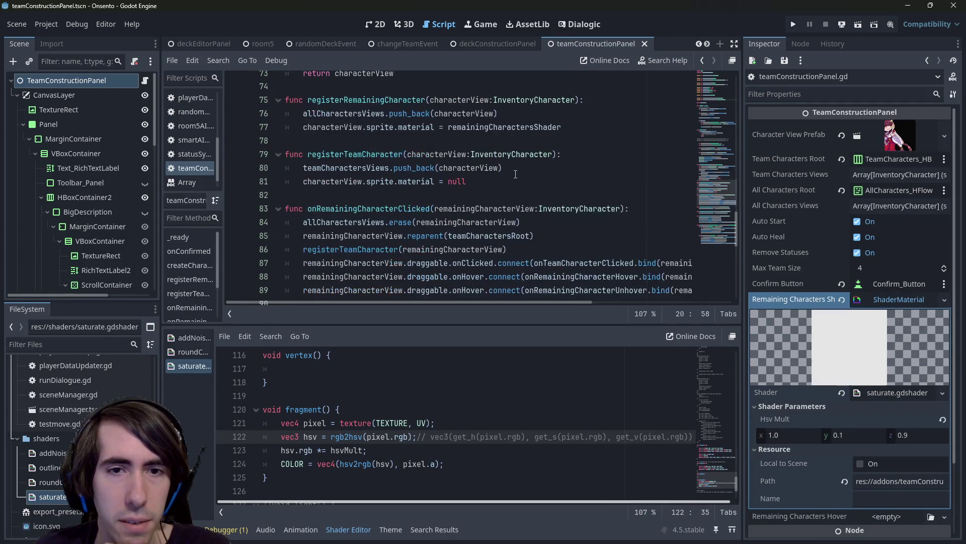
pyautogui.click(487, 181)
pyautogui.scroll(-3, 487, 181)
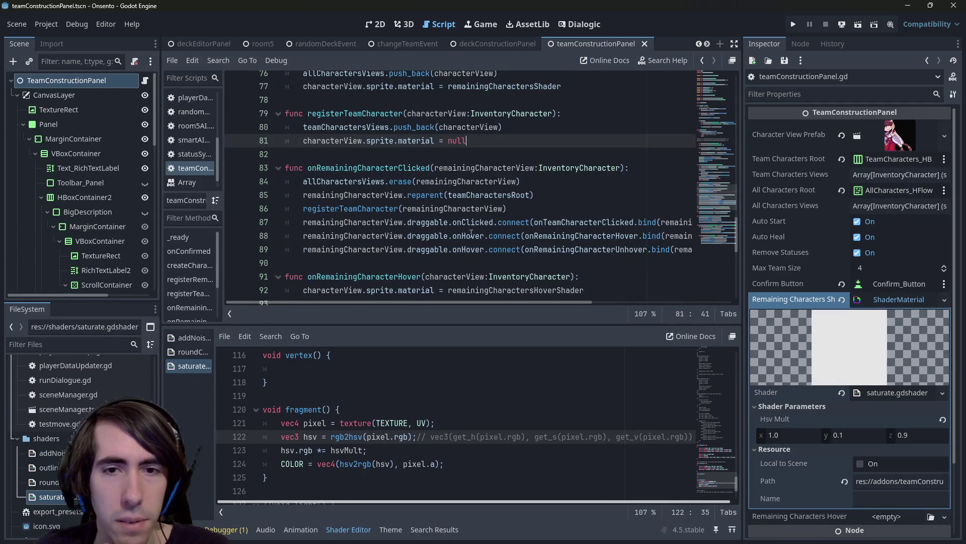
pyautogui.scroll(2, 468, 232)
pyautogui.scroll(-4, 453, 226)
pyautogui.click(433, 222)
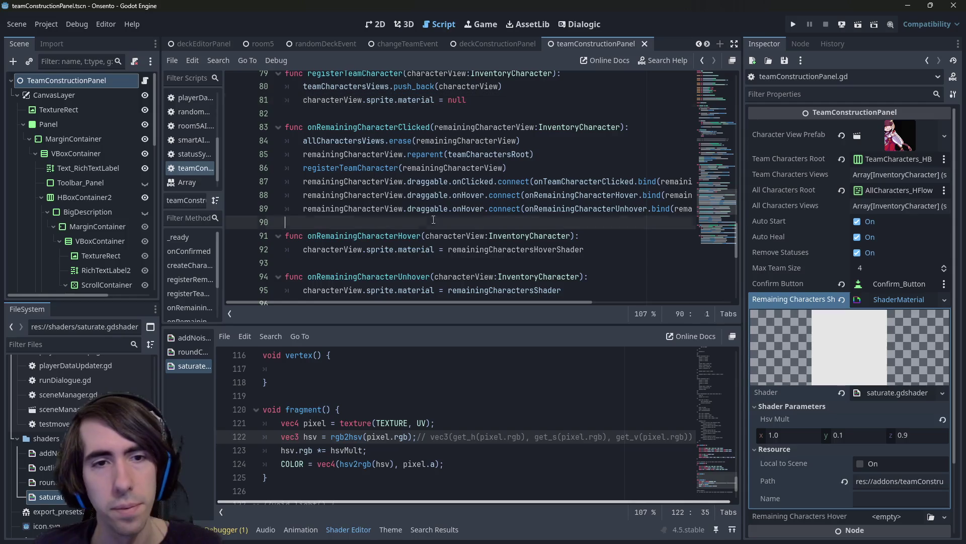
pyautogui.moveTo(433, 220); pyautogui.dragTo(223, 199)
pyautogui.scroll(2, 411, 182)
pyautogui.click(498, 184)
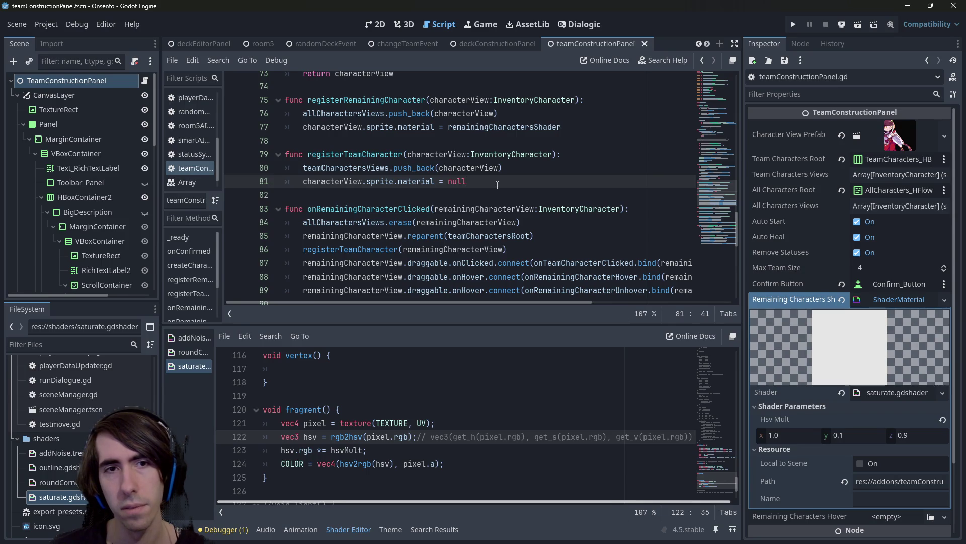
pyautogui.click(407, 100)
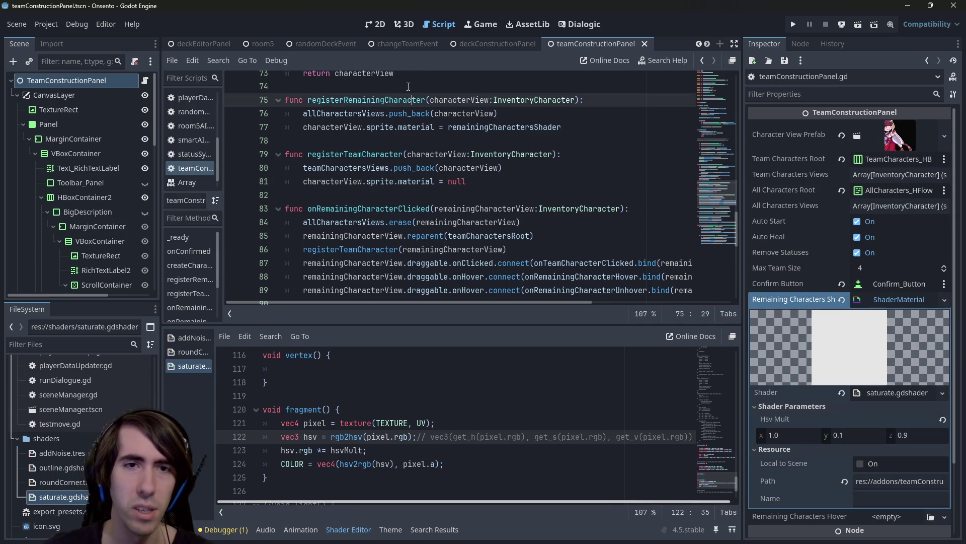
pyautogui.click(408, 87)
pyautogui.moveTo(584, 100); pyautogui.dragTo(285, 100)
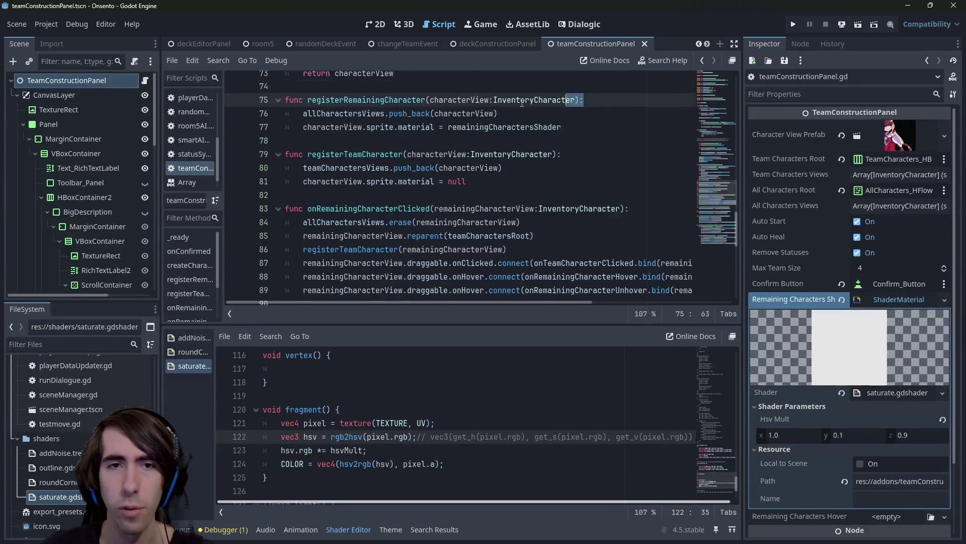
# Duplicate the registerRemainingCharacter declaration as unregisterRemainingCharacter and save
pyautogui.hotkey('ctrl', 'c')
pyautogui.press('Up')
pyautogui.press('Return')
pyautogui.press('Return')
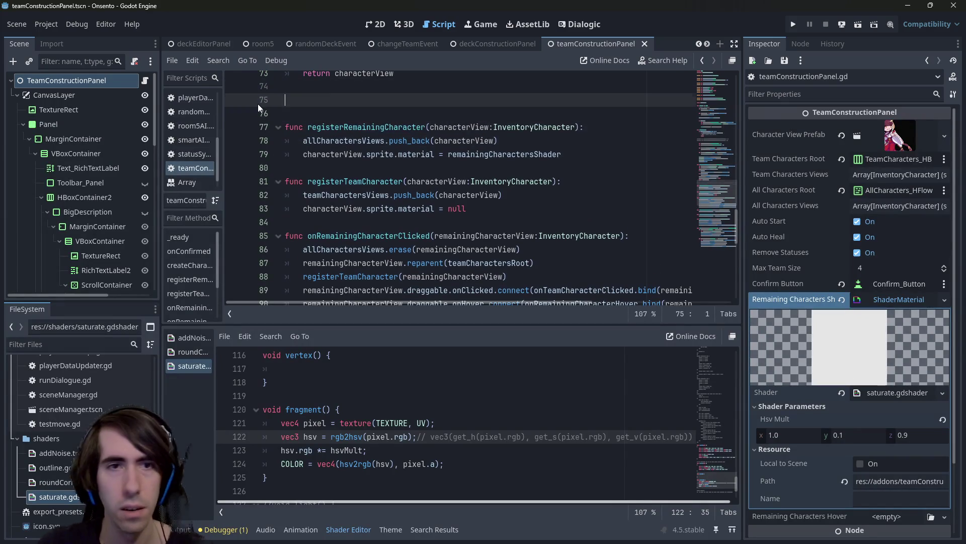
pyautogui.press('Up')
pyautogui.hotkey('ctrl', 'v')
pyautogui.click(307, 100)
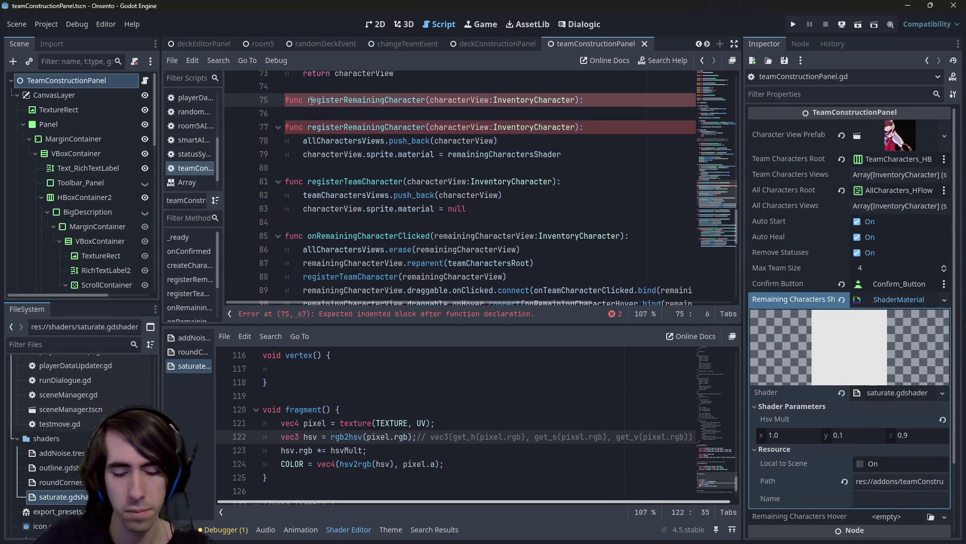
pyautogui.write('un')
pyautogui.hotkey('ctrl', 's')
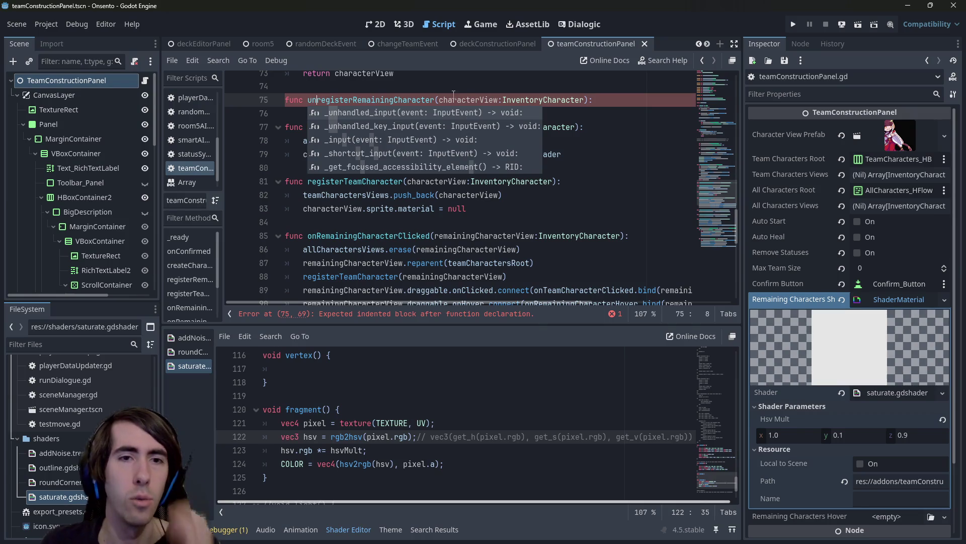
pyautogui.click(454, 96)
# Copy the registerTeamCharacter function below it as a new unregisterTeamCharacter function
pyautogui.click(586, 186)
pyautogui.moveTo(586, 208); pyautogui.dragTo(201, 184)
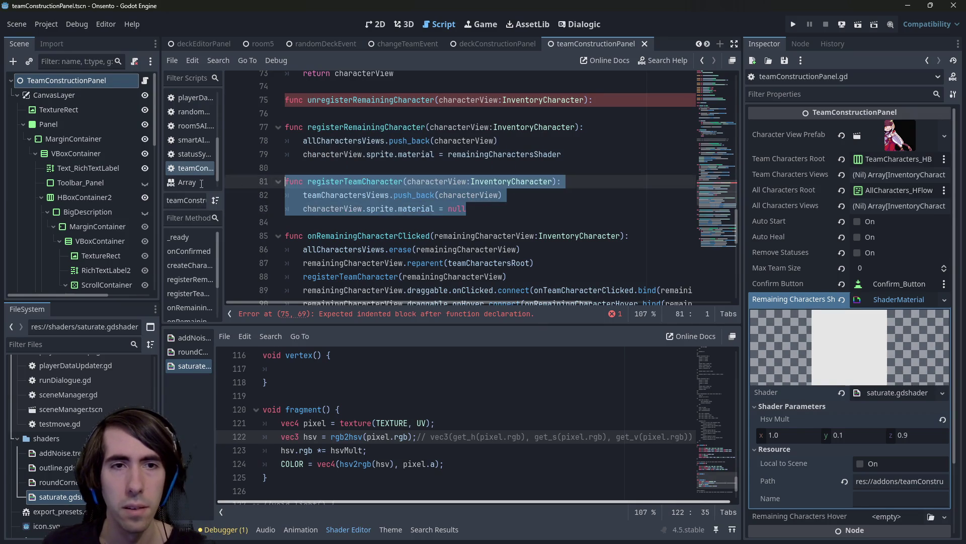
pyautogui.hotkey('ctrl', 'c')
pyautogui.click(314, 113)
pyautogui.press('Return')
pyautogui.hotkey('ctrl', 'v')
pyautogui.press('Return')
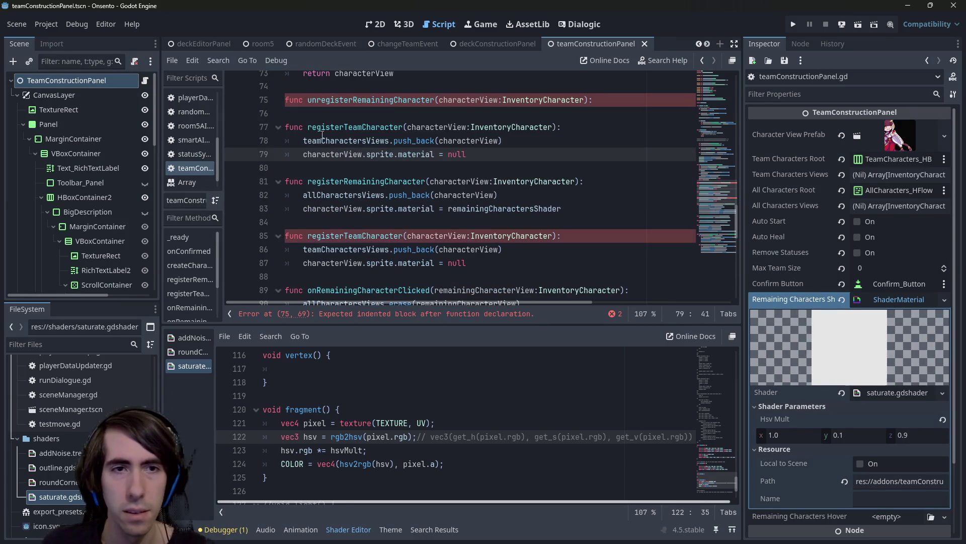
pyautogui.write('un')
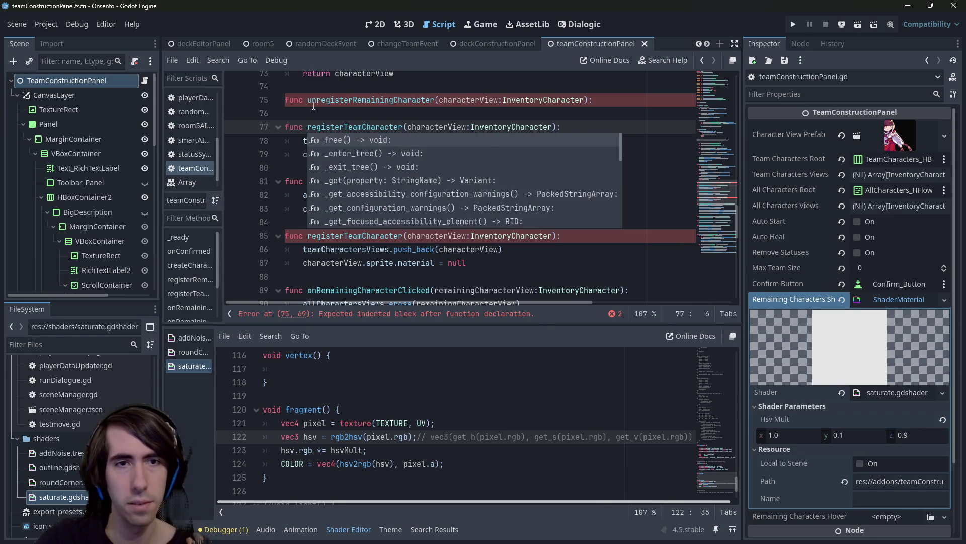
pyautogui.press('Escape')
# Clear the copied body out of unregisterTeamCharacter
pyautogui.moveTo(468, 154); pyautogui.dragTo(240, 144)
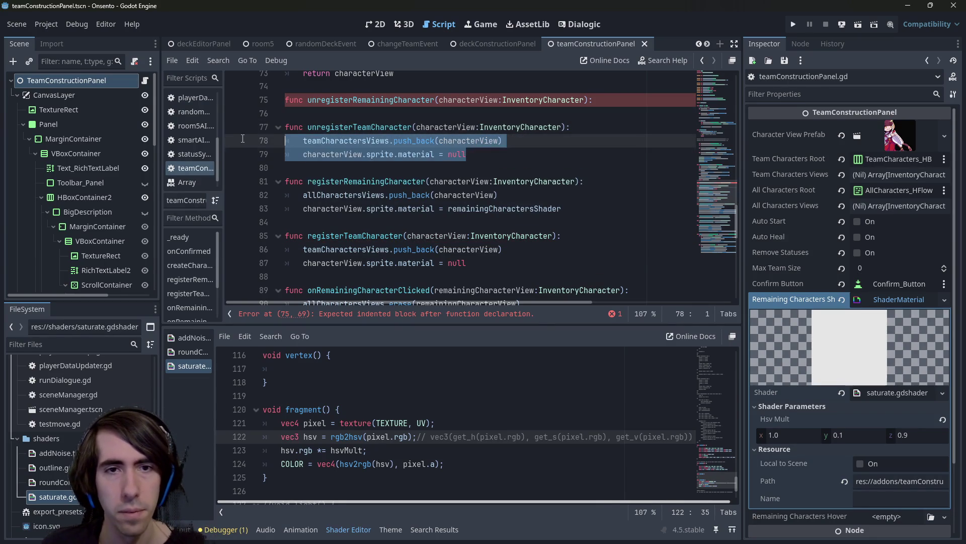
pyautogui.press('BackSpace')
pyautogui.press('Tab')
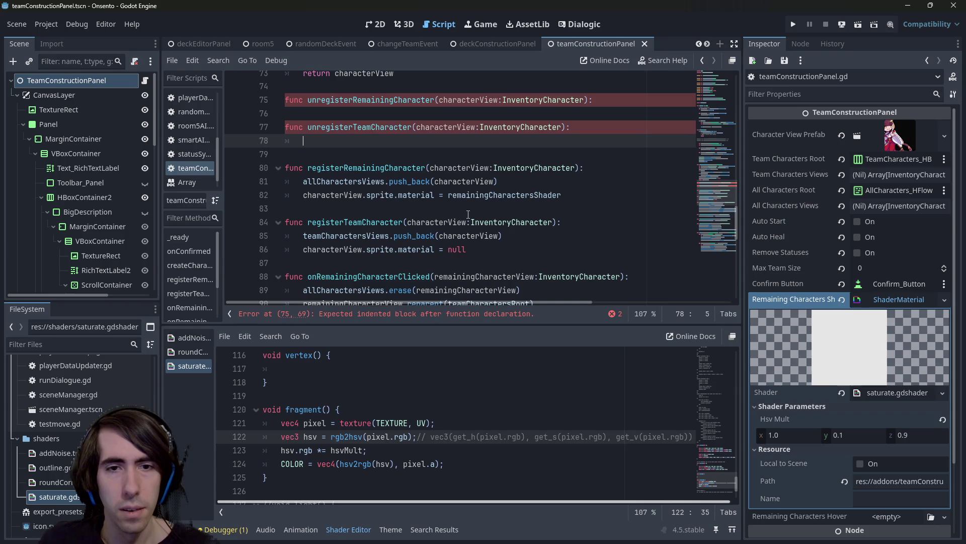
pyautogui.moveTo(468, 249)
pyautogui.mouseDown()
pyautogui.moveTo(308, 236)
pyautogui.moveTo(304, 249)
pyautogui.mouseUp()
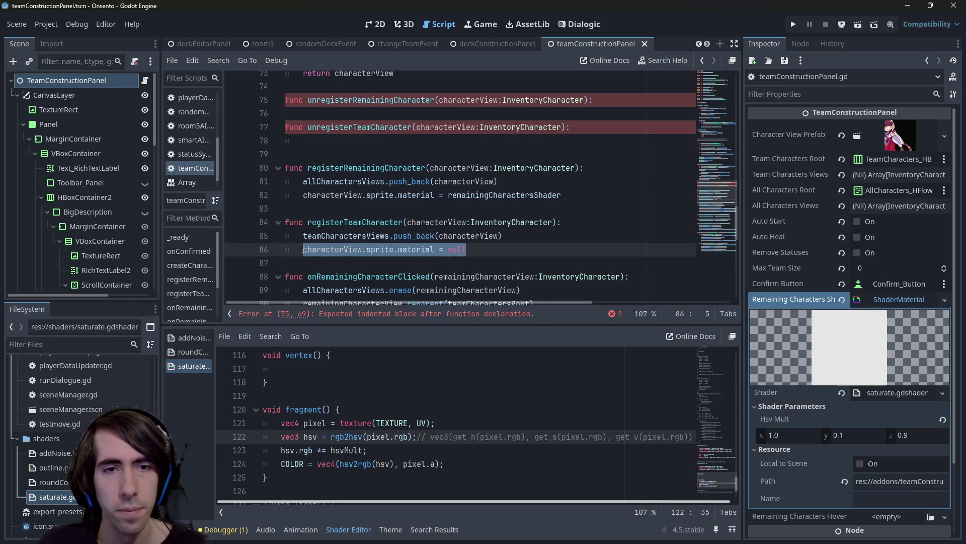
pyautogui.scroll(-3, 507, 212)
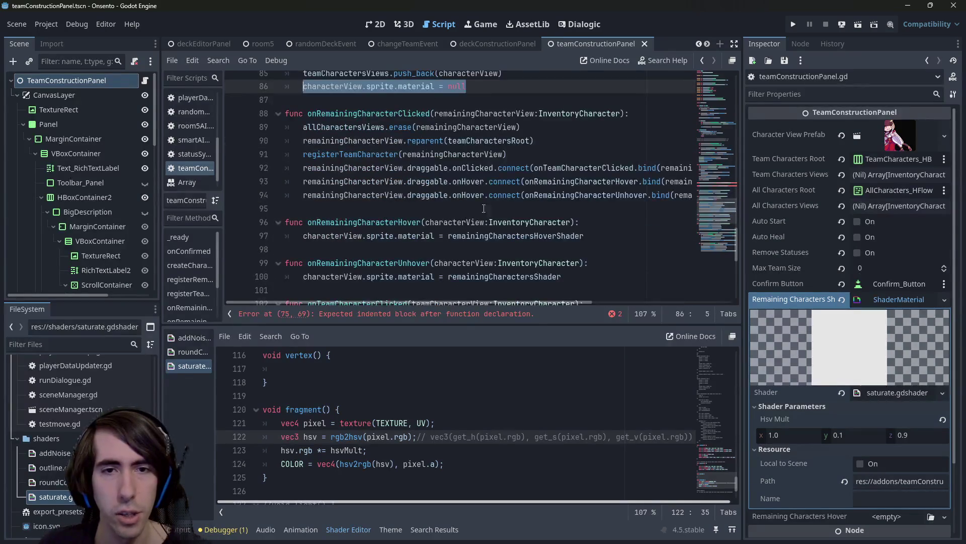
pyautogui.scroll(-5, 506, 212)
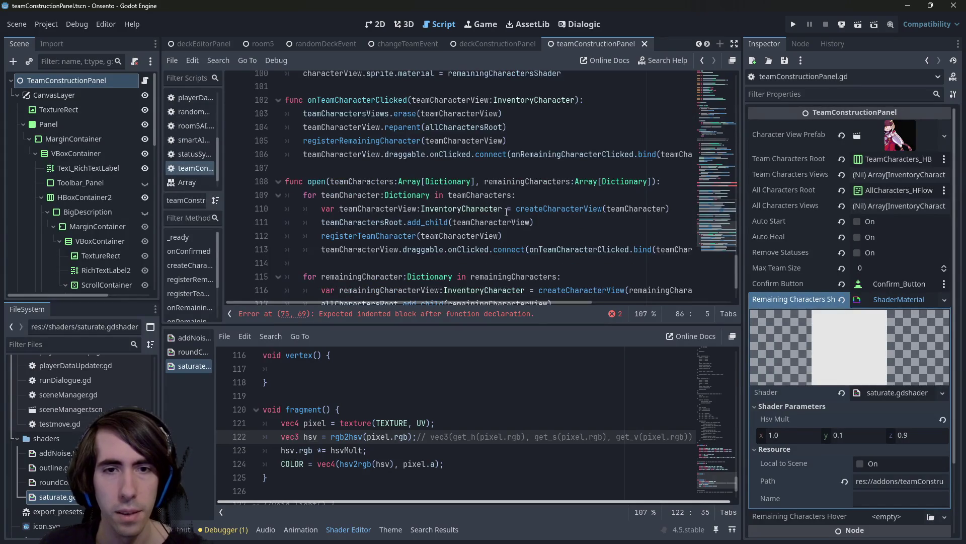
pyautogui.scroll(2, 498, 160)
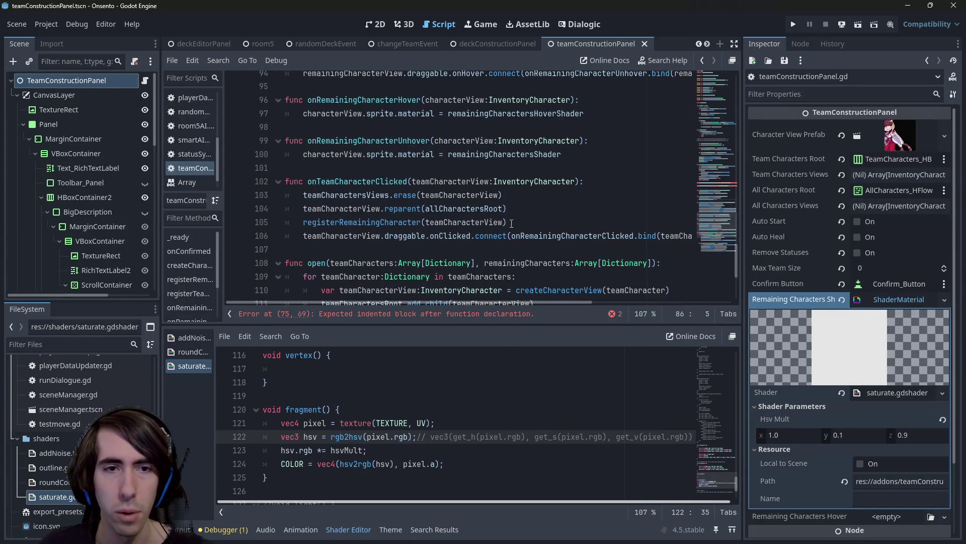
# Put the teamCharactersViews.erase call into unregisterTeamCharacter's body
pyautogui.moveTo(502, 194); pyautogui.dragTo(302, 195)
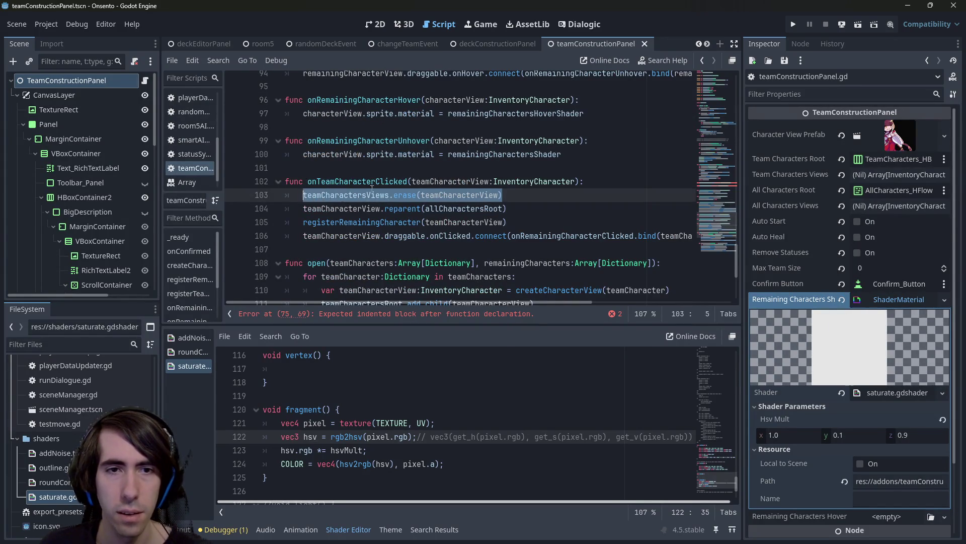
pyautogui.scroll(2, 371, 187)
pyautogui.scroll(6, 424, 195)
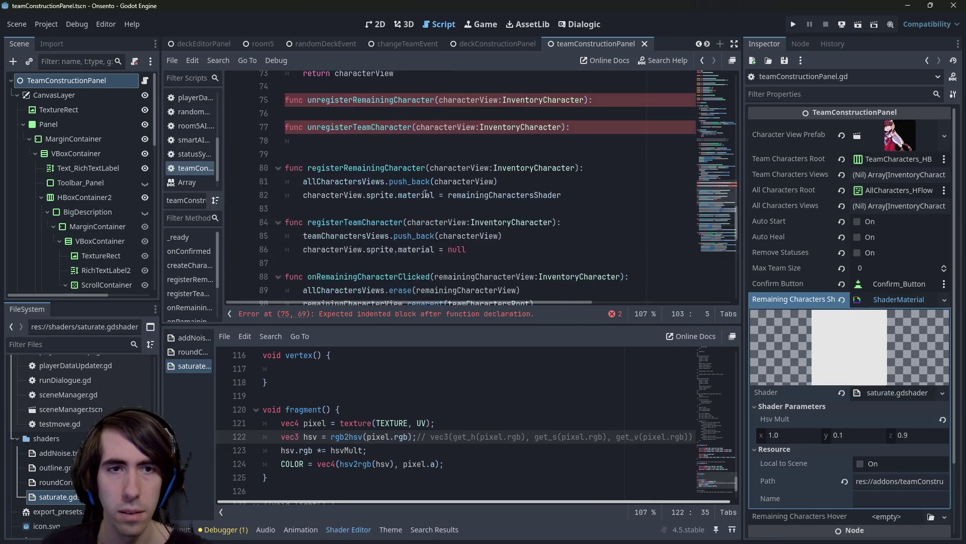
pyautogui.click(370, 155)
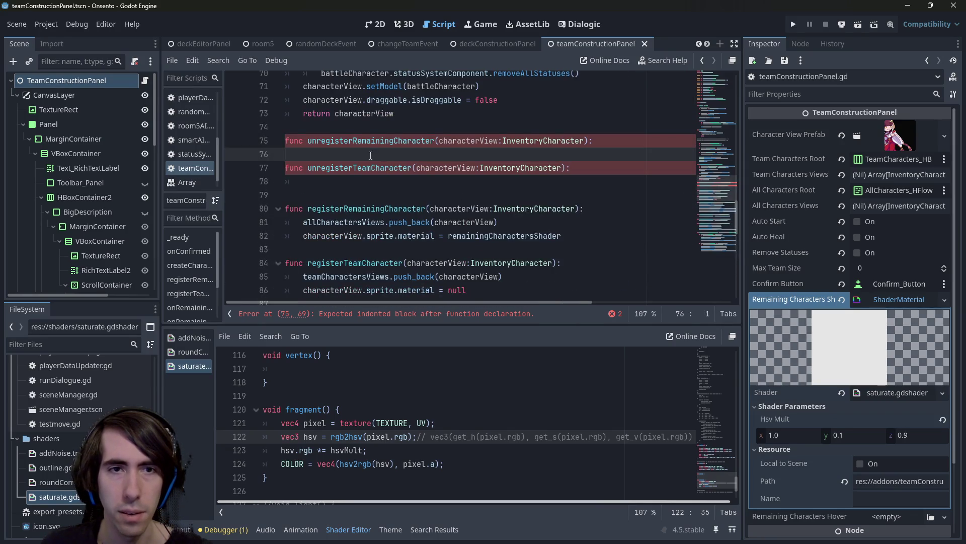
pyautogui.click(399, 184)
pyautogui.hotkey('ctrl', 'v')
pyautogui.scroll(-5, 407, 194)
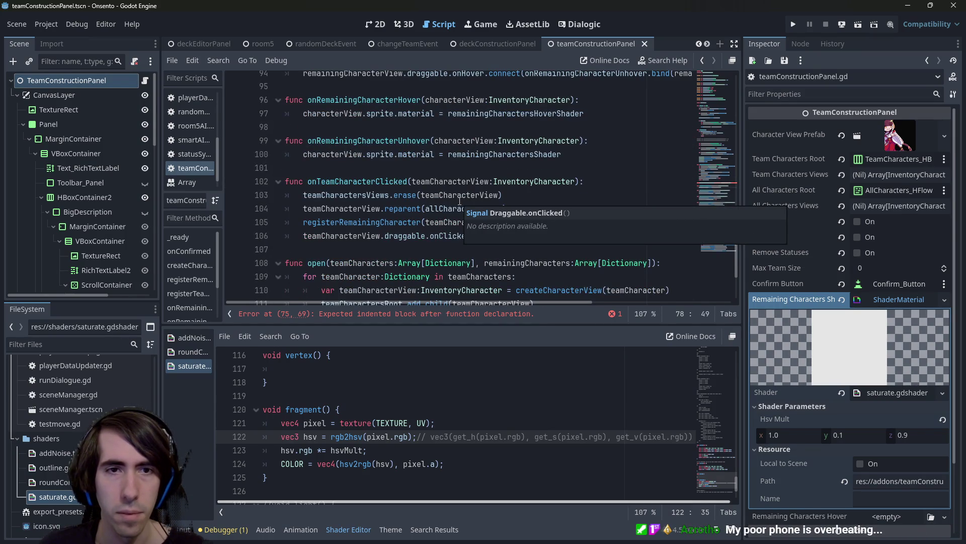
pyautogui.scroll(3, 453, 193)
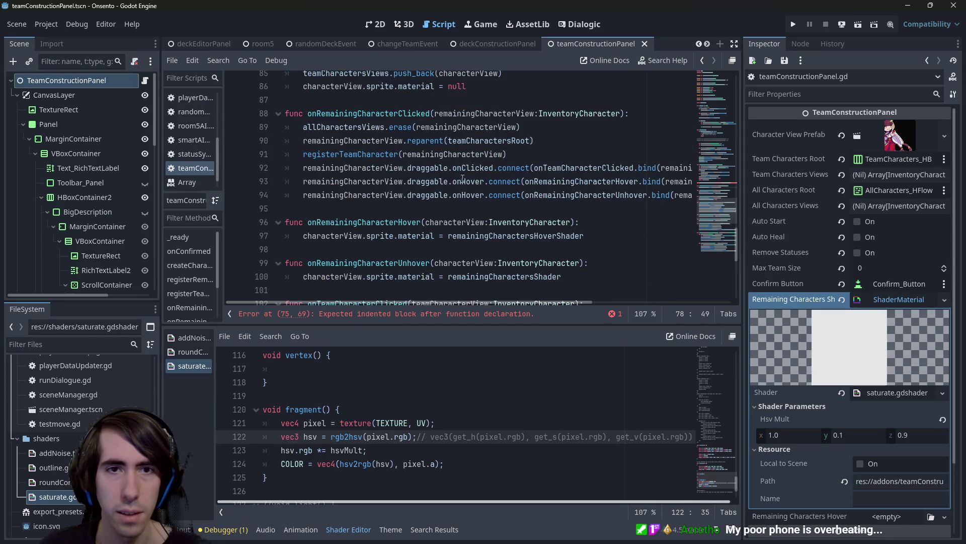
pyautogui.moveTo(520, 127); pyautogui.dragTo(302, 127)
pyautogui.scroll(5, 382, 179)
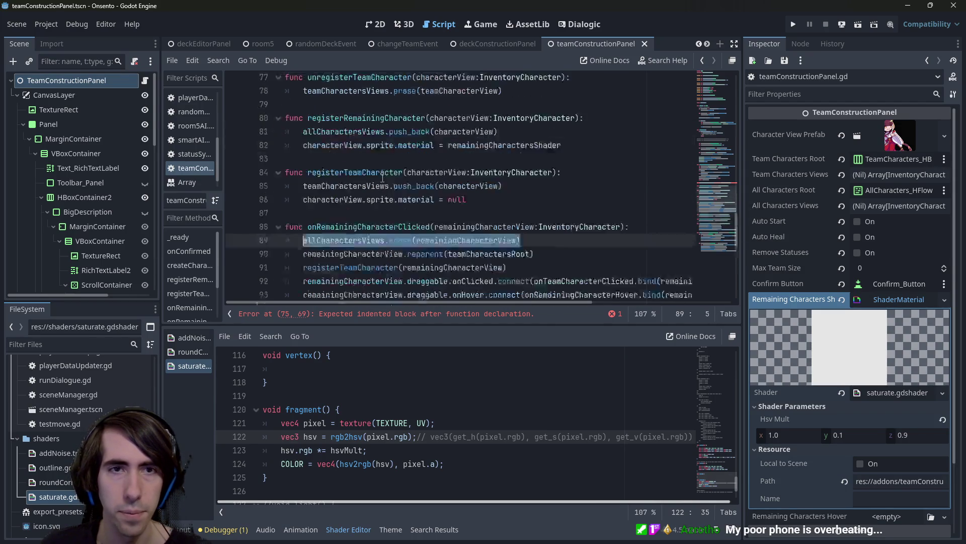
pyautogui.click(604, 186)
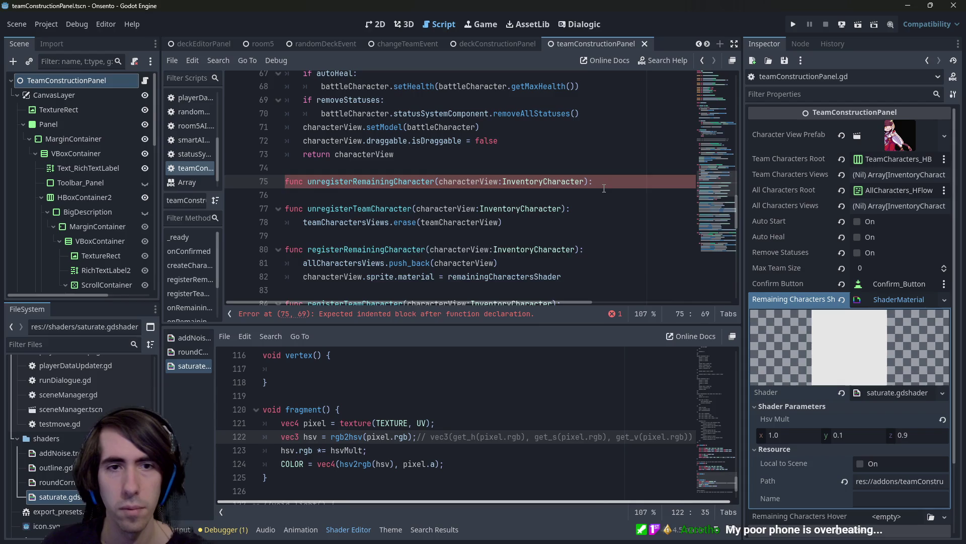
# Give both unregister functions erase(characterView) bodies and save
pyautogui.press('Return')
pyautogui.hotkey('ctrl', 'v')
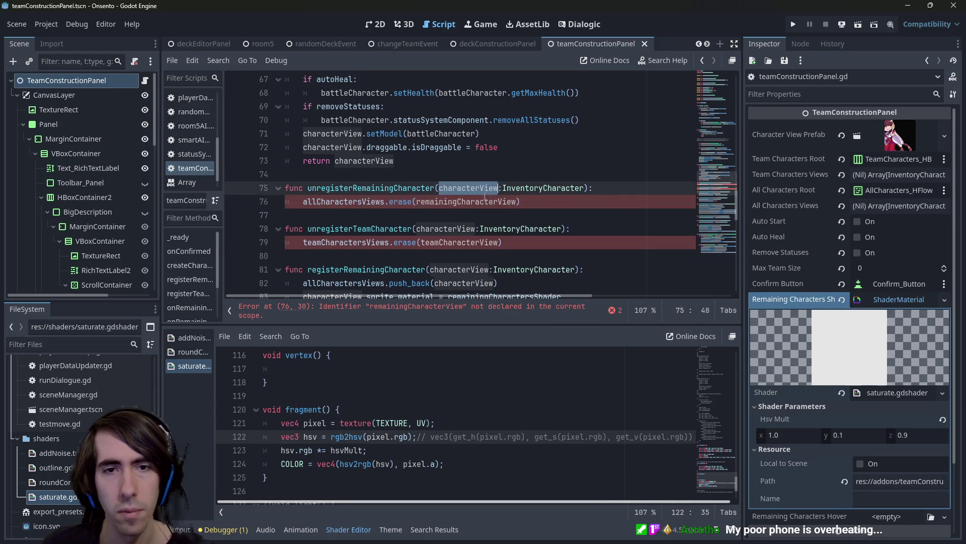
pyautogui.doubleClick(488, 201)
pyautogui.write('characterView')
pyautogui.doubleClick(460, 242)
pyautogui.write('characterView')
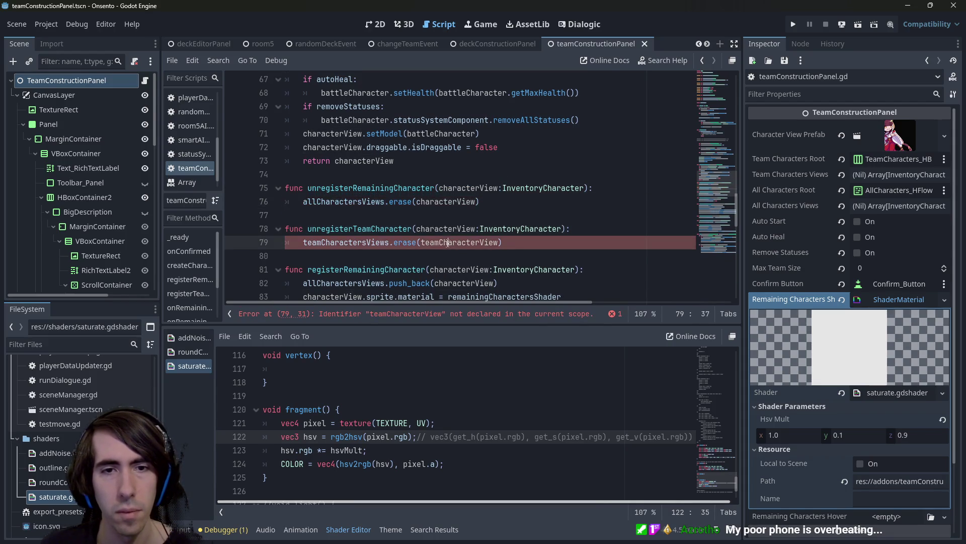
pyautogui.hotkey('ctrl', 's')
# Start an unregisterRemainingCharacter( call in the onRemainingCharacterClicked handler
pyautogui.click(375, 188)
pyautogui.doubleClick(375, 189)
pyautogui.scroll(-5, 425, 210)
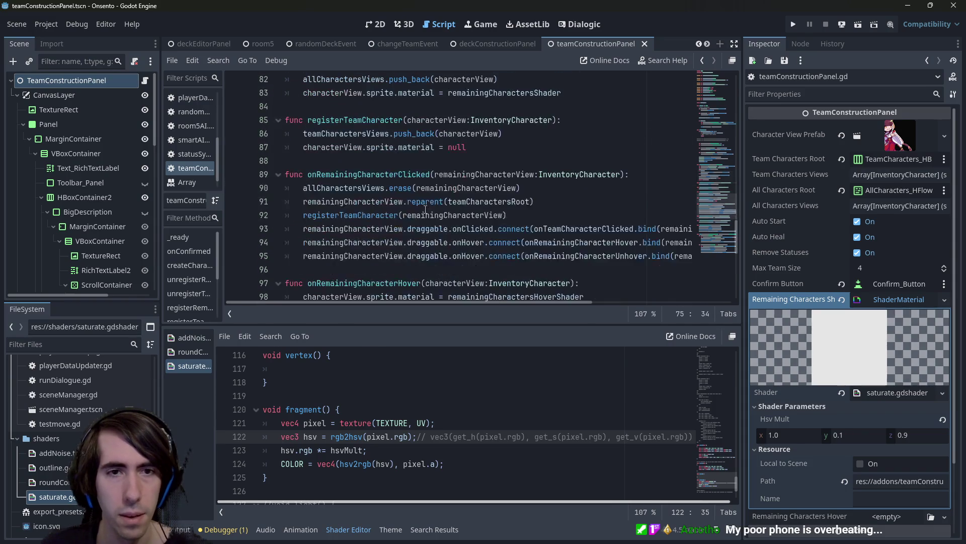
pyautogui.click(646, 179)
pyautogui.press('Return')
pyautogui.hotkey('ctrl', 'v')
pyautogui.write('(')
# Pass remainingCharacterView to the call, delete the old erase line, and save
pyautogui.press('Down')
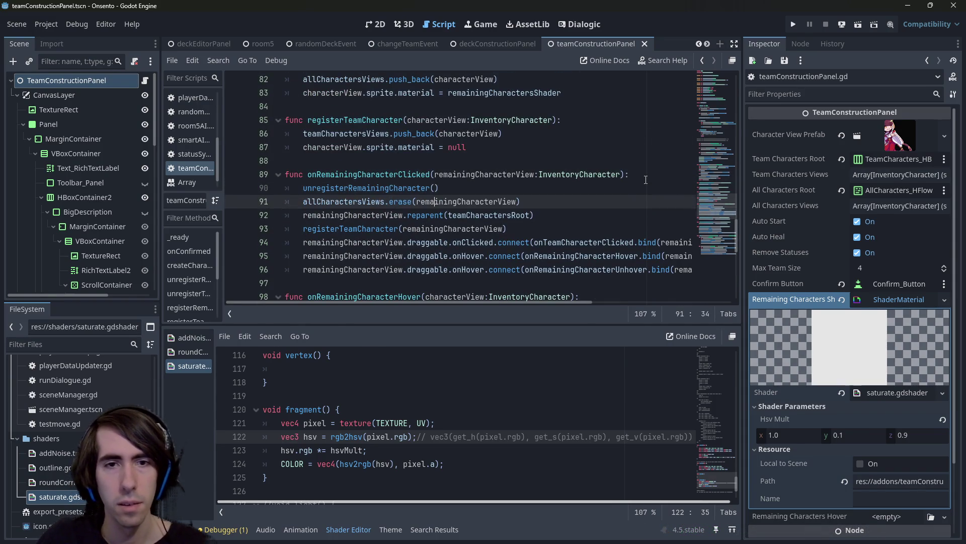
pyautogui.hotkey('ctrl', 'shift', 'Right')
pyautogui.hotkey('ctrl', 'c')
pyautogui.press('Up')
pyautogui.press('End')
pyautogui.press('Left')
pyautogui.hotkey('ctrl', 'v')
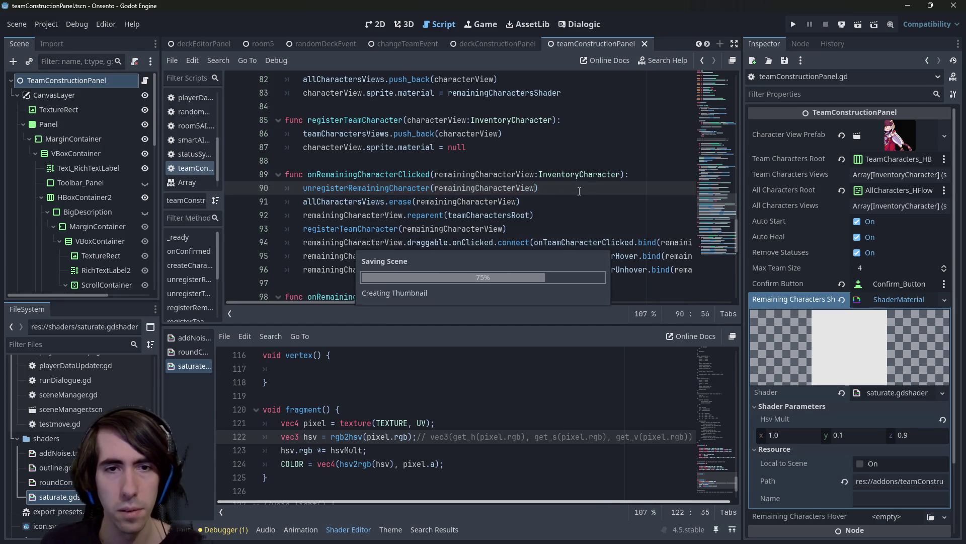
pyautogui.press('Down')
pyautogui.hotkey('shift', 'Up')
pyautogui.hotkey('shift', 'End')
pyautogui.press('BackSpace')
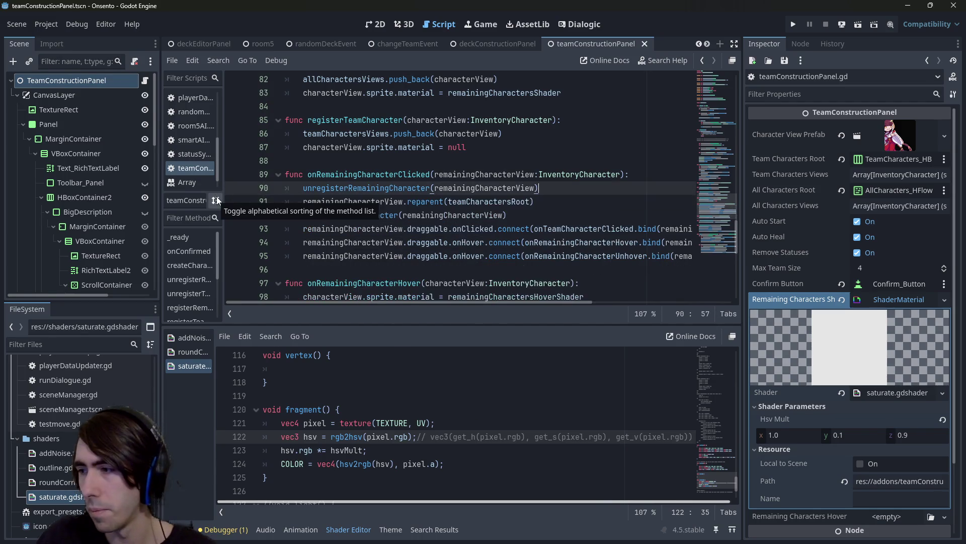
pyautogui.hotkey('ctrl', 's')
# Add the unregister call to onTeamCharacterClicked with teamCharacterView as its argument
pyautogui.hotkey('shift', 'Home')
pyautogui.hotkey('shift', 'Home')
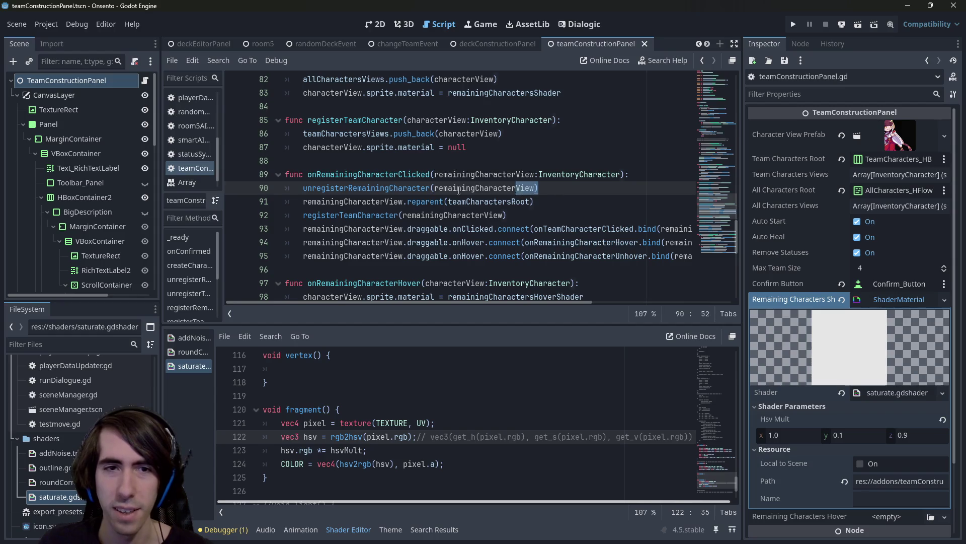
pyautogui.scroll(-5, 428, 223)
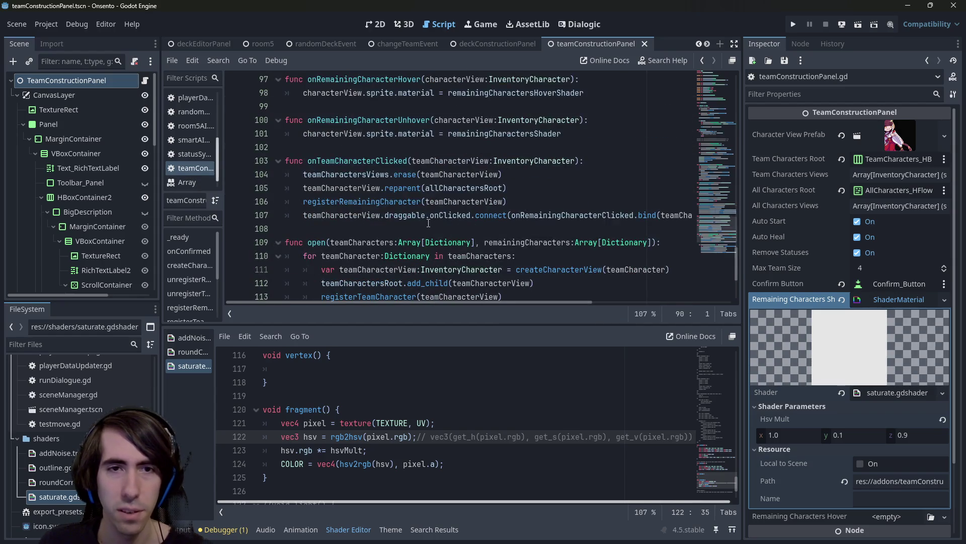
pyautogui.scroll(1, 429, 223)
pyautogui.click(601, 201)
pyautogui.press('Return')
pyautogui.hotkey('ctrl', 'v')
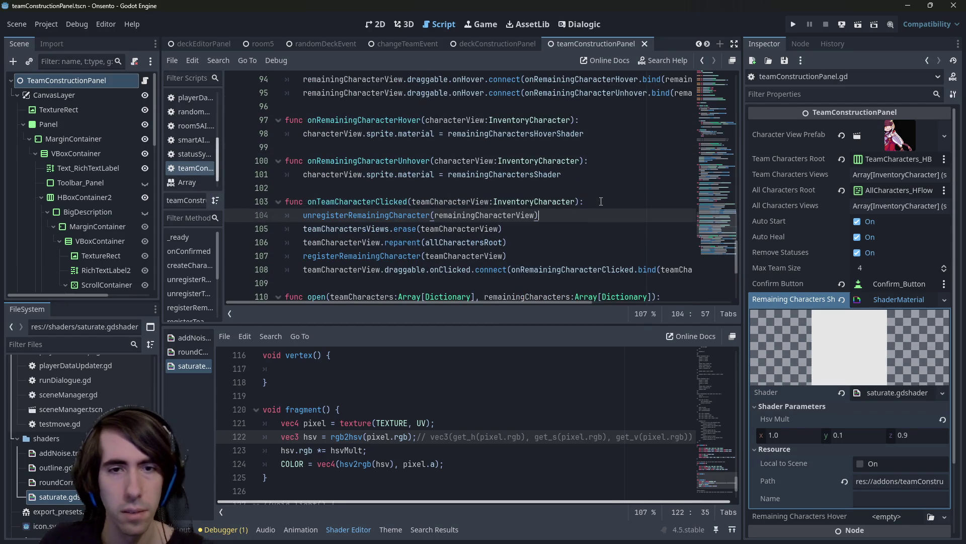
pyautogui.doubleClick(459, 229)
pyautogui.hotkey('ctrl', 'c')
pyautogui.doubleClick(457, 215)
pyautogui.hotkey('ctrl', 'v')
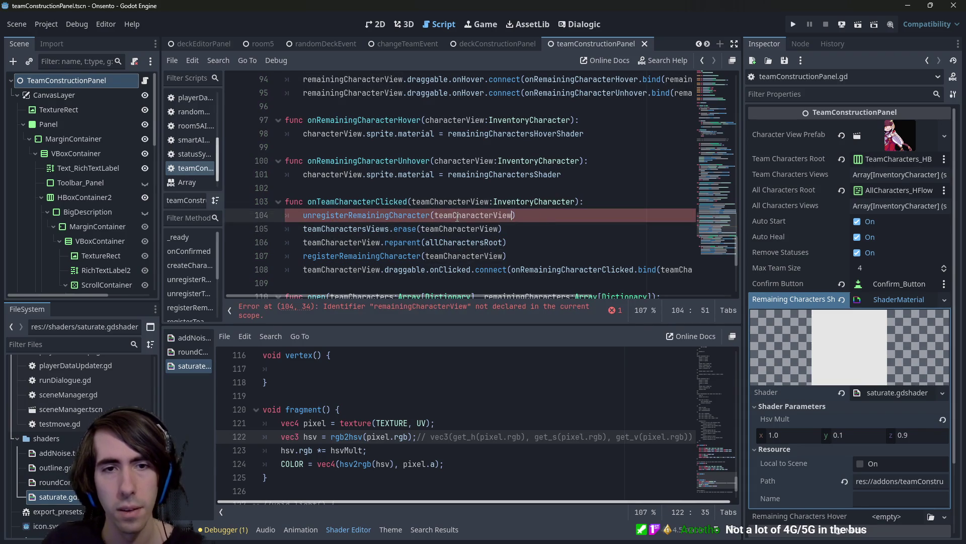
# Rename the call to unregisterTeamCharacter, delete the old teamCharactersViews erase line, and save
pyautogui.click(361, 228)
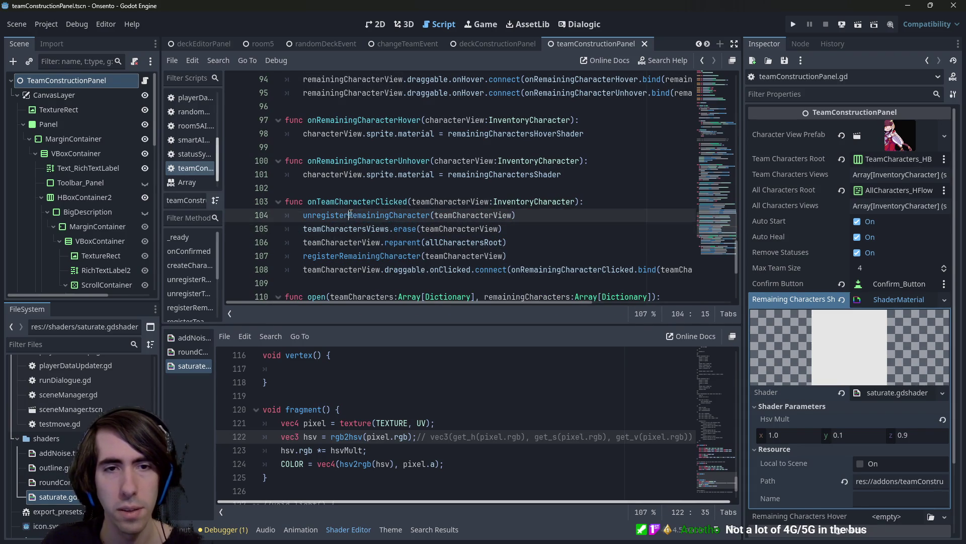
pyautogui.moveTo(354, 215); pyautogui.dragTo(400, 215)
pyautogui.write('Team')
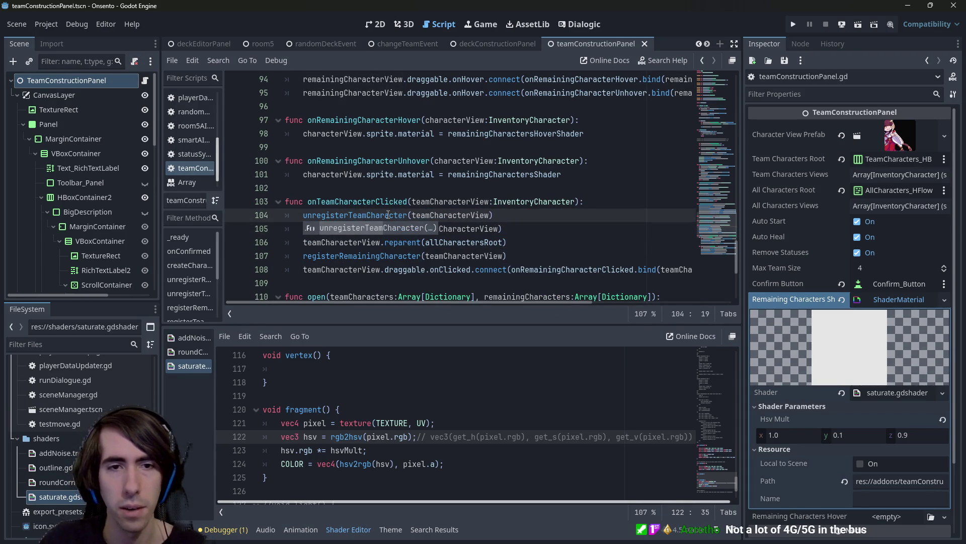
pyautogui.click(255, 225)
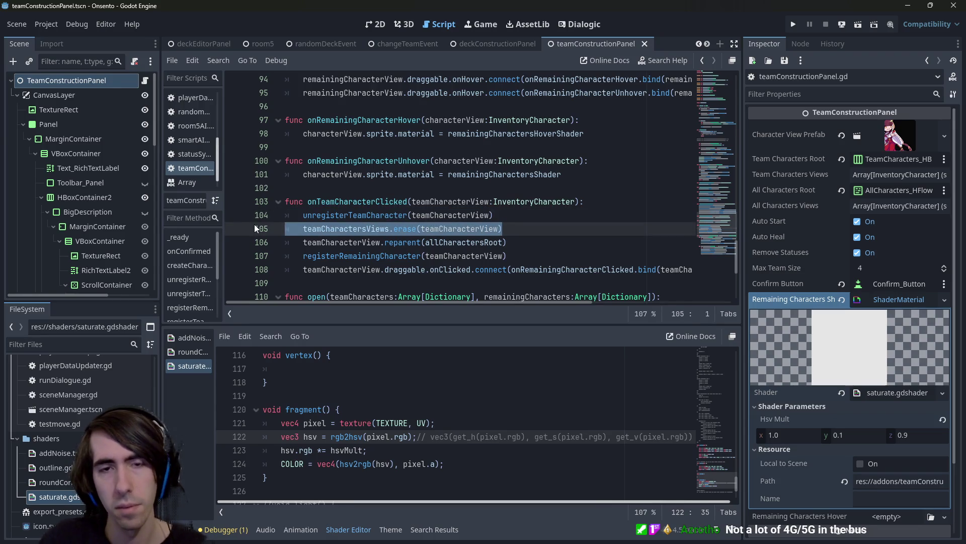
pyautogui.press('BackSpace')
pyautogui.hotkey('ctrl', 's')
pyautogui.keyDown('ctrl'); pyautogui.click(347, 211); pyautogui.keyUp('ctrl')
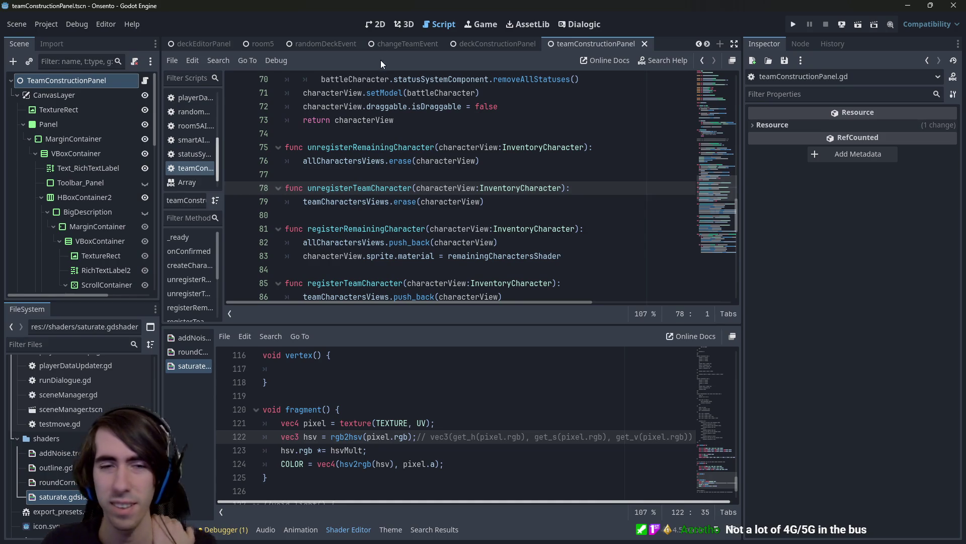
# Paste the two hover connect lines into unregisterRemainingCharacter, using characterView
pyautogui.scroll(1, 425, 219)
pyautogui.scroll(-3, 427, 201)
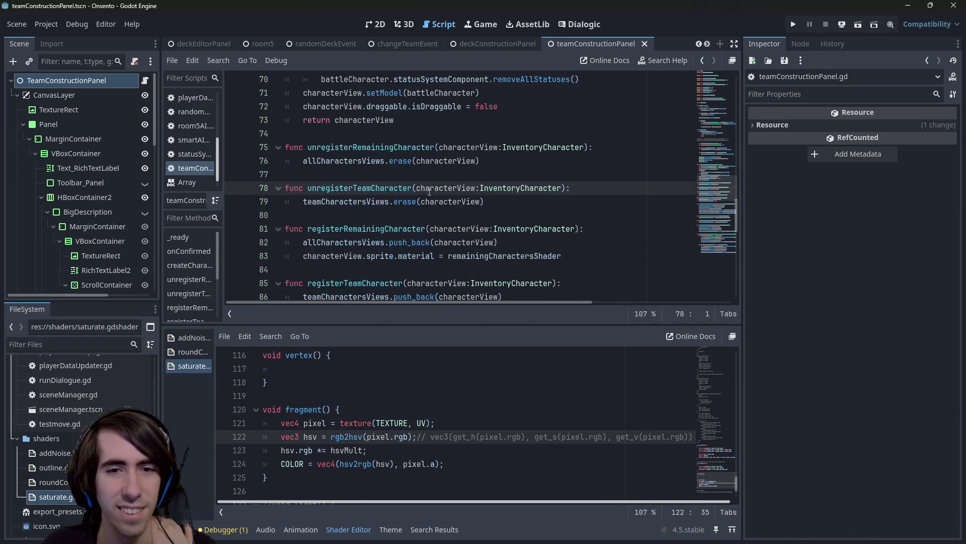
pyautogui.scroll(-2, 429, 191)
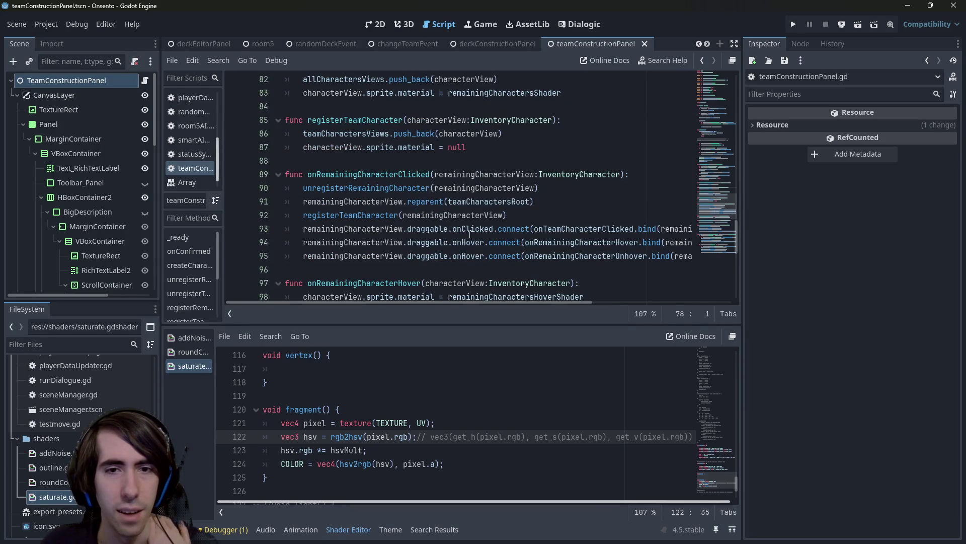
pyautogui.moveTo(470, 271)
pyautogui.mouseDown()
pyautogui.moveTo(352, 229)
pyautogui.moveTo(282, 242)
pyautogui.mouseUp()
pyautogui.scroll(4, 421, 176)
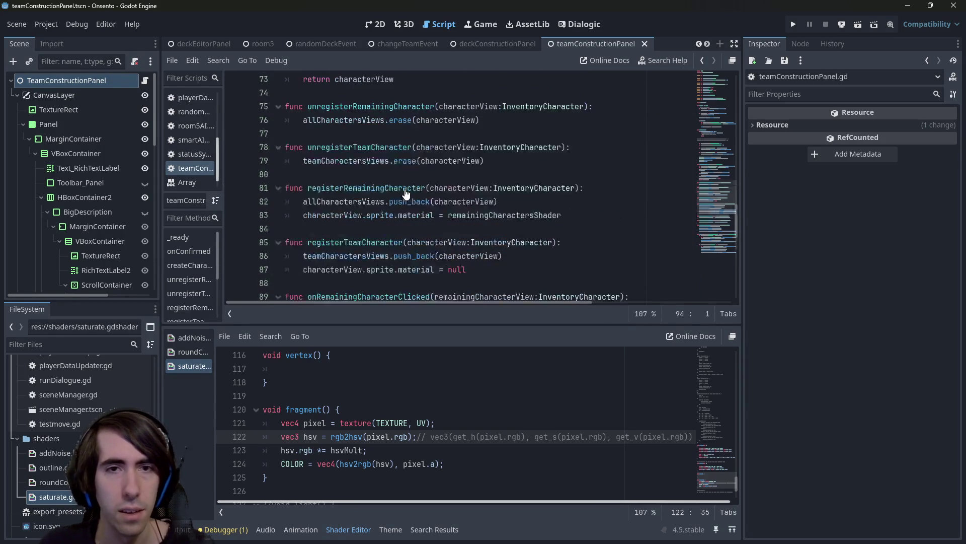
pyautogui.click(515, 156)
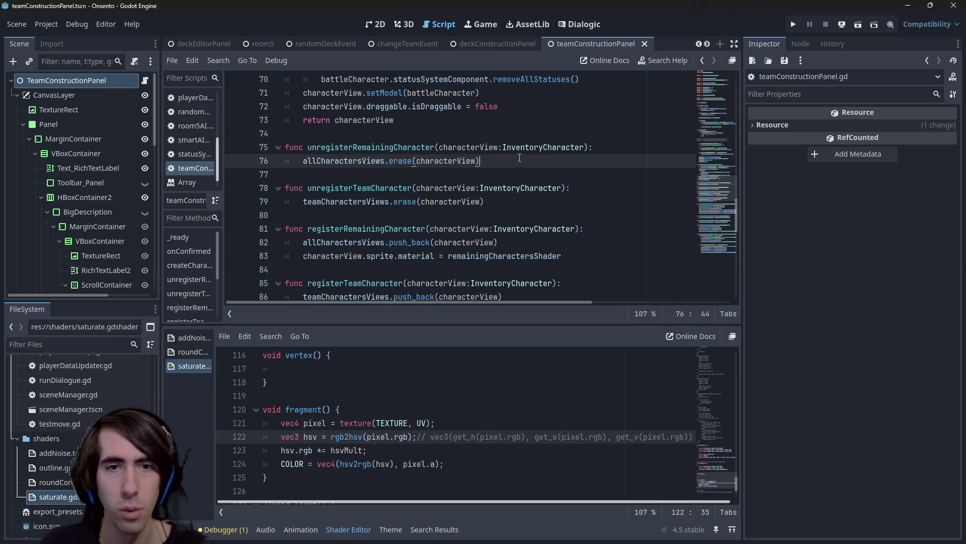
pyautogui.press('Down')
pyautogui.hotkey('ctrl', 'v')
pyautogui.click(379, 162)
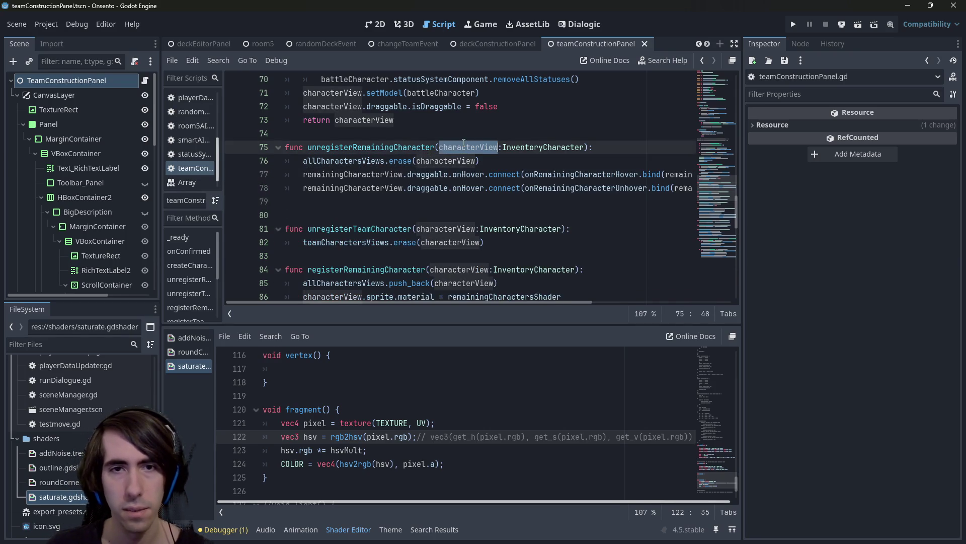
pyautogui.doubleClick(379, 172)
pyautogui.hotkey('ctrl', 'd')
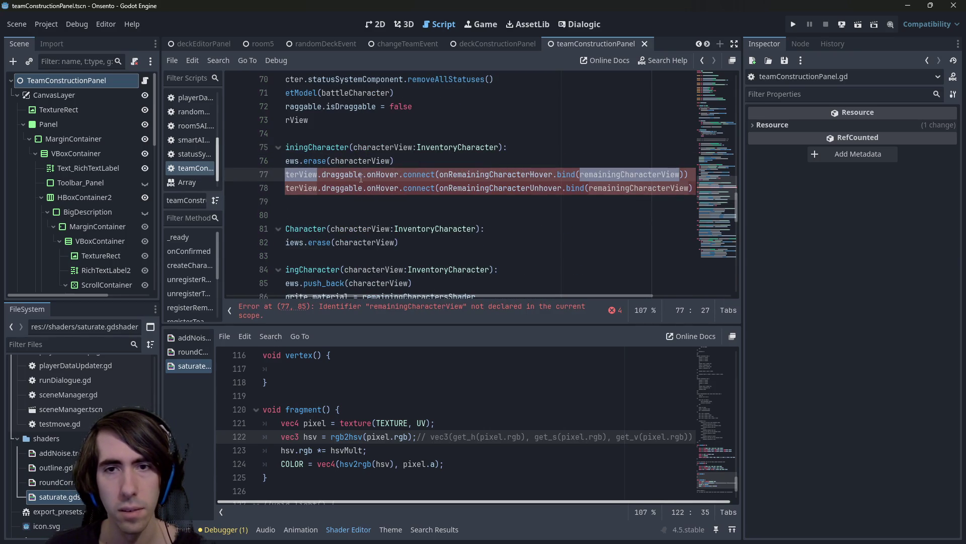
pyautogui.write('characterView')
pyautogui.click(372, 209)
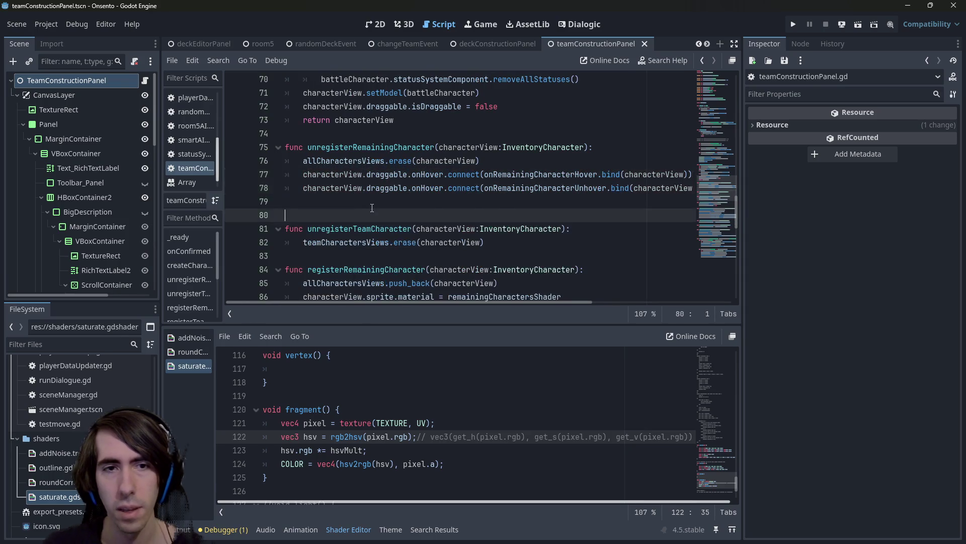
pyautogui.press('BackSpace')
# Remove the bind calls from both hover lines and save
pyautogui.moveTo(598, 175)
pyautogui.mouseDown()
pyautogui.moveTo(687, 175)
pyautogui.moveTo(675, 175)
pyautogui.mouseUp()
pyautogui.hotkey('ctrl', 'd')
pyautogui.press('BackSpace')
pyautogui.hotkey('ctrl', 's')
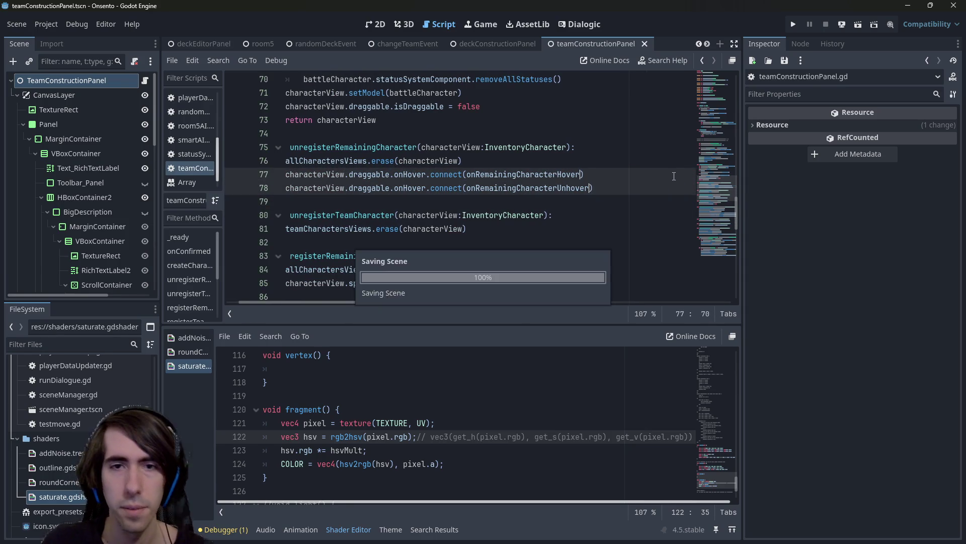
pyautogui.moveTo(610, 189); pyautogui.dragTo(284, 188)
# Change both hover connect calls on lines 77 and 78 to disconnect
pyautogui.click(461, 174)
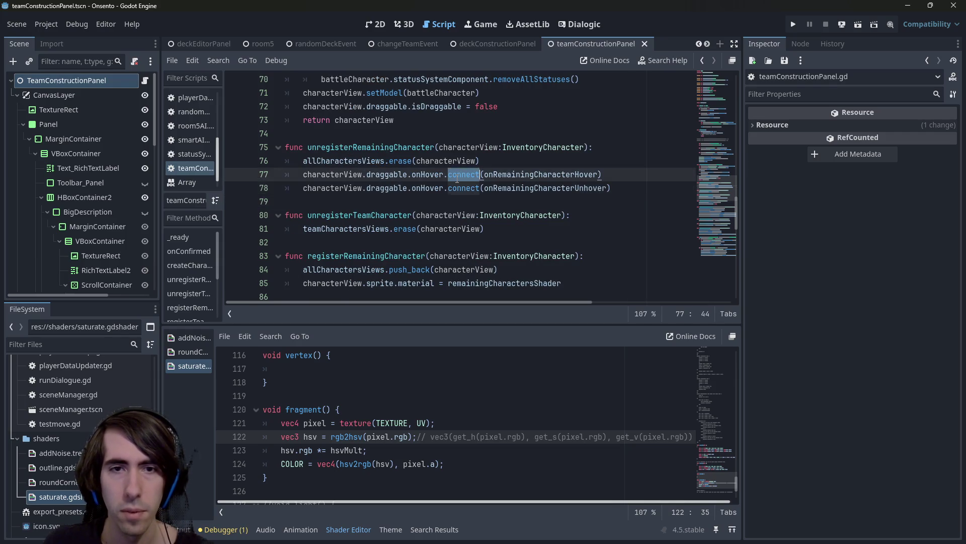
pyautogui.doubleClick(461, 174)
pyautogui.write('dis')
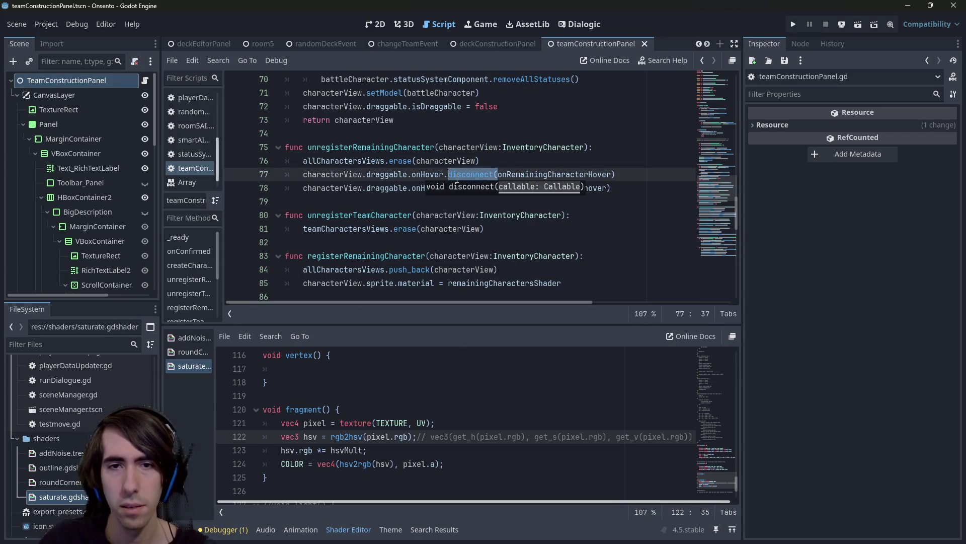
pyautogui.press('Return')
pyautogui.press('Down')
pyautogui.doubleClick(463, 189)
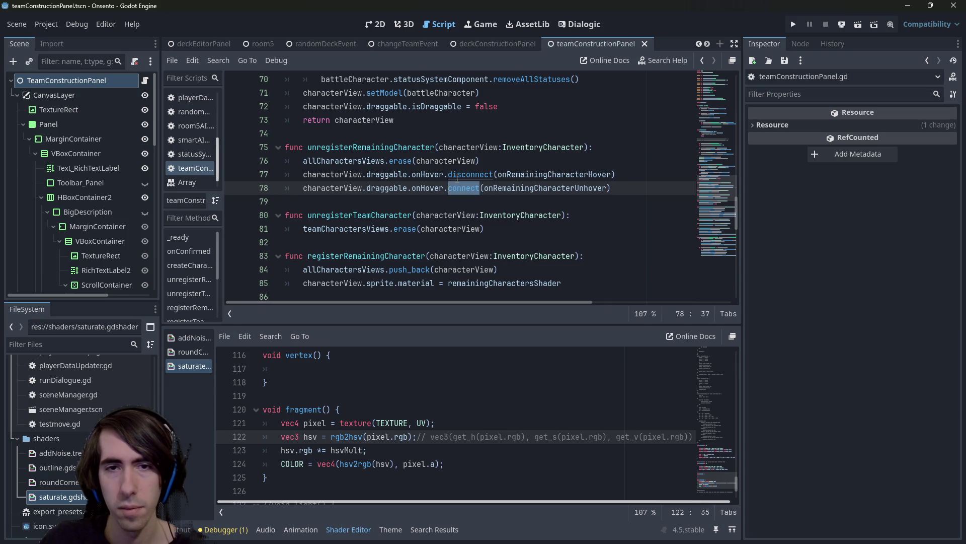
pyautogui.write('dis')
pyautogui.press('Return')
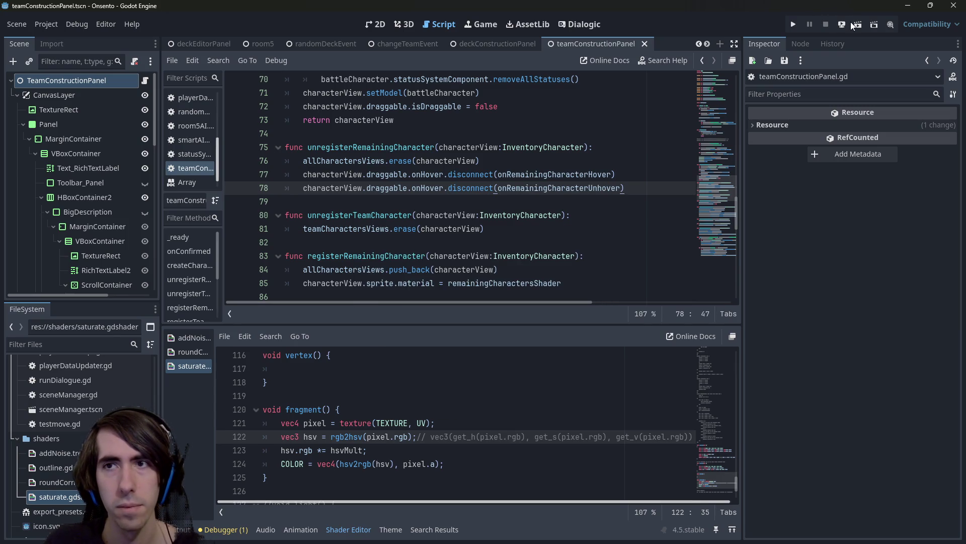
pyautogui.click(838, 25)
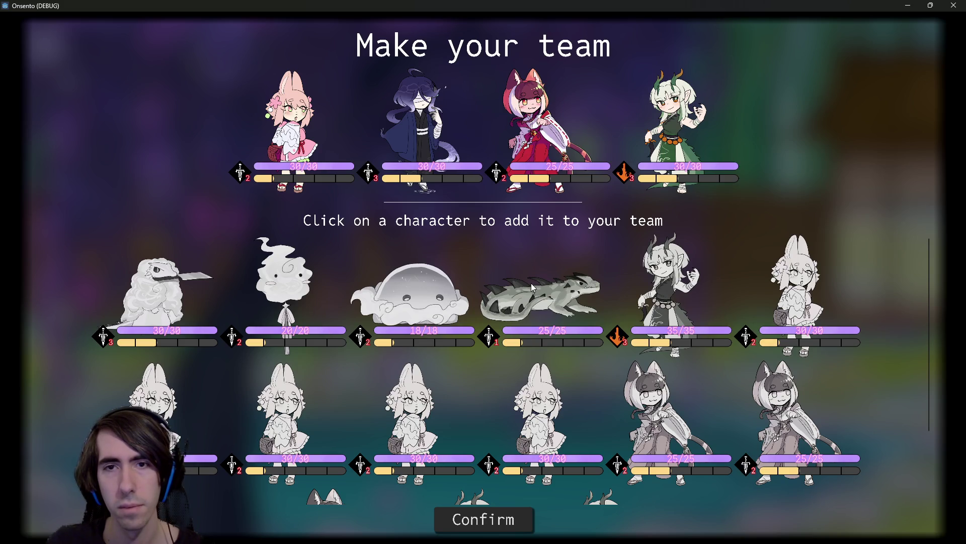
# Add and remove characters, including the grey rabbit, on the team screen, then close the game
pyautogui.click(533, 286)
pyautogui.click(532, 287)
pyautogui.click(707, 157)
pyautogui.click(708, 157)
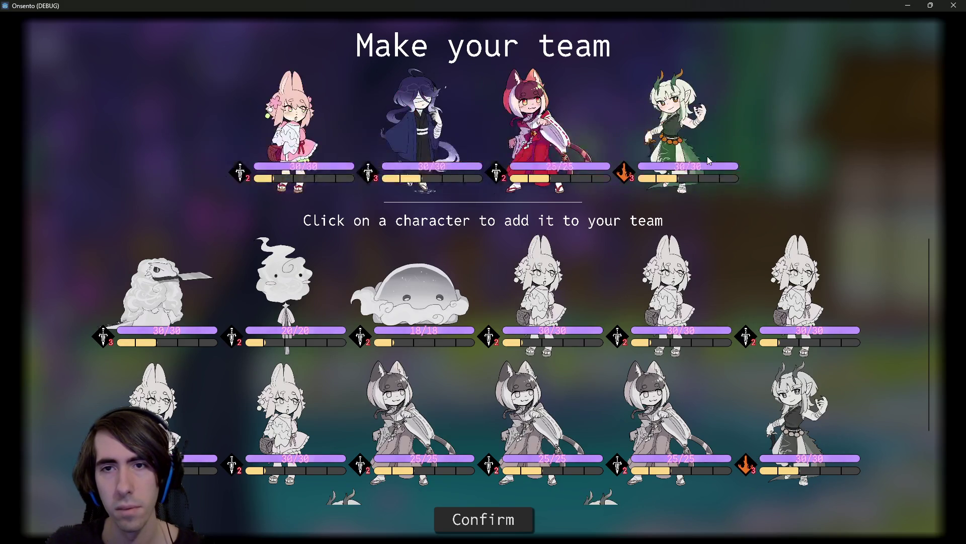
pyautogui.click(556, 286)
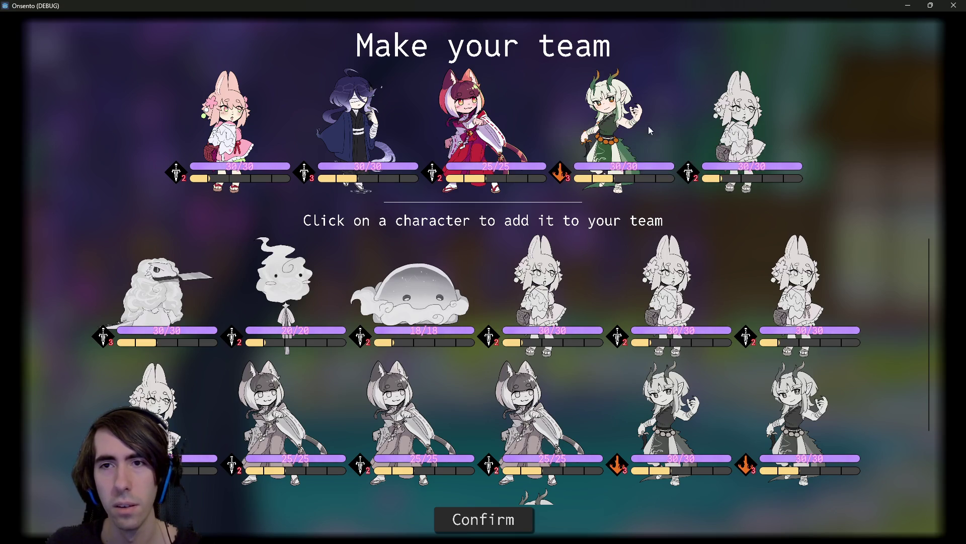
pyautogui.click(766, 123)
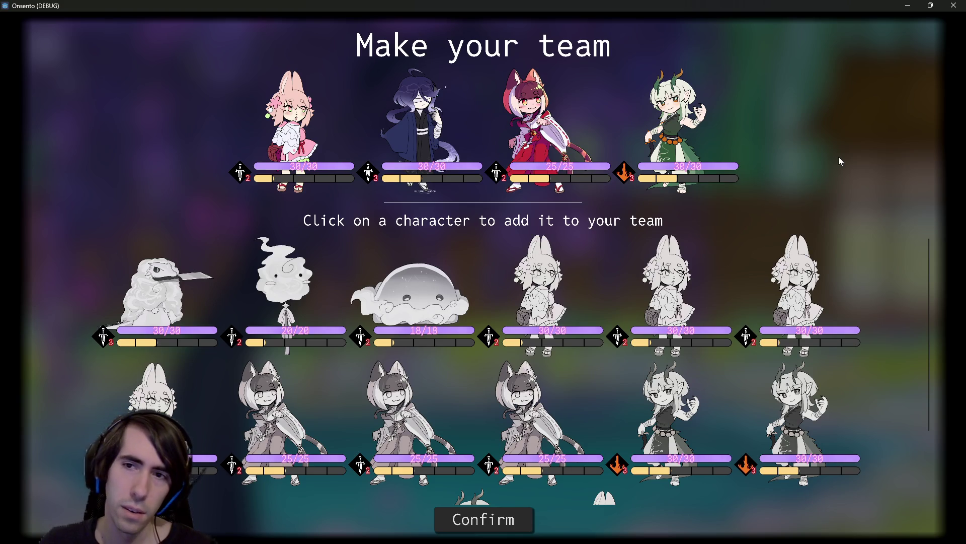
pyautogui.click(954, 5)
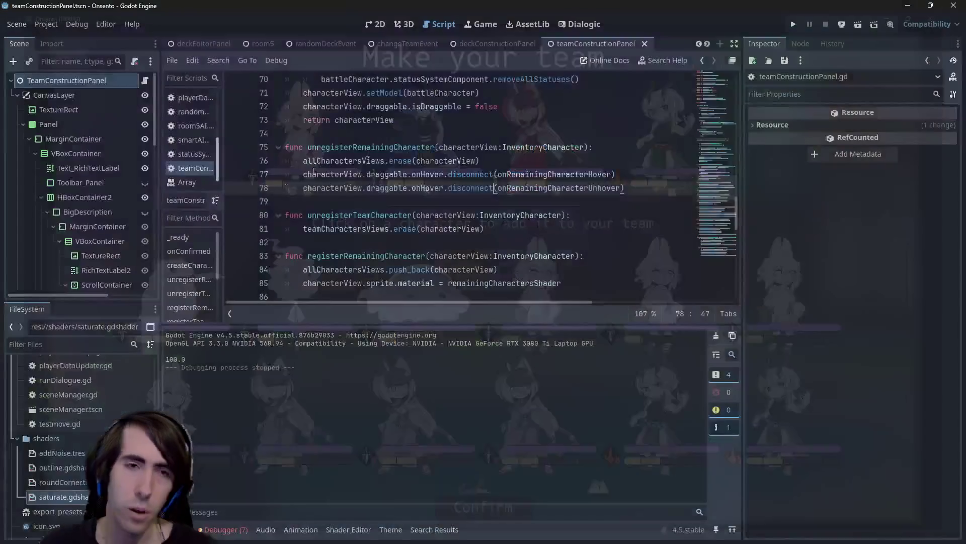
# Create a new ShaderMaterial in TeamConstructionPanel's hover slot using saturate.gdshader
pyautogui.click(75, 80)
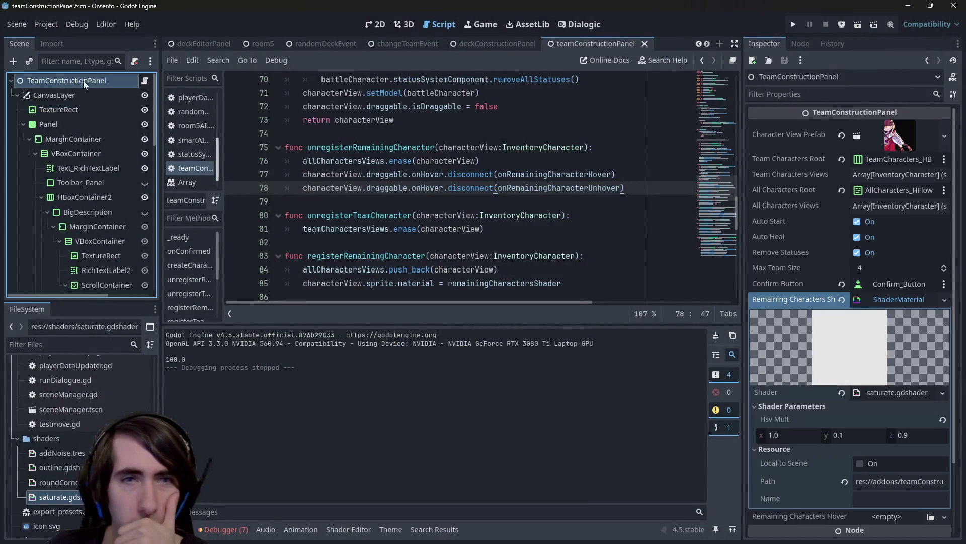
pyautogui.click(898, 300)
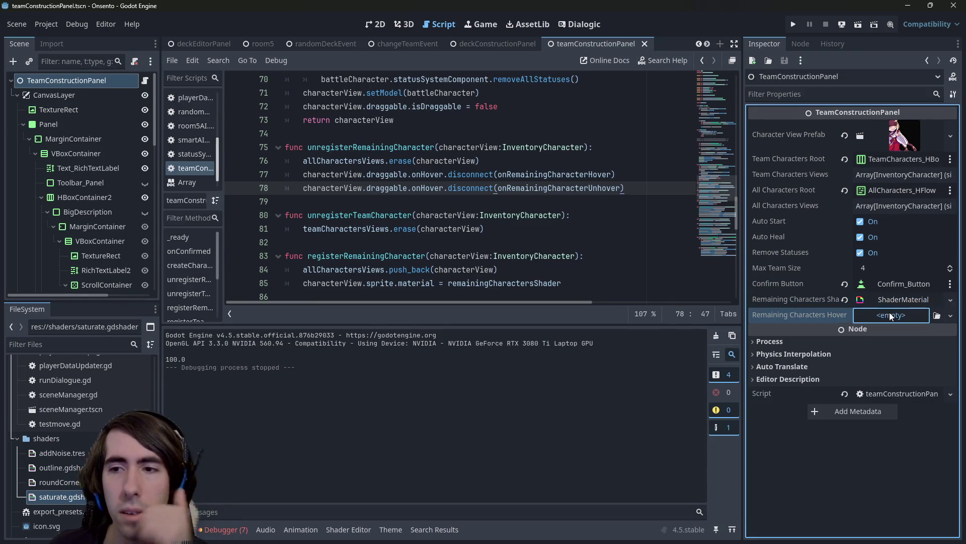
pyautogui.click(890, 312)
pyautogui.click(896, 342)
pyautogui.click(898, 328)
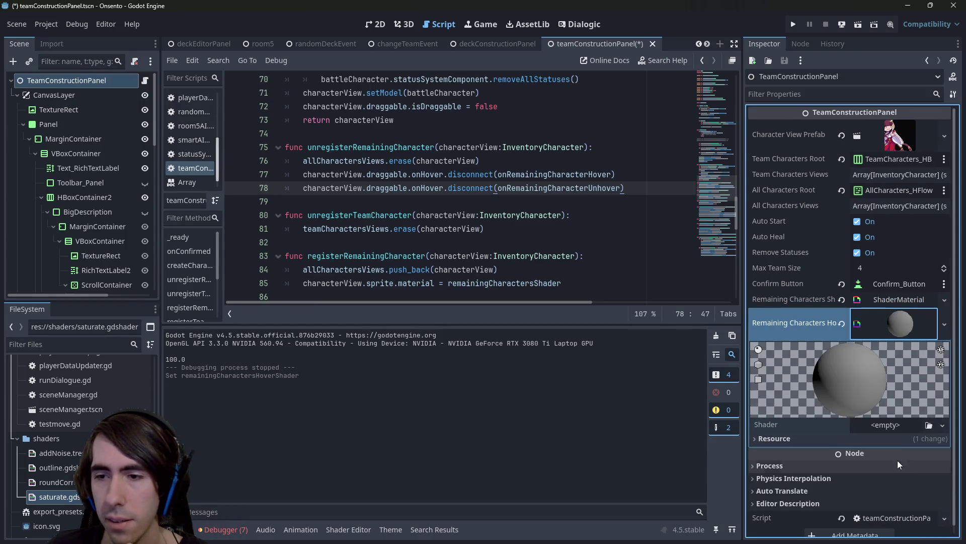
pyautogui.moveTo(57, 497)
pyautogui.mouseDown()
pyautogui.moveTo(755, 389)
pyautogui.moveTo(896, 427)
pyautogui.mouseUp()
# Set the hover material's Hsv Mult y to 0.4 and save the scene
pyautogui.click(899, 301)
pyautogui.scroll(-4, 895, 312)
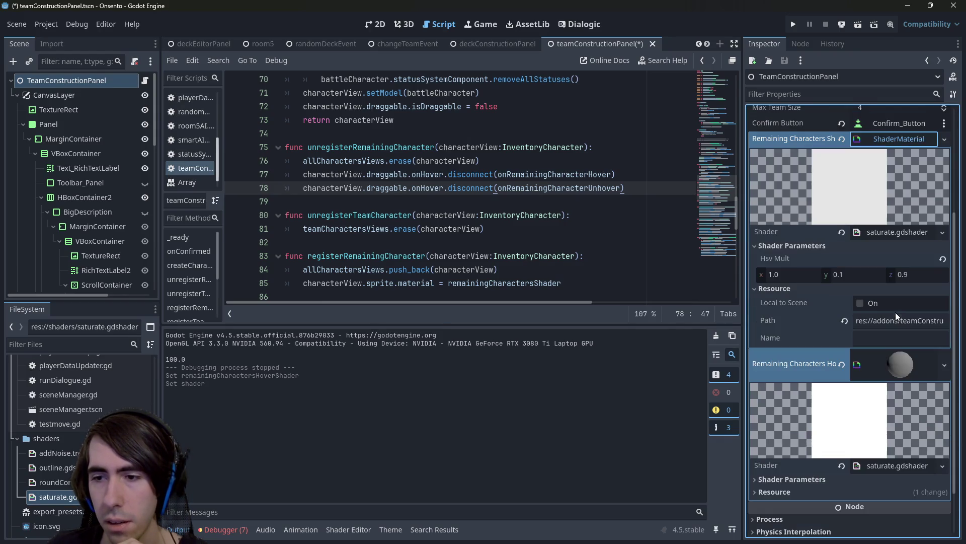
pyautogui.scroll(-1, 852, 454)
pyautogui.click(820, 423)
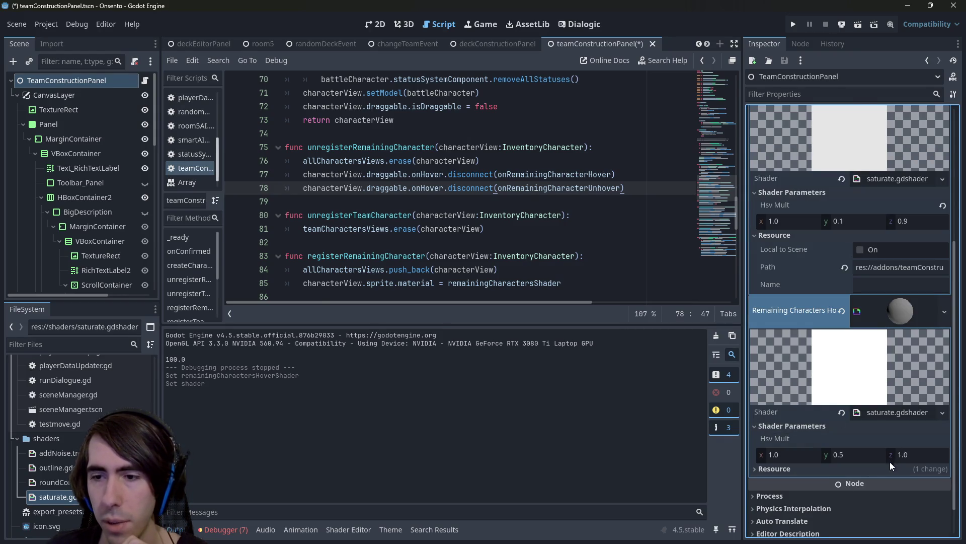
pyautogui.click(878, 451)
pyautogui.write('0.')
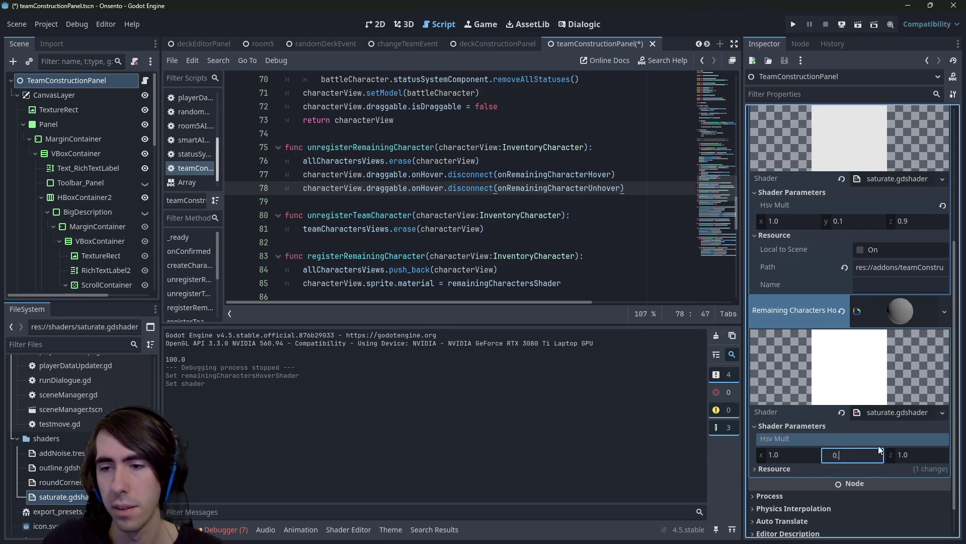
pyautogui.write('4')
pyautogui.press('Return')
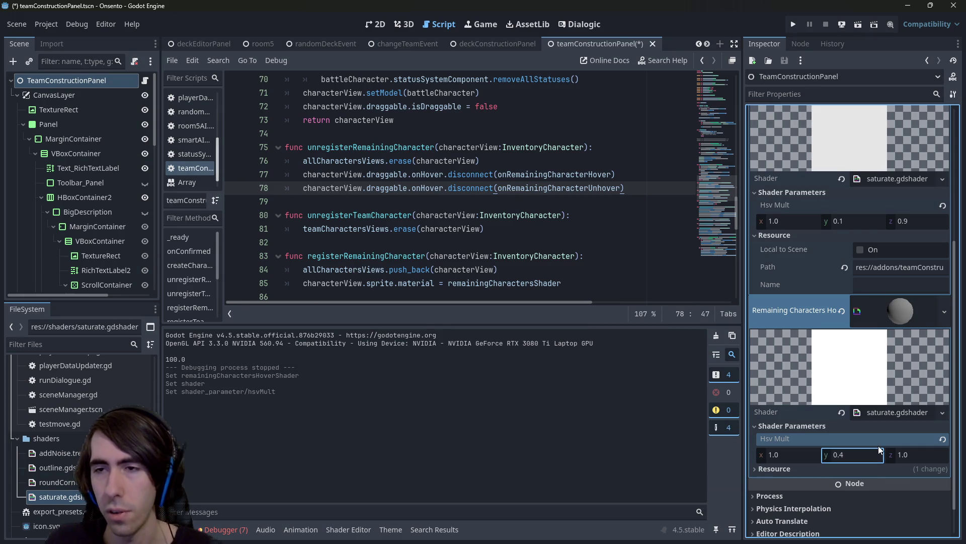
pyautogui.hotkey('ctrl', 's')
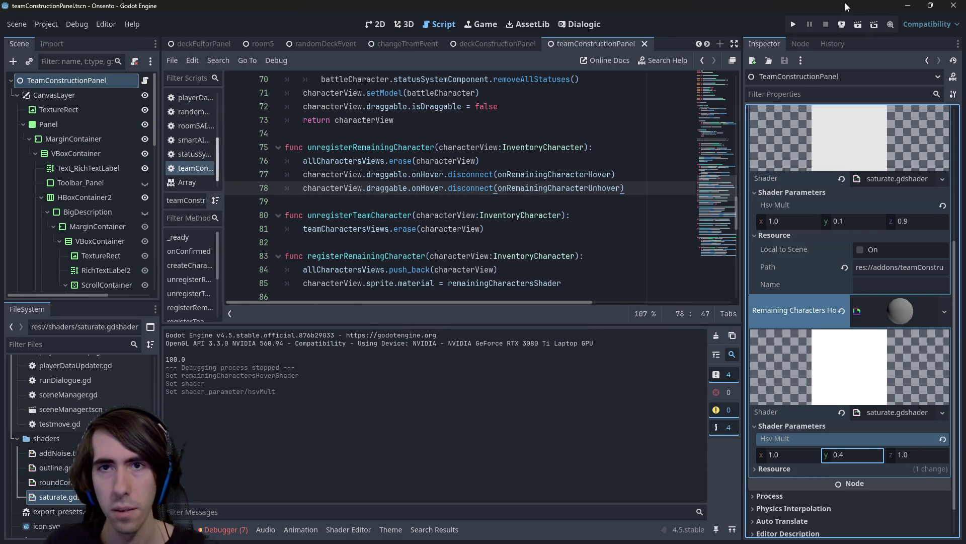
pyautogui.click(858, 23)
# Add the grey dragon-horned girl and a pink bunny girl to the team, then close the game
pyautogui.click(857, 307)
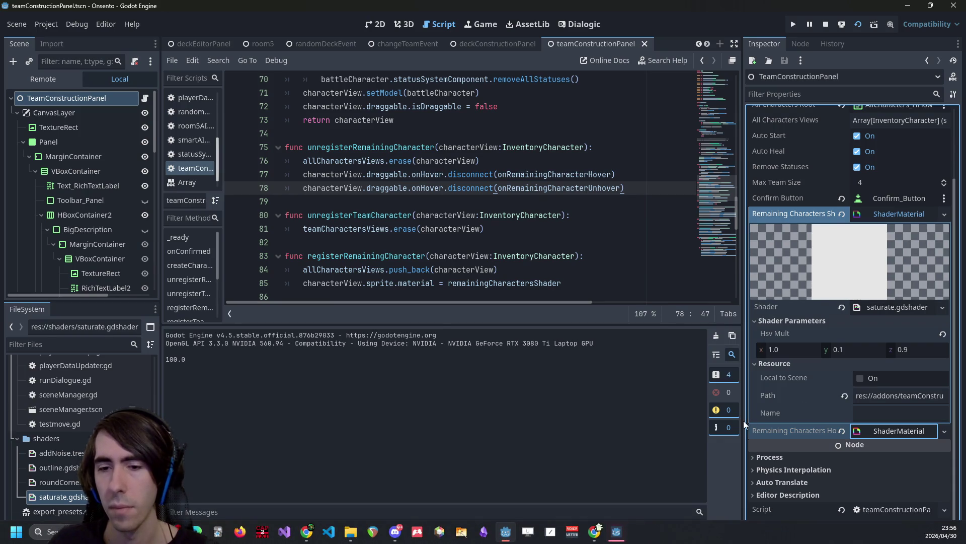
pyautogui.click(620, 534)
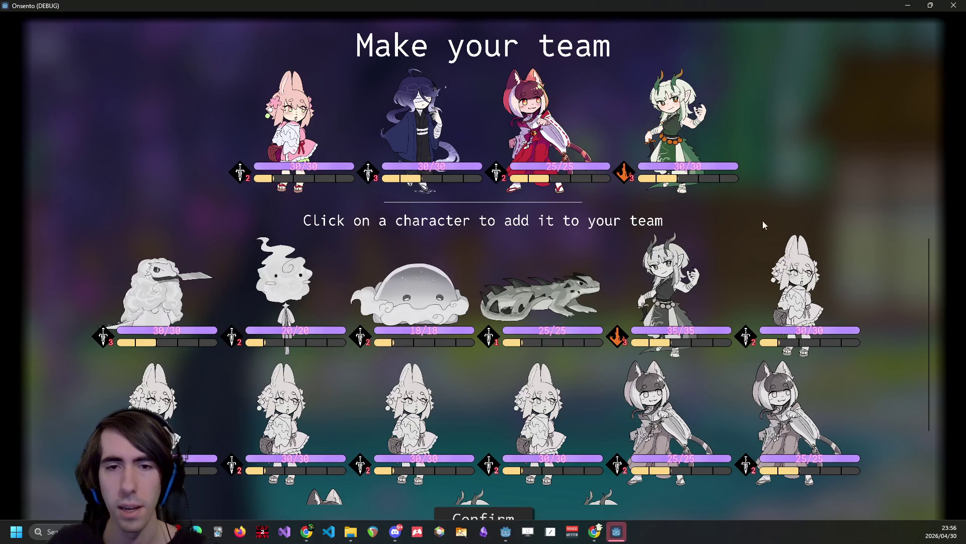
pyautogui.click(673, 286)
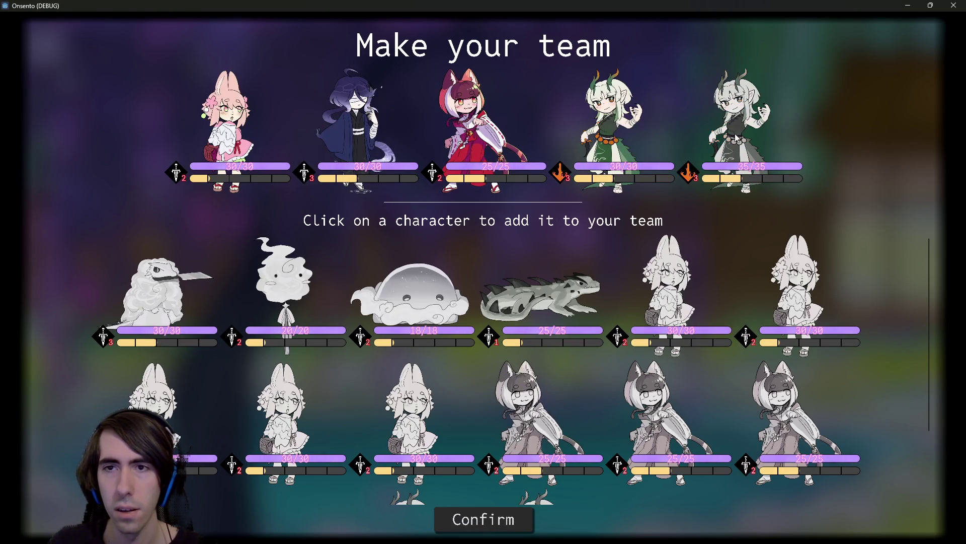
pyautogui.click(683, 272)
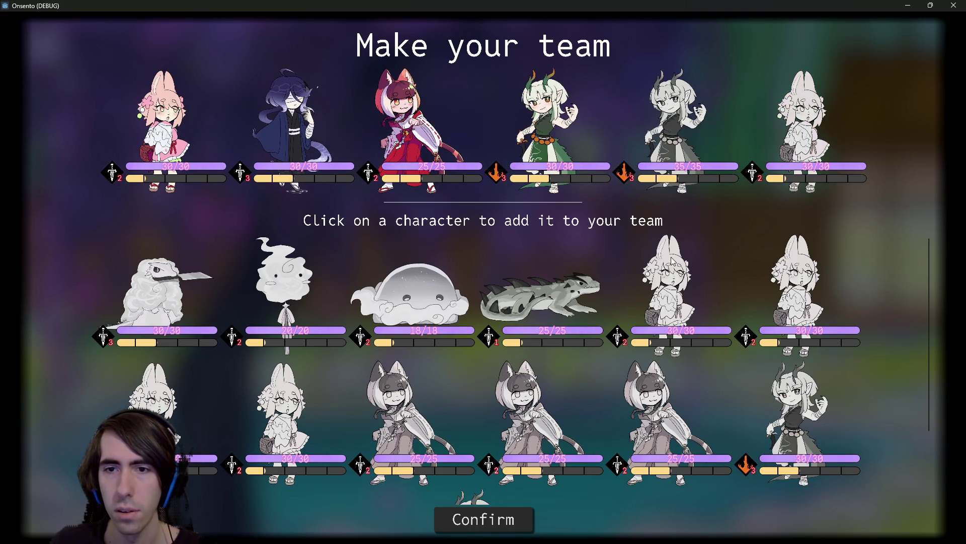
pyautogui.click(954, 6)
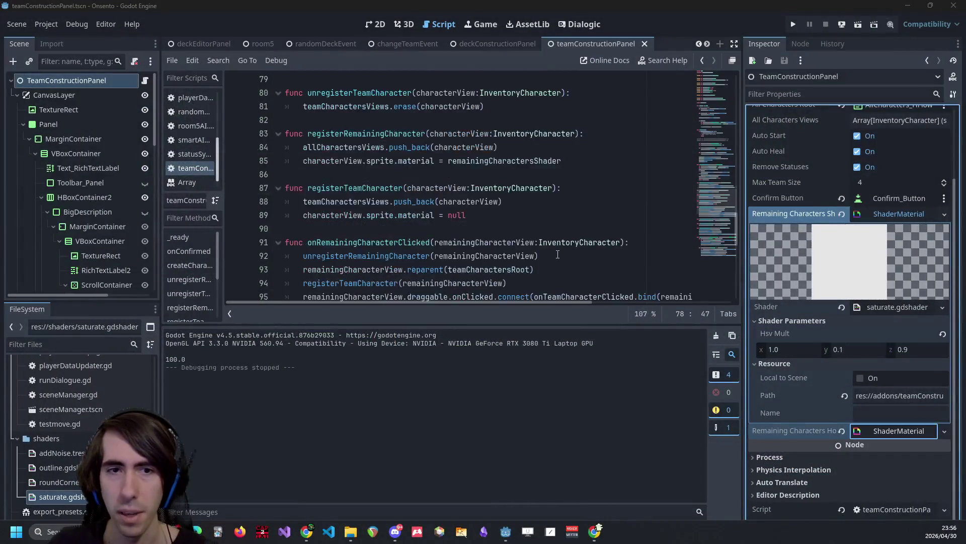
# Remove the hover and unhover connect lines 96–97 from their old location
pyautogui.click(520, 230)
pyautogui.scroll(-3, 519, 230)
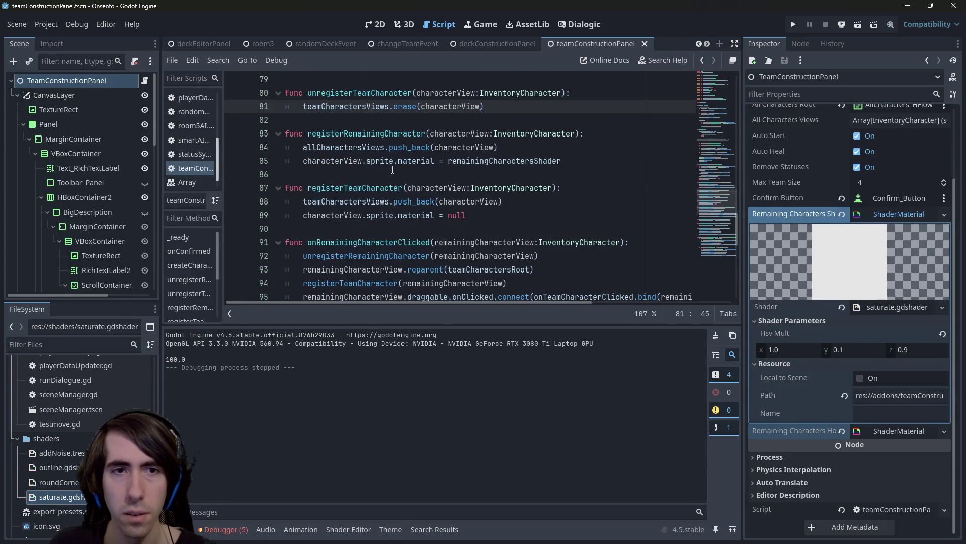
pyautogui.scroll(-4, 393, 170)
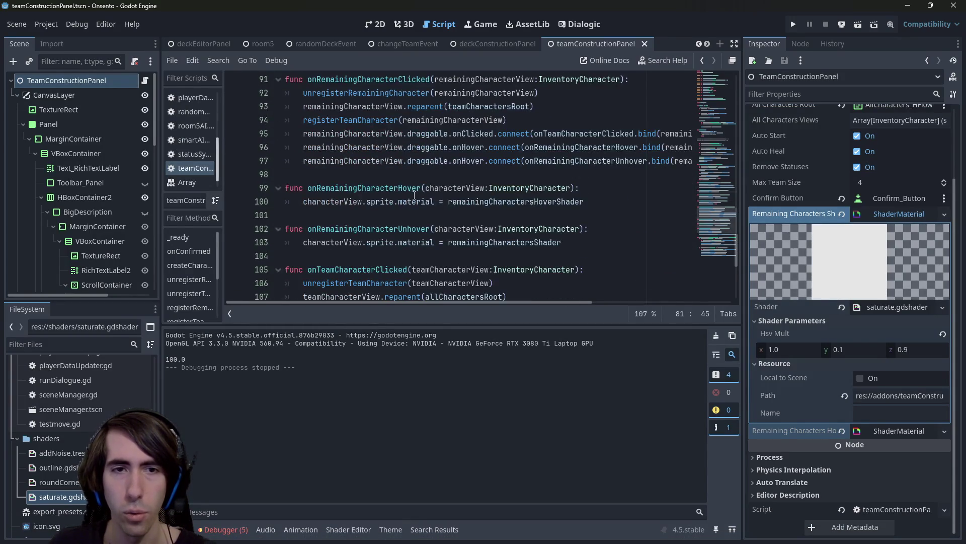
pyautogui.doubleClick(414, 193)
pyautogui.scroll(1, 387, 187)
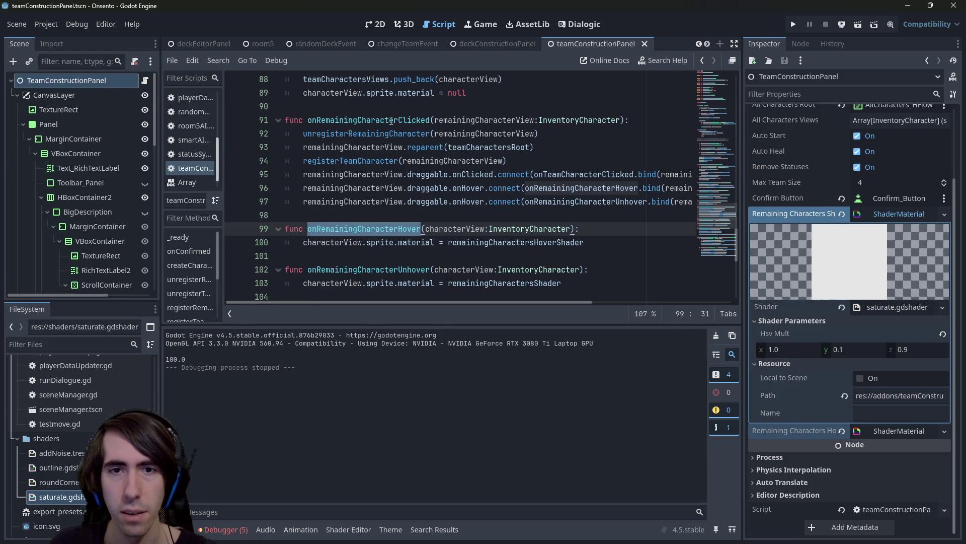
pyautogui.click(391, 121)
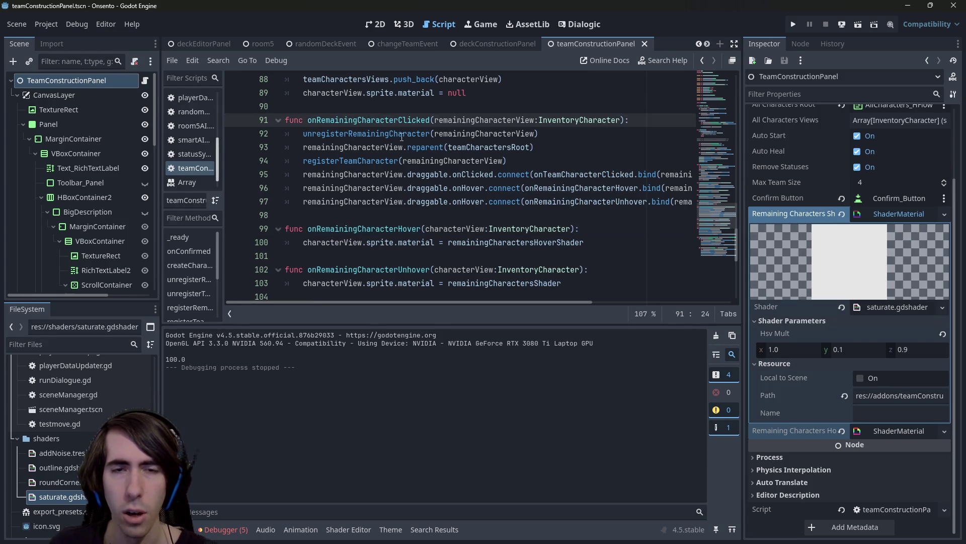
pyautogui.moveTo(470, 215)
pyautogui.mouseDown()
pyautogui.moveTo(503, 212)
pyautogui.moveTo(246, 191)
pyautogui.mouseUp()
pyautogui.hotkey('ctrl', 'c')
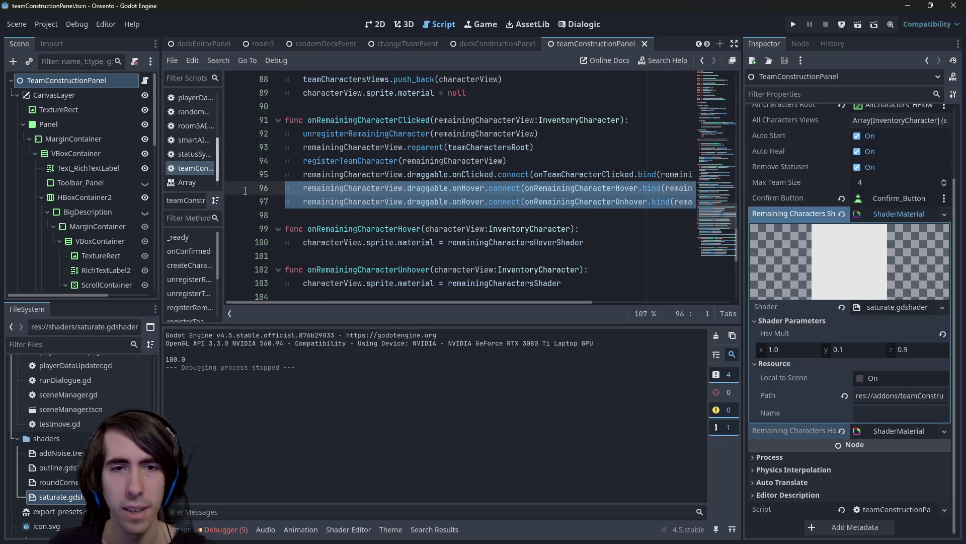
pyautogui.press('BackSpace')
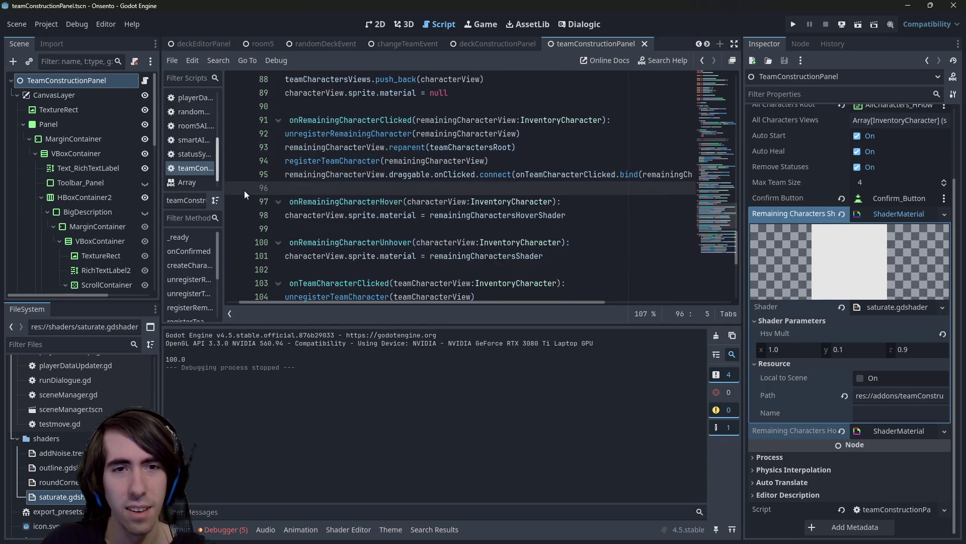
# Paste the two draggable hover/unhover connect lines into registerRemainingCharacter after line 85 and save
pyautogui.scroll(3, 376, 198)
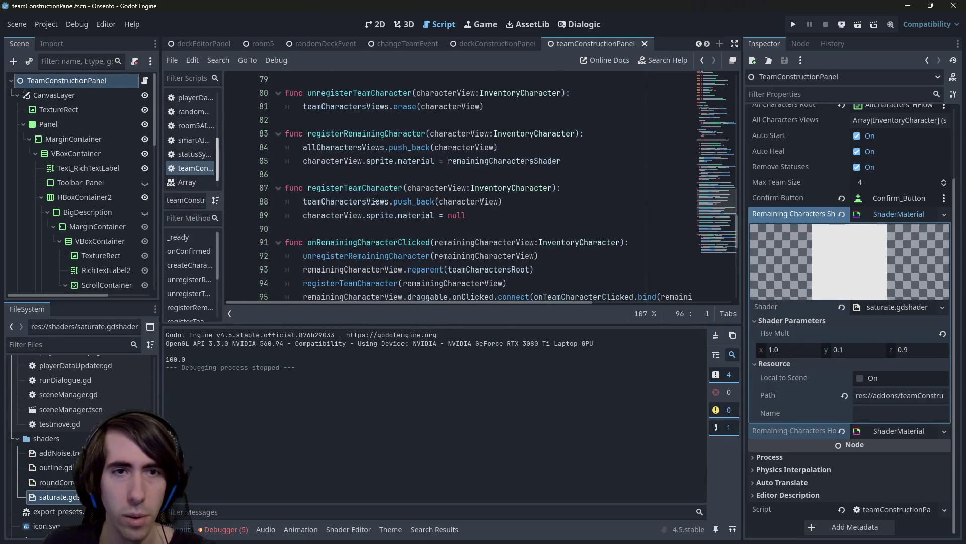
pyautogui.click(583, 160)
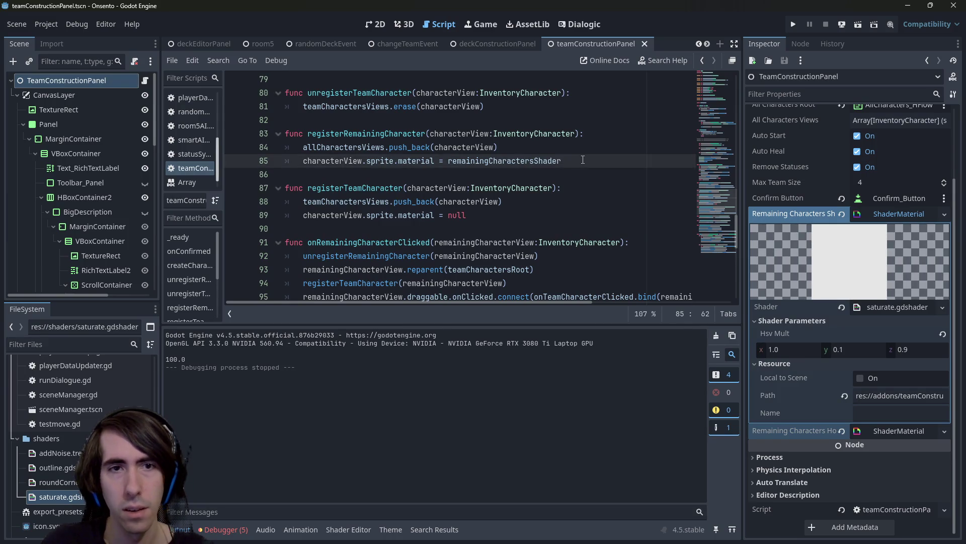
pyautogui.press('Return')
pyautogui.hotkey('ctrl', 'v')
pyautogui.hotkey('ctrl', 's')
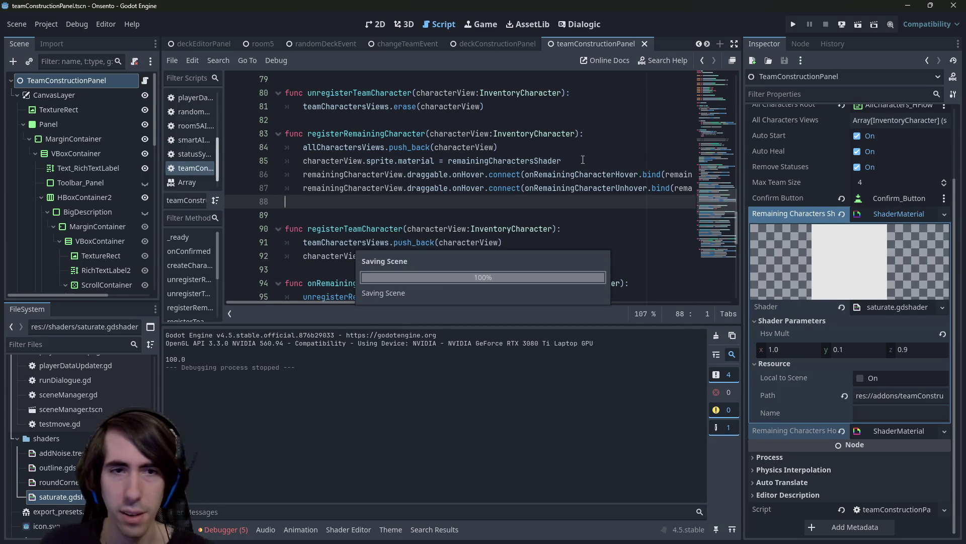
pyautogui.hotkey('shift', 'Up')
pyautogui.hotkey('shift', 'Home')
pyautogui.scroll(-4, 397, 202)
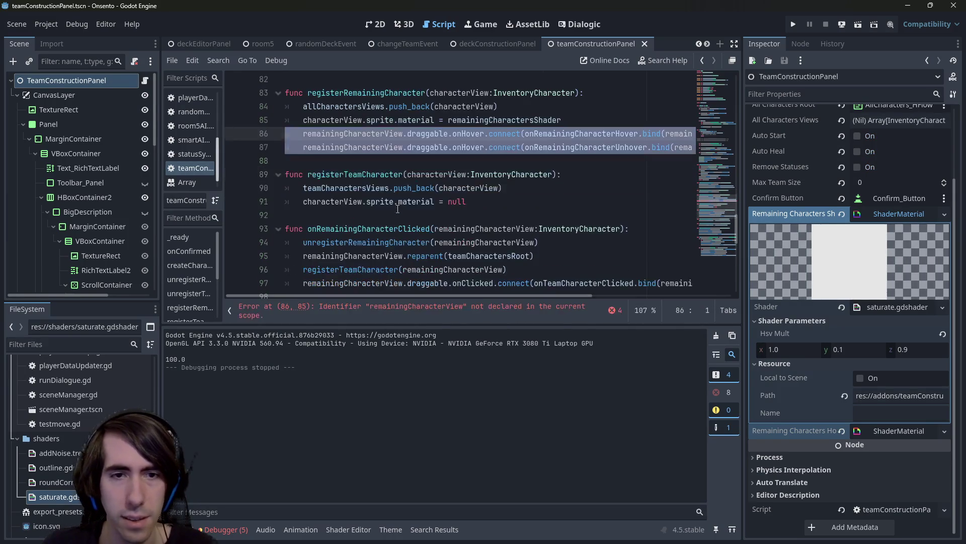
pyautogui.scroll(-1, 397, 202)
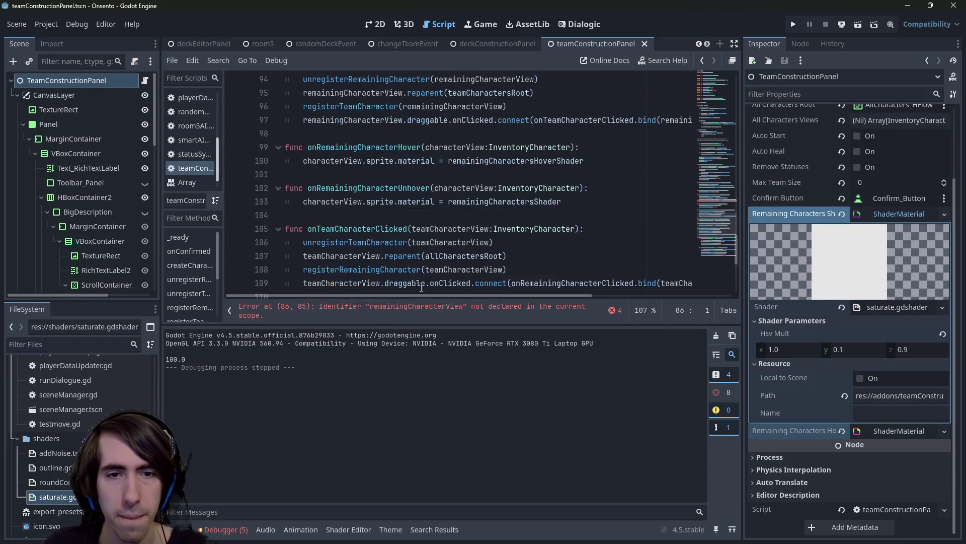
# Rename remainingCharacterView to characterView on the pasted lines, save, and run the current scene
pyautogui.click(428, 311)
pyautogui.doubleClick(482, 147)
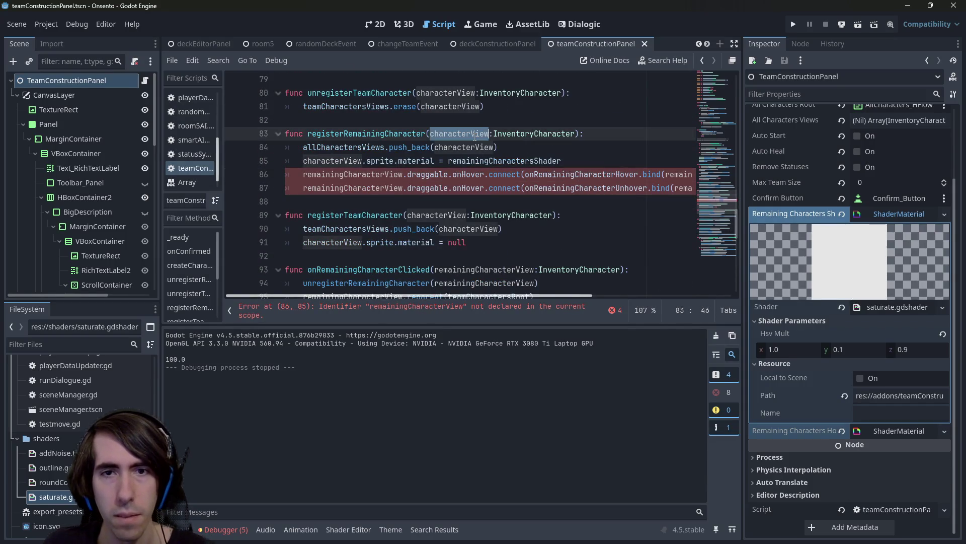
pyautogui.doubleClick(346, 174)
pyautogui.hscroll(2, 346, 174)
pyautogui.hotkey('ctrl', 'z')
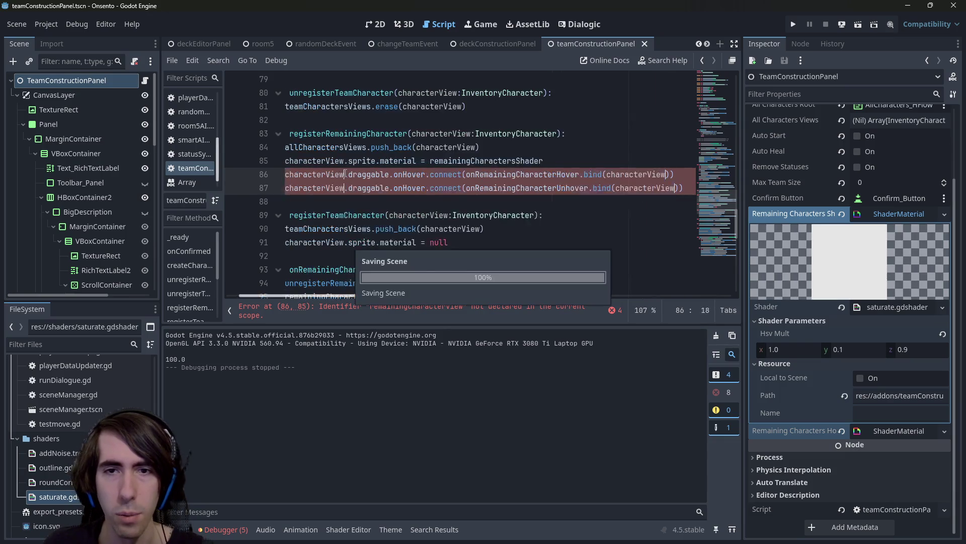
pyautogui.hotkey('ctrl', 's')
pyautogui.click(379, 199)
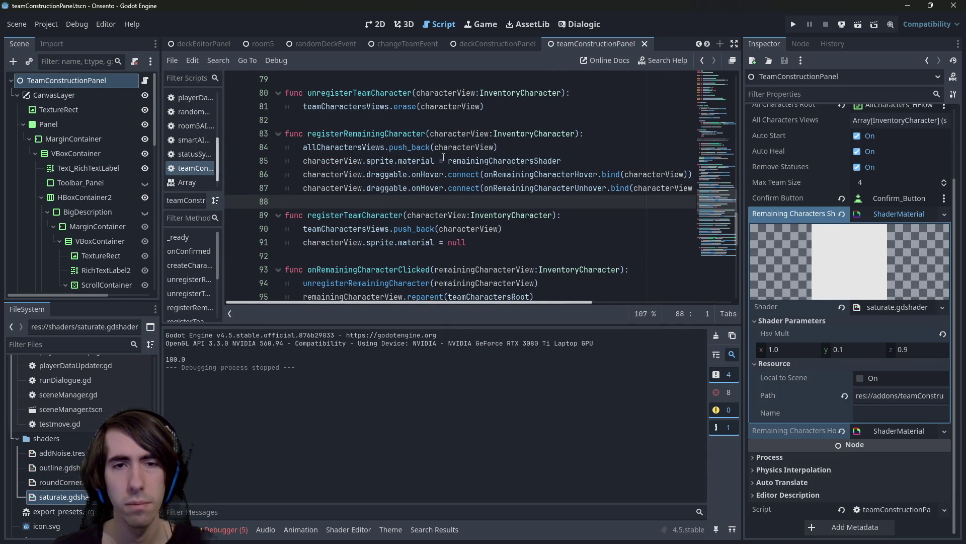
pyautogui.scroll(-5, 443, 157)
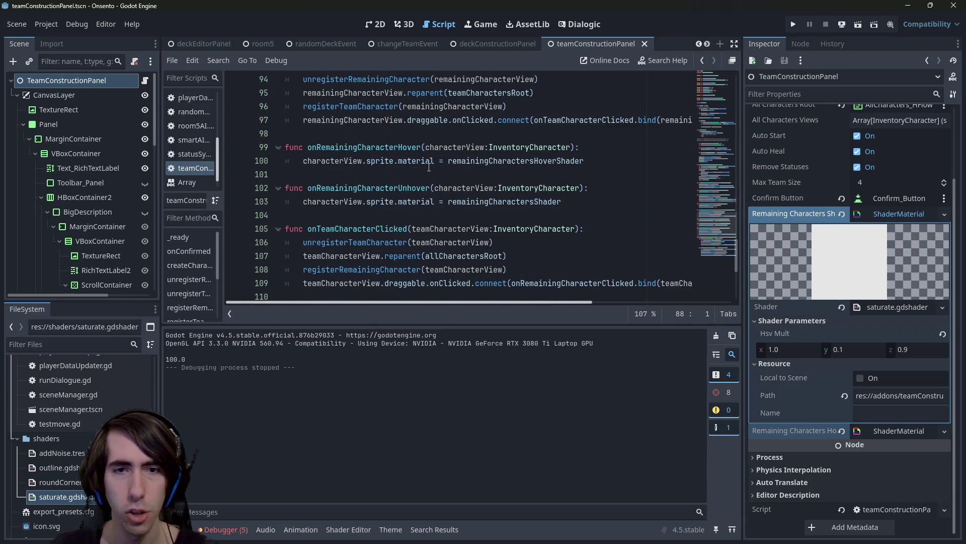
pyautogui.click(856, 26)
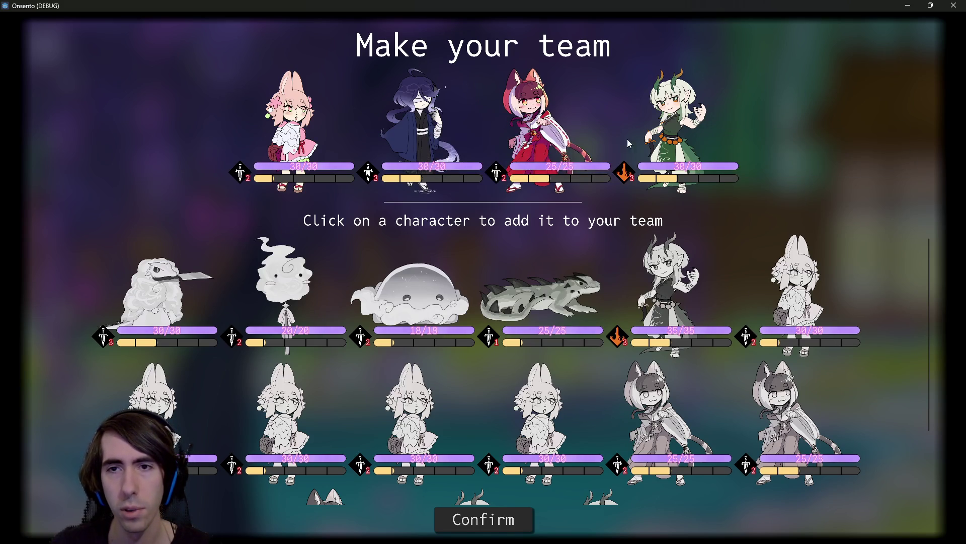
# Add the green lizard character to the team in Onsento, then close the game window
pyautogui.click(528, 276)
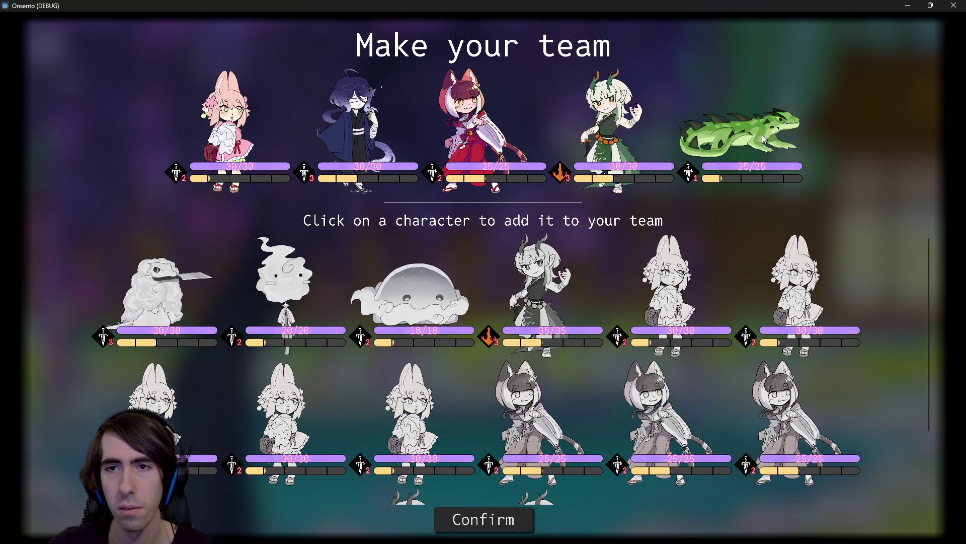
pyautogui.click(954, 5)
pyautogui.scroll(1, 516, 196)
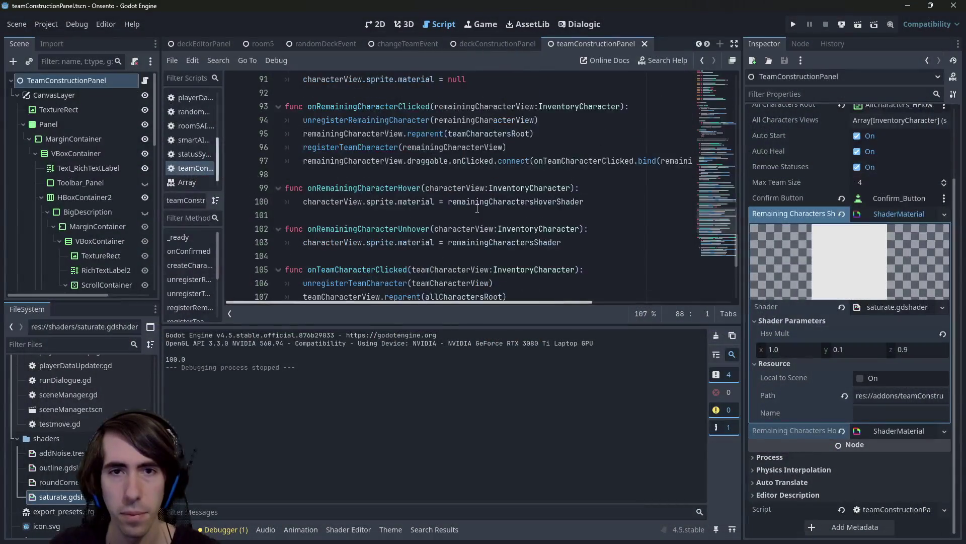
# Set breakpoints on the material lines 100 and 103 of the hover and unhover handlers
pyautogui.scroll(3, 475, 165)
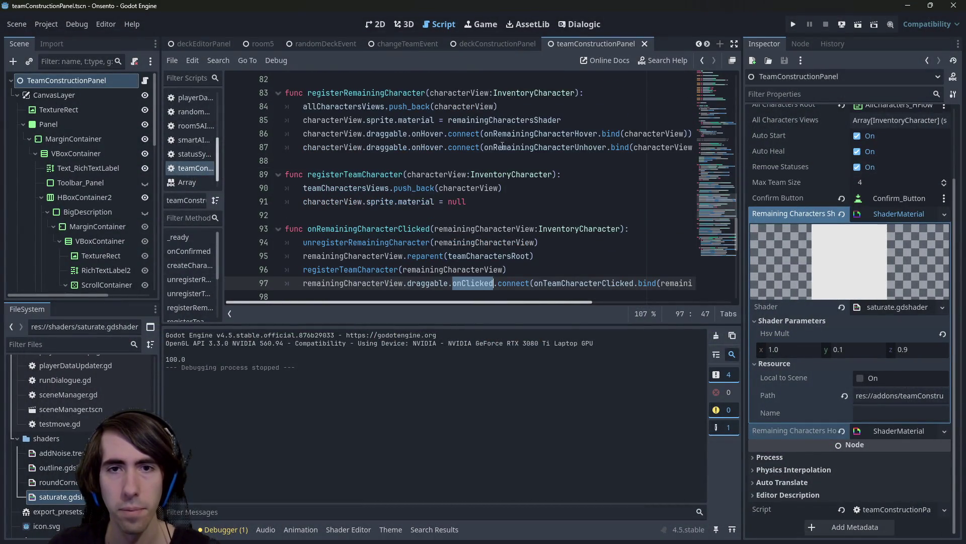
pyautogui.click(521, 134)
pyautogui.keyDown('ctrl'); pyautogui.click(571, 134); pyautogui.keyUp('ctrl')
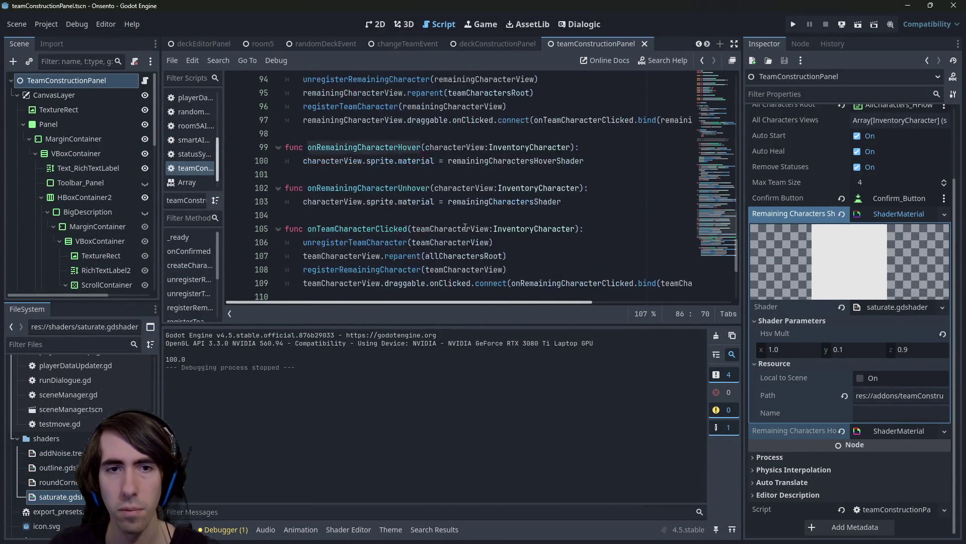
pyautogui.click(235, 160)
pyautogui.click(234, 201)
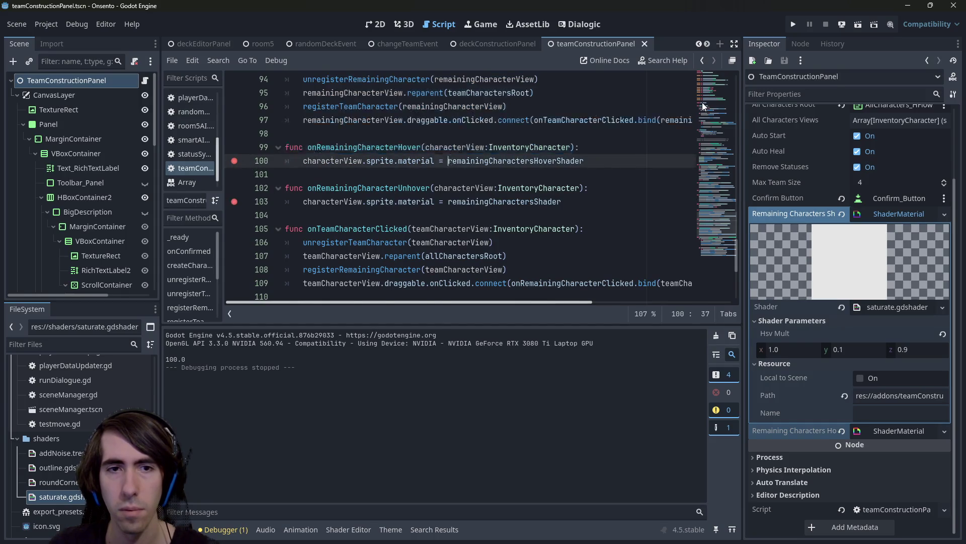
pyautogui.scroll(1, 702, 101)
# Run the game, inspect remainingCharactersHoverShader at the breakpoint, and continue execution three times
pyautogui.click(858, 24)
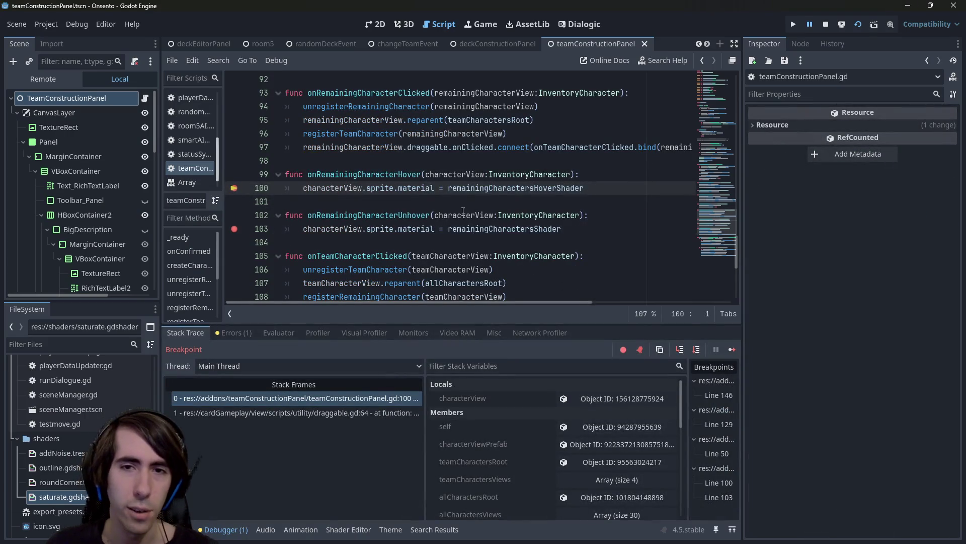
pyautogui.doubleClick(503, 188)
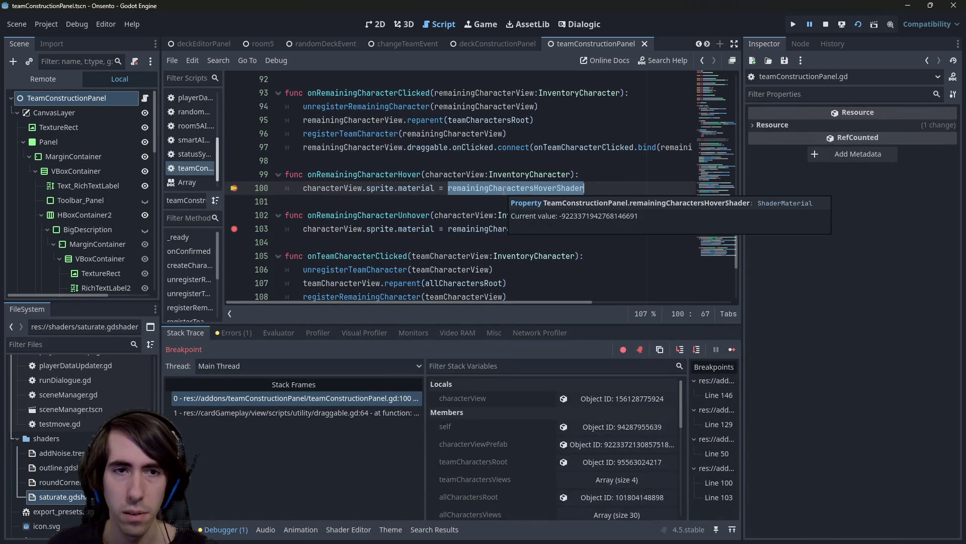
pyautogui.click(734, 351)
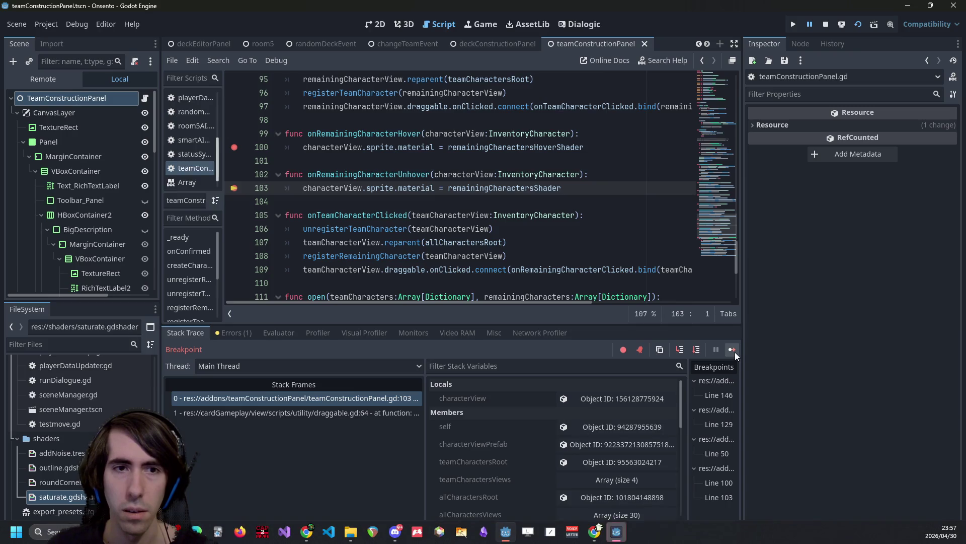
pyautogui.click(732, 352)
pyautogui.click(732, 352)
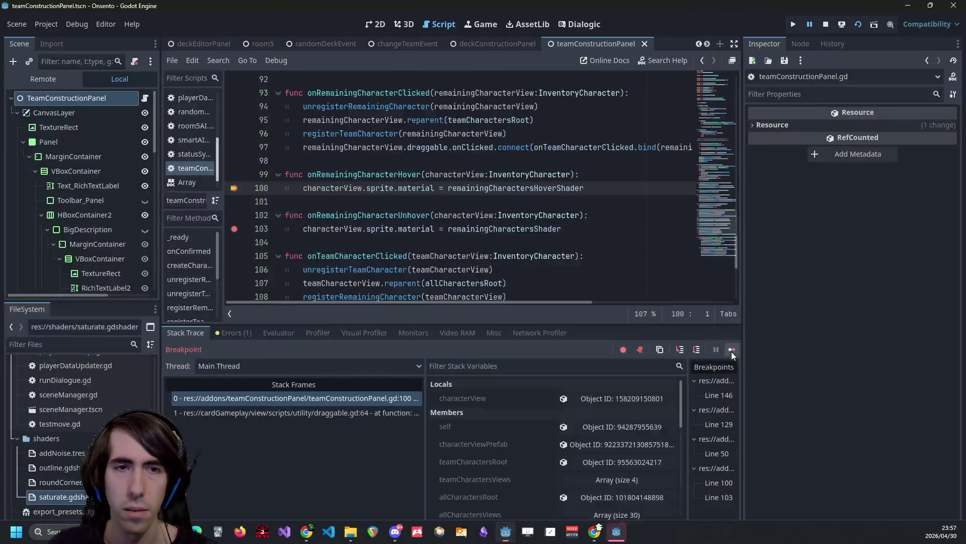
# Add print("hover") and print("unhover") lines to the two handlers, then stop and rerun with F5
pyautogui.click(605, 191)
pyautogui.press('Return')
pyautogui.write('print("hover"')
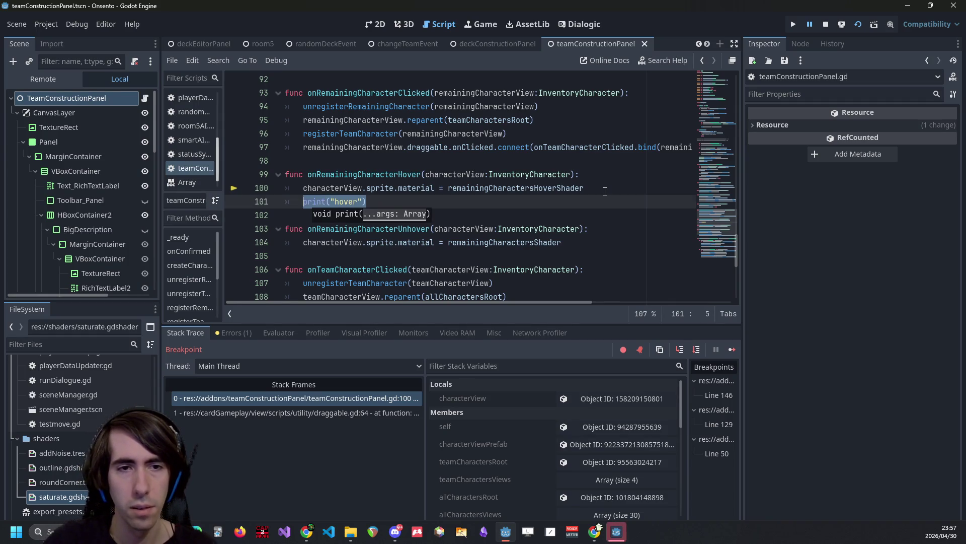
pyautogui.press('Down')
pyautogui.press('Down')
pyautogui.press('Down')
pyautogui.press('Up')
pyautogui.press('End')
pyautogui.press('Return')
pyautogui.write('print("un')
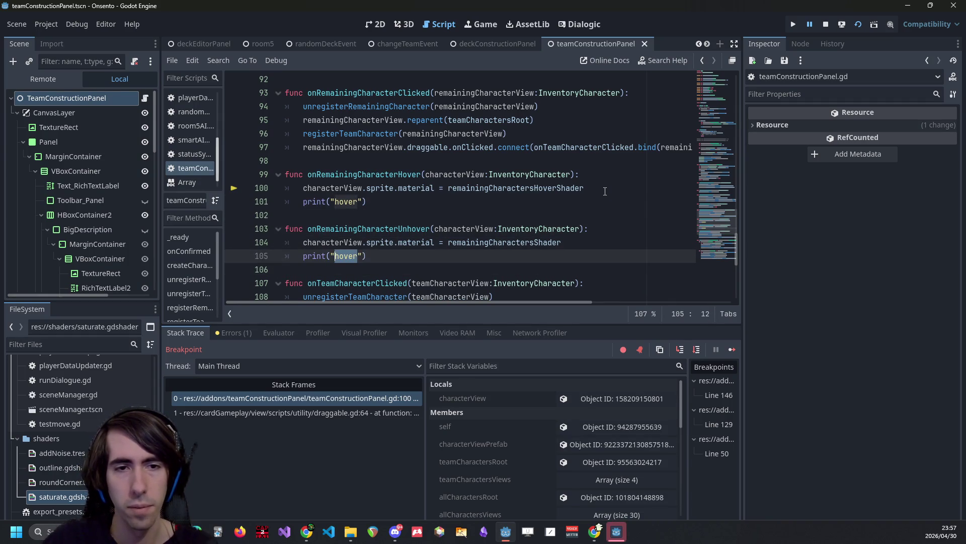
pyautogui.write('hover')
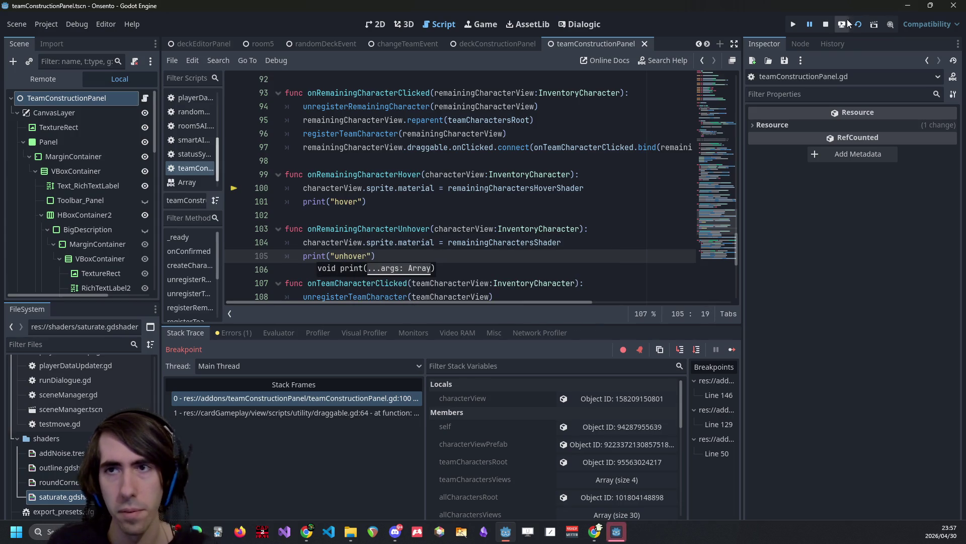
pyautogui.click(831, 22)
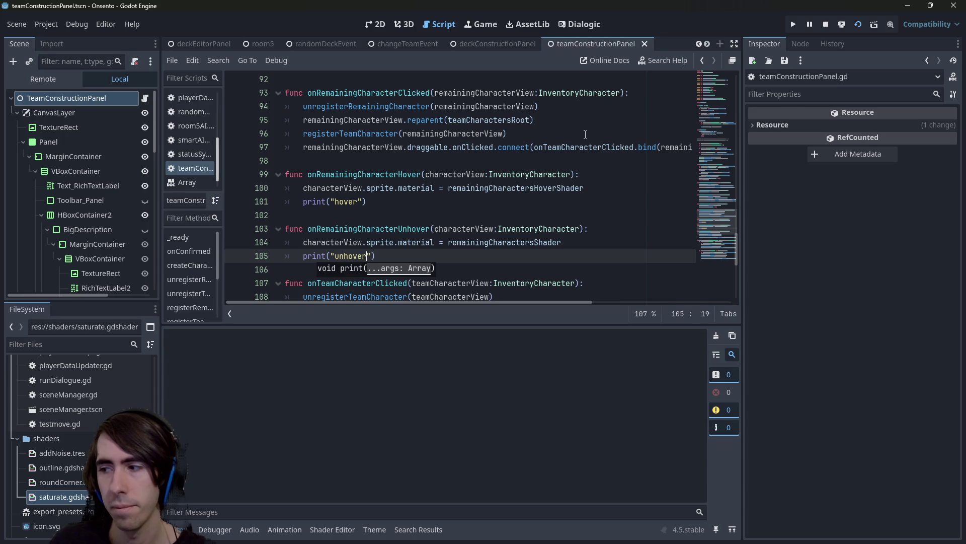
pyautogui.press('F5')
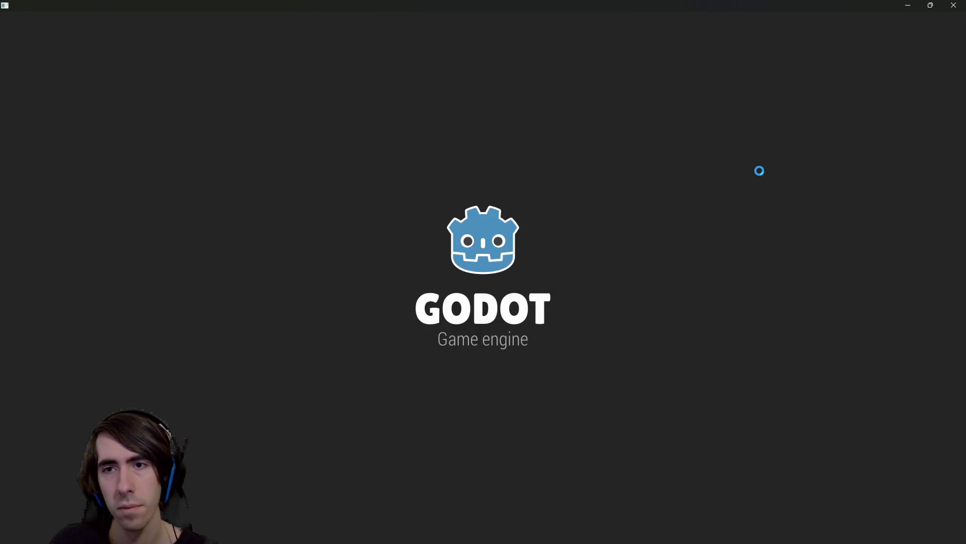
# Confirm the Output alternates hover/unhover, stop the game, and comment out the unhover material line 104
pyautogui.moveTo(574, 2)
pyautogui.mouseDown()
pyautogui.moveTo(965, 131)
pyautogui.moveTo(965, 191)
pyautogui.mouseUp()
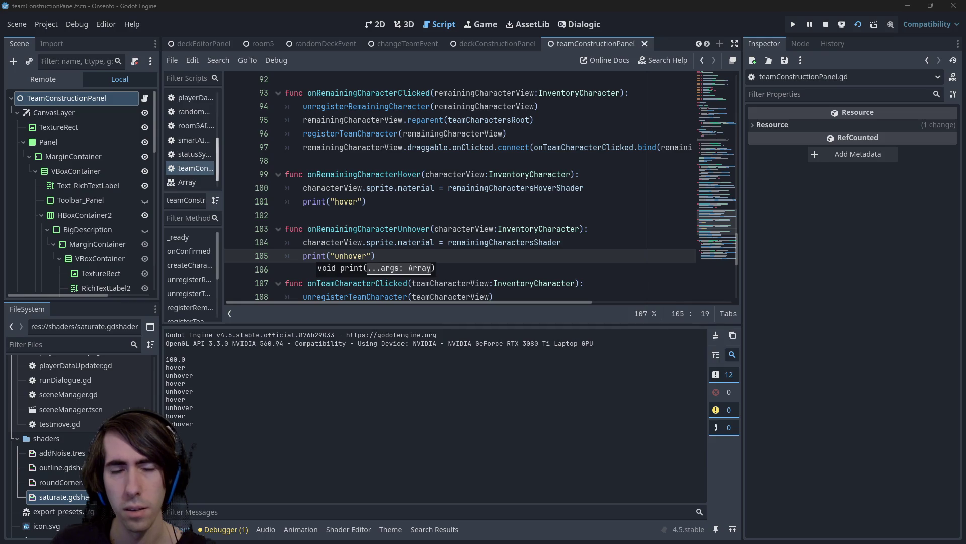
pyautogui.press('F8')
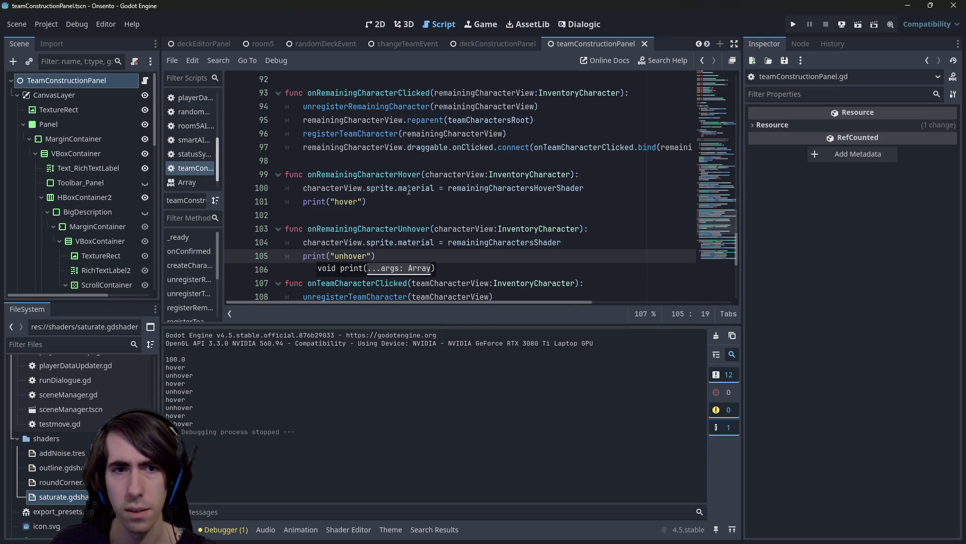
pyautogui.scroll(-1, 392, 222)
pyautogui.click(392, 222)
pyautogui.scroll(1, 392, 223)
pyautogui.click(454, 244)
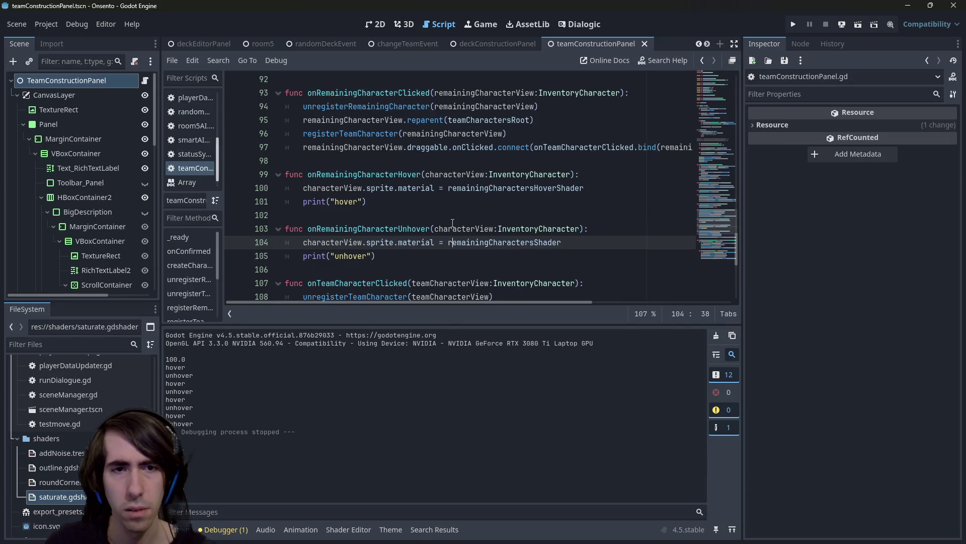
pyautogui.hotkey('ctrl', 'k')
pyautogui.press('Up')
pyautogui.press('Up')
pyautogui.press('Up')
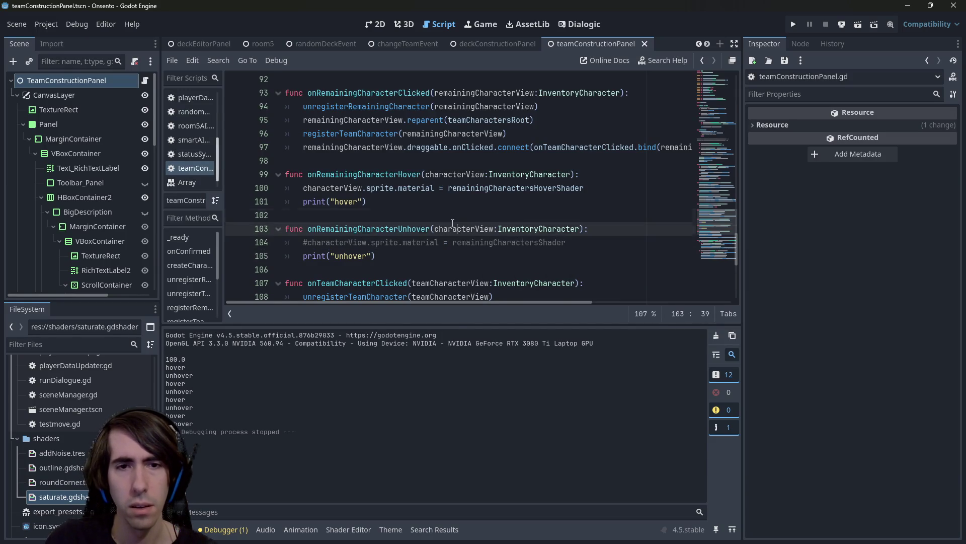
# Comment out the hover material line as well and rerun the game to log hover/unhover prints
pyautogui.hotkey('ctrl', 'k')
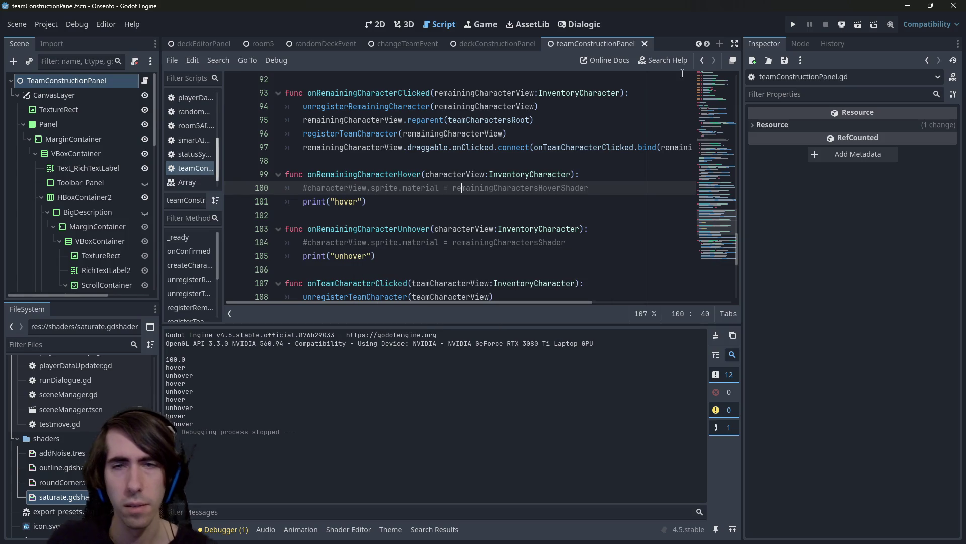
pyautogui.click(846, 26)
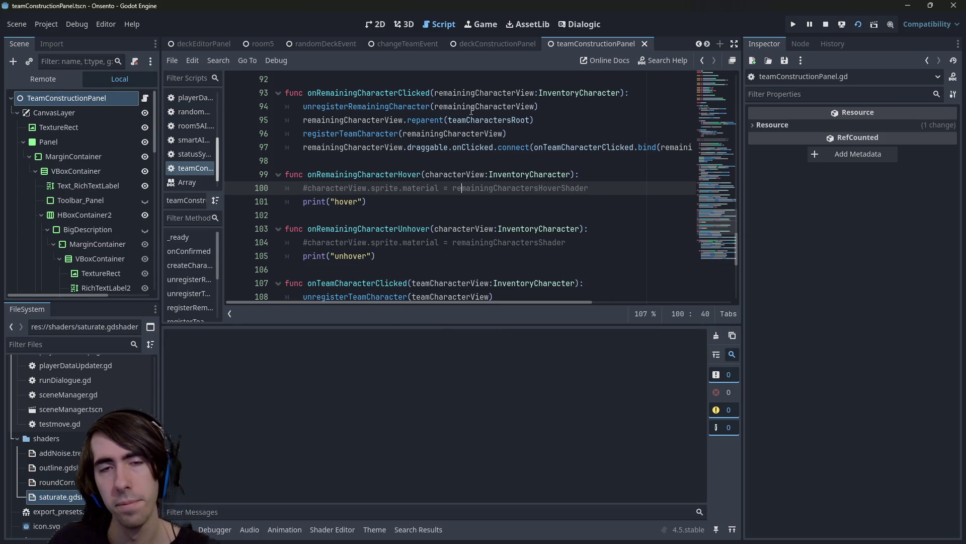
pyautogui.moveTo(471, 111)
pyautogui.press('F5')
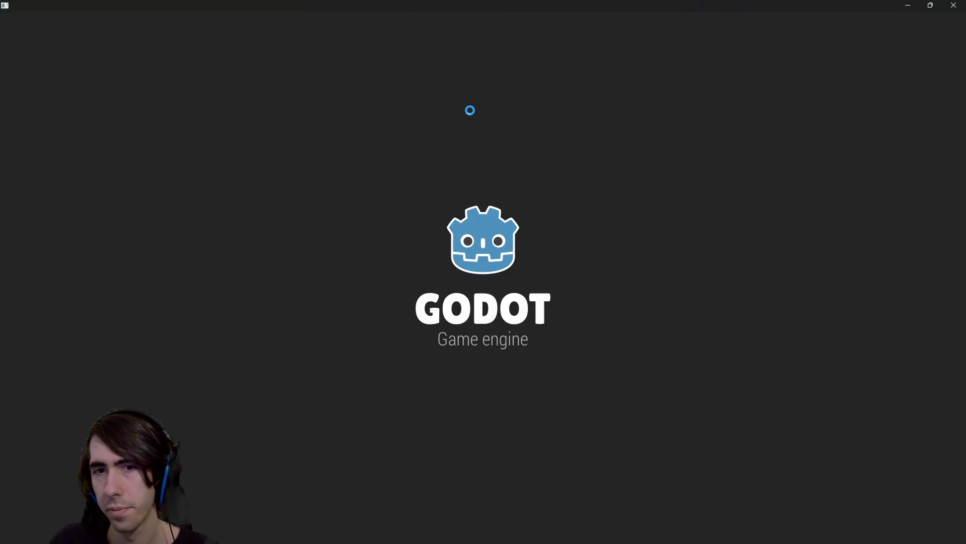
pyautogui.press('F8')
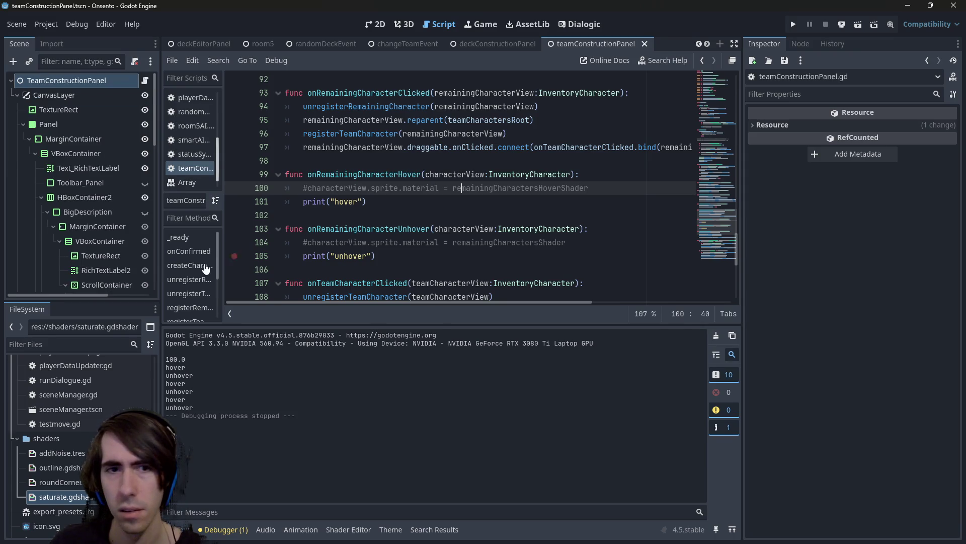
# Toggle the comments on the hover and unhover shader lines and save teamConstructionPanel
pyautogui.click(431, 187)
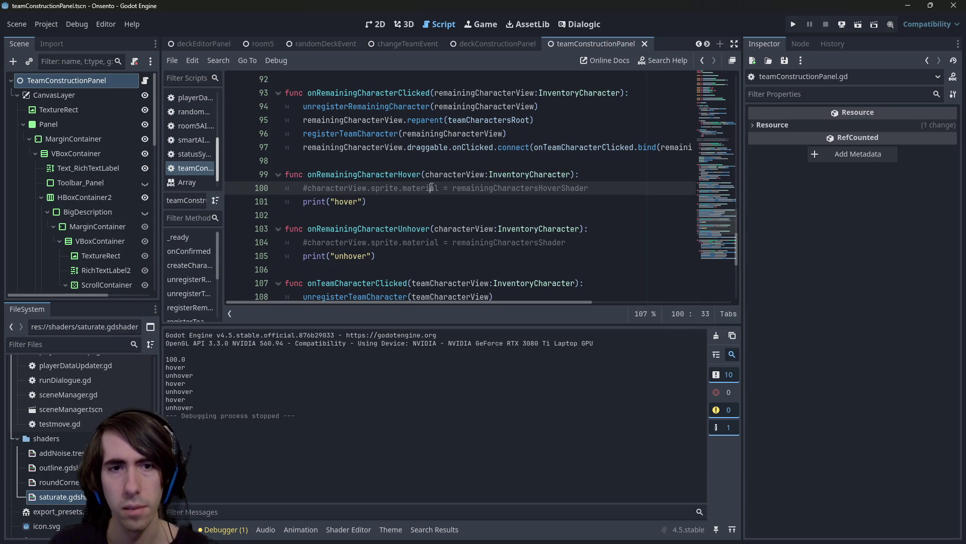
pyautogui.hotkey('ctrl', 'k')
pyautogui.click(458, 242)
pyautogui.hotkey('ctrl', 'k')
pyautogui.hotkey('ctrl', 's')
# Open draggable.gd through the quick file finder
pyautogui.hotkey('shift', 'alt', 'o')
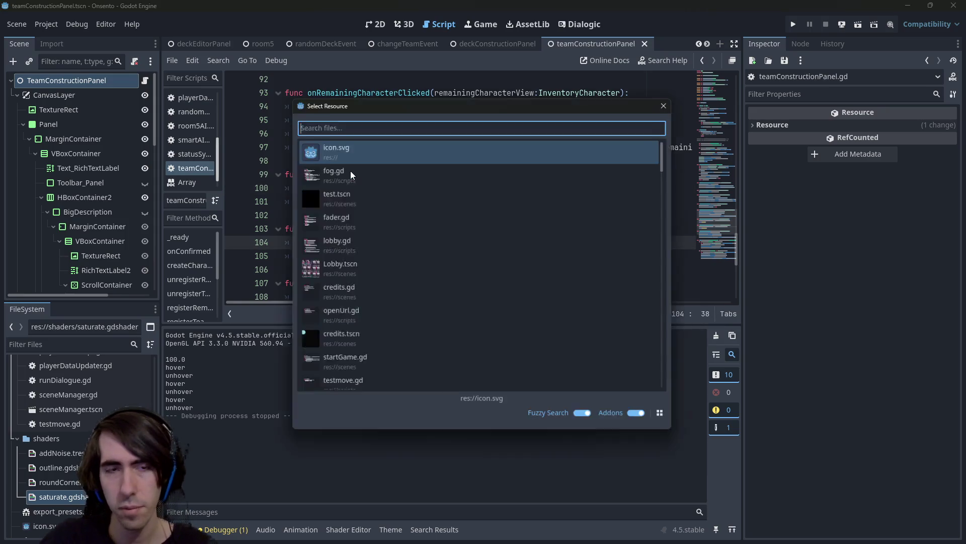
pyautogui.write('draggable')
pyautogui.press('Return')
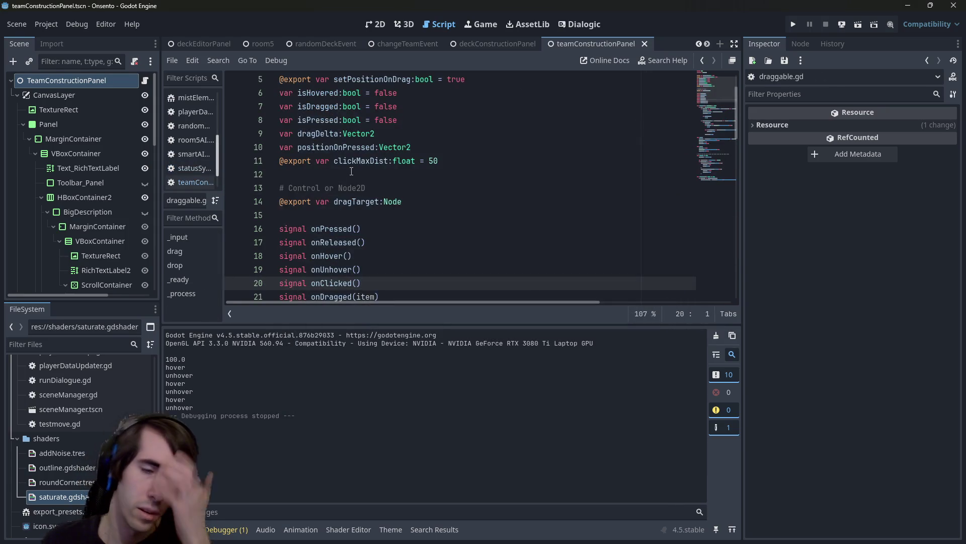
pyautogui.scroll(2, 351, 171)
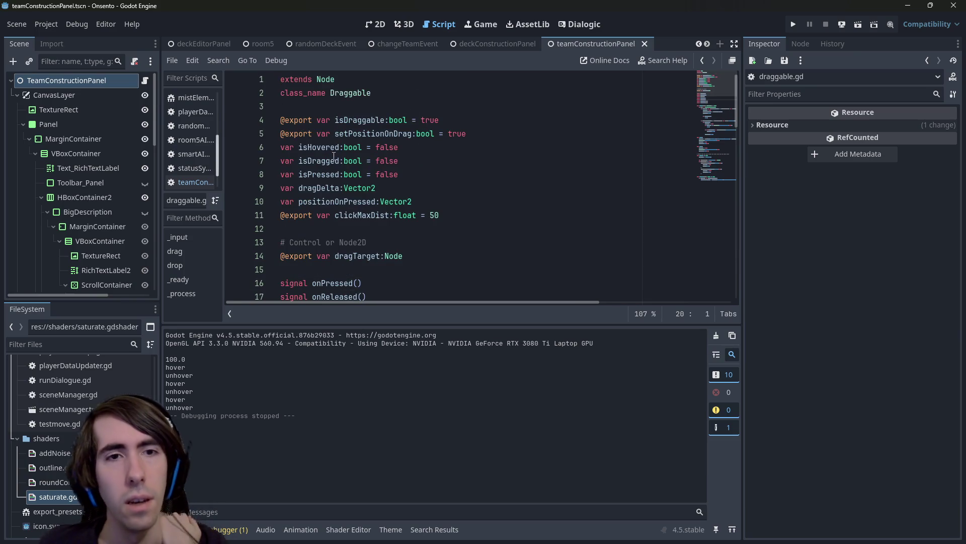
pyautogui.scroll(-2, 363, 192)
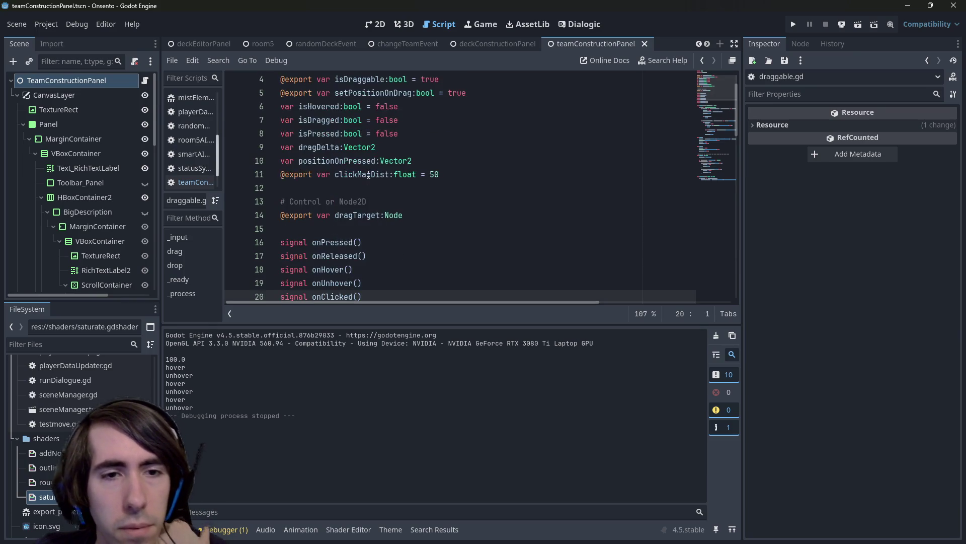
# Search all project files for onUnhover from its signal line 19, yielding 26 matches in 11 files
pyautogui.click(331, 242)
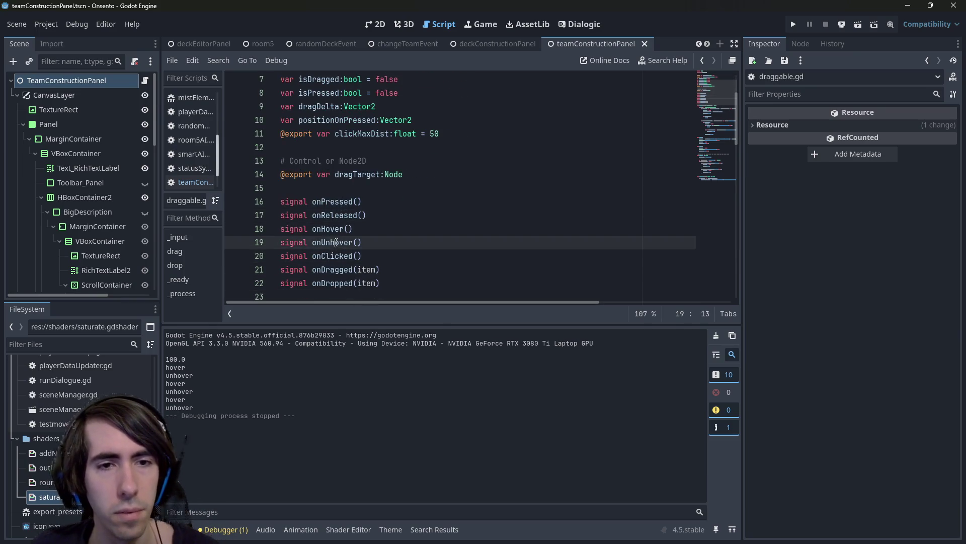
pyautogui.doubleClick(334, 242)
pyautogui.hotkey('ctrl', 'shift', 'f')
pyautogui.press('Return')
pyautogui.scroll(-8, 346, 449)
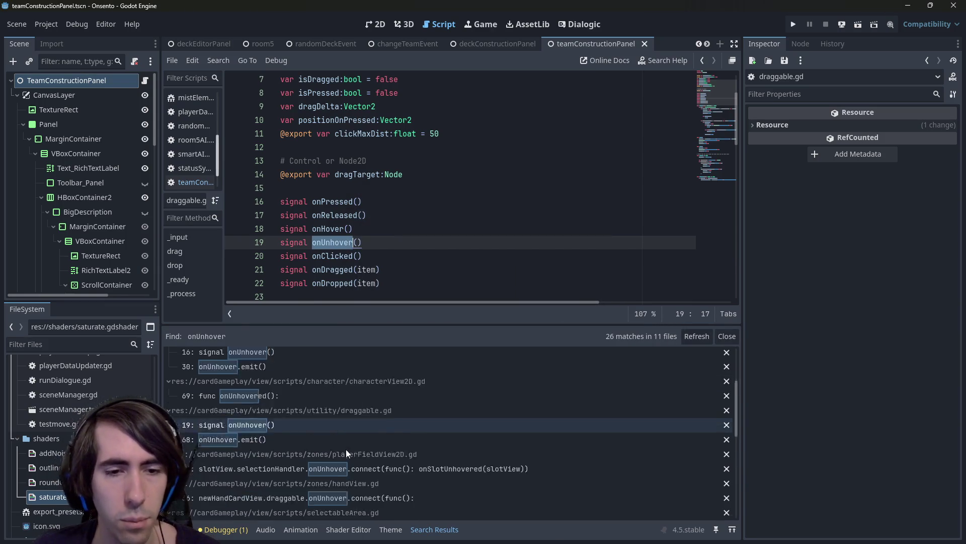
# Find where draggable.gd emits onUnhover on line 68
pyautogui.scroll(2, 361, 391)
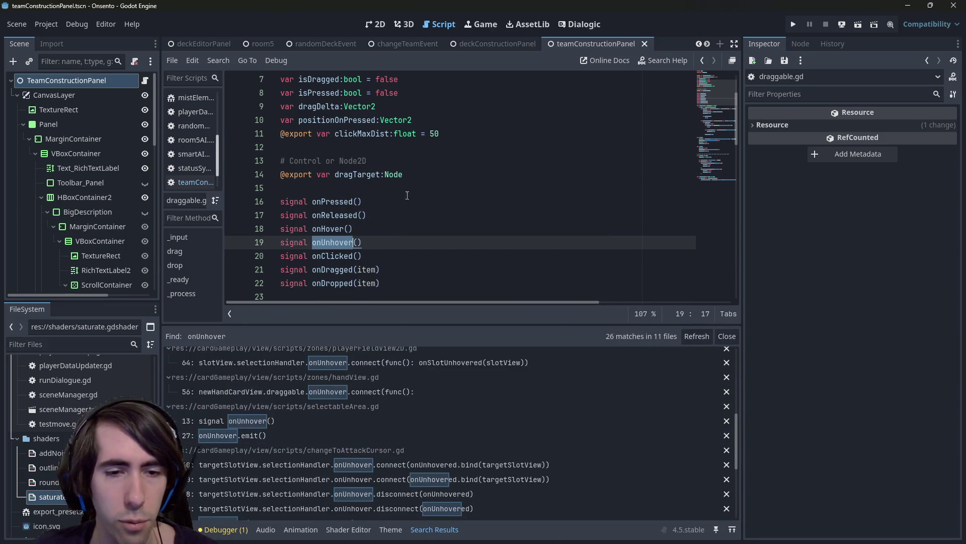
pyautogui.hotkey('ctrl', 'f')
pyautogui.press('Return')
pyautogui.scroll(1, 408, 185)
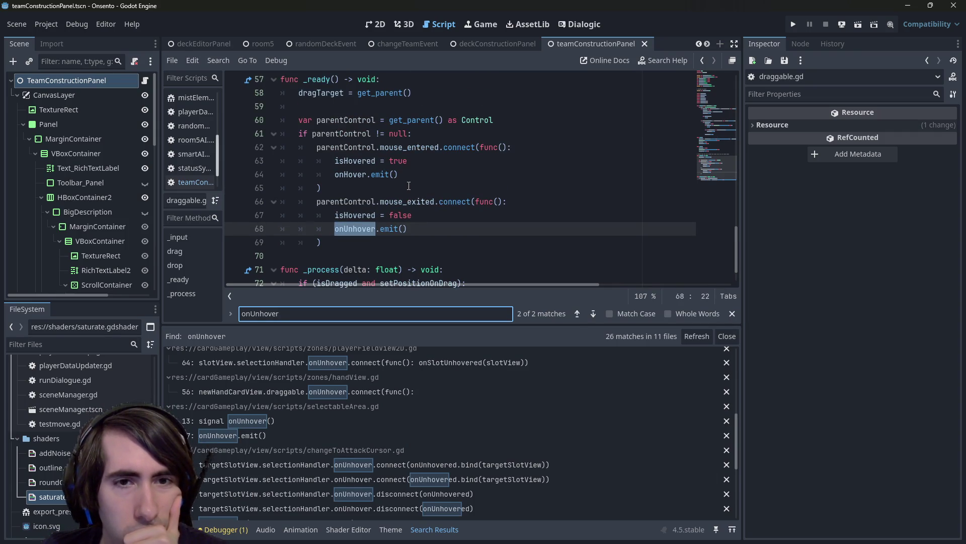
pyautogui.click(376, 229)
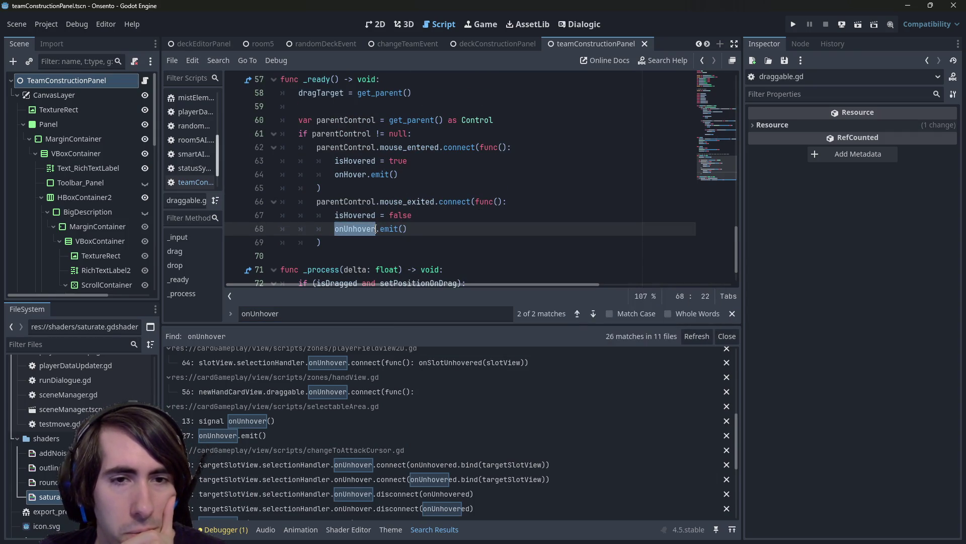
# Inspect parentControl on lines 61–62 in _ready, then bring up the team panel's 2D scene
pyautogui.doubleClick(362, 147)
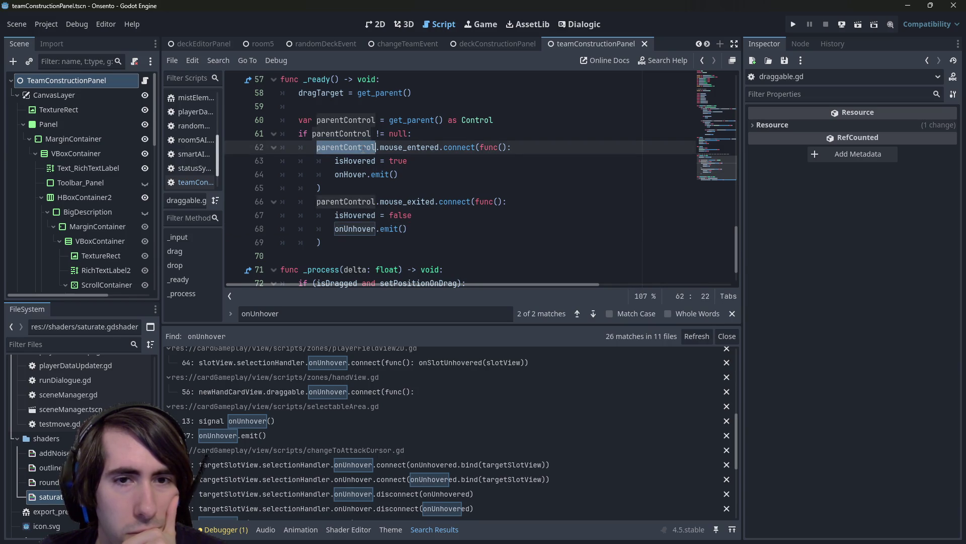
pyautogui.scroll(2, 364, 149)
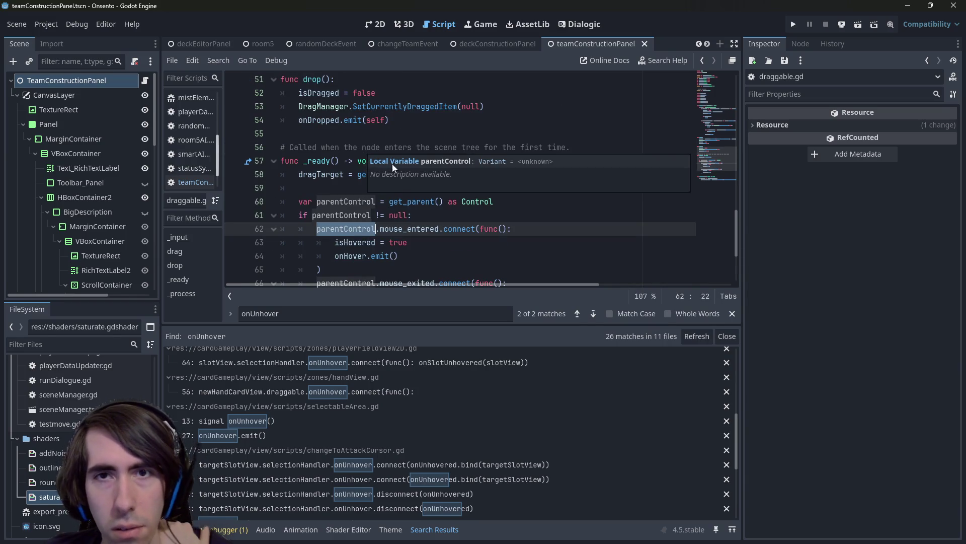
pyautogui.scroll(15, 446, 136)
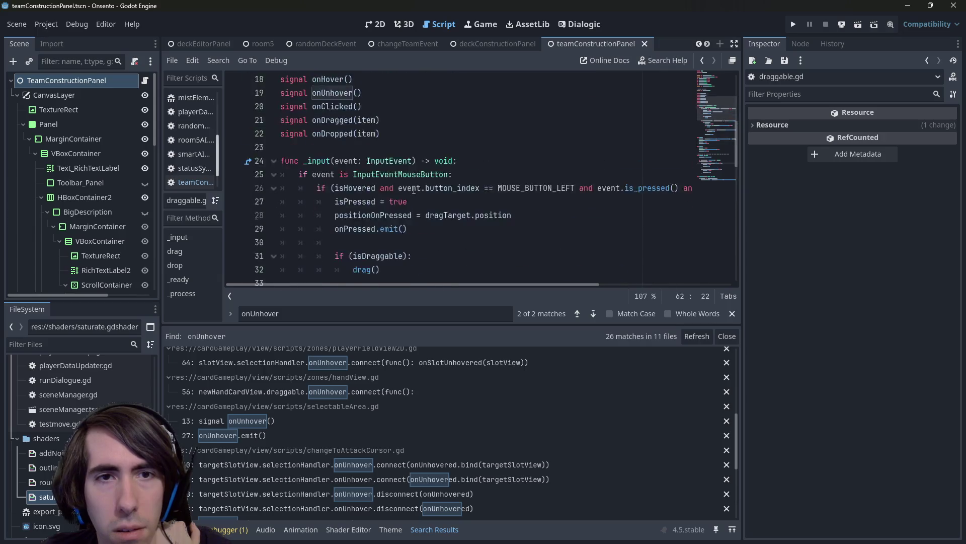
pyautogui.scroll(-17, 419, 184)
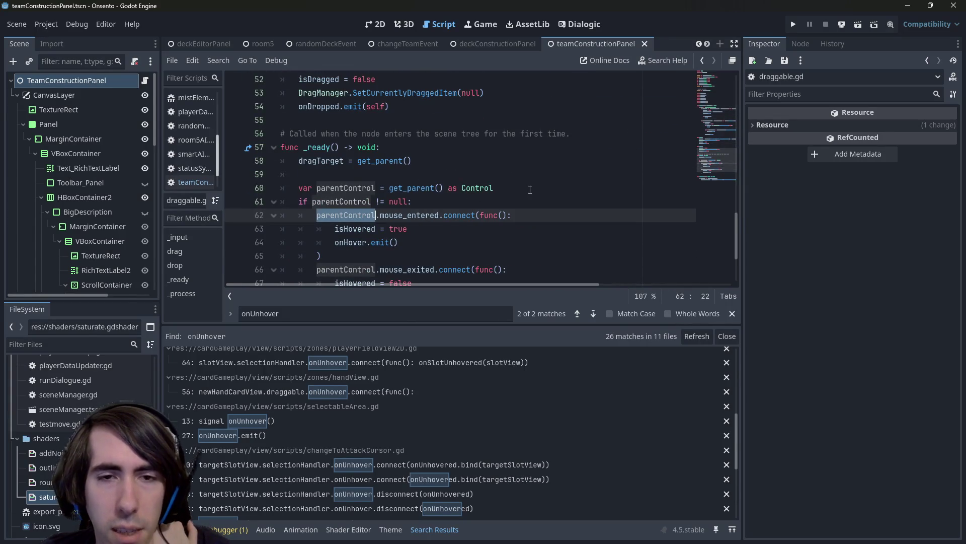
pyautogui.scroll(-2, 534, 198)
pyautogui.scroll(1, 534, 198)
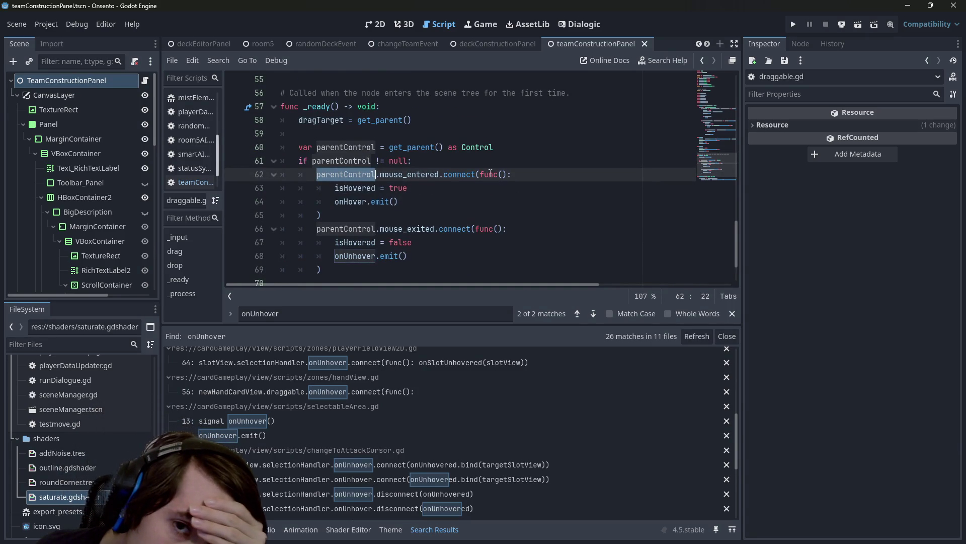
pyautogui.doubleClick(364, 164)
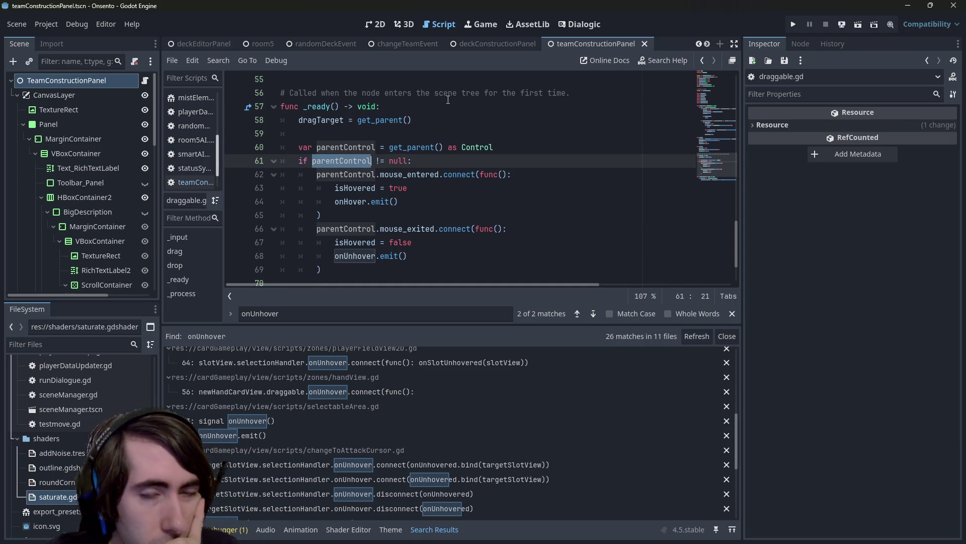
pyautogui.click(371, 30)
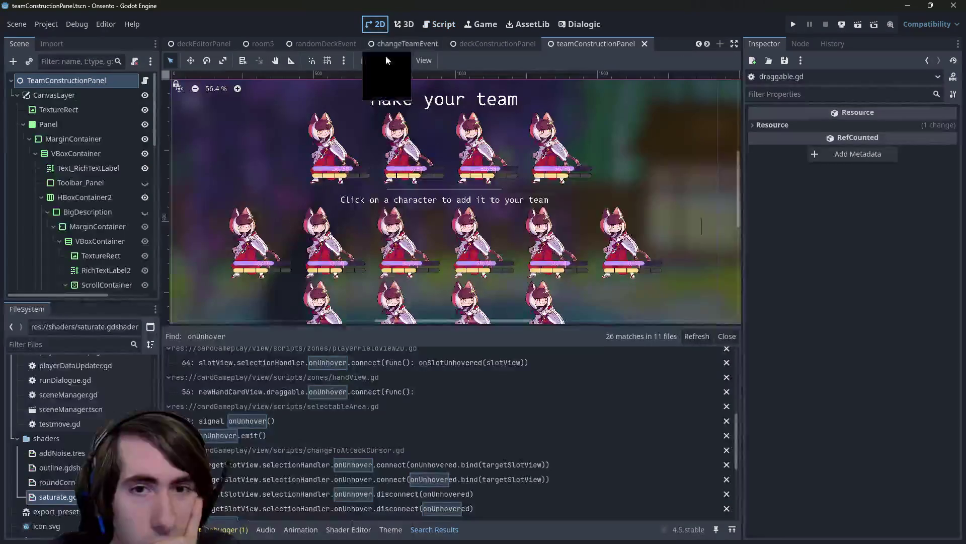
# Open inventoryCharacter from a character card, select its InventoryCharacter root, then return to draggable.gd
pyautogui.click(438, 152)
pyautogui.scroll(-3, 125, 219)
pyautogui.click(123, 219)
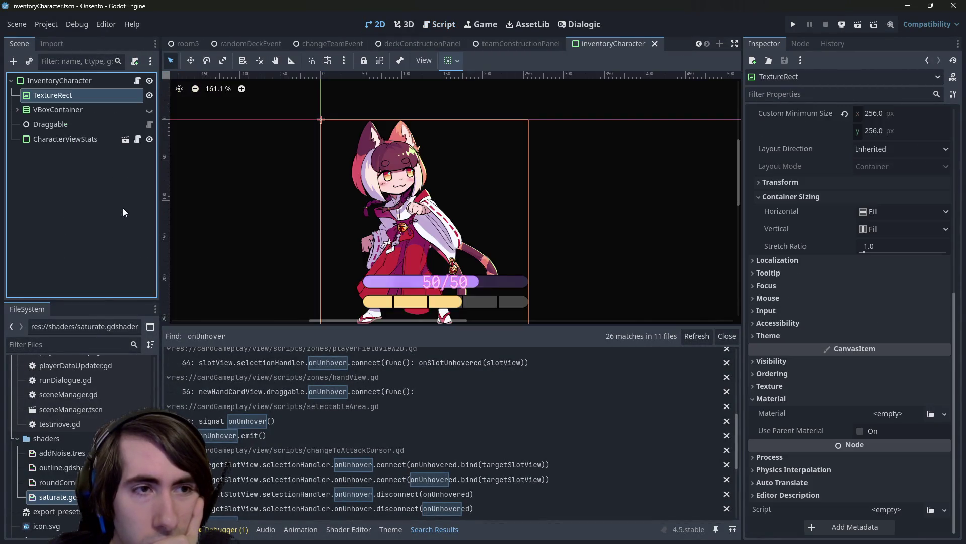
pyautogui.click(86, 80)
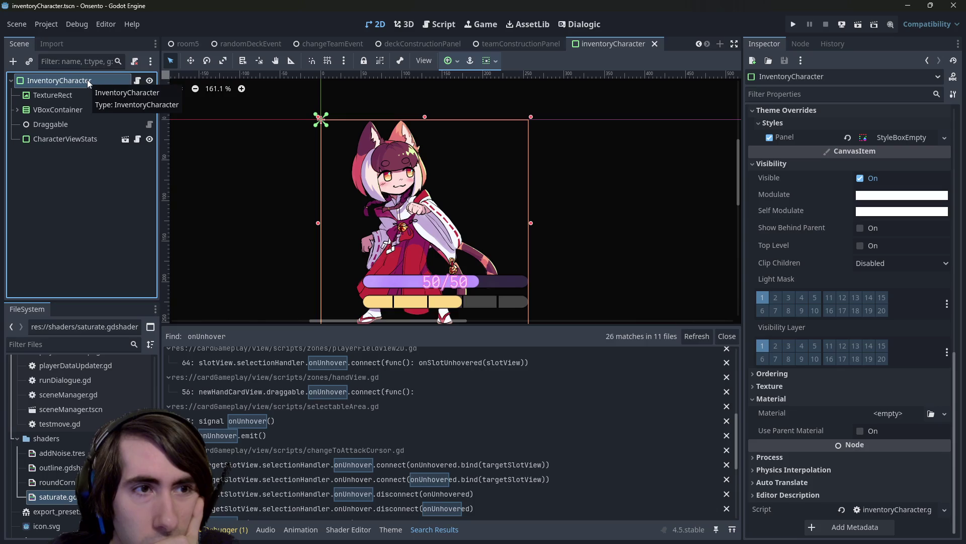
pyautogui.scroll(5, 813, 396)
pyautogui.scroll(5, 813, 396)
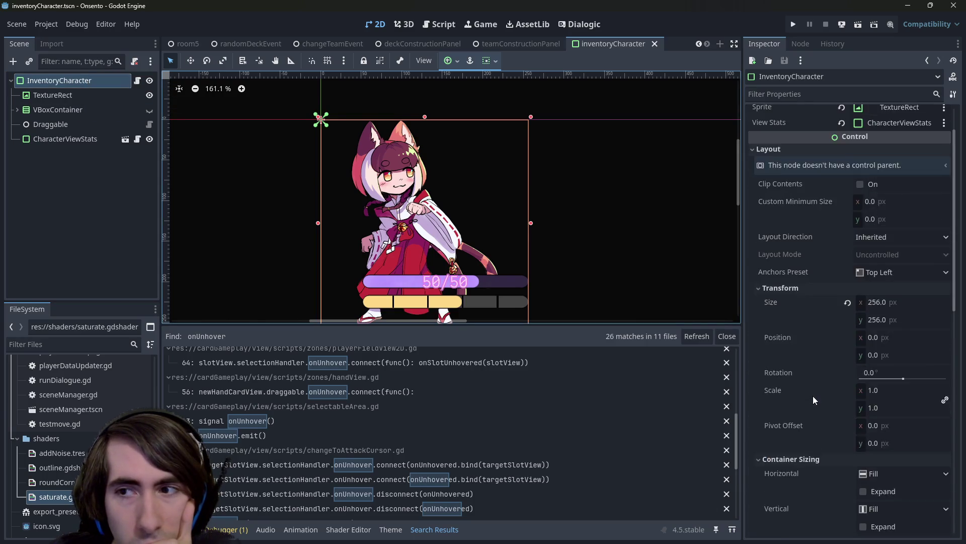
pyautogui.click(434, 24)
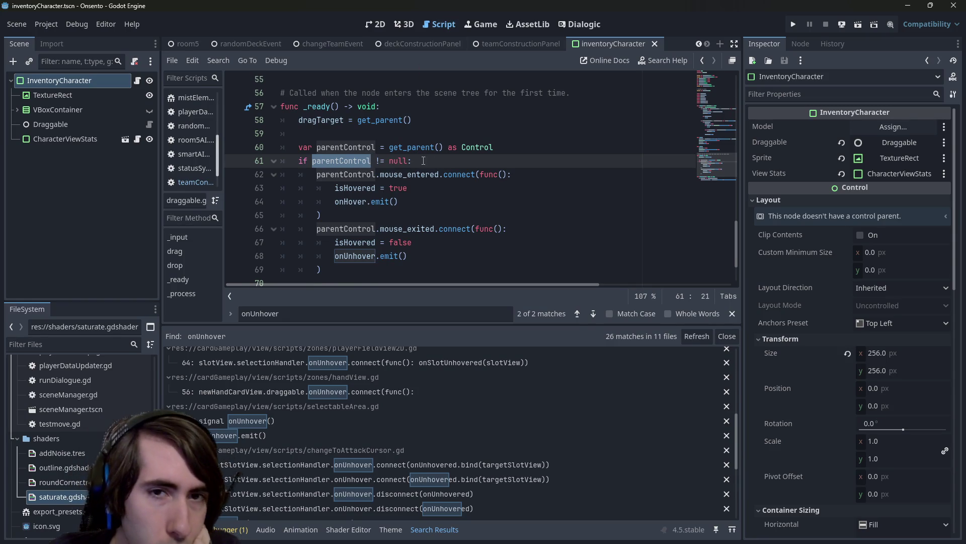
pyautogui.moveTo(418, 148)
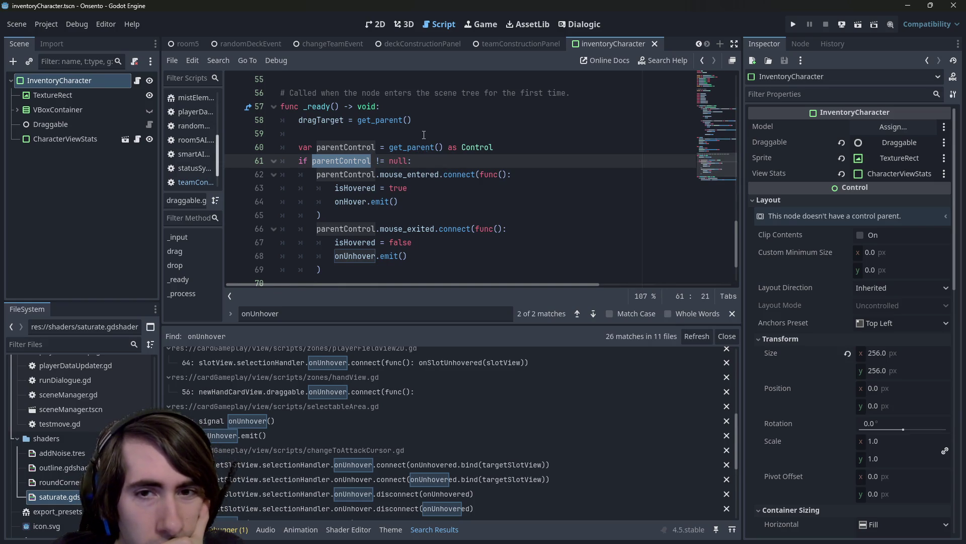
pyautogui.click(259, 188)
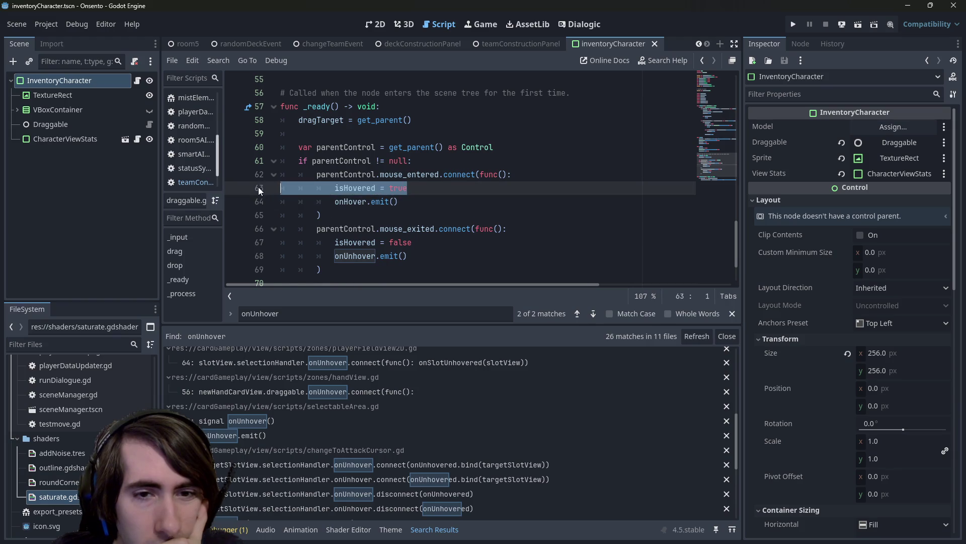
pyautogui.scroll(-2, 258, 187)
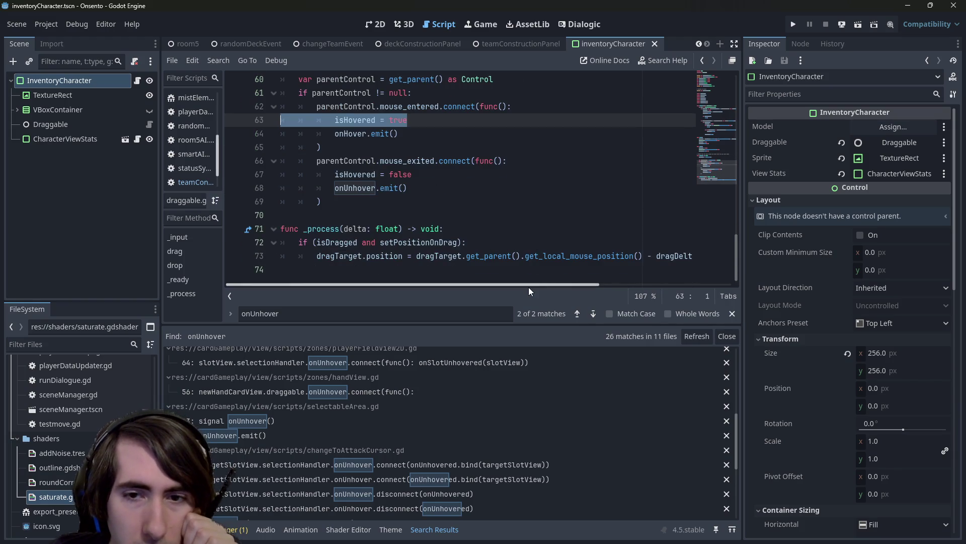
pyautogui.moveTo(529, 287)
pyautogui.mouseDown()
pyautogui.moveTo(657, 282)
pyautogui.moveTo(448, 274)
pyautogui.mouseUp()
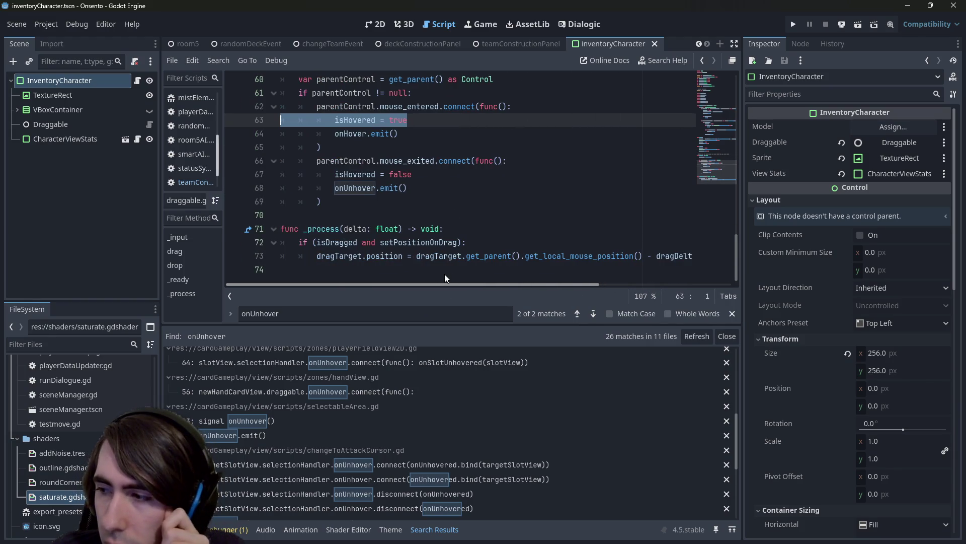